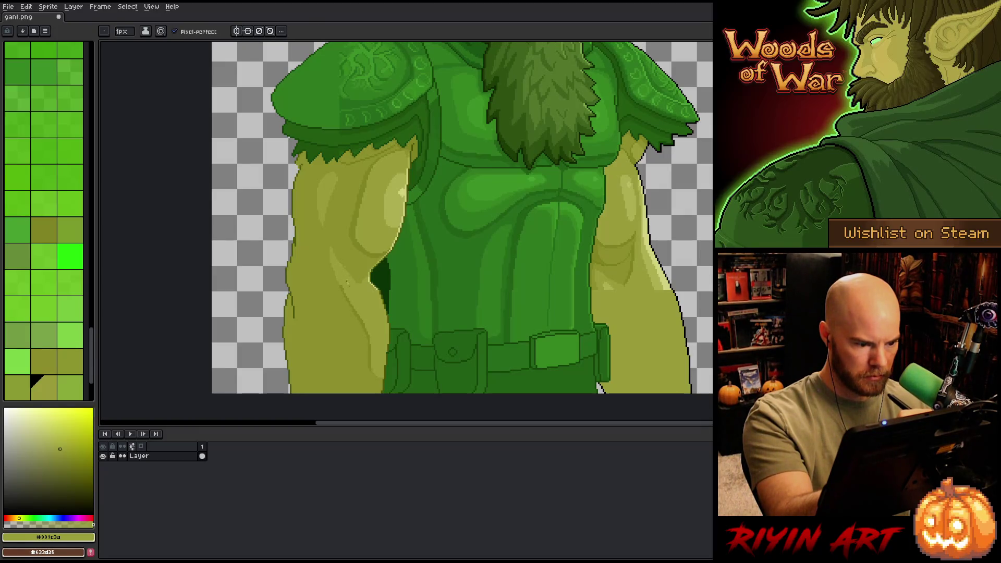
Step: Deepen the left armpit shadow with dark green sampled from the arm
{"action": "left_click", "coordinate": [30, 377]}
{"action": "left_click", "coordinate": [335, 256], "text": "alt"}
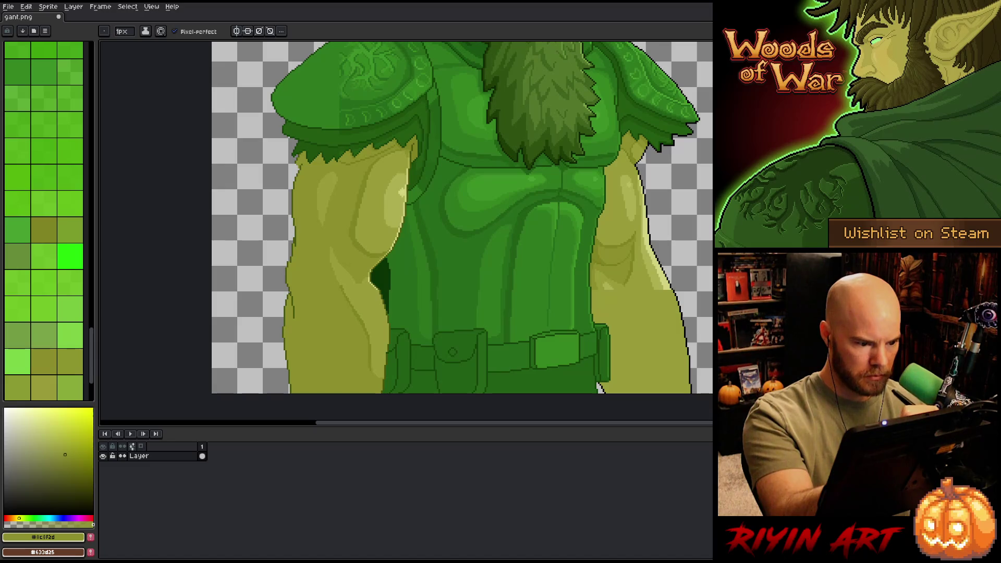
{"action": "left_click", "coordinate": [361, 282], "text": "alt"}
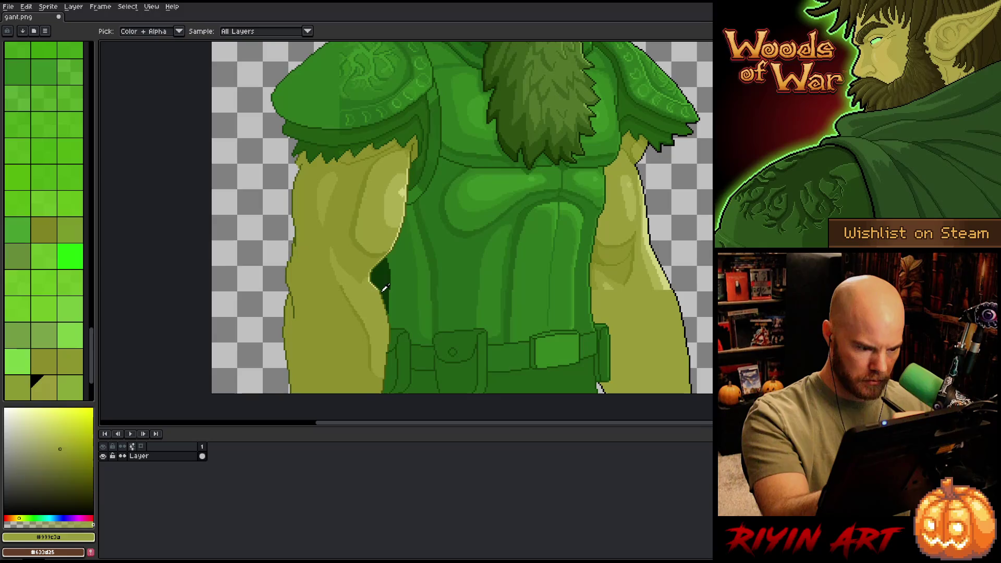
{"action": "left_click", "coordinate": [374, 276], "text": "alt"}
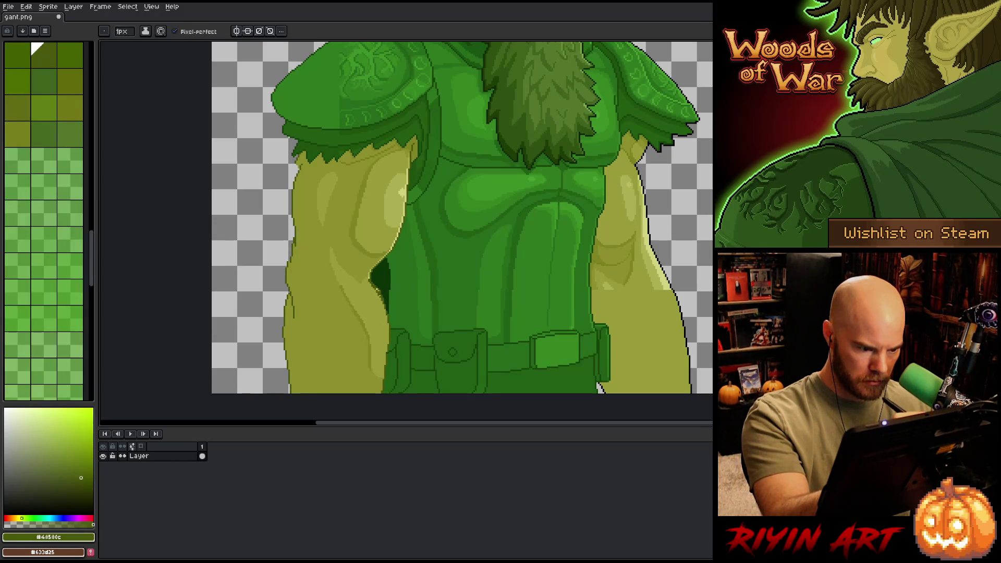
{"action": "left_click", "coordinate": [381, 286], "text": "alt"}
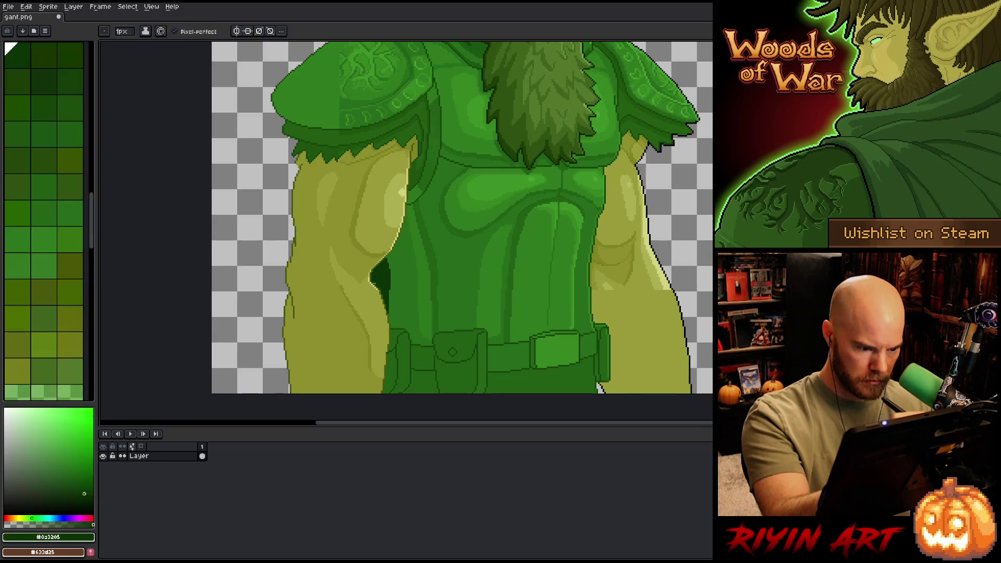
{"action": "left_click_drag", "start_coordinate": [374, 281], "coordinate": [372, 277]}
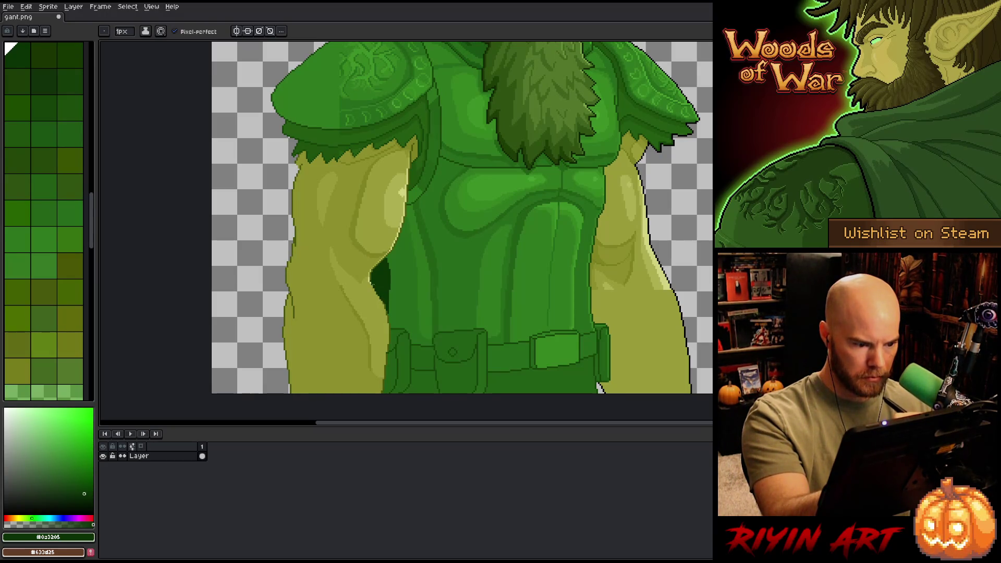
{"action": "left_click", "coordinate": [362, 267], "text": "alt"}
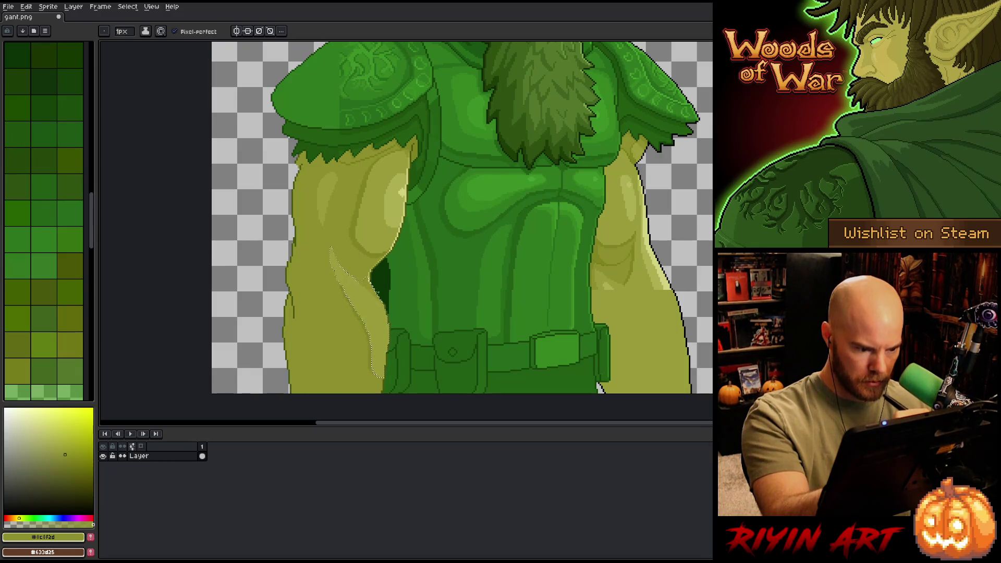
Step: Fill over the light olive line on the left arm and redraw the highlight along its edge
{"action": "left_click", "coordinate": [634, 199], "text": "alt"}
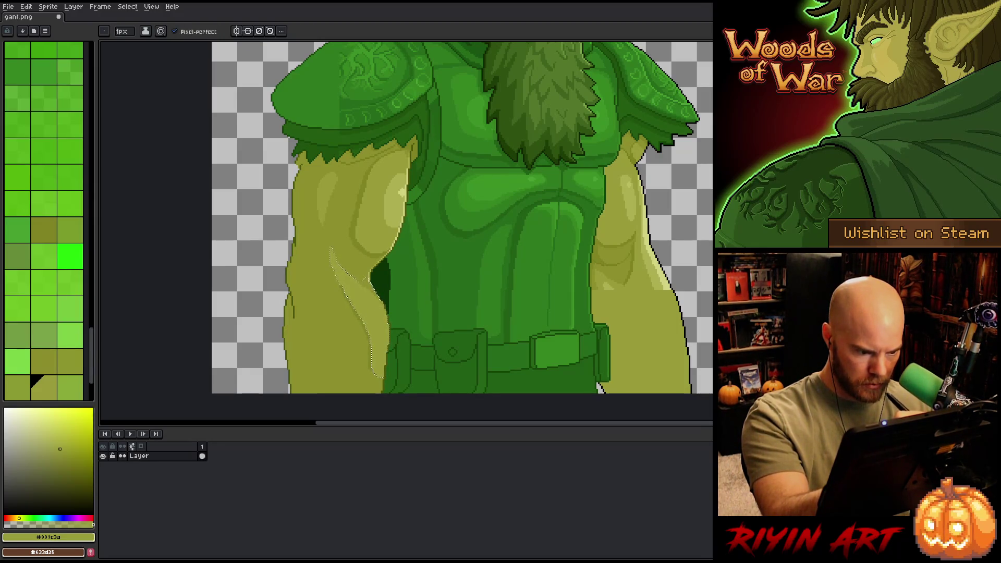
{"action": "key", "text": "alt"}
{"action": "left_click", "coordinate": [396, 205], "text": "alt"}
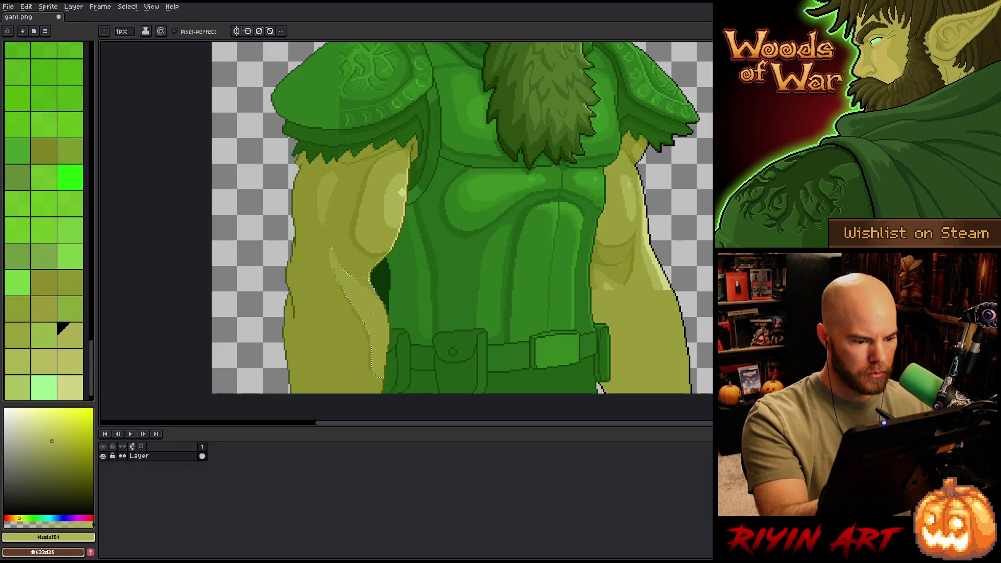
{"action": "key", "text": "g"}
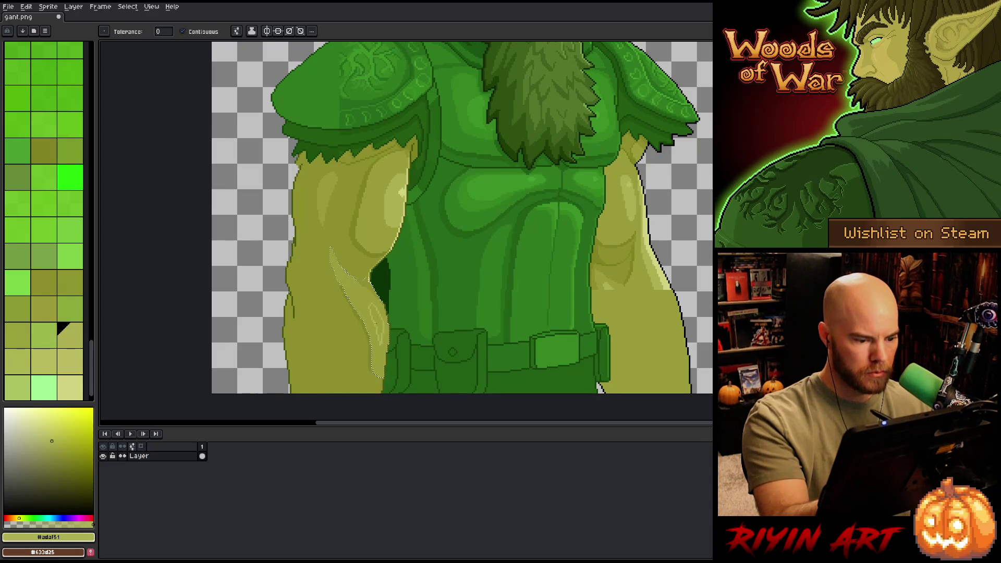
{"action": "left_click", "coordinate": [377, 293]}
{"action": "left_click", "coordinate": [306, 265], "text": "alt"}
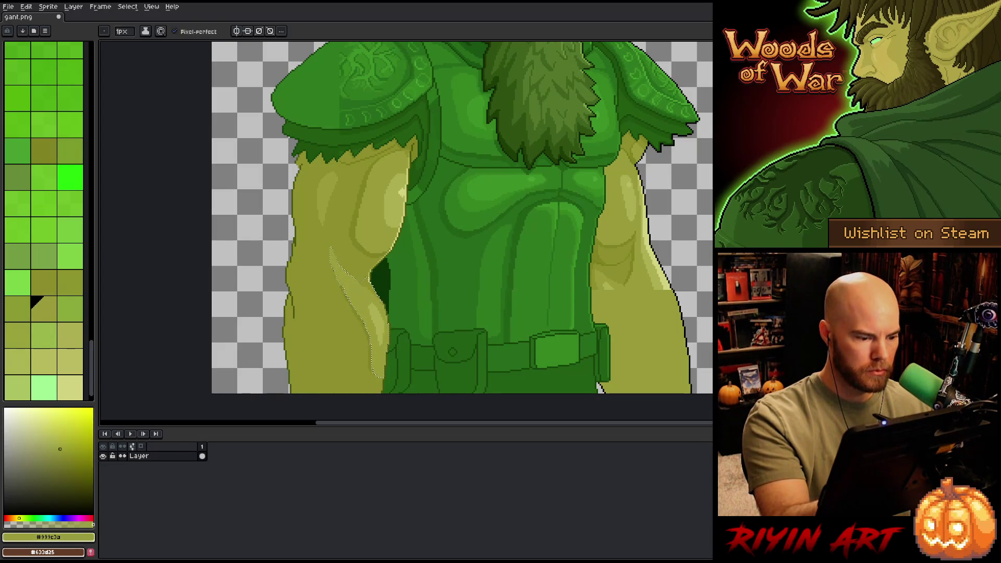
{"action": "key", "text": "b"}
{"action": "left_click_drag", "start_coordinate": [306, 265], "coordinate": [304, 310]}
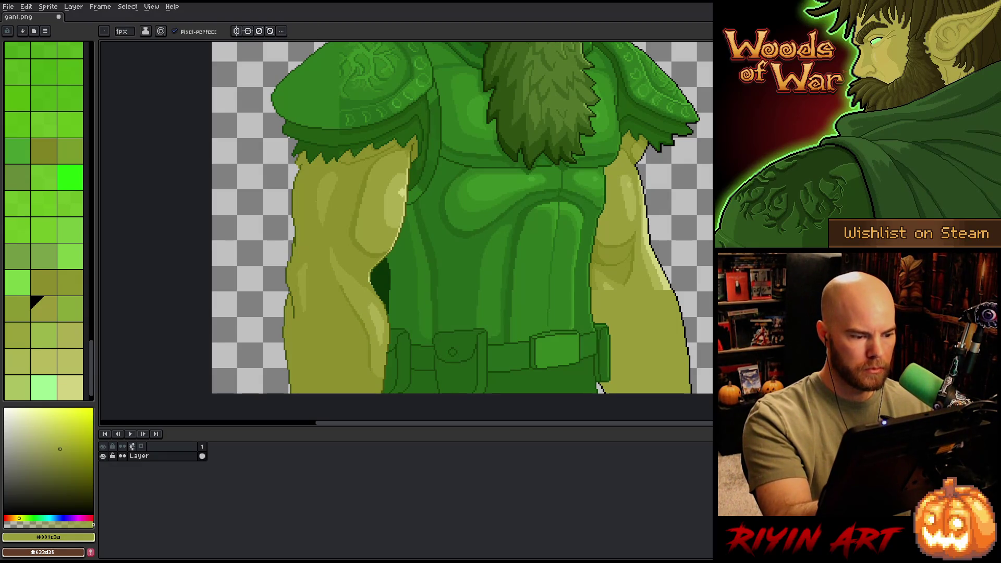
{"action": "left_click", "coordinate": [330, 251], "text": "alt"}
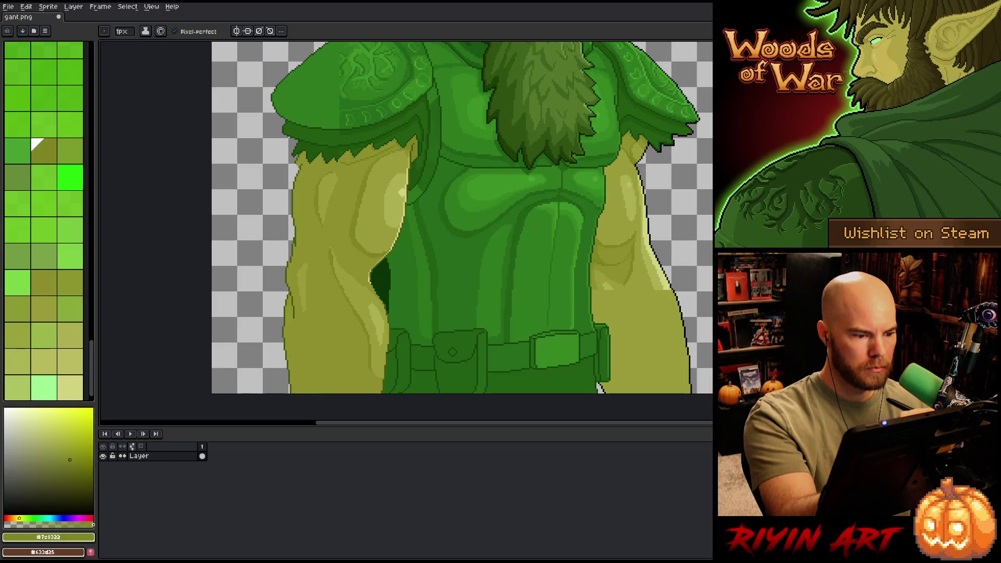
{"action": "left_click", "coordinate": [318, 192], "text": "alt"}
{"action": "left_click", "coordinate": [315, 187], "text": "alt"}
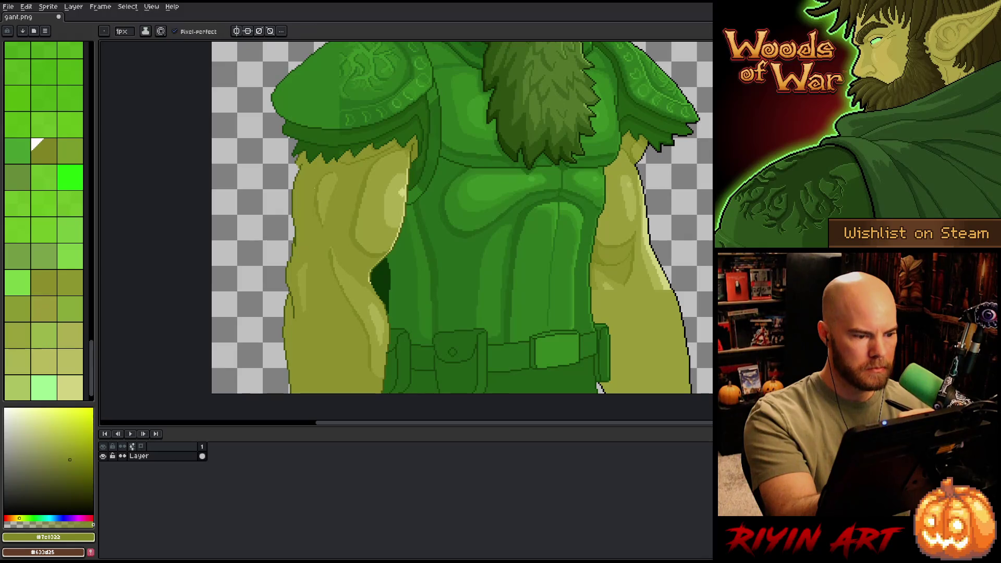
Step: Draw a dark olive line under the shoulder fringe and erase stray pixels along the arm's left edge
{"action": "scroll", "coordinate": [324, 113], "scroll_direction": "up", "scroll_amount": 5}
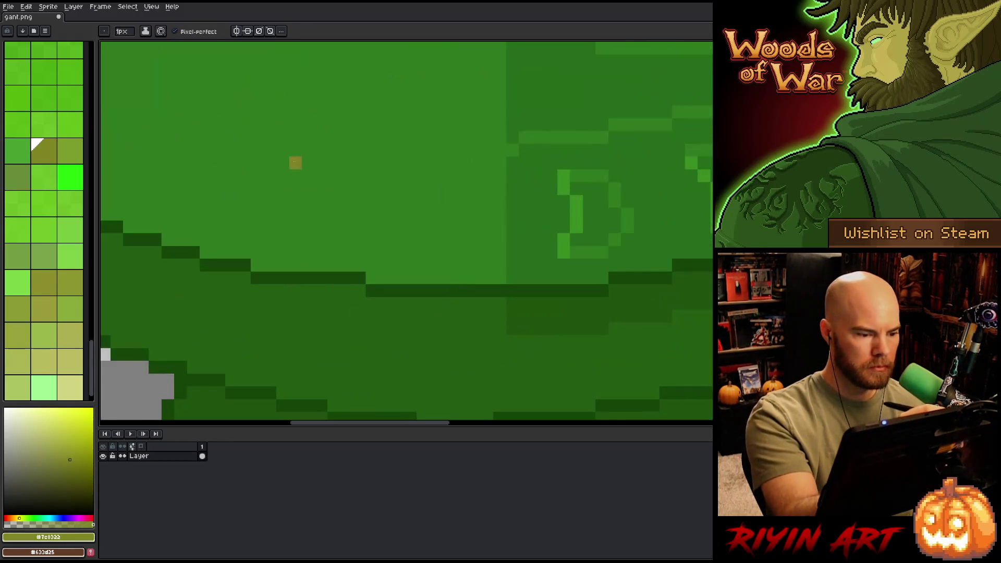
{"action": "left_click", "coordinate": [294, 322], "text": "alt"}
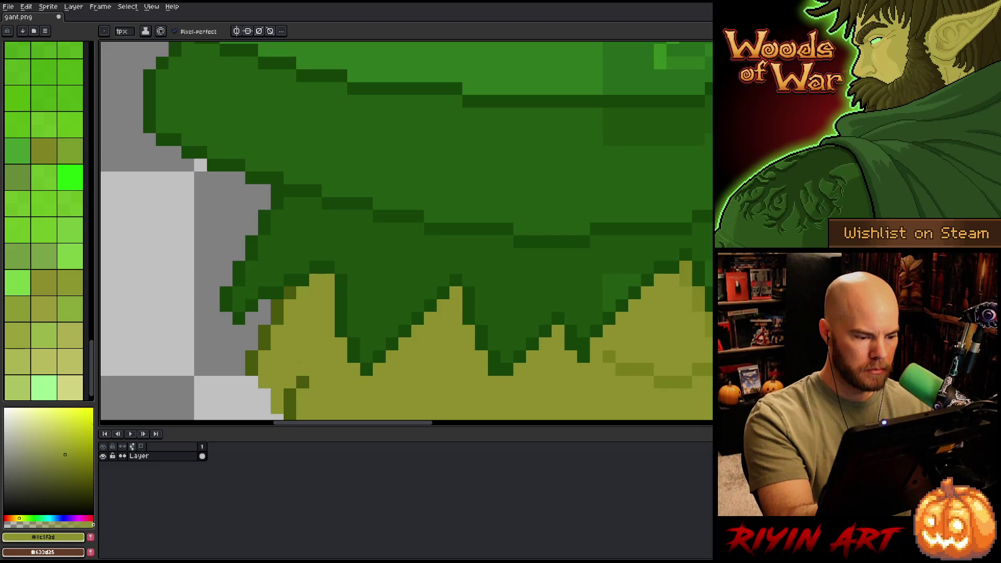
{"action": "left_click", "coordinate": [303, 382], "text": "alt"}
{"action": "mouse_move", "coordinate": [290, 318]}
{"action": "left_mouse_down"}
{"action": "mouse_move", "coordinate": [290, 370]}
{"action": "mouse_move", "coordinate": [341, 236]}
{"action": "mouse_move", "coordinate": [324, 237]}
{"action": "mouse_move", "coordinate": [310, 273]}
{"action": "left_mouse_up"}
{"action": "left_click", "coordinate": [336, 251]}
{"action": "left_click", "coordinate": [349, 200]}
{"action": "key", "text": "e"}
{"action": "left_click_drag", "start_coordinate": [324, 239], "coordinate": [324, 264]}
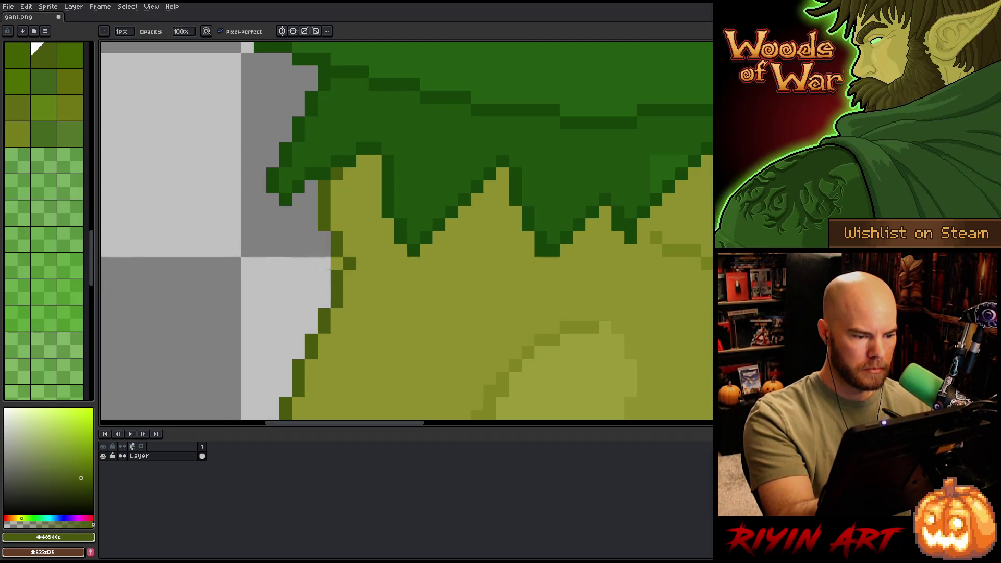
{"action": "mouse_move", "coordinate": [651, 322]}
{"action": "left_mouse_down"}
{"action": "mouse_move", "coordinate": [603, 232]}
{"action": "mouse_move", "coordinate": [608, 264]}
{"action": "mouse_move", "coordinate": [526, 333]}
{"action": "left_mouse_up"}
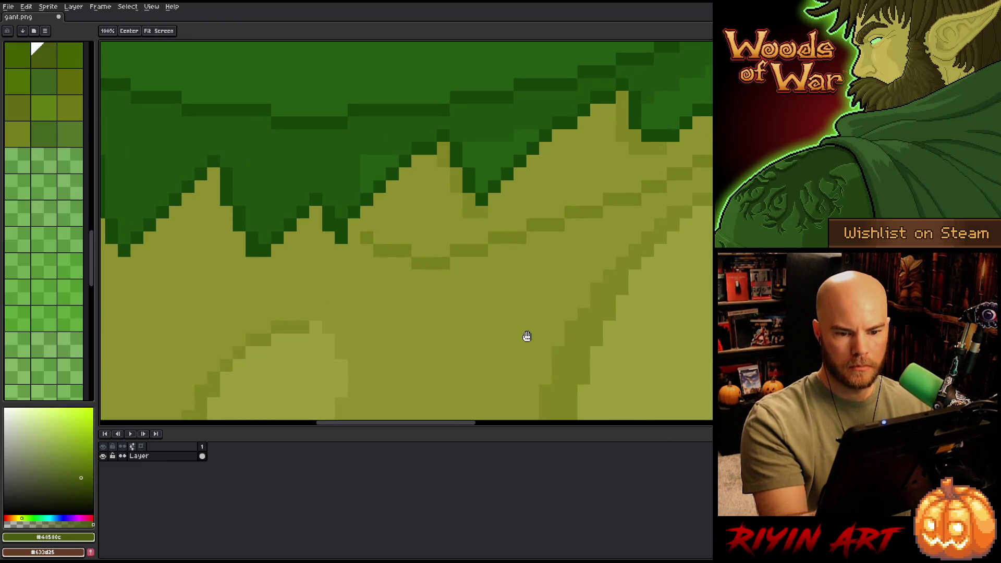
Step: Darken the light upper-arm area below the fringe with a darker olive fill
{"action": "key", "text": "b"}
{"action": "key", "text": "alt"}
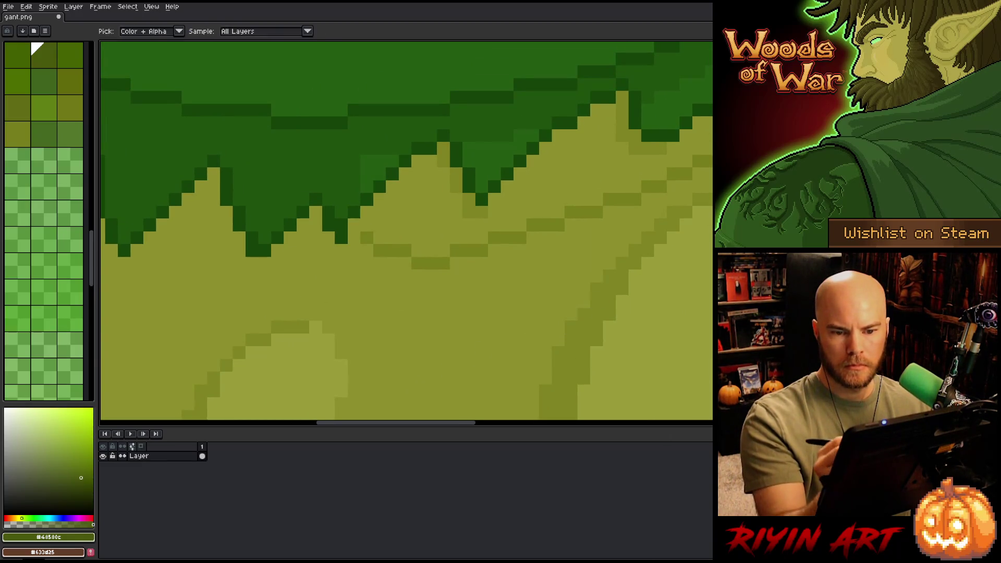
{"action": "left_click", "coordinate": [469, 214], "text": "alt"}
{"action": "left_click", "coordinate": [355, 224]}
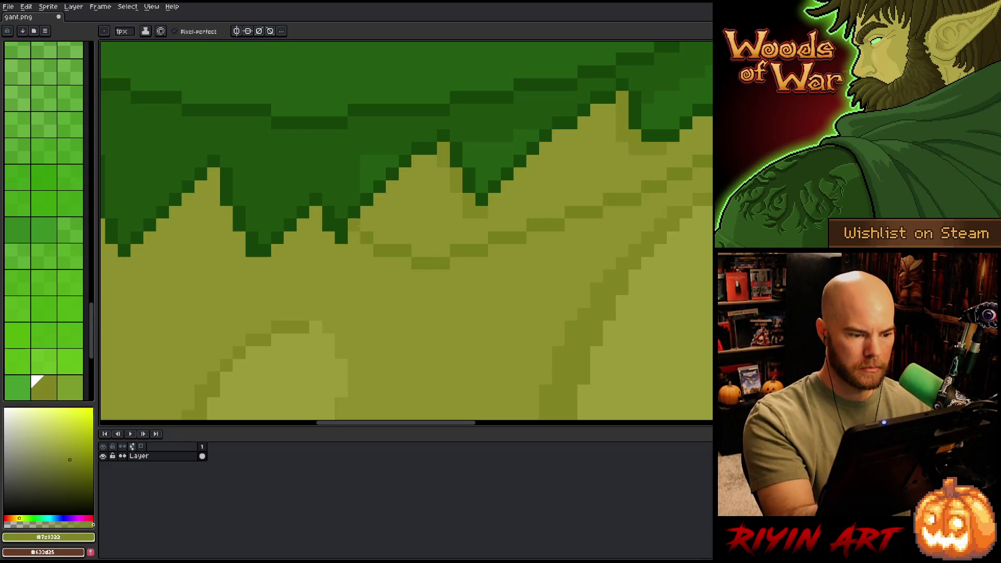
{"action": "key", "text": "g"}
{"action": "left_click", "coordinate": [380, 212]}
{"action": "scroll", "coordinate": [597, 264], "scroll_direction": "down", "scroll_amount": 4}
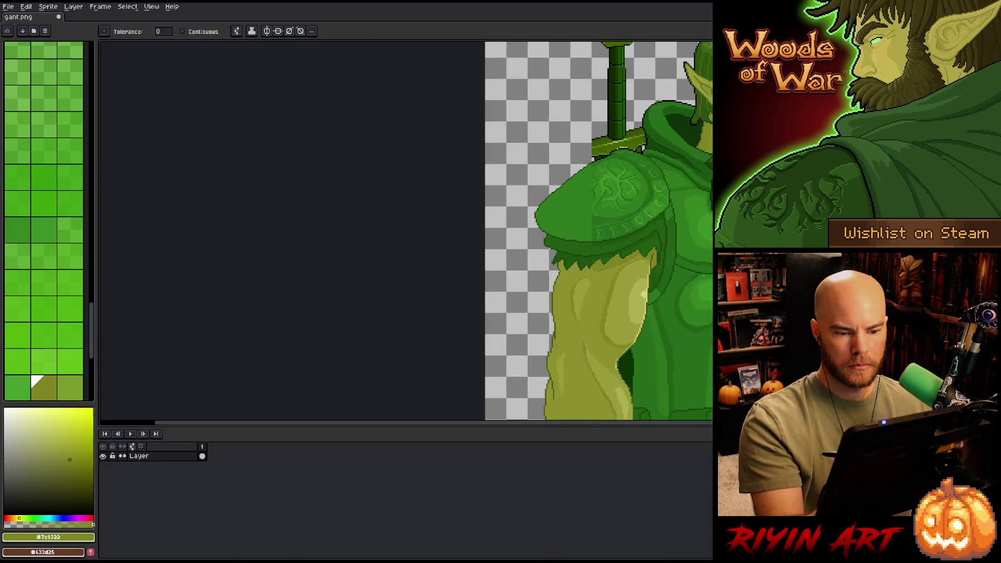
{"action": "scroll", "coordinate": [703, 275], "scroll_direction": "up", "scroll_amount": 2}
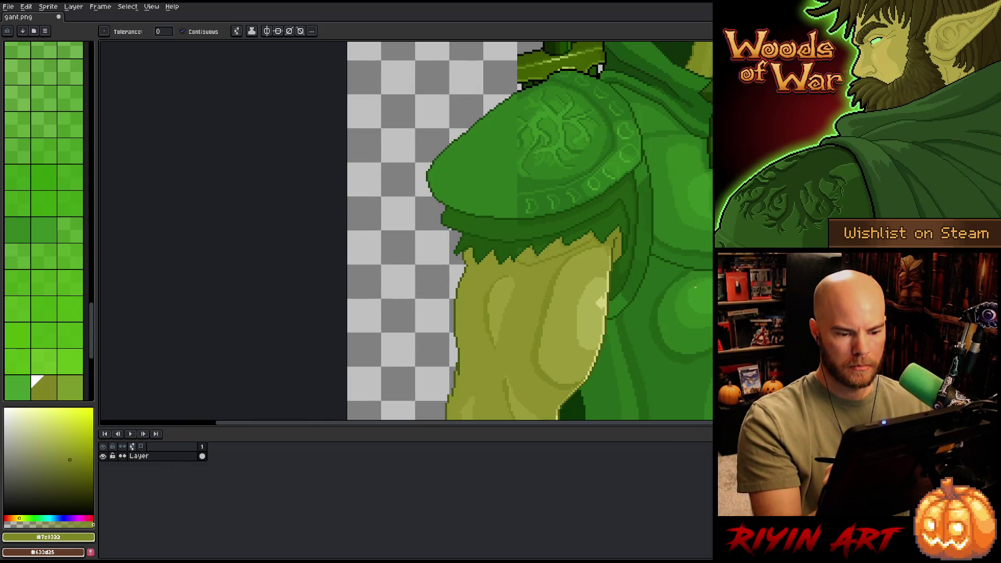
{"action": "scroll", "coordinate": [525, 257], "scroll_direction": "up", "scroll_amount": 3}
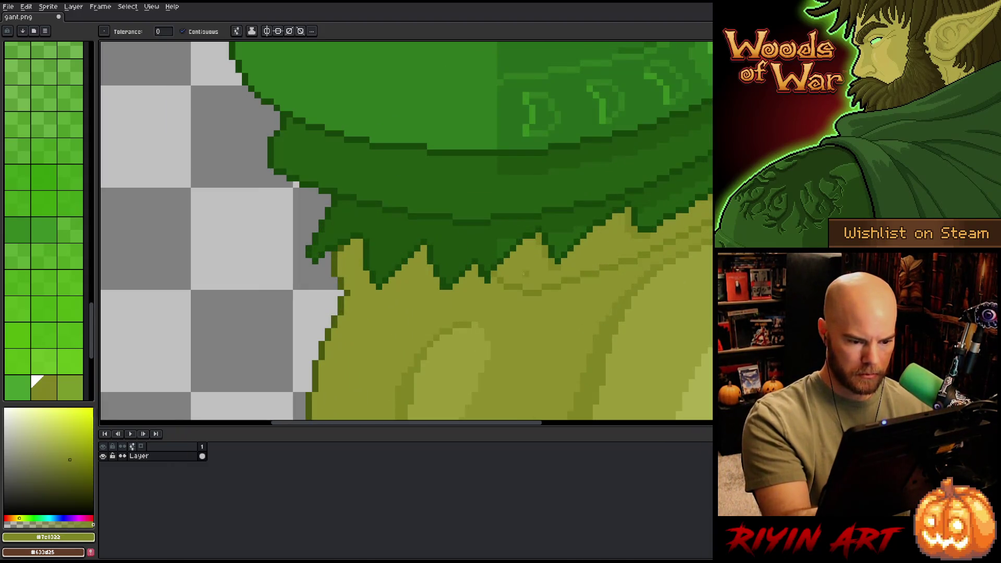
Step: Outline the upper arm in darker olive, down its length and across the top
{"action": "left_click", "coordinate": [511, 285], "text": "alt"}
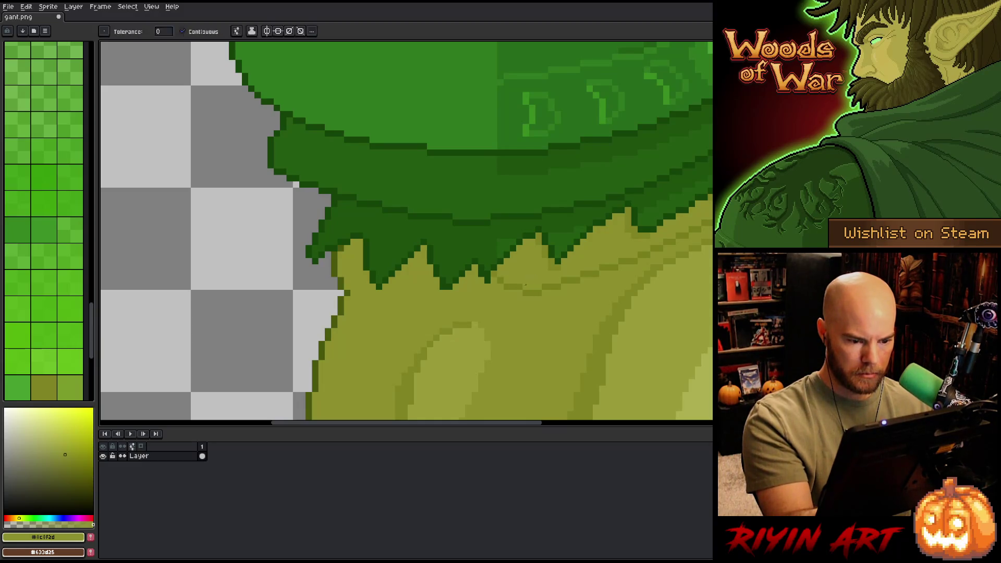
{"action": "key", "text": "b"}
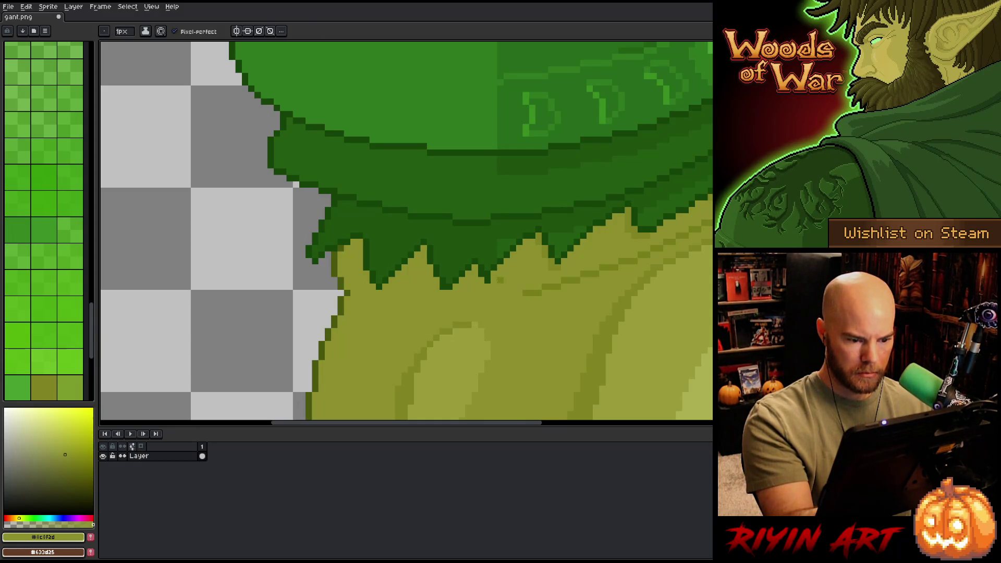
{"action": "left_click", "coordinate": [514, 292], "text": "alt"}
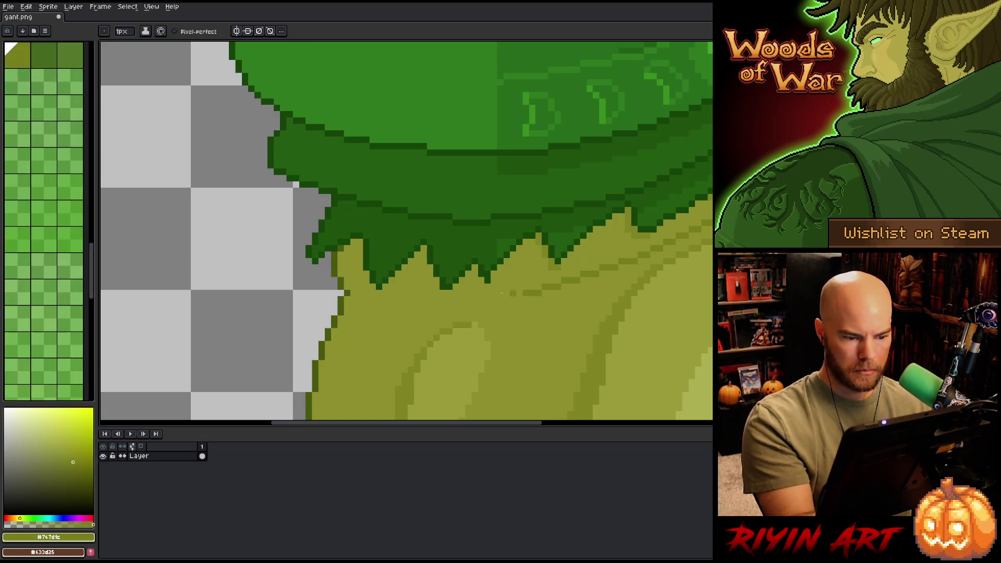
{"action": "mouse_move", "coordinate": [360, 243]}
{"action": "left_mouse_down"}
{"action": "mouse_move", "coordinate": [399, 340]}
{"action": "mouse_move", "coordinate": [362, 306]}
{"action": "left_mouse_up"}
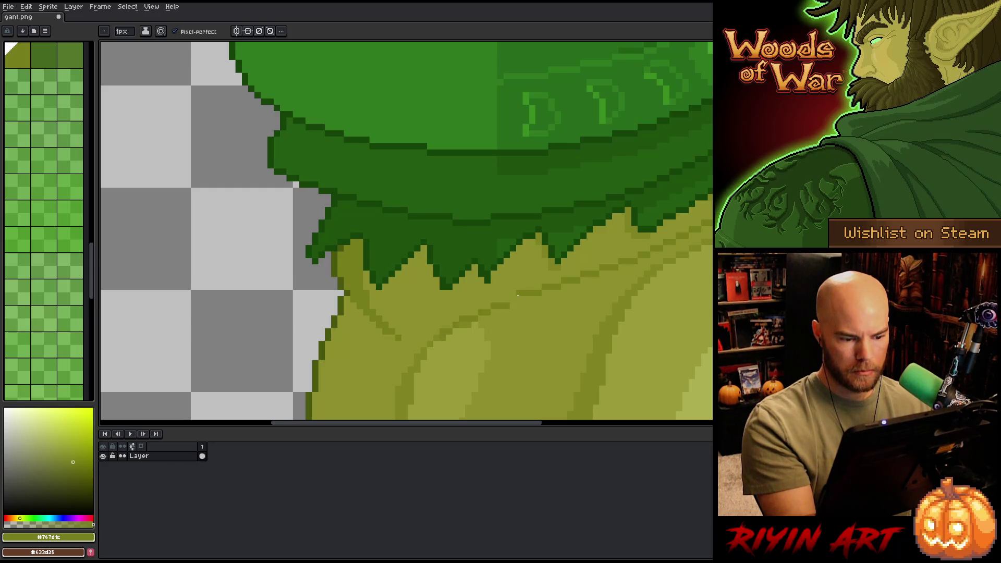
{"action": "left_click_drag", "start_coordinate": [433, 334], "coordinate": [518, 300]}
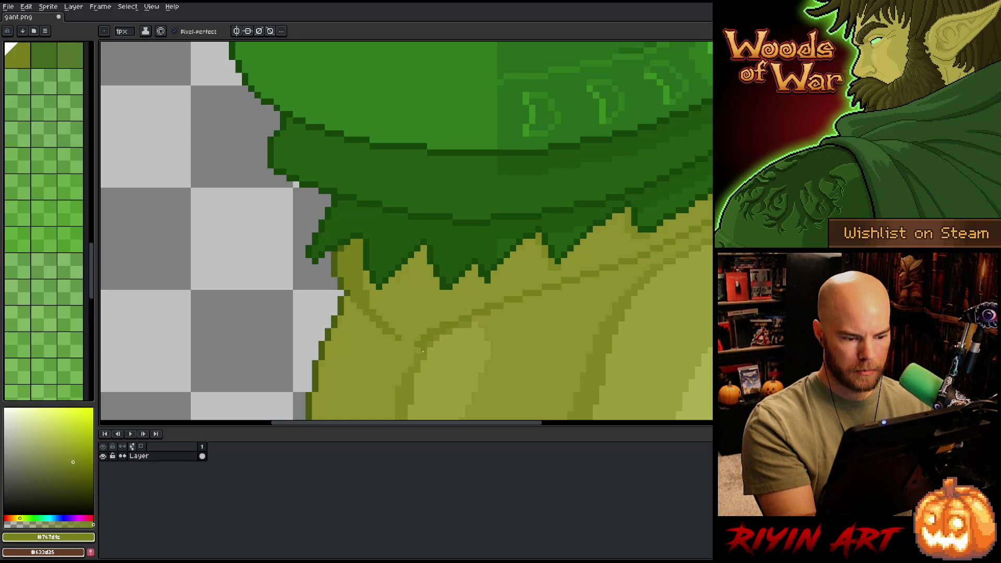
Step: Add a vertical dividing stroke down the arm and fill the area left of it darker
{"action": "left_click", "coordinate": [423, 313], "text": "alt"}
{"action": "left_click_drag", "start_coordinate": [406, 267], "coordinate": [405, 315]}
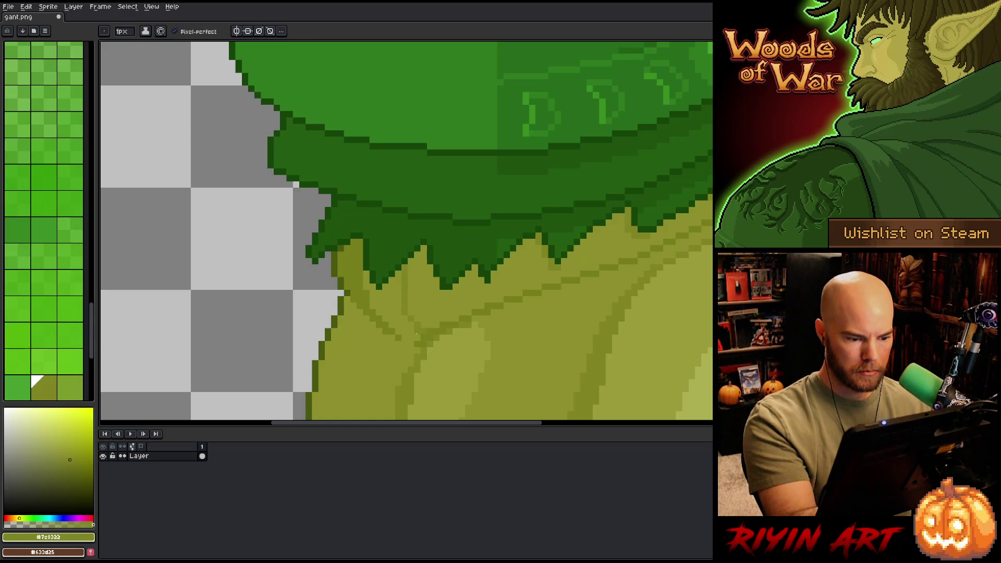
{"action": "key", "text": "g"}
{"action": "left_click", "coordinate": [407, 313]}
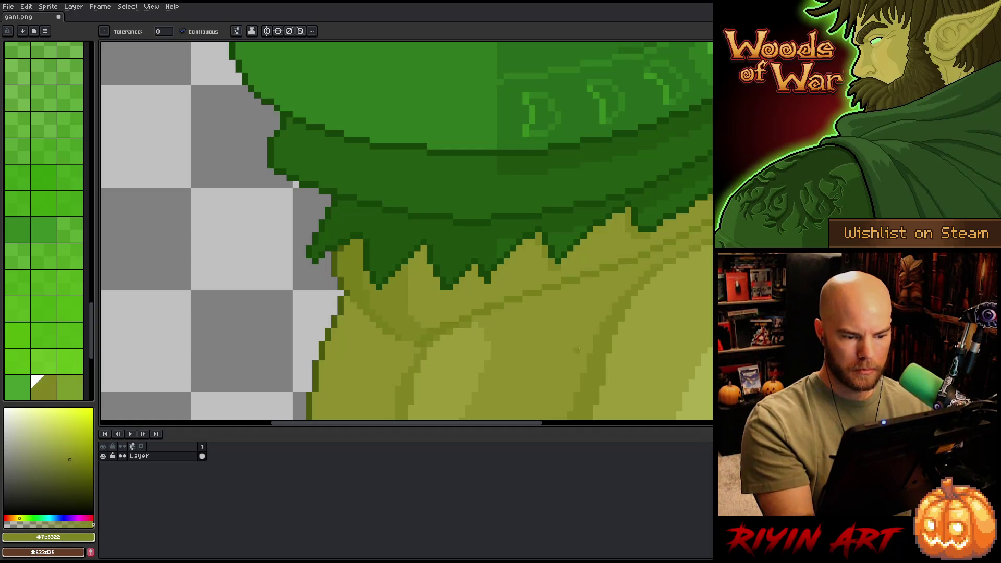
{"action": "key", "text": "b"}
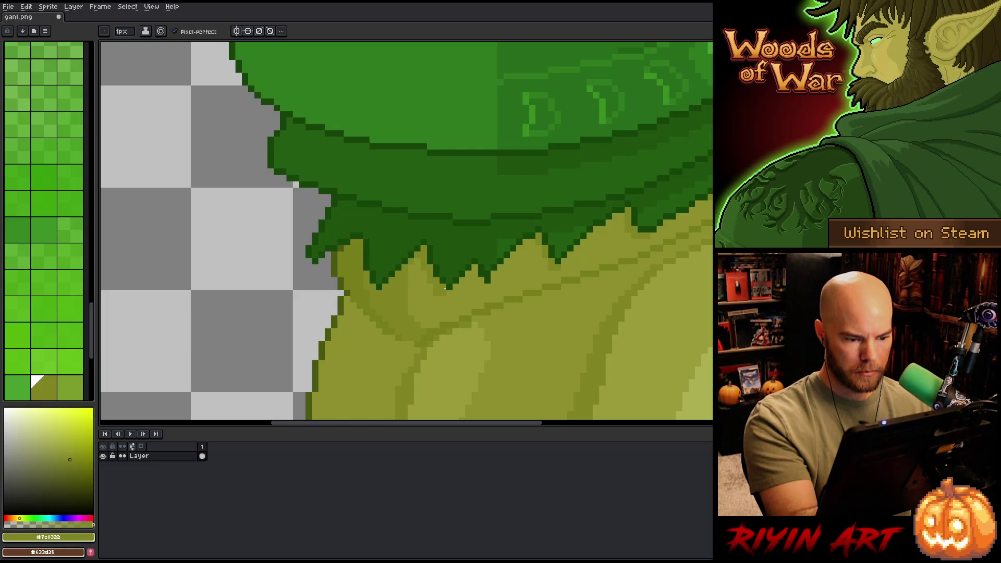
{"action": "mouse_move", "coordinate": [437, 289]}
{"action": "left_mouse_down"}
{"action": "mouse_move", "coordinate": [539, 112]}
{"action": "mouse_move", "coordinate": [501, 140]}
{"action": "left_mouse_up"}
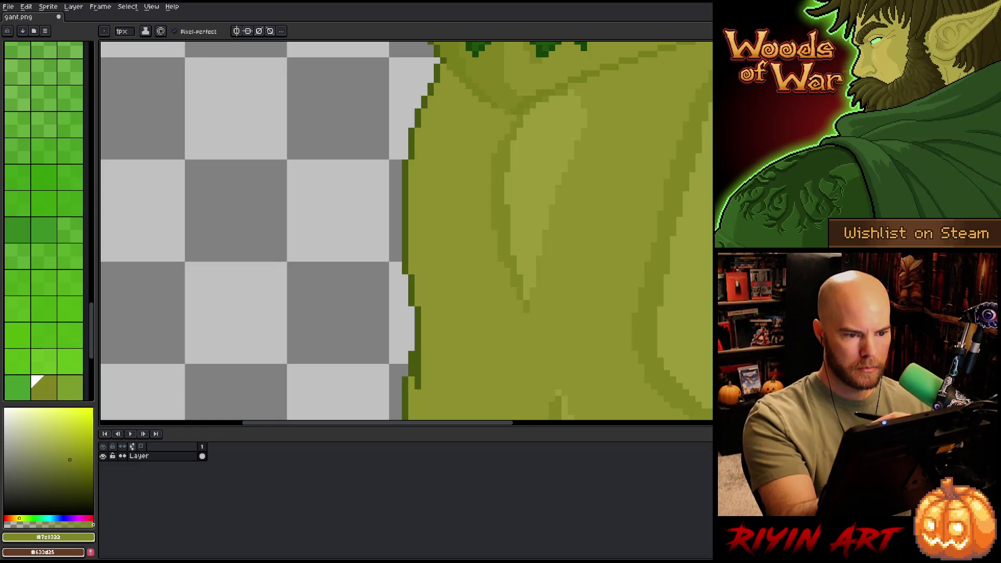
{"action": "left_click", "coordinate": [509, 111], "text": "alt"}
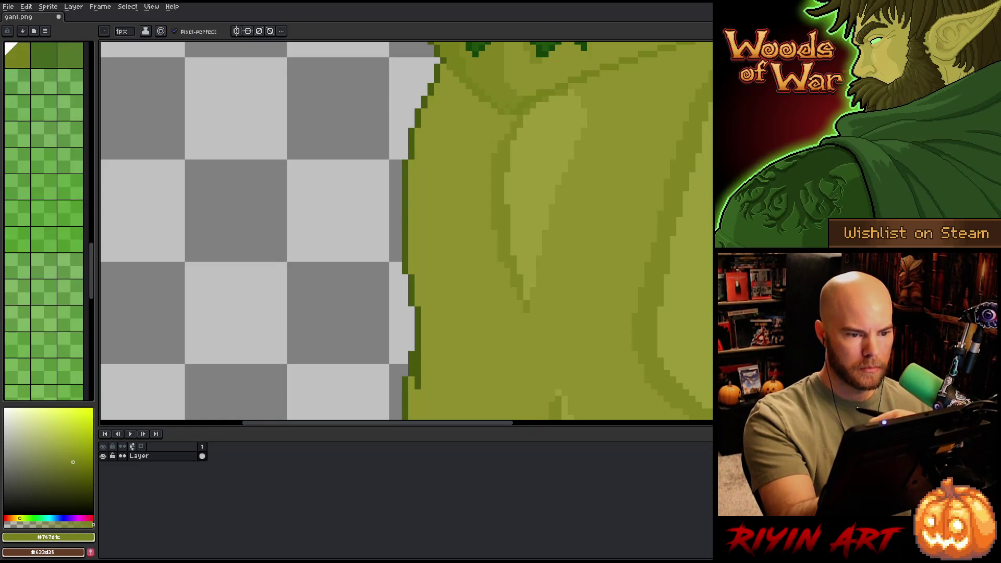
{"action": "scroll", "coordinate": [509, 111], "scroll_direction": "down", "scroll_amount": 4}
Step: Nudge the light highlight under the pauldron down and fill the gap left above it
{"action": "scroll", "coordinate": [467, 233], "scroll_direction": "up", "scroll_amount": 2}
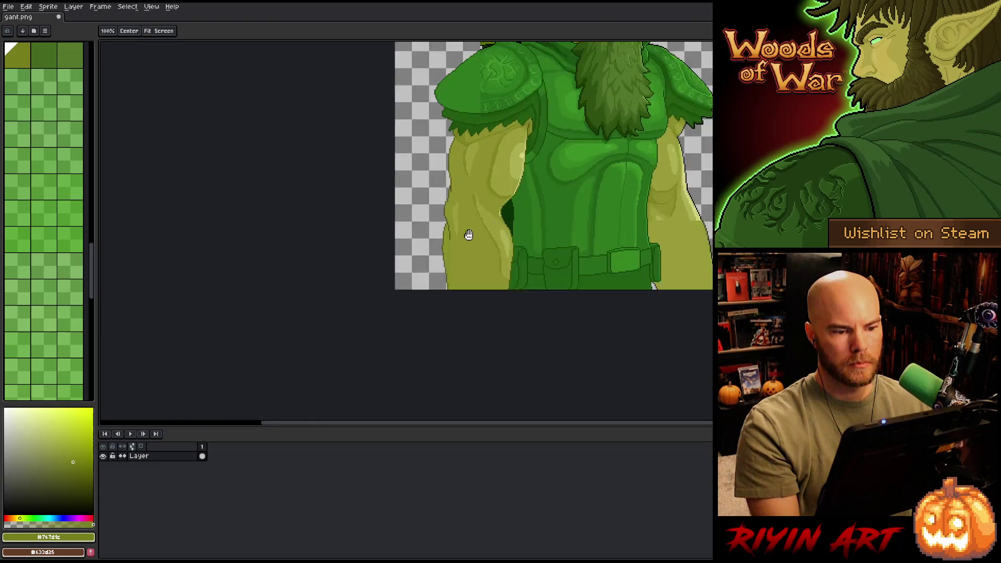
{"action": "scroll", "coordinate": [370, 255], "scroll_direction": "up", "scroll_amount": 2}
{"action": "left_click_drag", "start_coordinate": [377, 227], "coordinate": [456, 331]}
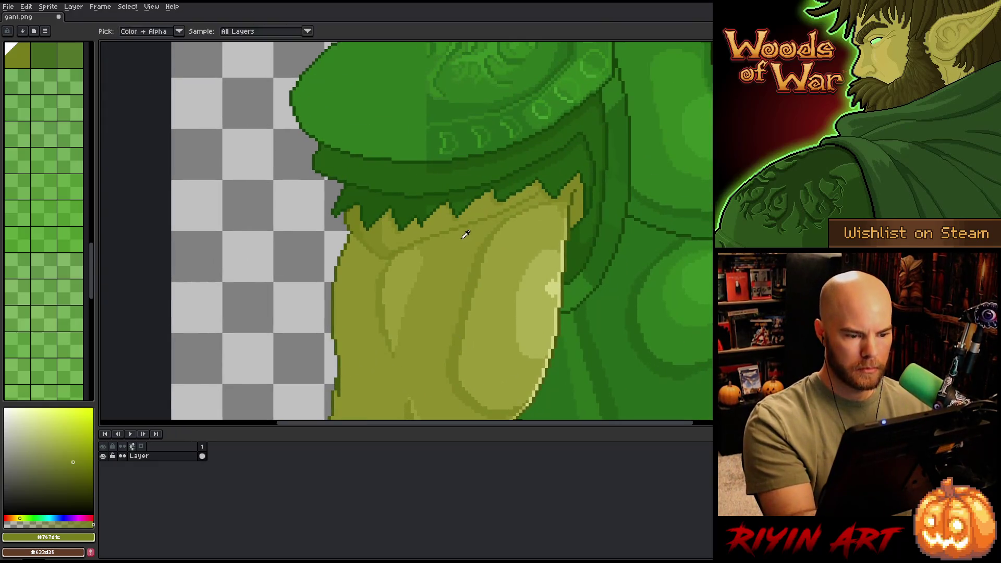
{"action": "left_click", "coordinate": [481, 234], "text": "alt"}
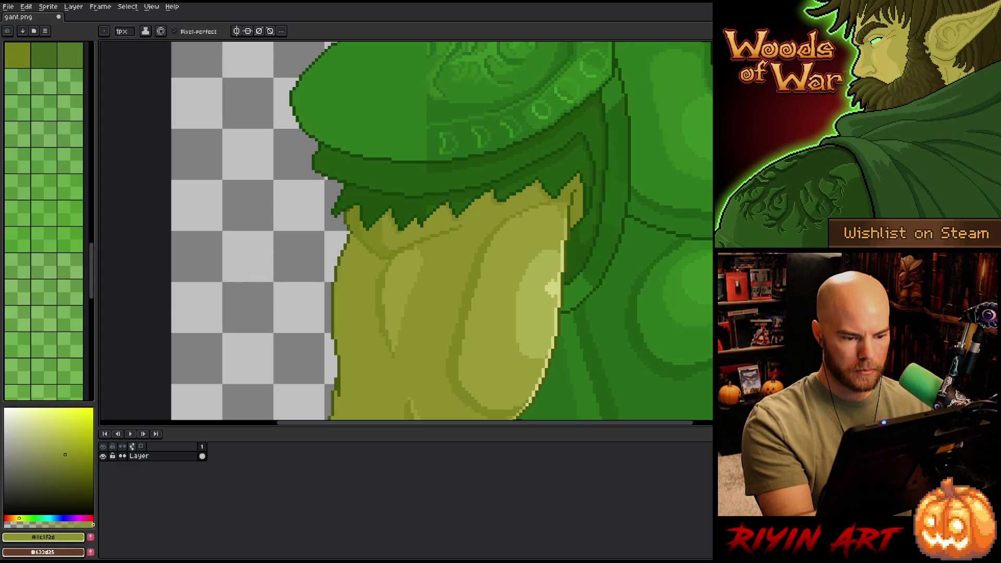
{"action": "left_click_drag", "start_coordinate": [516, 300], "coordinate": [510, 235]}
{"action": "mouse_move", "coordinate": [587, 202]}
{"action": "left_mouse_down"}
{"action": "mouse_move", "coordinate": [567, 226]}
{"action": "mouse_move", "coordinate": [537, 212]}
{"action": "mouse_move", "coordinate": [462, 253]}
{"action": "mouse_move", "coordinate": [517, 194]}
{"action": "mouse_move", "coordinate": [538, 202]}
{"action": "left_mouse_up"}
{"action": "key", "text": "ctrl+d"}
{"action": "key", "text": "g"}
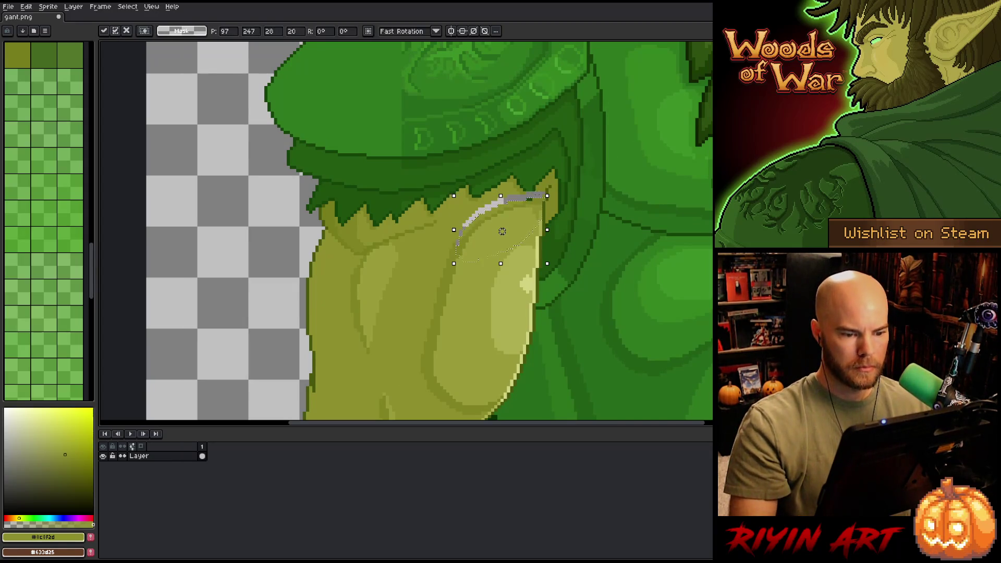
{"action": "left_click", "coordinate": [461, 233]}
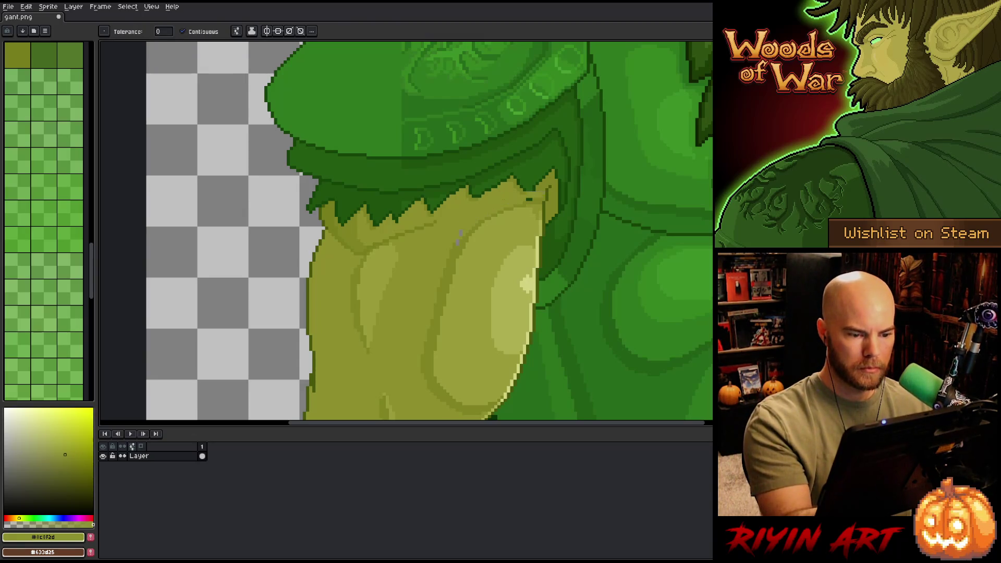
{"action": "key", "text": "b"}
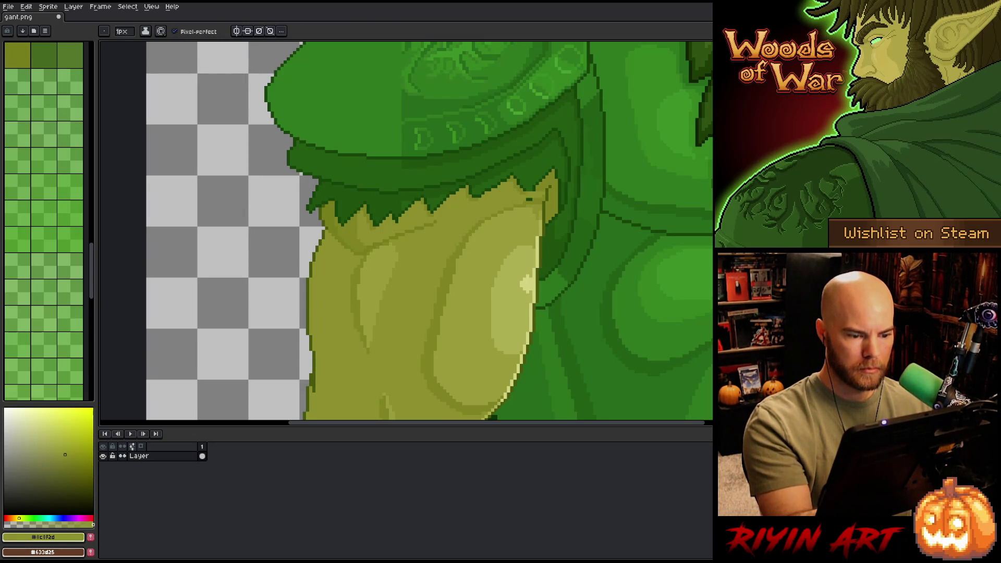
Step: Sample olive #7c8322, the light highlight and dark green from the arm
{"action": "scroll", "coordinate": [36, 365], "scroll_direction": "down", "scroll_amount": 3}
{"action": "left_click", "coordinate": [37, 380]}
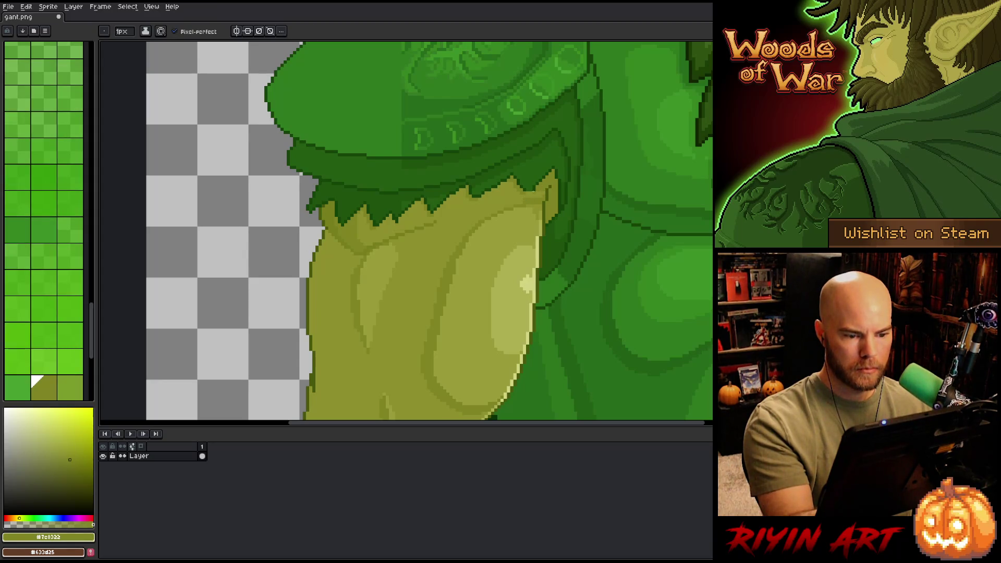
{"action": "left_click", "coordinate": [532, 198], "text": "alt"}
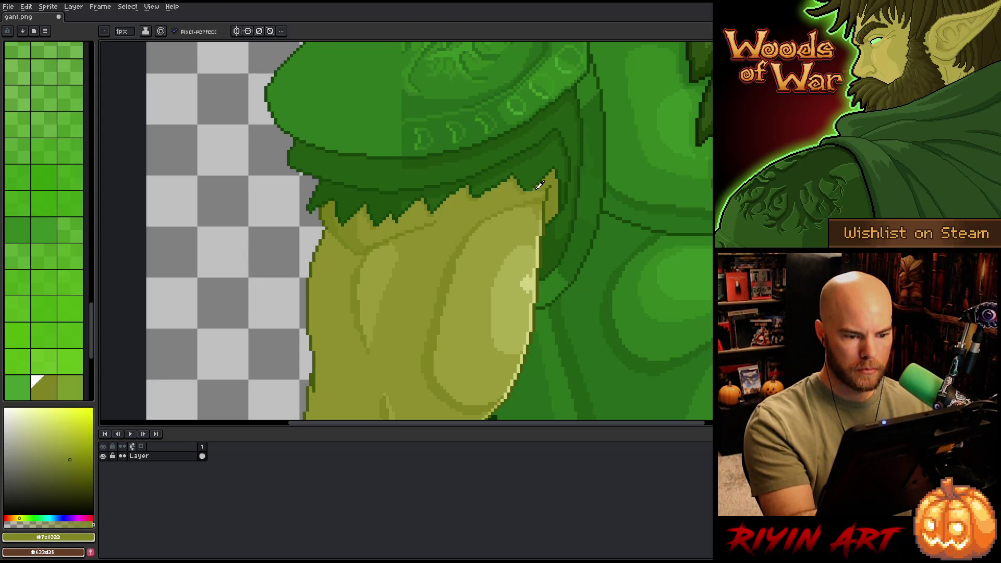
{"action": "left_click", "coordinate": [534, 191], "text": "alt"}
{"action": "left_click", "coordinate": [542, 195], "text": "alt"}
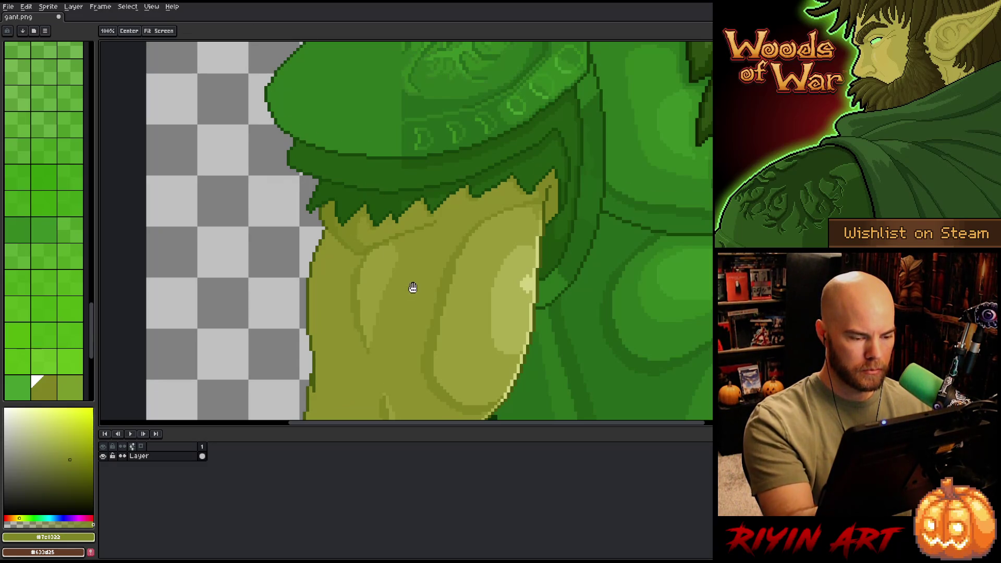
{"action": "left_click_drag", "start_coordinate": [411, 286], "coordinate": [412, 127]}
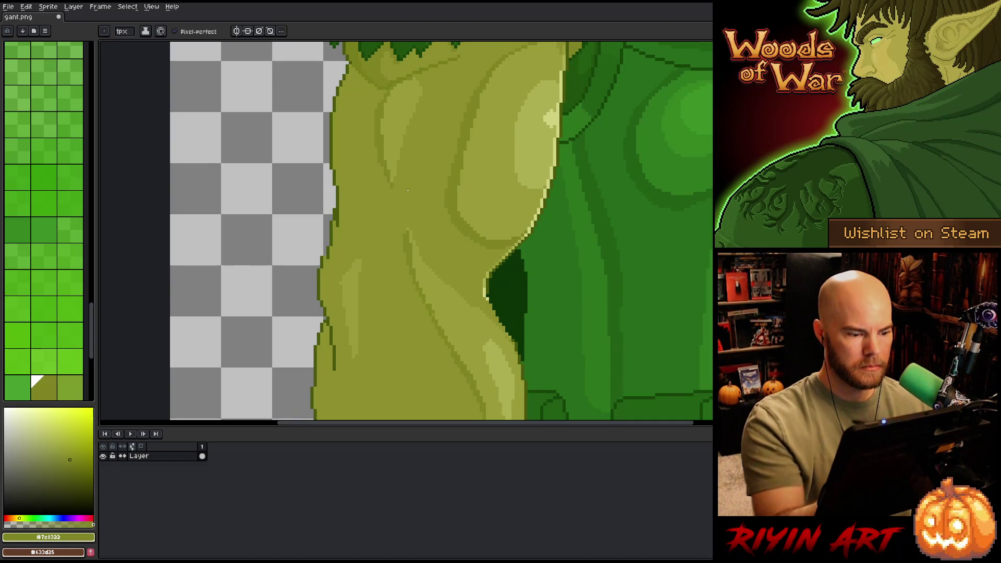
{"action": "left_click", "coordinate": [341, 285], "text": "alt"}
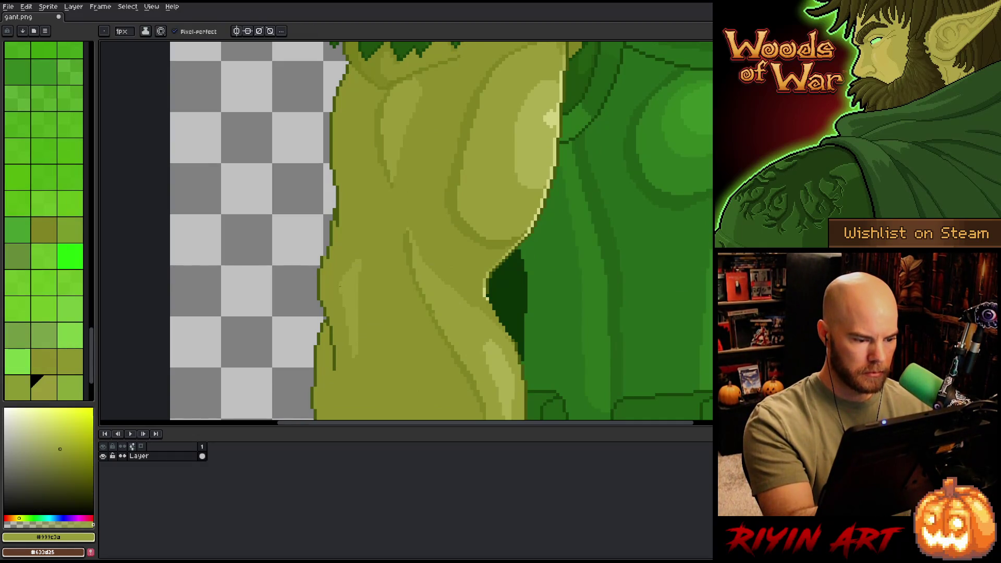
{"action": "scroll", "coordinate": [373, 290], "scroll_direction": "down", "scroll_amount": 3}
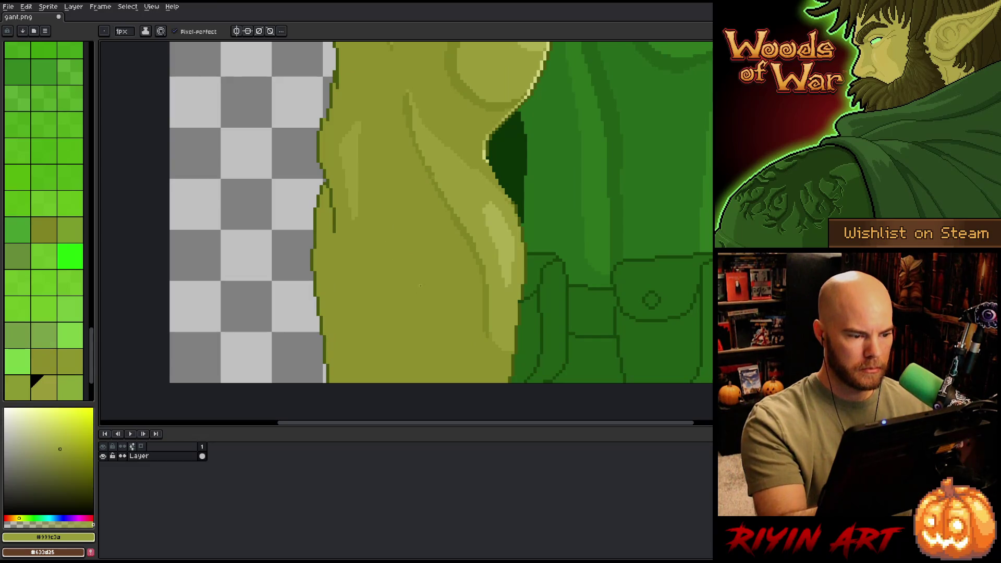
{"action": "left_click", "coordinate": [315, 251], "text": "alt"}
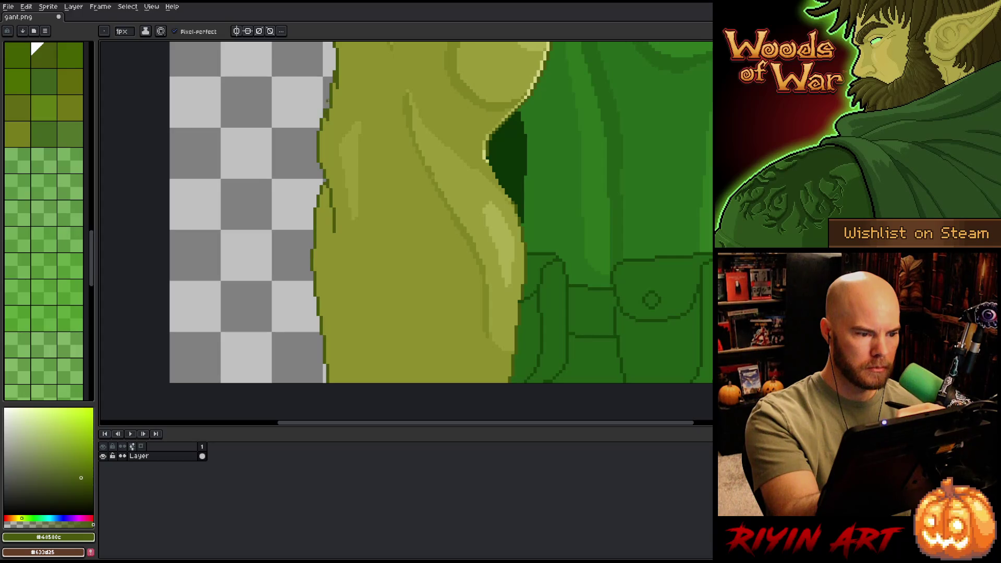
{"action": "left_click", "coordinate": [375, 271], "text": "alt"}
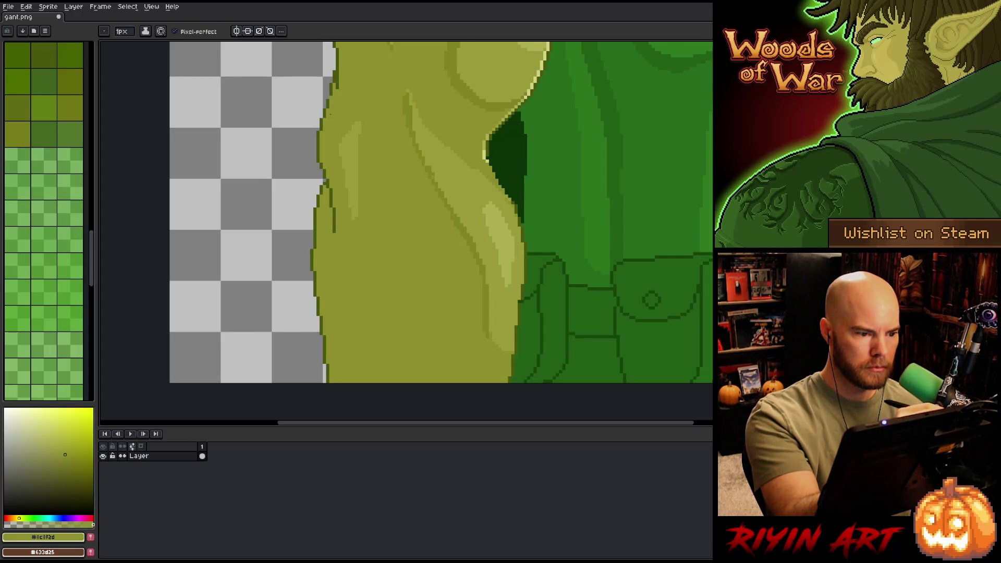
{"action": "left_click", "coordinate": [43, 54]}
{"action": "left_click", "coordinate": [375, 271], "text": "alt"}
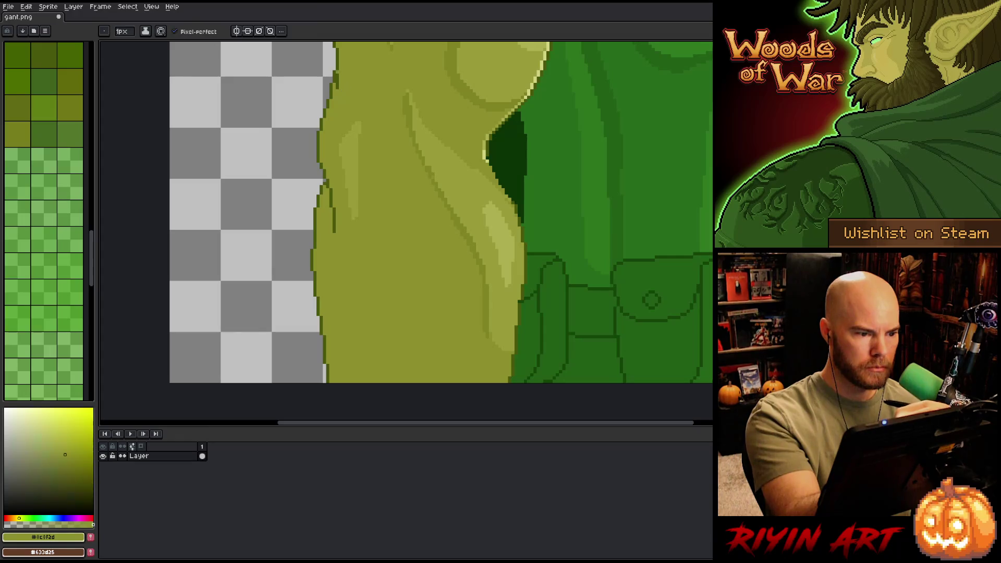
{"action": "scroll", "coordinate": [407, 209], "scroll_direction": "down", "scroll_amount": 3}
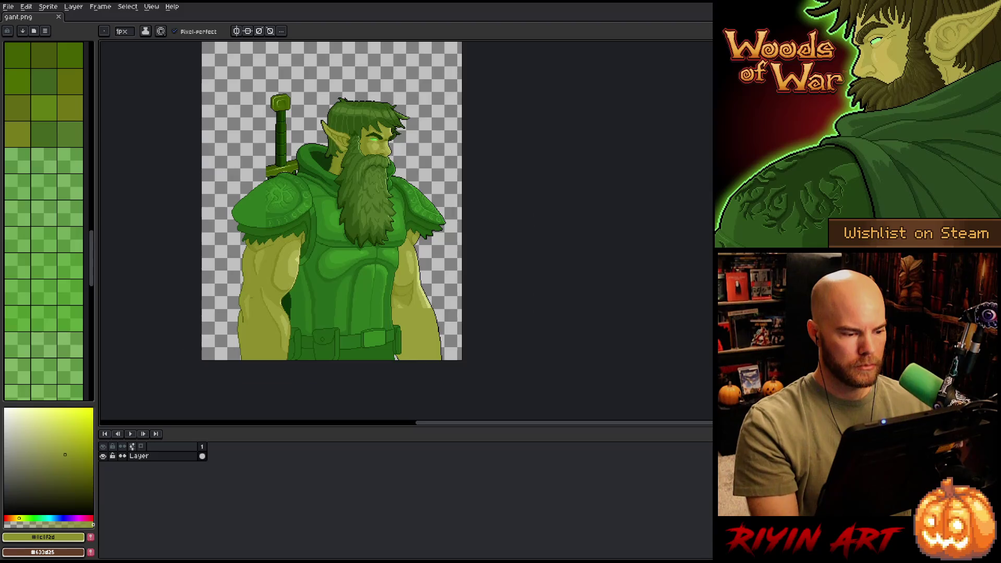
Step: Centre on the torso, Magic Wand-select the left arm and pick olive #7c8322
{"action": "scroll", "coordinate": [259, 308], "scroll_direction": "up", "scroll_amount": 1}
{"action": "left_click_drag", "start_coordinate": [259, 307], "coordinate": [274, 281]}
{"action": "scroll", "coordinate": [275, 280], "scroll_direction": "up", "scroll_amount": 1}
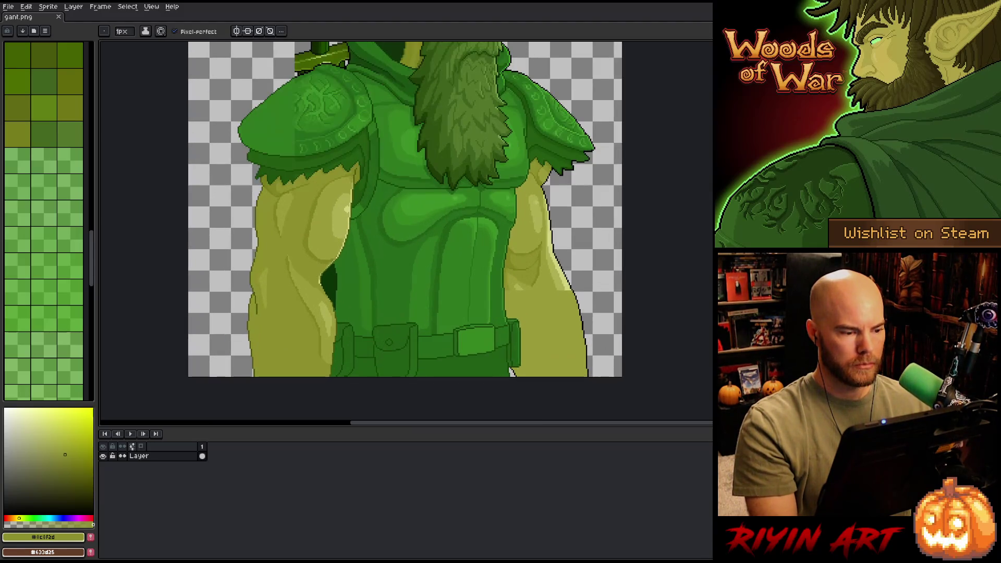
{"action": "left_click", "coordinate": [292, 271]}
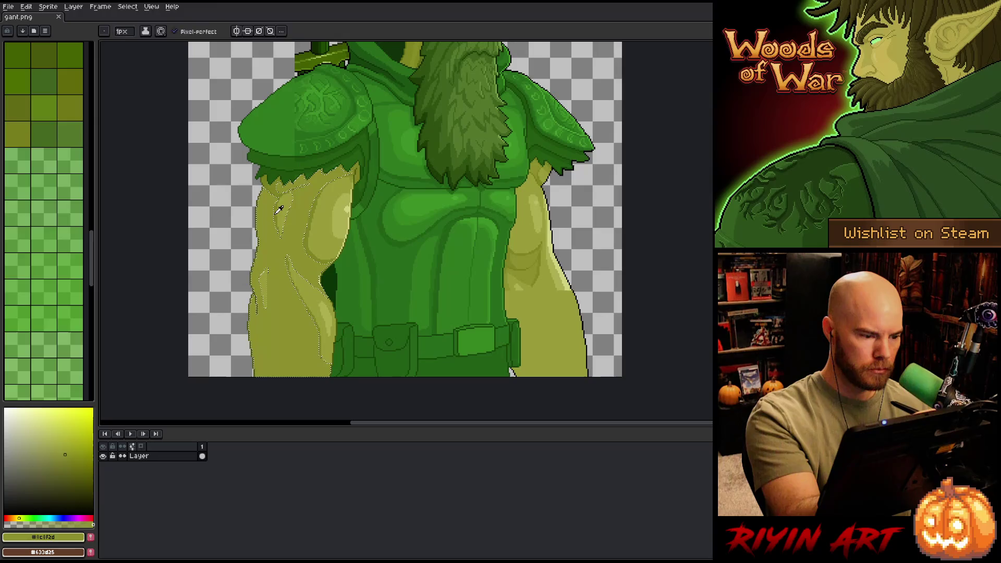
{"action": "left_click", "coordinate": [292, 272], "text": "alt"}
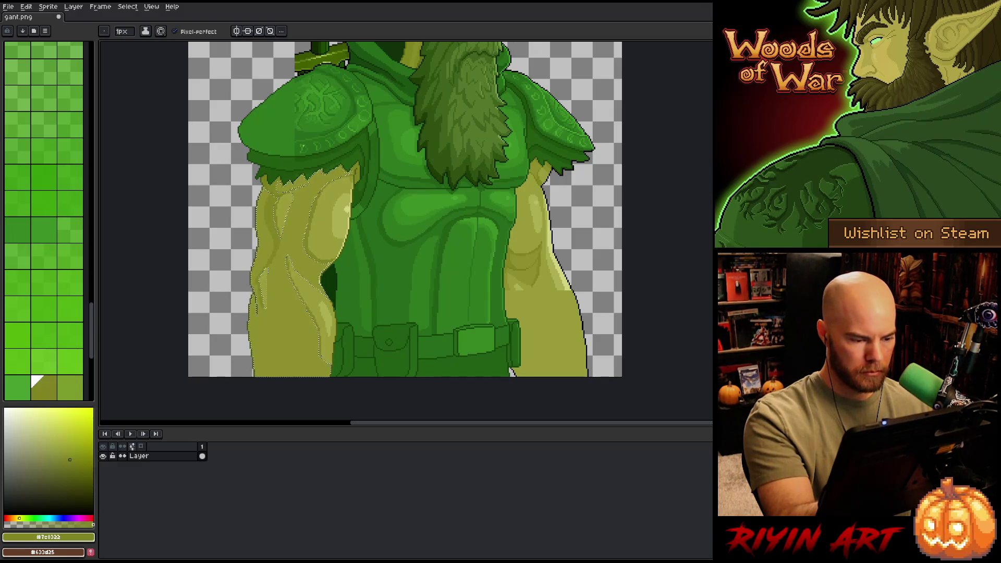
Step: Rework the olive muscle contours inside the left arm selection, then deselect it
{"action": "key", "text": "v"}
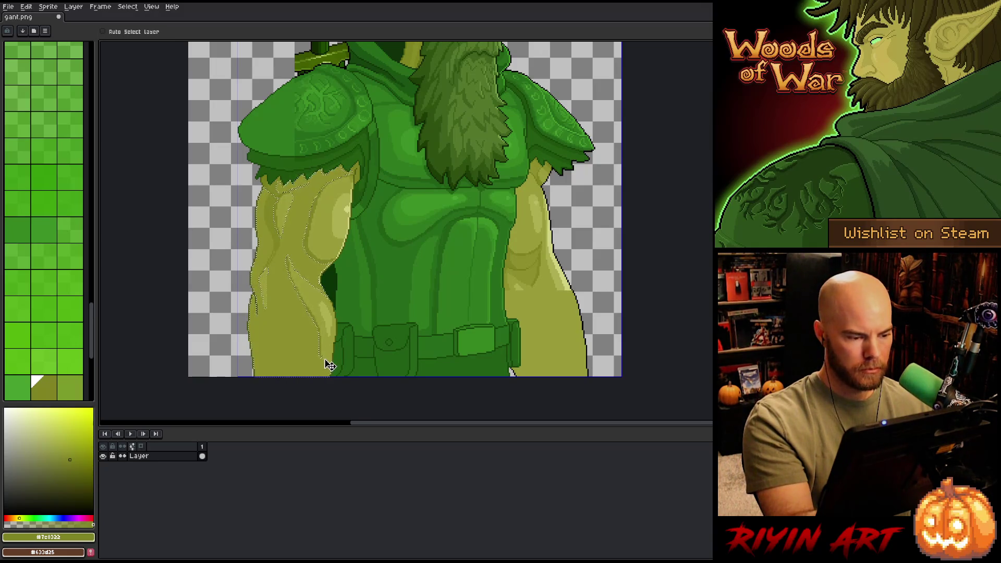
{"action": "key", "text": "b"}
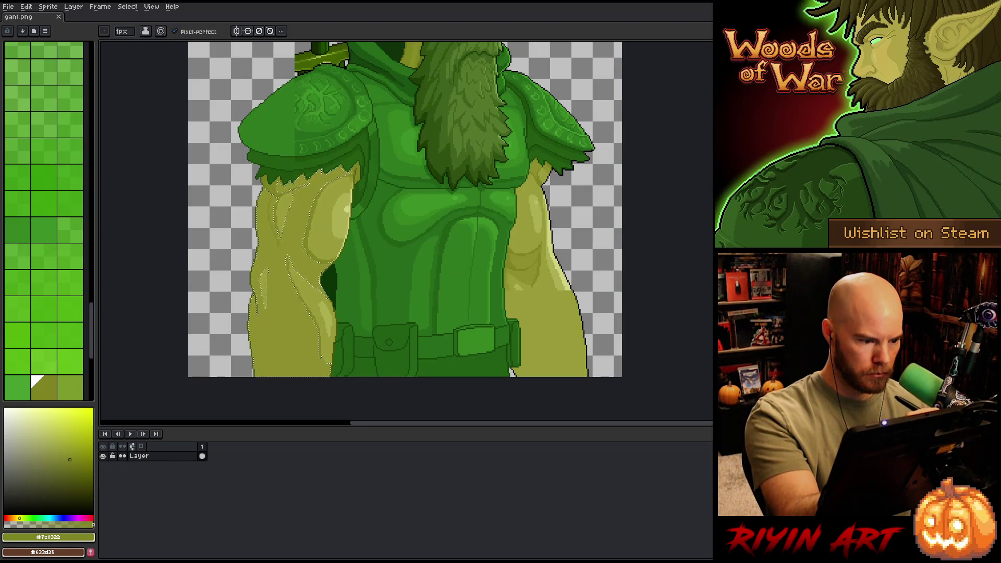
{"action": "key", "text": "w"}
{"action": "key", "text": "b"}
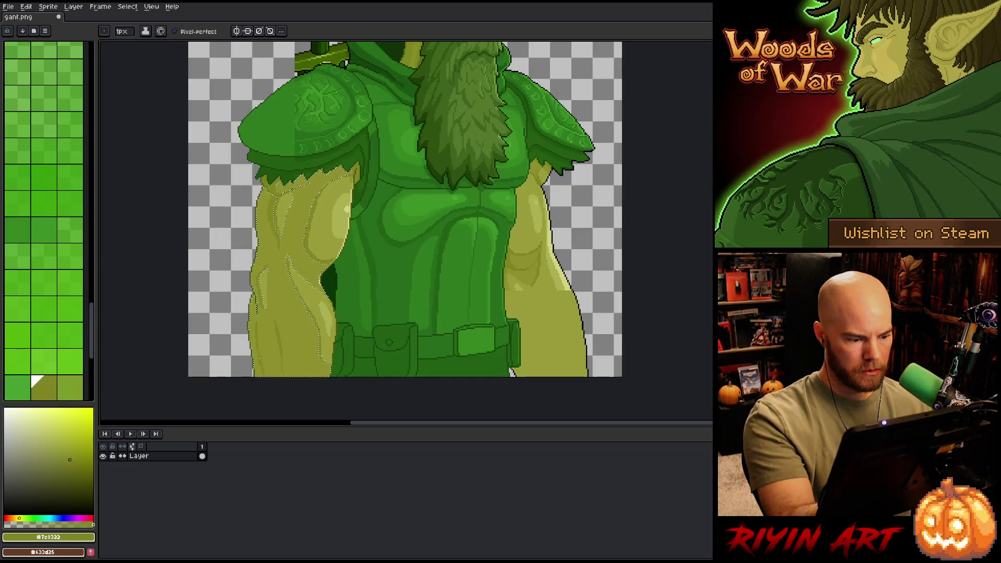
{"action": "key", "text": "ctrl+d"}
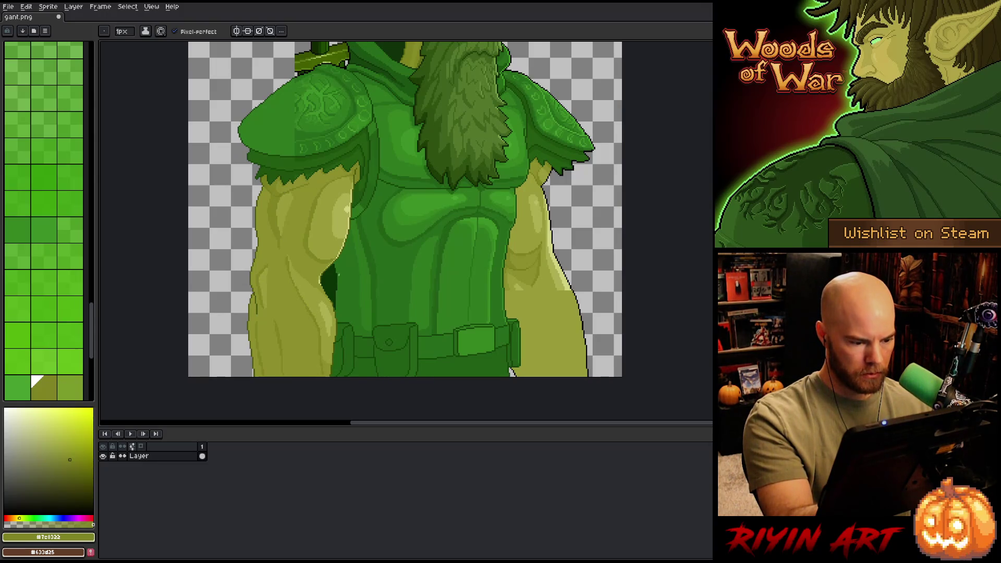
Step: Choose the arm shading olives #7c8322, #999c3a and #8c8f2d
{"action": "key", "text": "i"}
{"action": "key", "text": "b"}
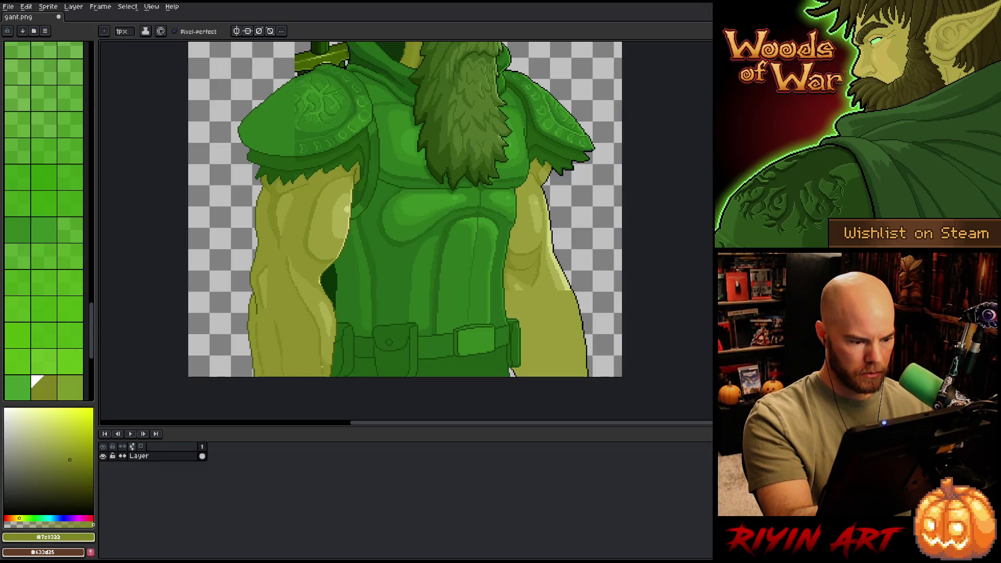
{"action": "key", "text": "g"}
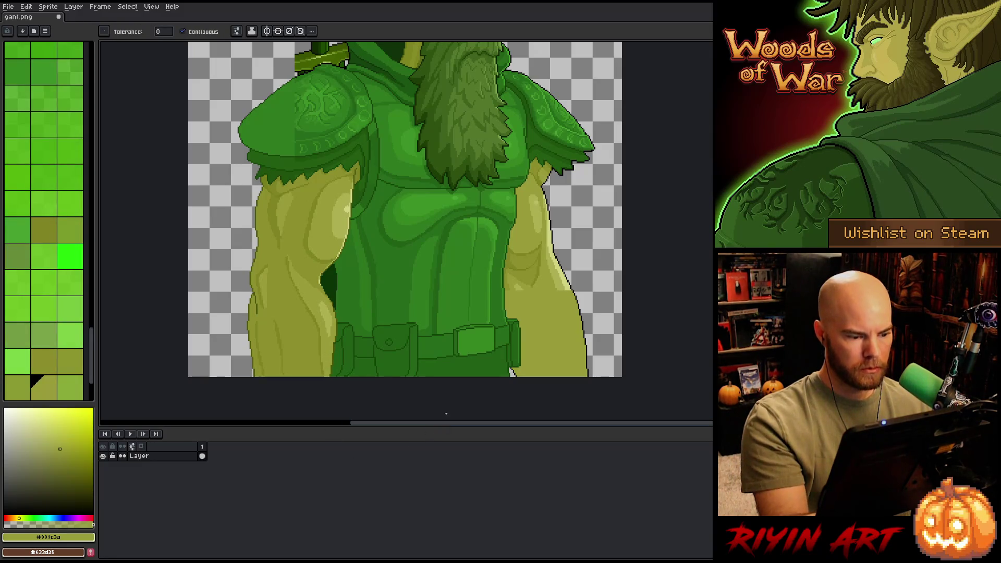
{"action": "left_click", "coordinate": [44, 229]}
{"action": "key", "text": "b"}
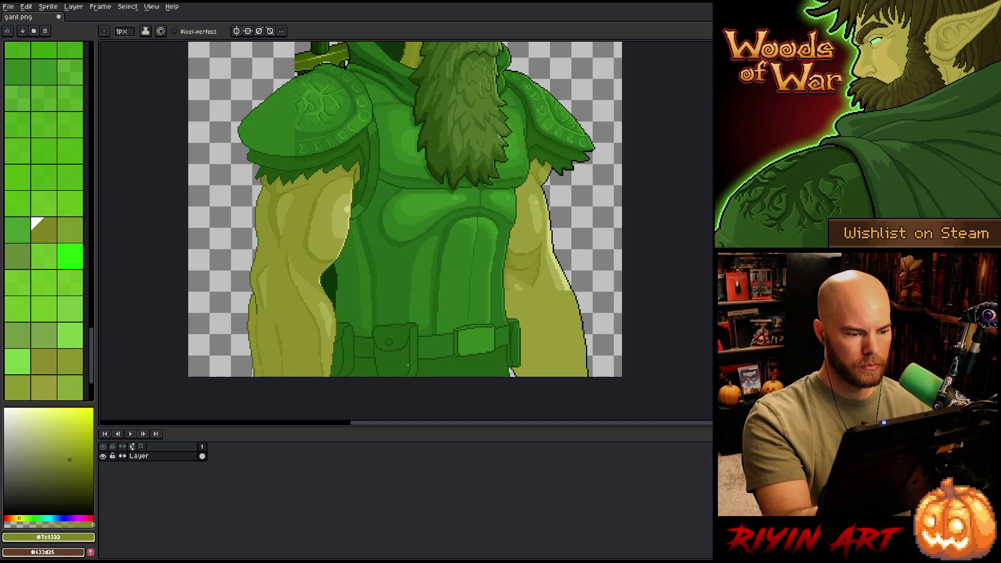
{"action": "left_click", "coordinate": [44, 388]}
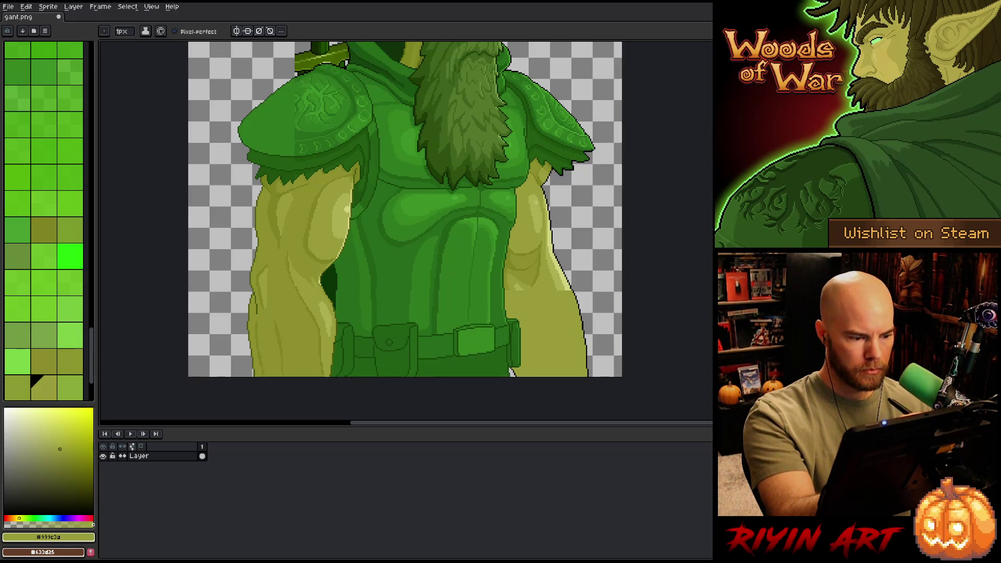
{"action": "left_click", "coordinate": [65, 455]}
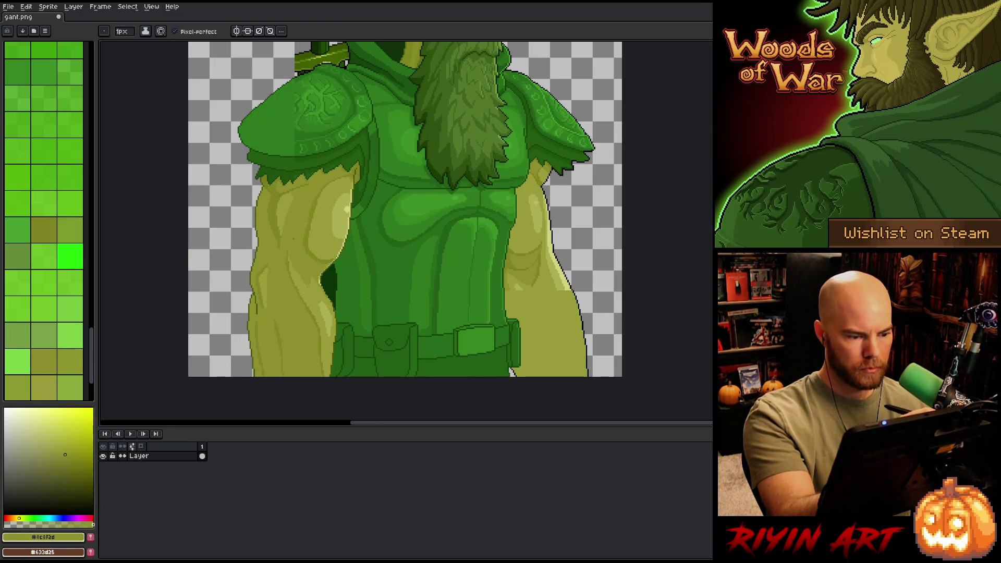
Step: Shade the arm muscles, alternating between dark olive #7c8322 and #999c3a
{"action": "key", "text": "g"}
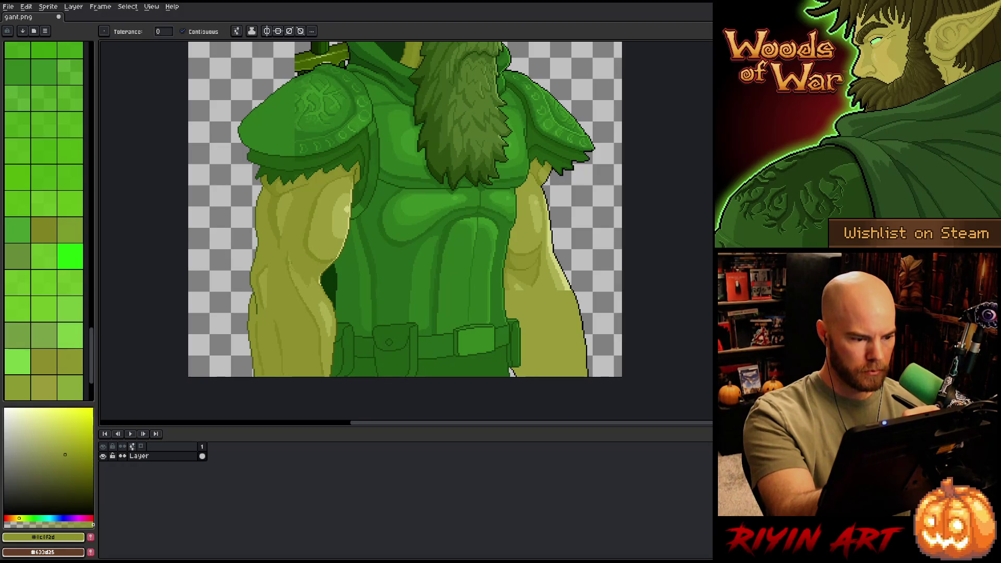
{"action": "key", "text": "b"}
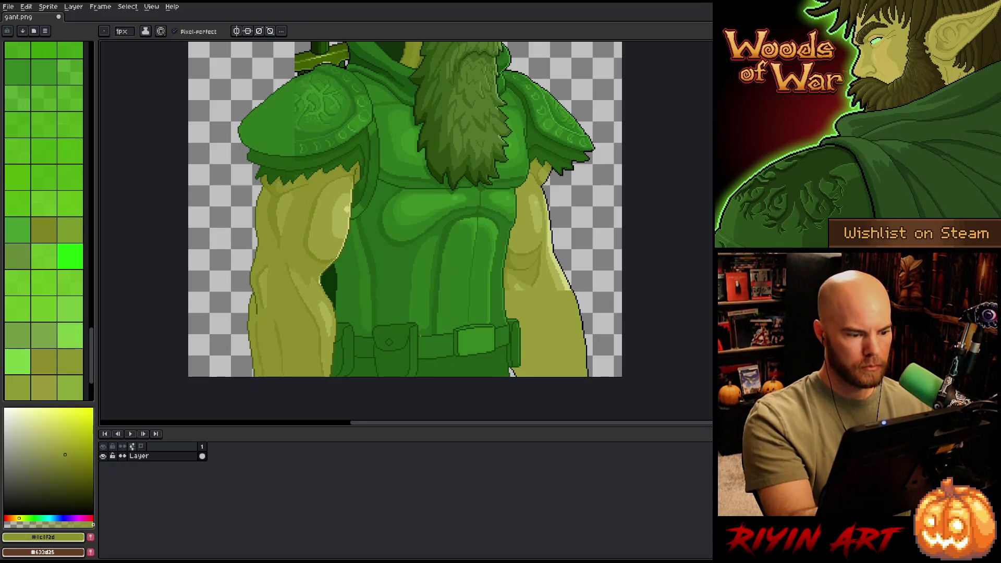
{"action": "left_click", "coordinate": [319, 283], "text": "alt"}
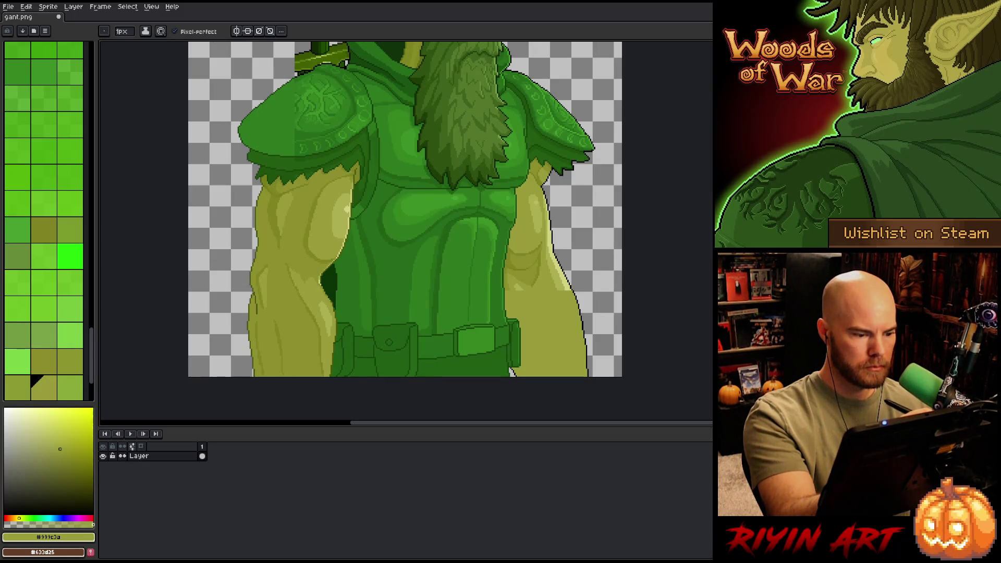
{"action": "left_click", "coordinate": [295, 273], "text": "alt"}
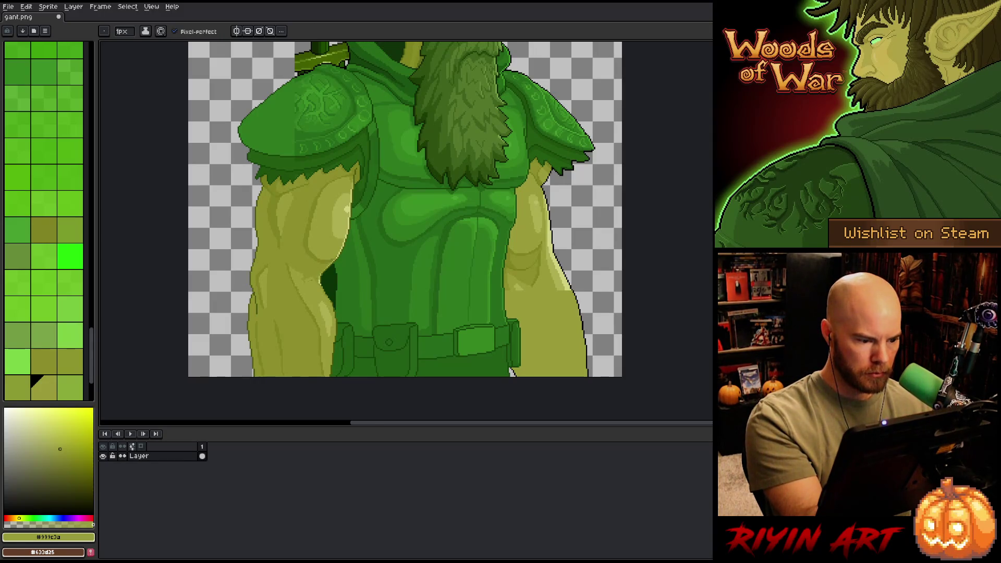
{"action": "left_click", "coordinate": [65, 455]}
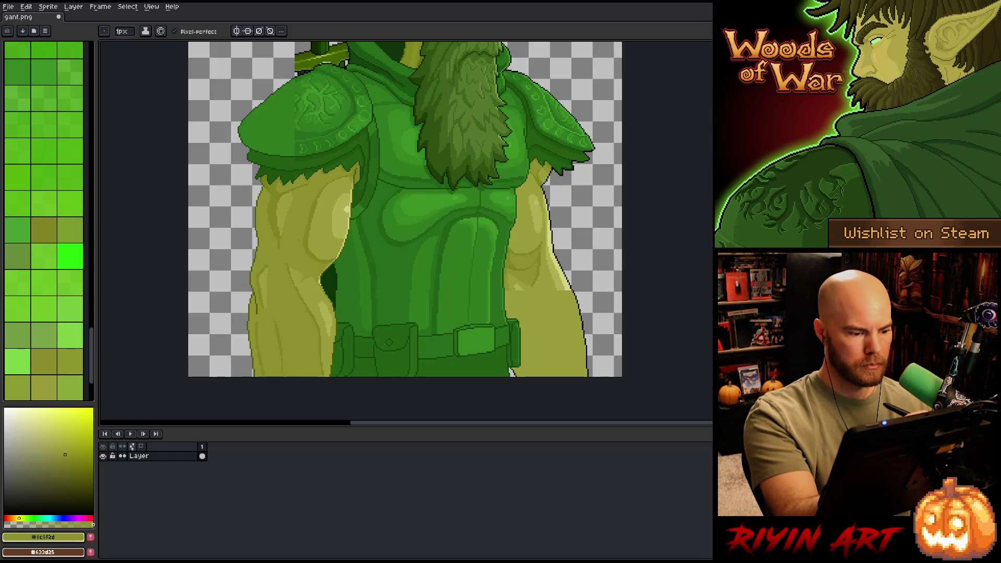
{"action": "left_click", "coordinate": [308, 289], "text": "alt"}
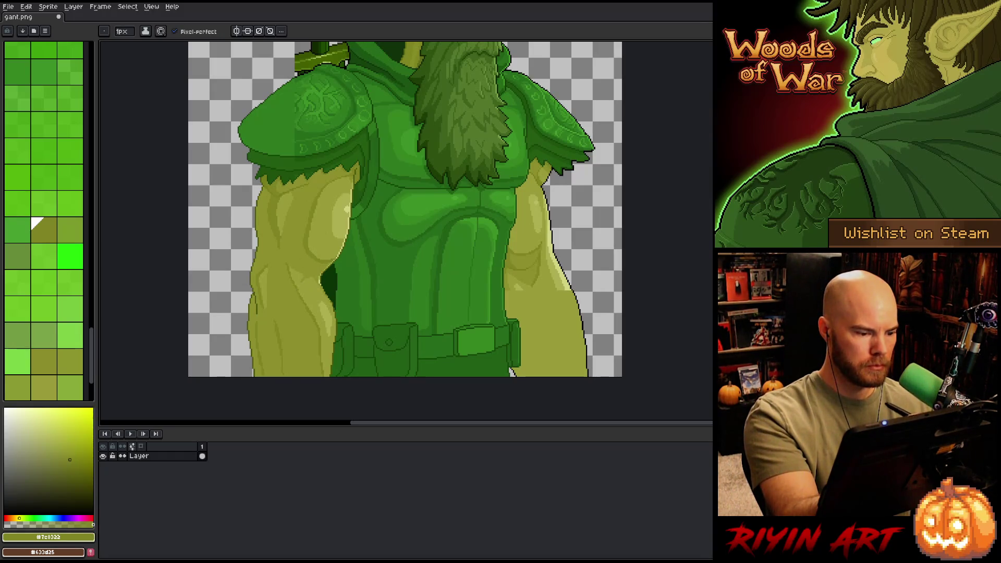
{"action": "left_click", "coordinate": [309, 287], "text": "alt"}
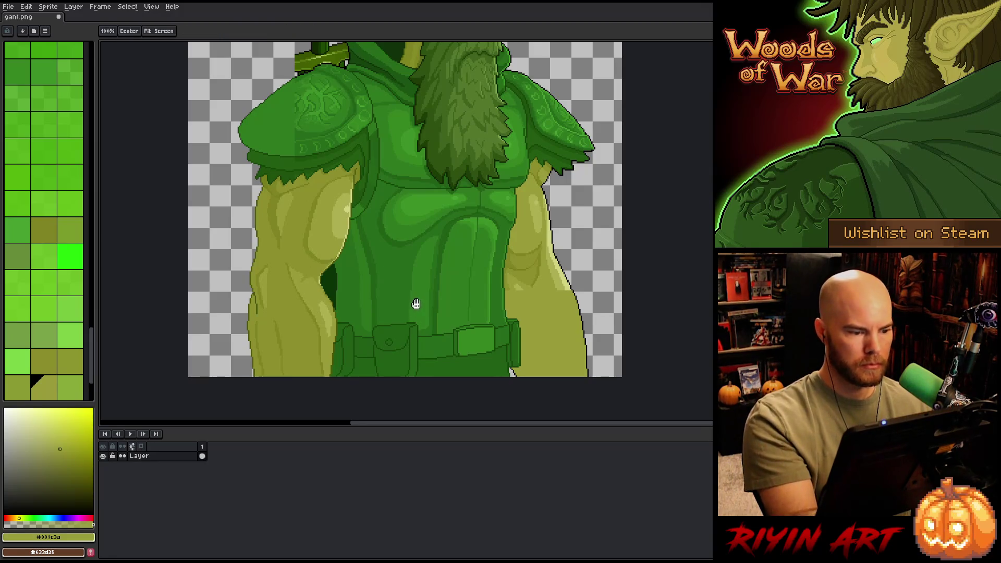
{"action": "left_click_drag", "start_coordinate": [414, 302], "coordinate": [399, 322]}
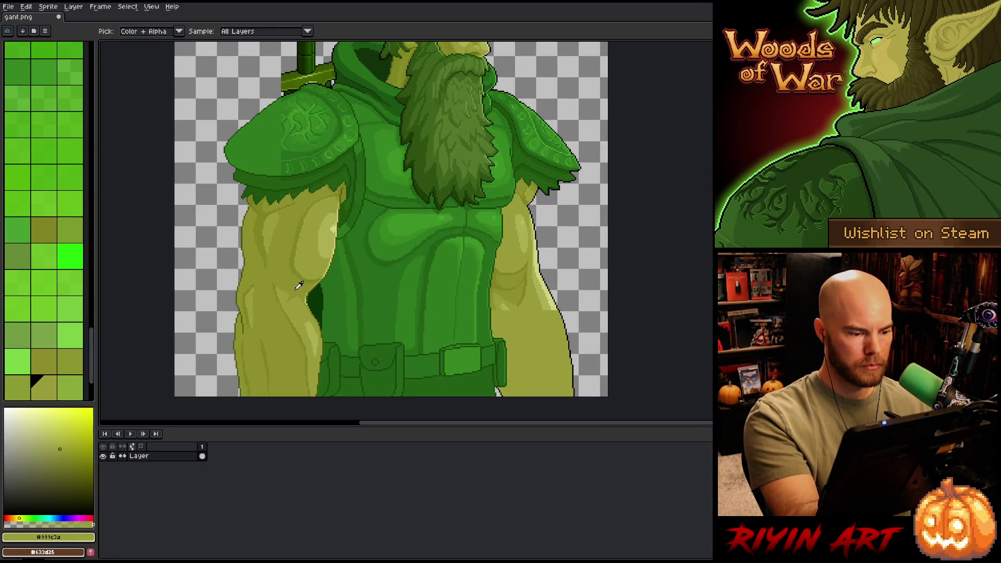
{"action": "left_click", "coordinate": [294, 259], "text": "alt"}
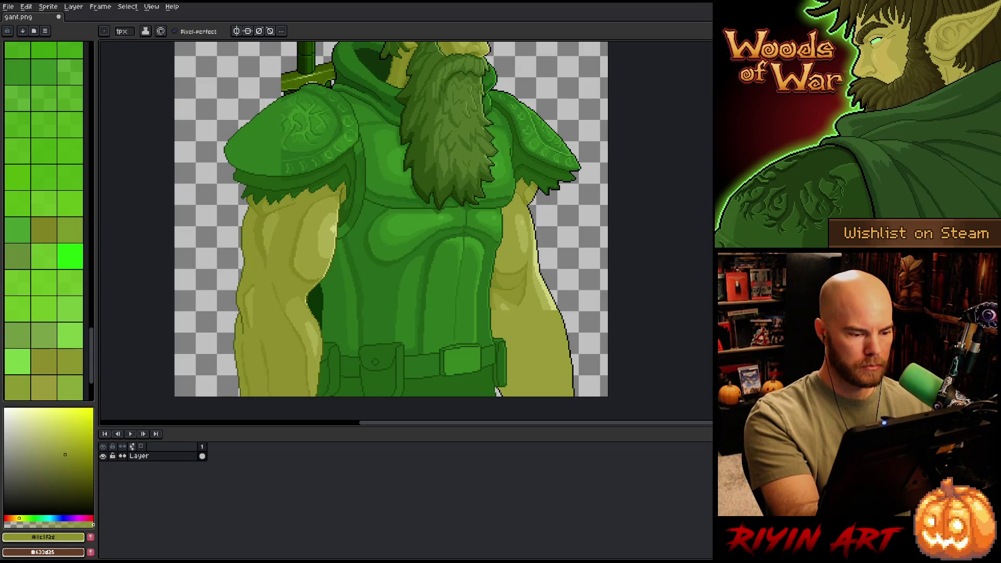
{"action": "key", "text": "alt"}
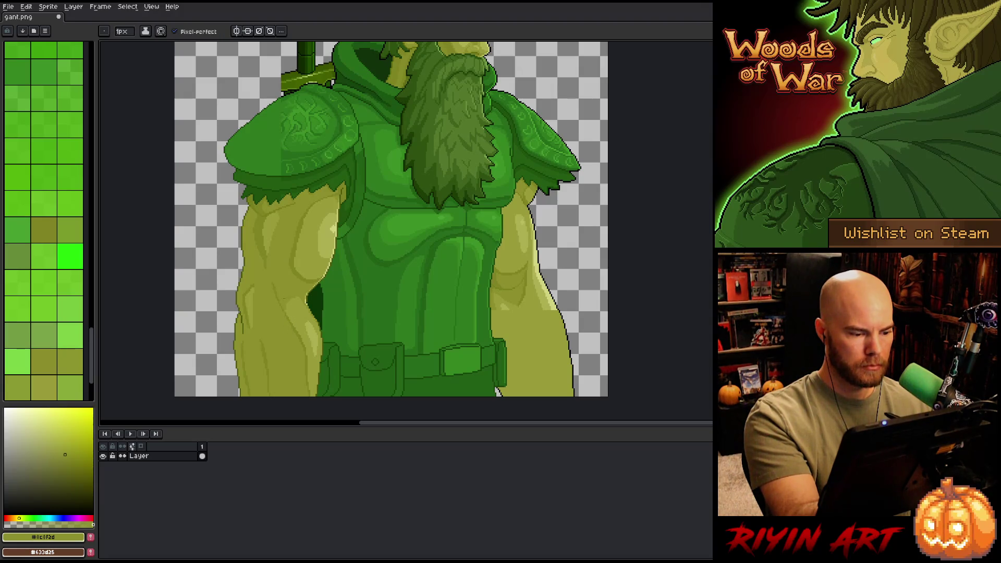
{"action": "key", "text": "alt"}
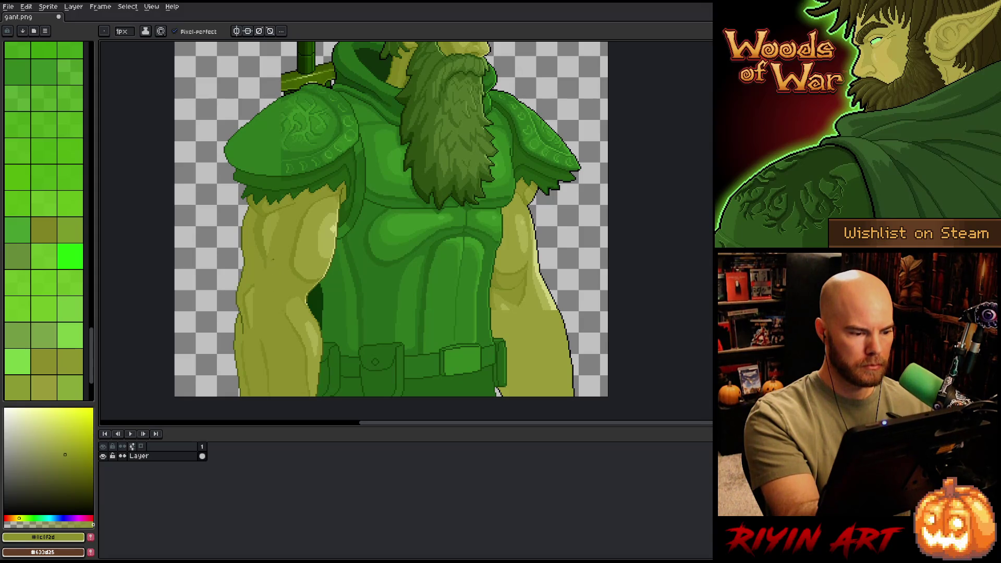
{"action": "left_click", "coordinate": [33, 219]}
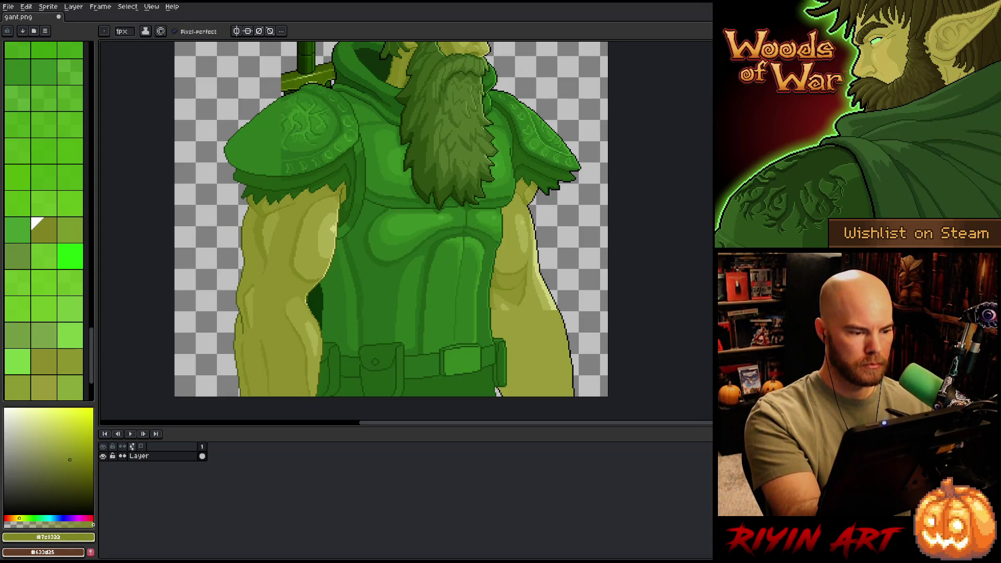
{"action": "left_click", "coordinate": [262, 237], "text": "alt"}
{"action": "key", "text": "w"}
{"action": "left_click", "coordinate": [263, 235]}
{"action": "key", "text": "b"}
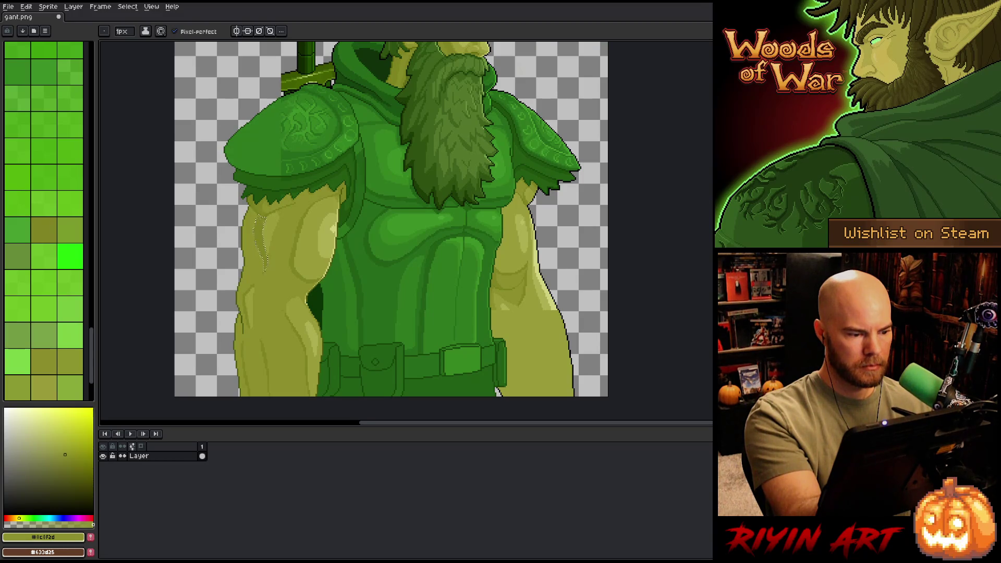
{"action": "key", "text": "g"}
{"action": "key", "text": "b"}
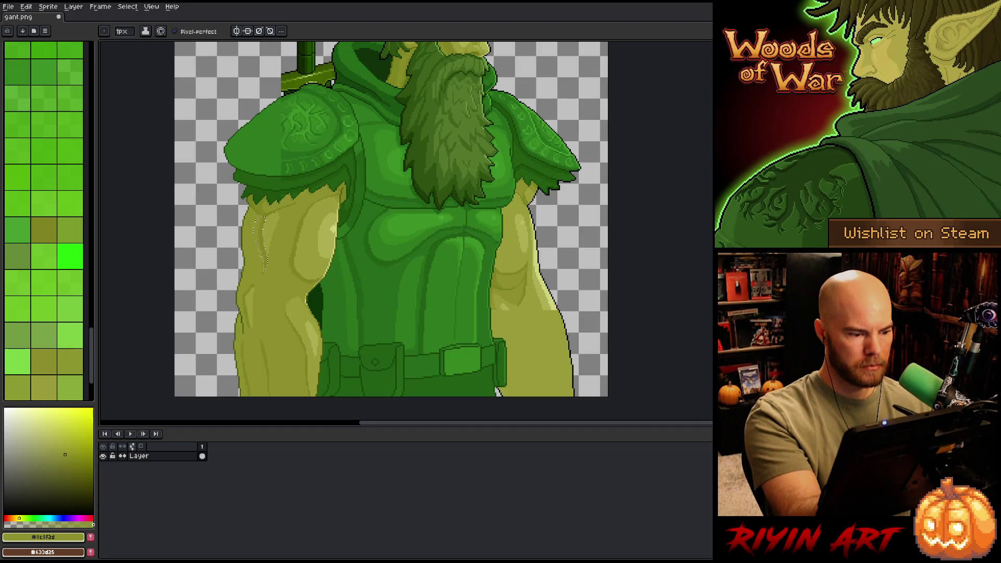
{"action": "key", "text": "ctrl+z"}
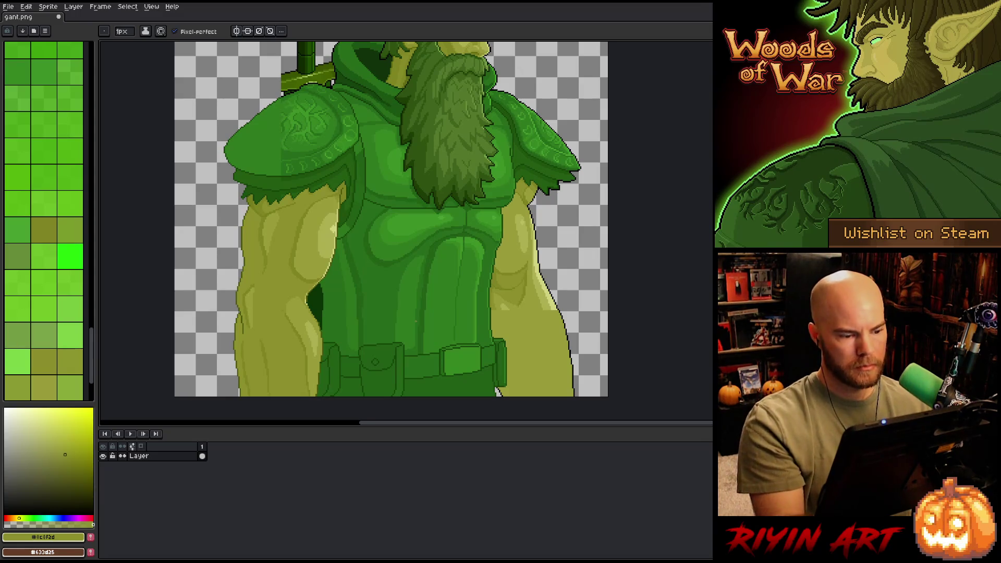
{"action": "left_click_drag", "start_coordinate": [519, 341], "coordinate": [445, 298]}
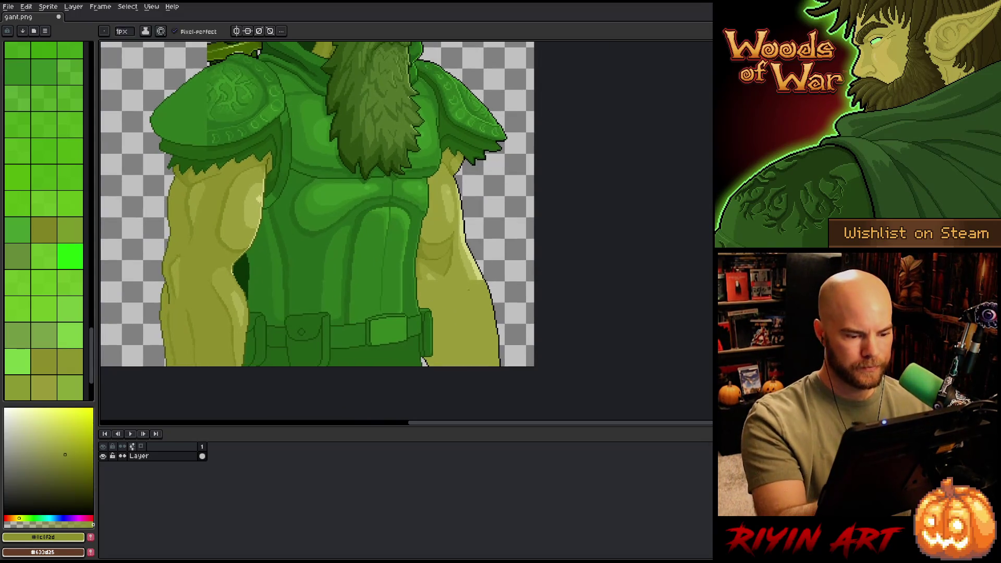
Step: Paint and fill a pale #adaf51 highlight strip along the right arm's outer edge
{"action": "left_click", "coordinate": [479, 285], "text": "alt"}
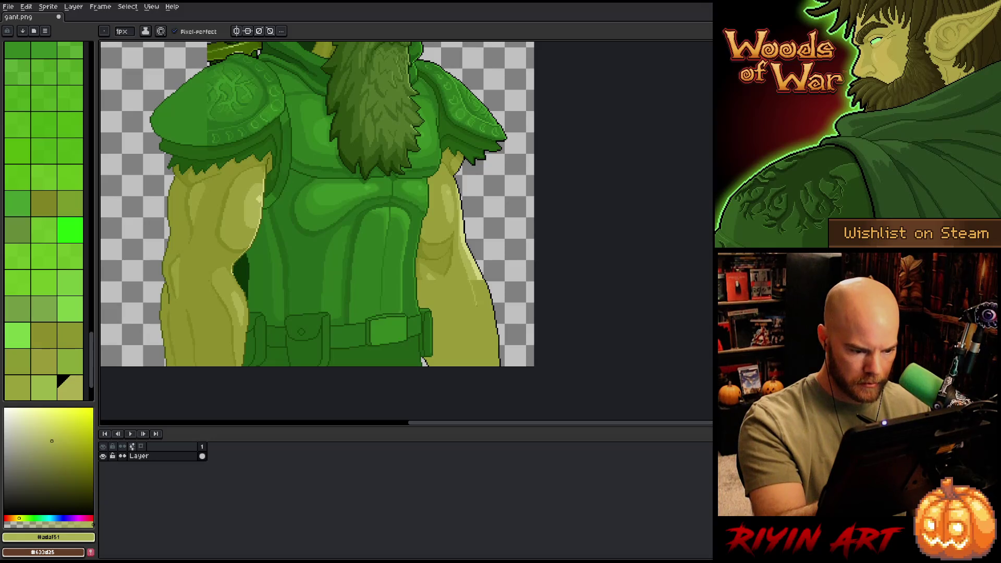
{"action": "left_click_drag", "start_coordinate": [483, 329], "coordinate": [487, 353]}
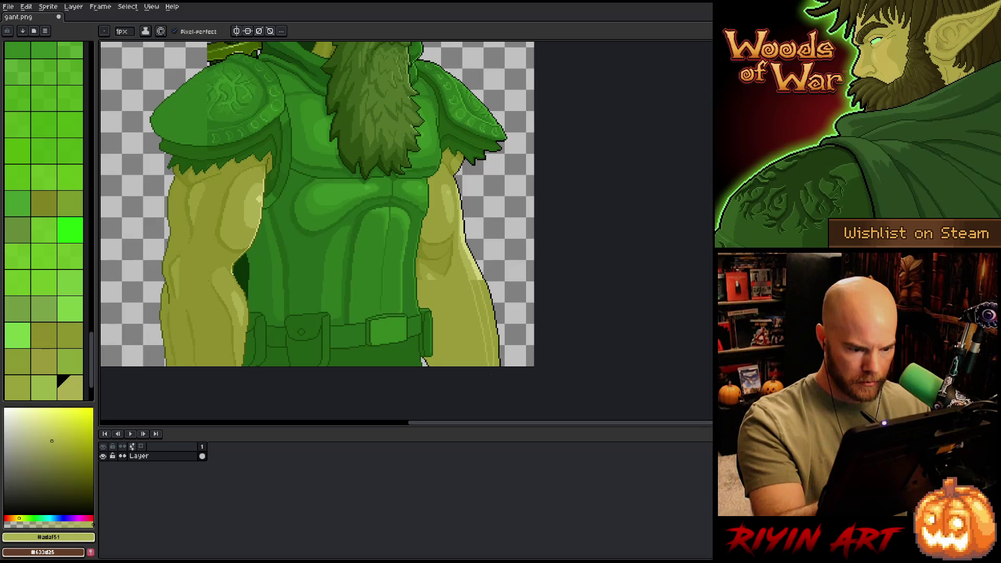
{"action": "key", "text": "g"}
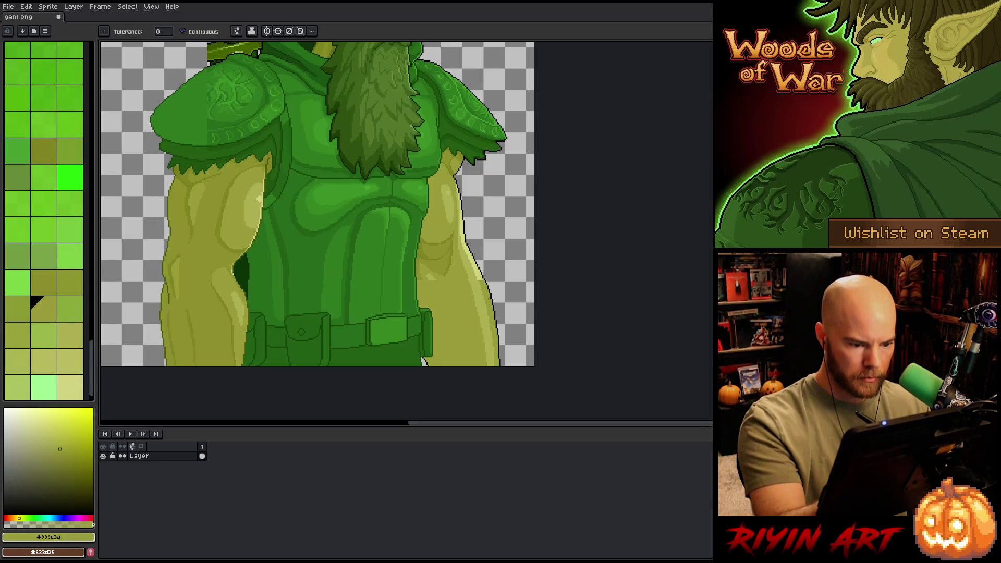
{"action": "left_click", "coordinate": [485, 277], "text": "alt"}
{"action": "left_click", "coordinate": [487, 292]}
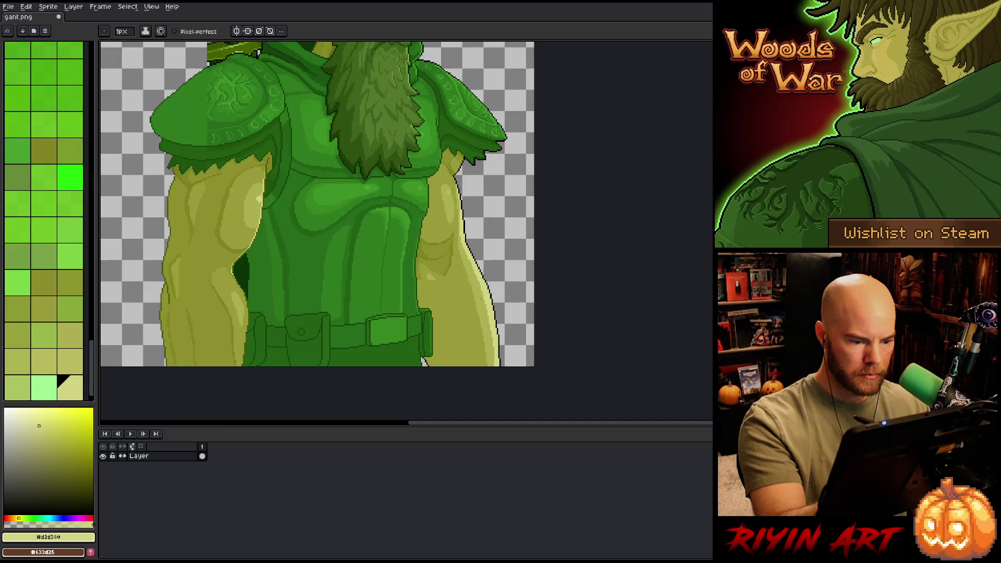
{"action": "key", "text": "b"}
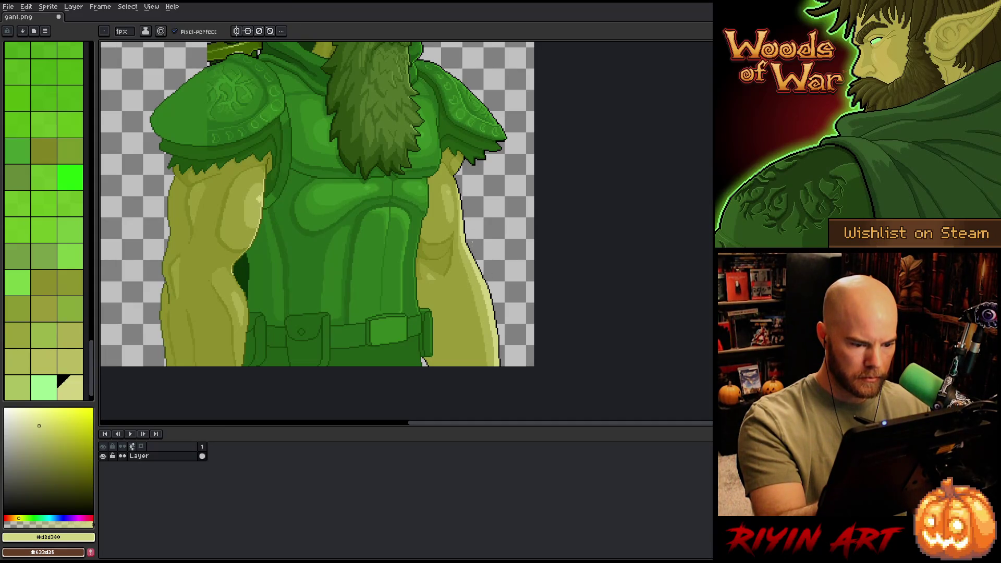
{"action": "left_click", "coordinate": [439, 280], "text": "alt"}
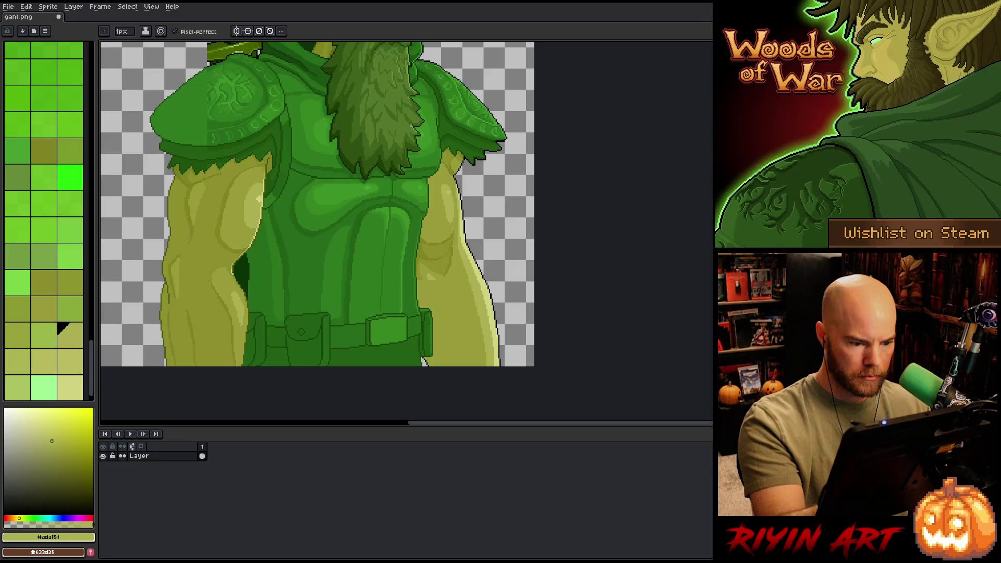
{"action": "left_click", "coordinate": [441, 278], "text": "alt"}
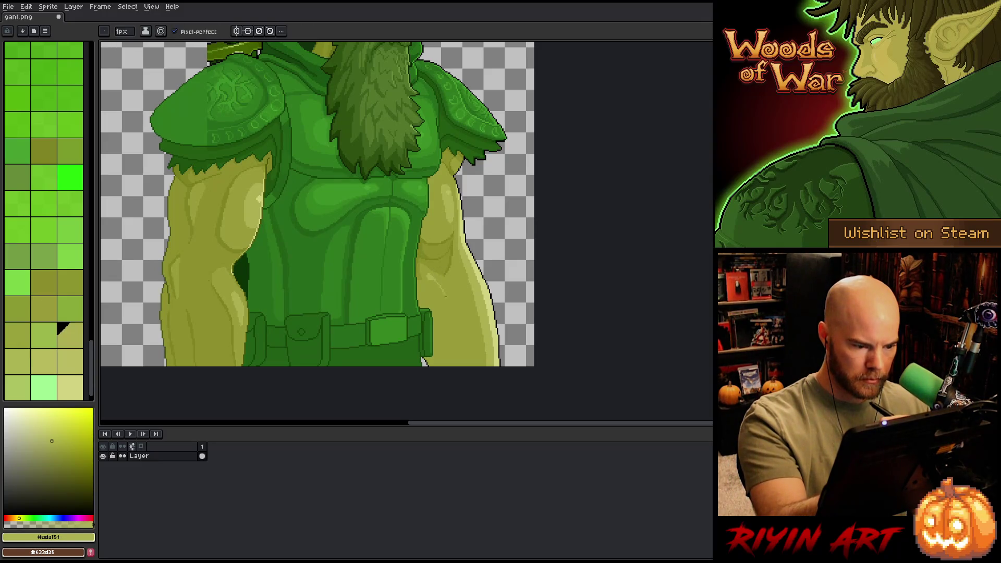
{"action": "left_click", "coordinate": [428, 297], "text": "alt"}
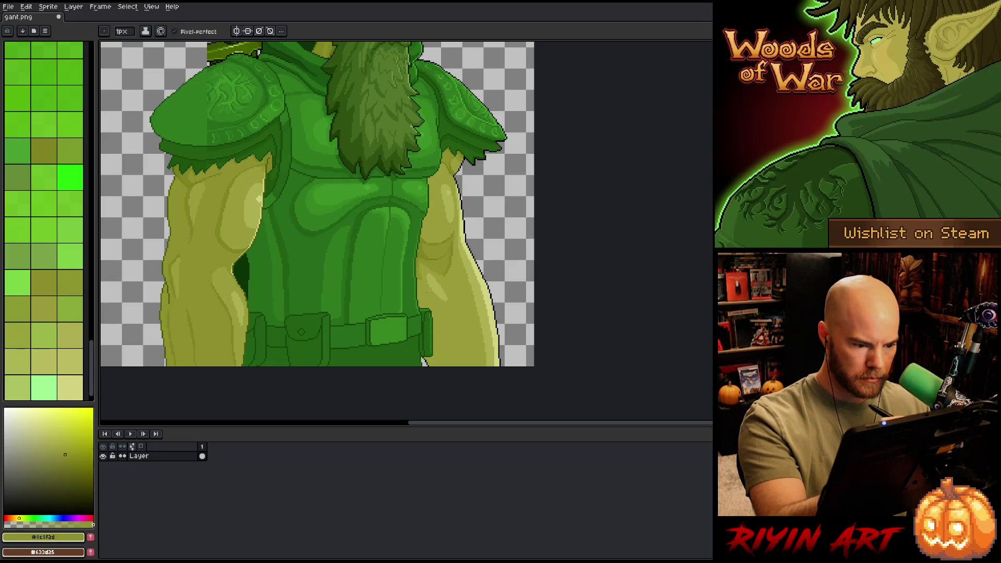
Step: Select the right arm's shaded region by colour, repaint inside it, then deselect
{"action": "key", "text": "w"}
{"action": "left_click", "coordinate": [428, 296]}
{"action": "key", "text": "b"}
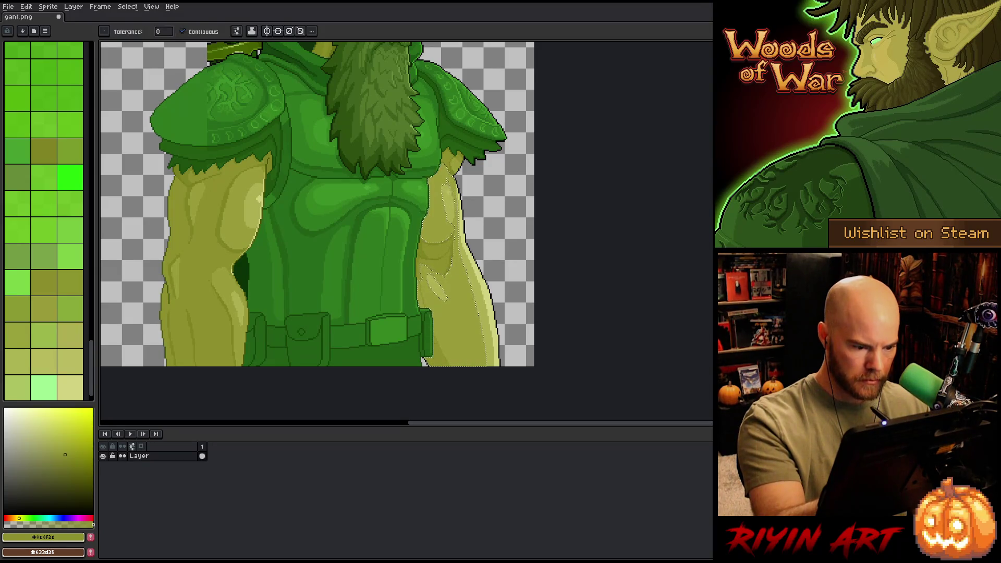
{"action": "key", "text": "ctrl+d"}
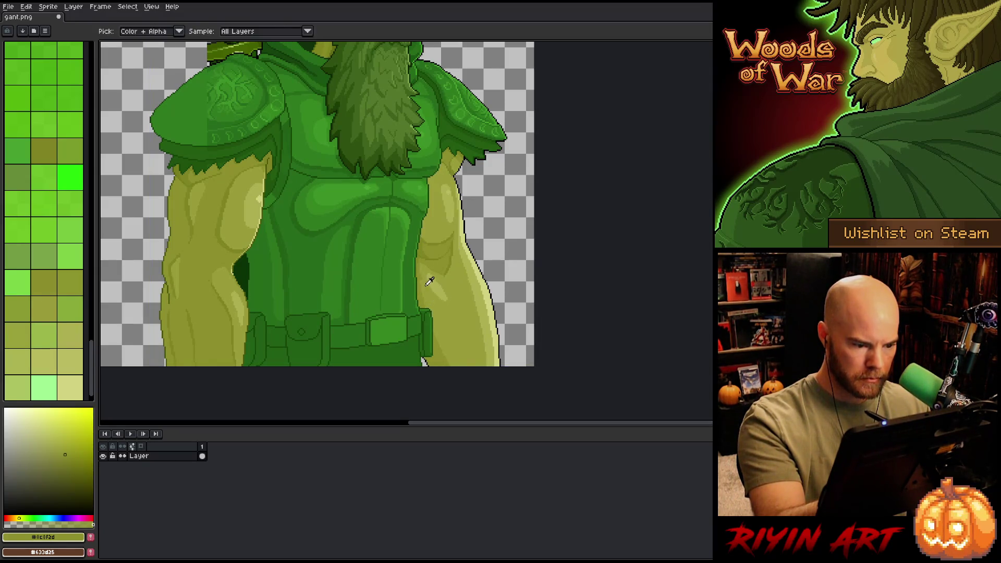
Step: Touch up the left arm with #999c3a and #8c8f2d inside a colour selection, then deselect
{"action": "left_click", "coordinate": [32, 298]}
{"action": "left_click", "coordinate": [423, 360], "text": "alt"}
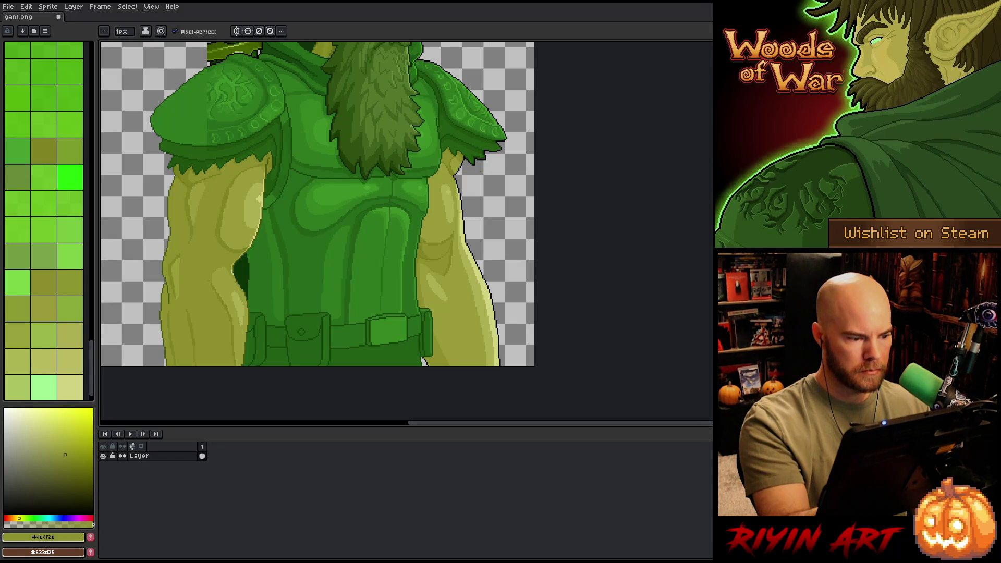
{"action": "left_click", "coordinate": [198, 192], "text": "alt"}
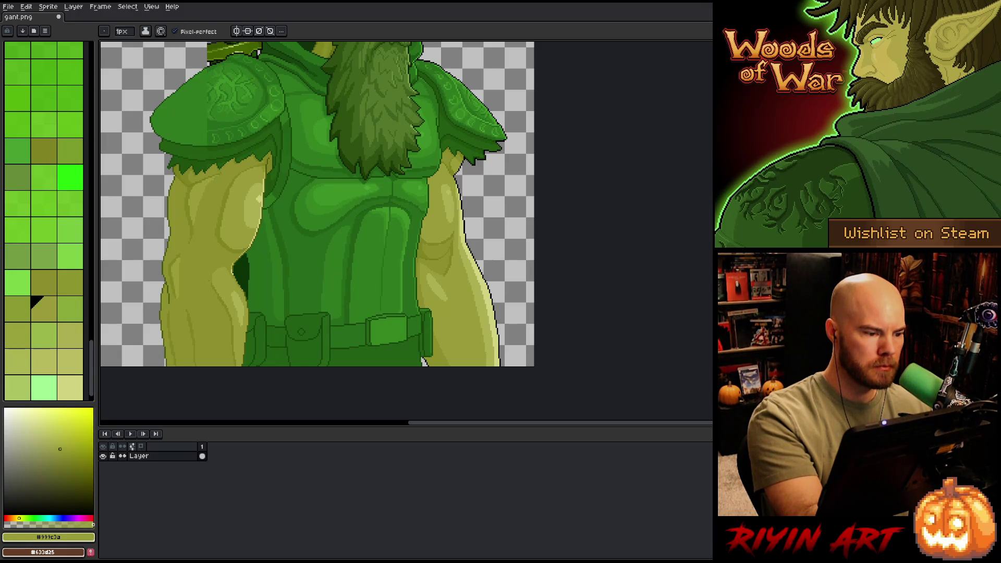
{"action": "left_click", "coordinate": [214, 179], "text": "alt"}
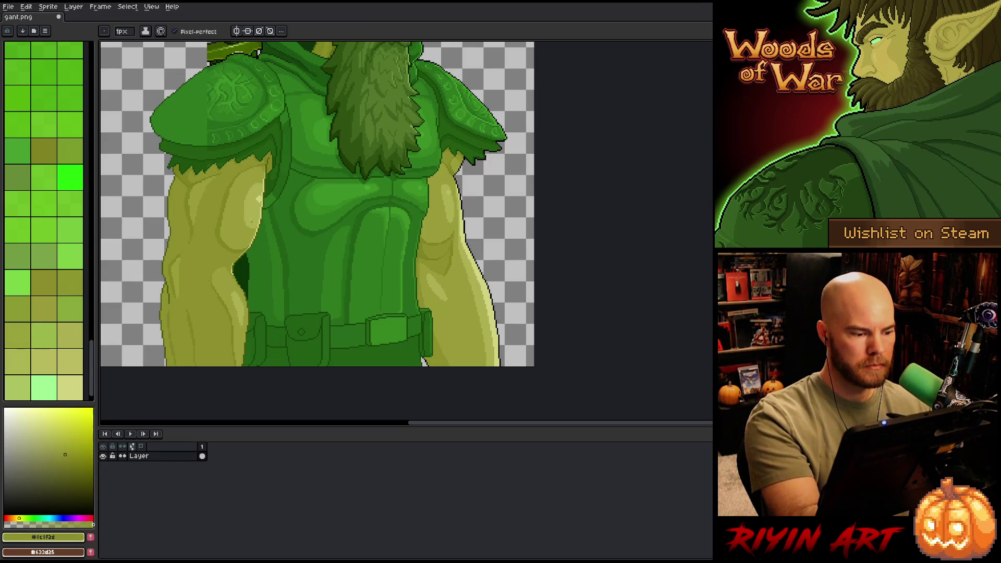
{"action": "left_click", "coordinate": [198, 192], "text": "alt"}
{"action": "left_click", "coordinate": [204, 260]}
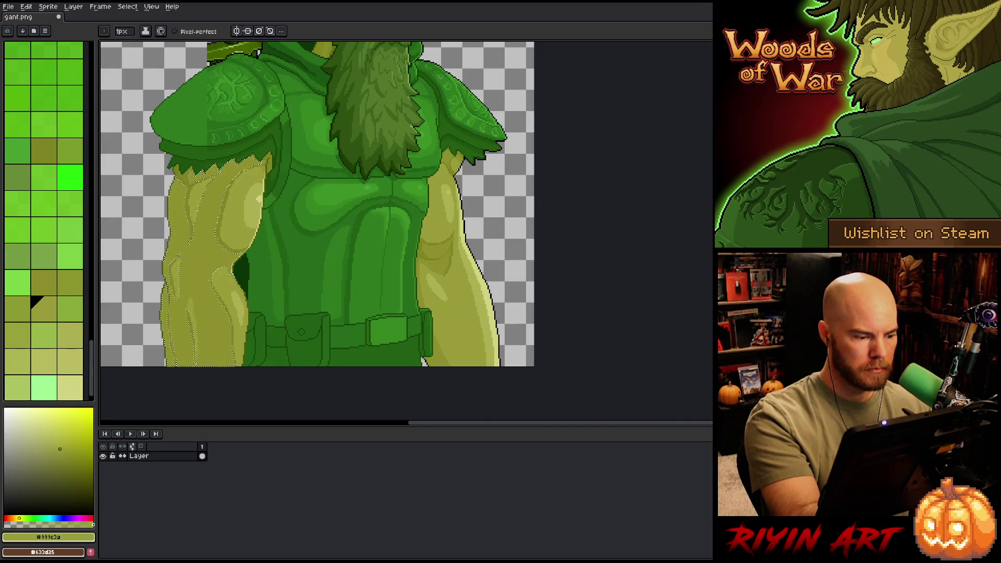
{"action": "key", "text": "ctrl+d"}
{"action": "key", "text": "i"}
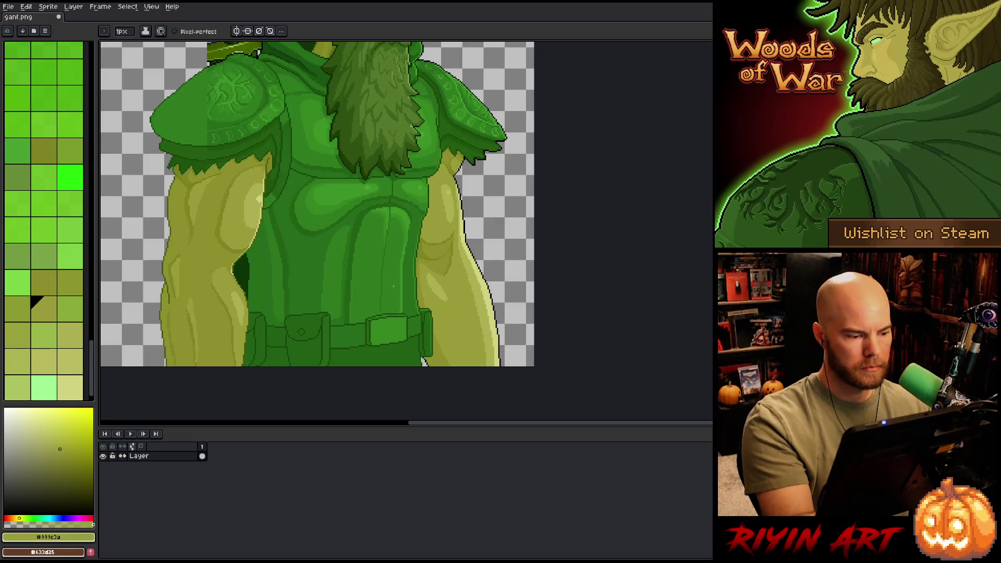
{"action": "left_click", "coordinate": [214, 309], "text": "alt"}
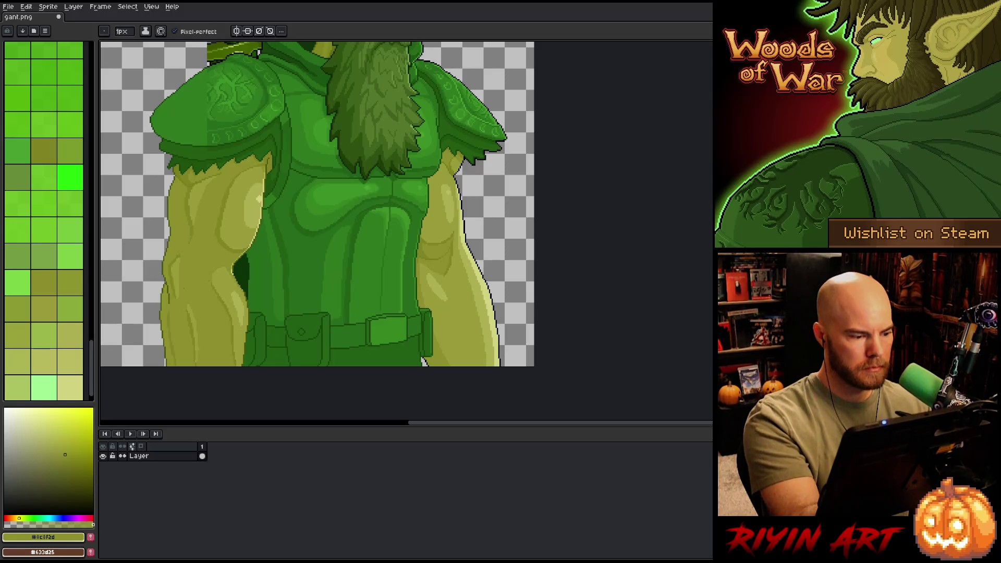
{"action": "scroll", "coordinate": [200, 284], "scroll_direction": "up", "scroll_amount": 3}
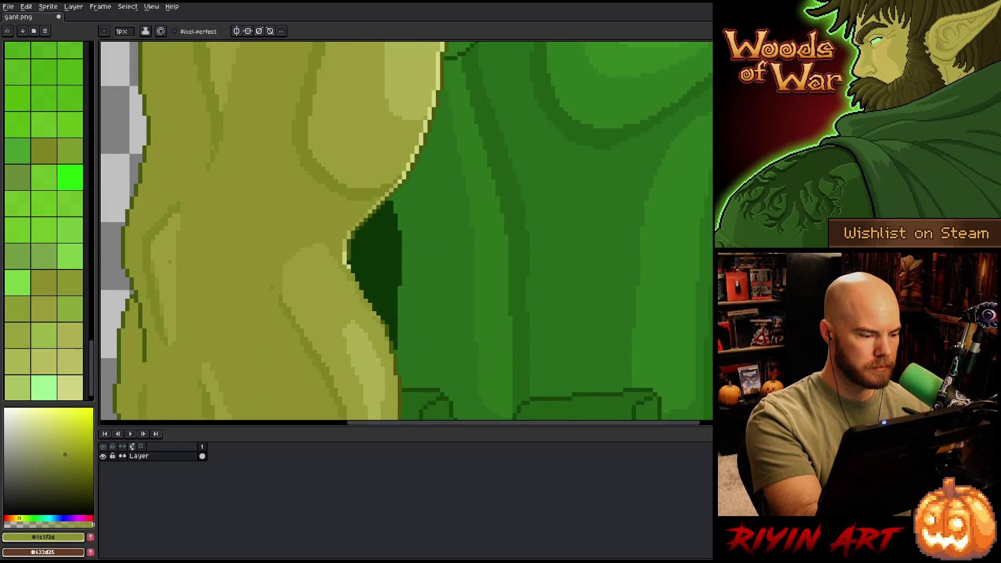
Step: Repaint the upper arm's mid olive shading near the chest armour with #999c3a and #8c8f2d
{"action": "left_click", "coordinate": [165, 254], "text": "alt"}
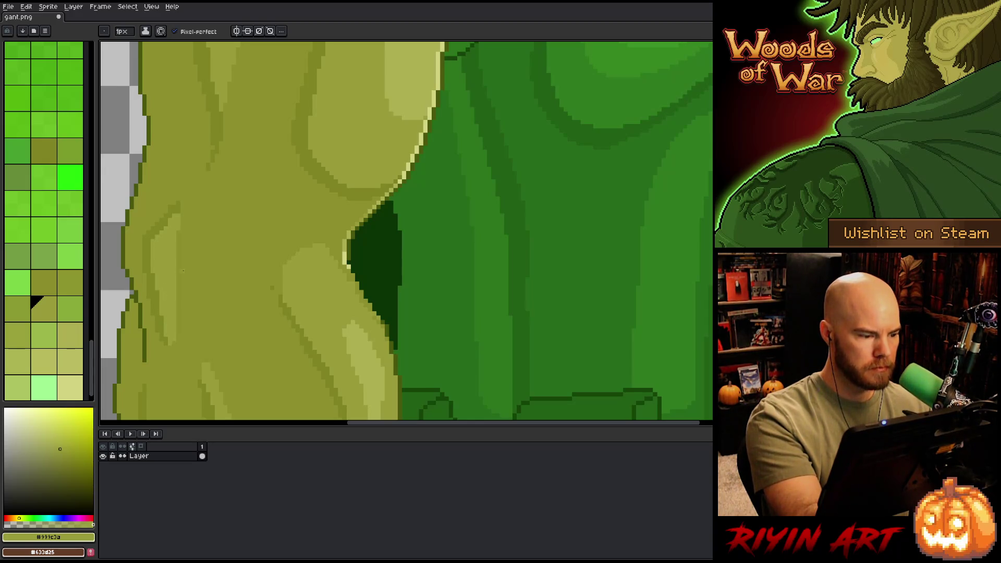
{"action": "left_click", "coordinate": [176, 199], "text": "alt"}
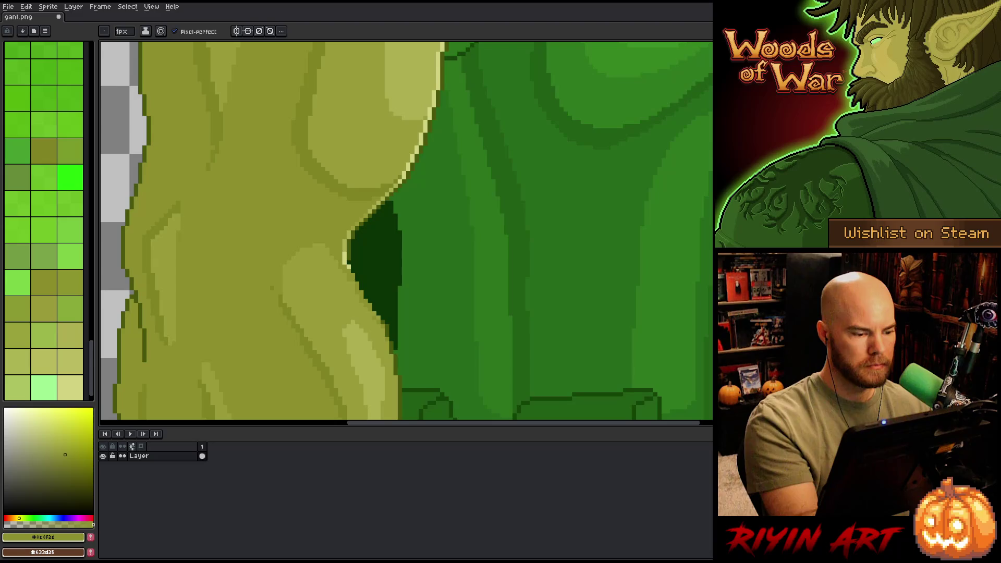
{"action": "left_click", "coordinate": [284, 292], "text": "alt"}
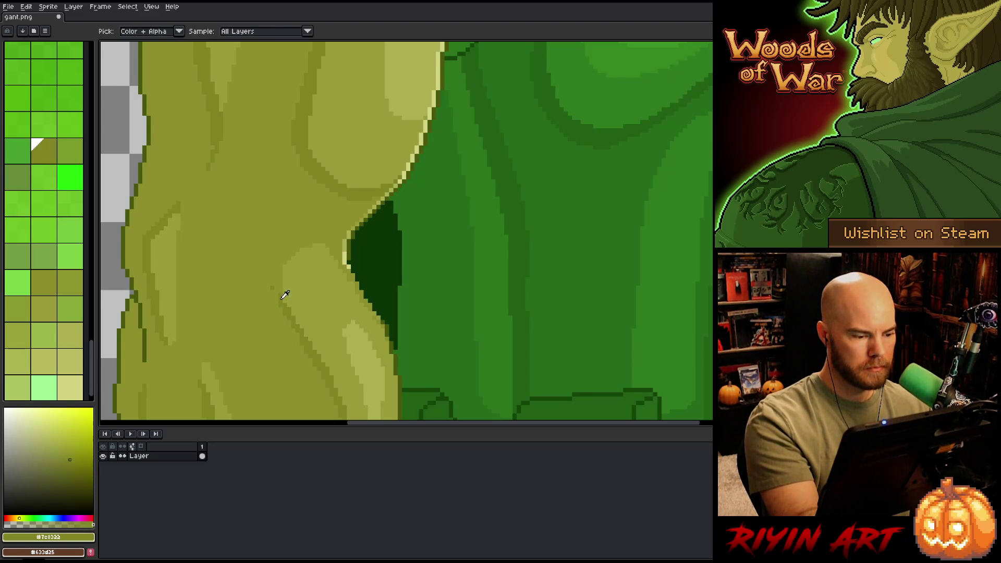
{"action": "left_click", "coordinate": [280, 308], "text": "alt"}
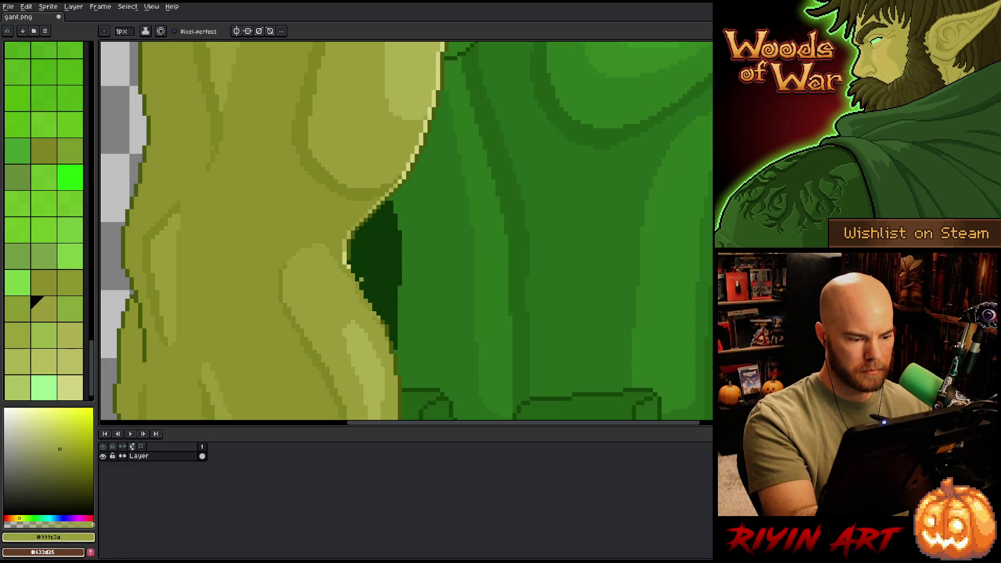
{"action": "left_click", "coordinate": [379, 315], "text": "alt"}
{"action": "left_click", "coordinate": [372, 311], "text": "alt"}
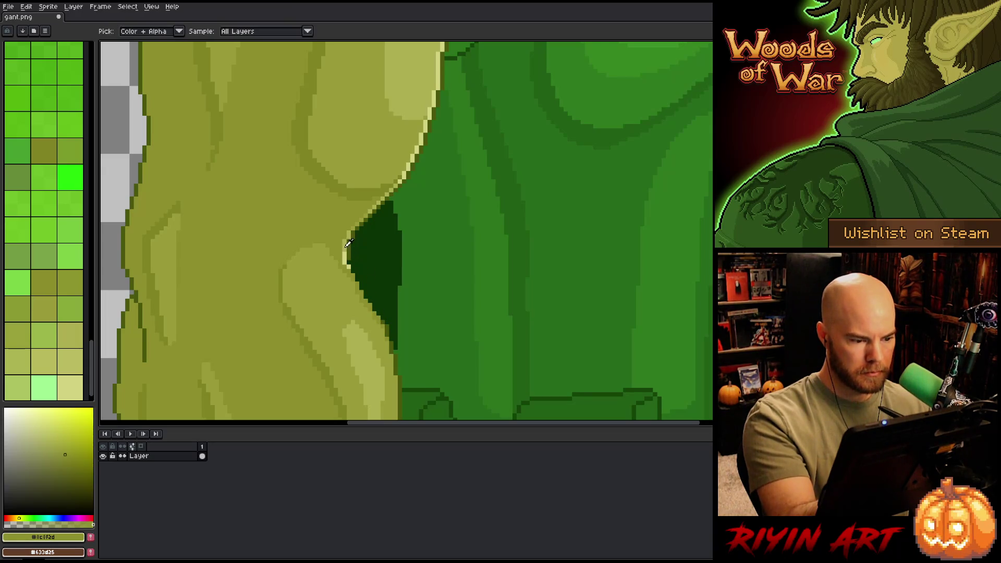
Step: Clean up where the dark green armpit shadow meets the pale olive highlight
{"action": "left_click", "coordinate": [360, 334], "text": "alt"}
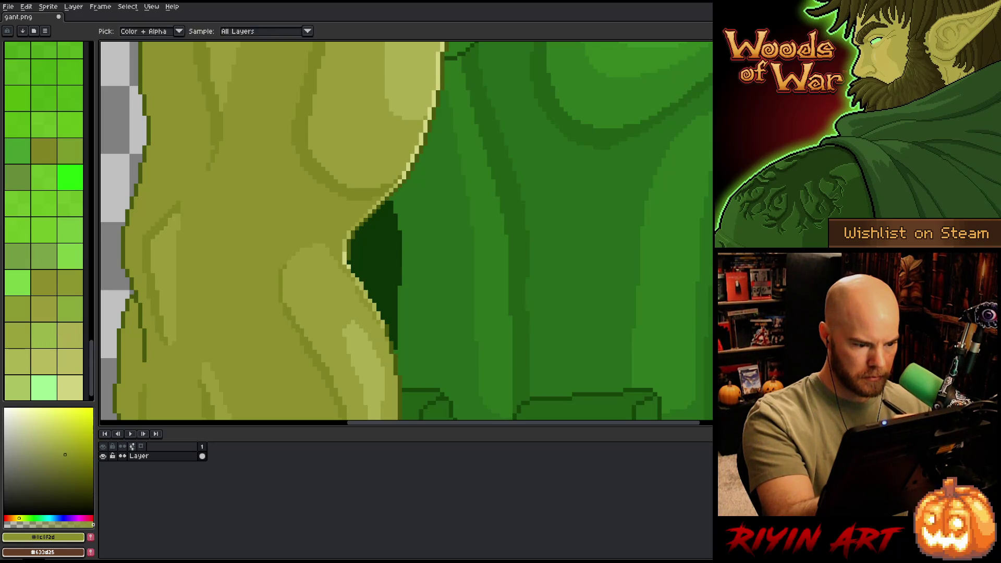
{"action": "left_click", "coordinate": [387, 308], "text": "alt"}
{"action": "left_click", "coordinate": [382, 312], "text": "alt"}
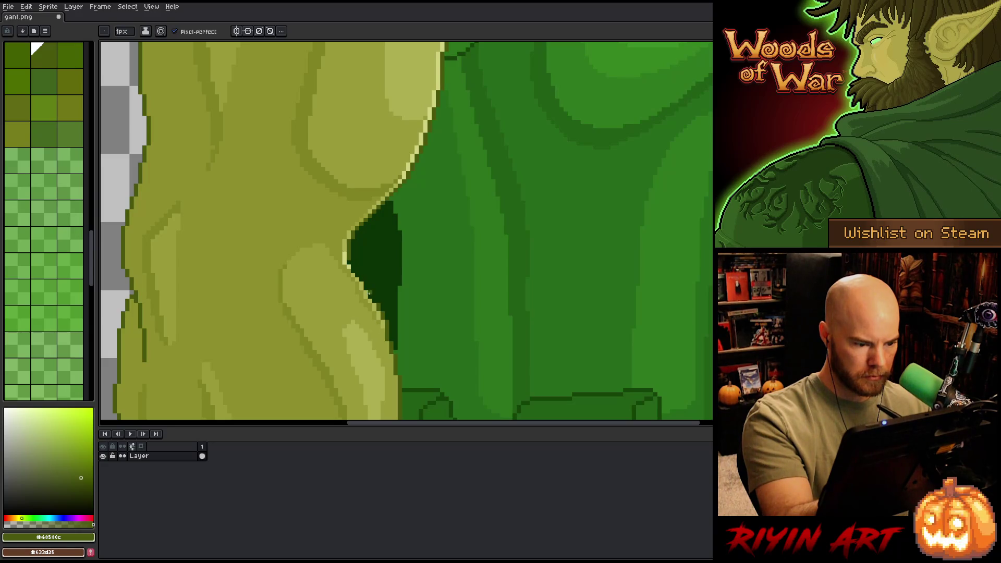
{"action": "left_click", "coordinate": [368, 282], "text": "alt"}
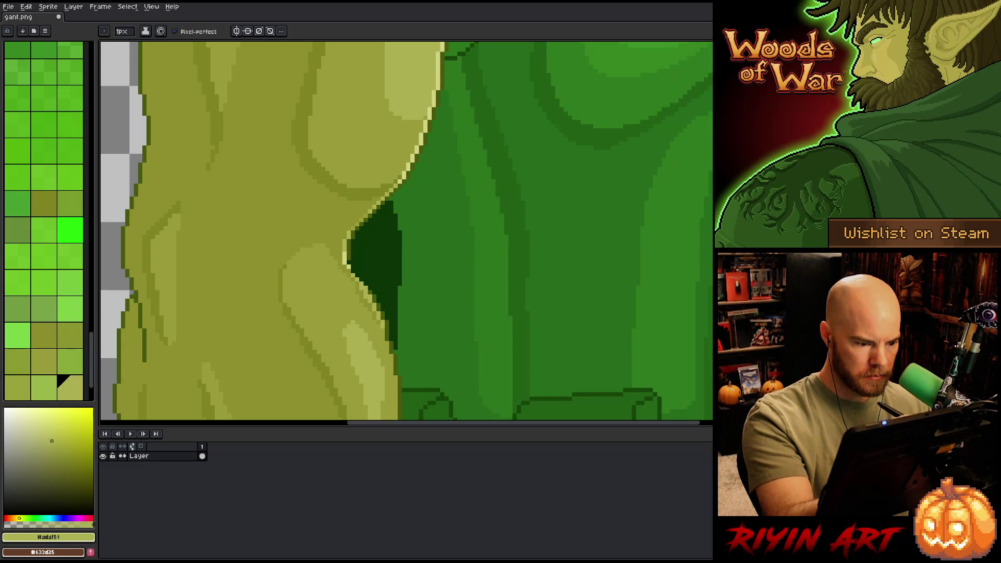
{"action": "left_click", "coordinate": [374, 306], "text": "alt"}
{"action": "left_click", "coordinate": [369, 287], "text": "alt"}
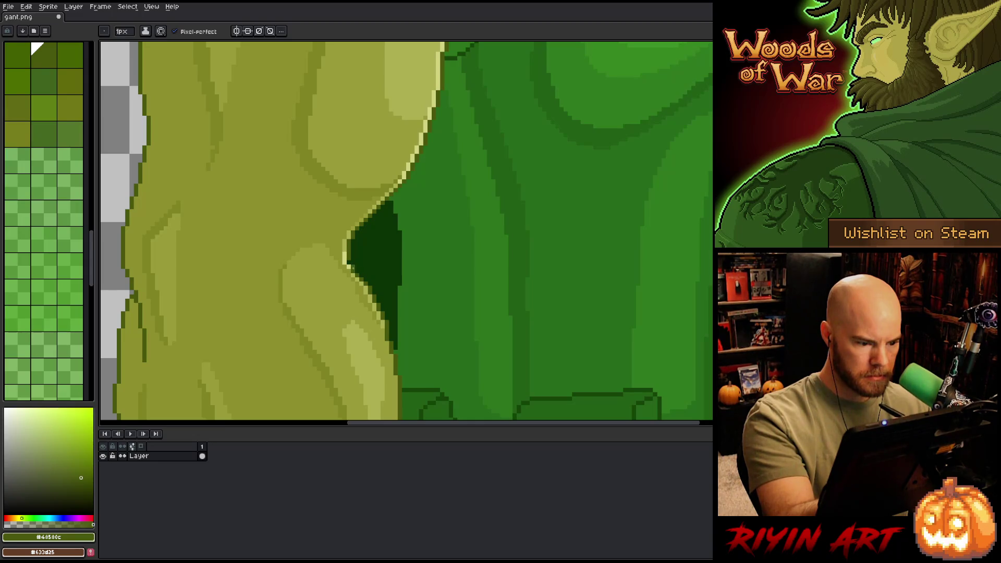
Step: Sample the belt's dark green from the torso and darken it slightly
{"action": "scroll", "coordinate": [465, 314], "scroll_direction": "down", "scroll_amount": 5}
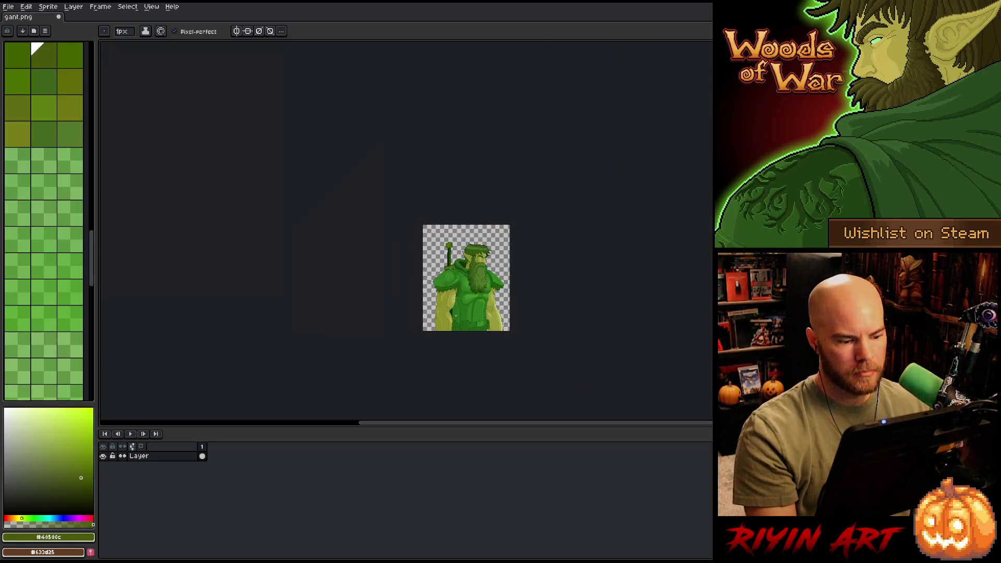
{"action": "scroll", "coordinate": [465, 314], "scroll_direction": "up", "scroll_amount": 3}
{"action": "scroll", "coordinate": [465, 314], "scroll_direction": "down", "scroll_amount": 3}
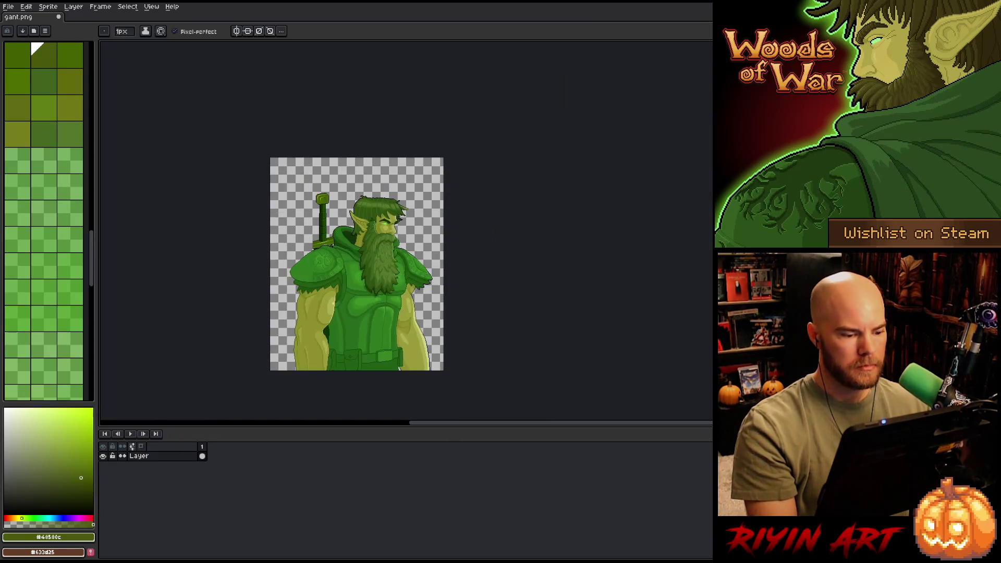
{"action": "scroll", "coordinate": [372, 321], "scroll_direction": "up", "scroll_amount": 1}
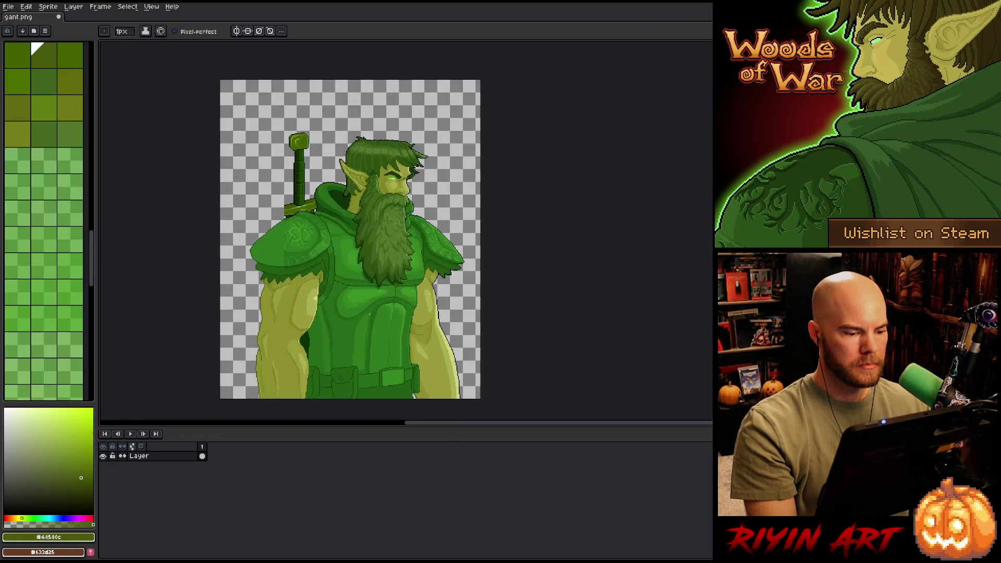
{"action": "key", "text": "space"}
{"action": "scroll", "coordinate": [348, 361], "scroll_direction": "up", "scroll_amount": 1}
{"action": "scroll", "coordinate": [340, 316], "scroll_direction": "down", "scroll_amount": 2}
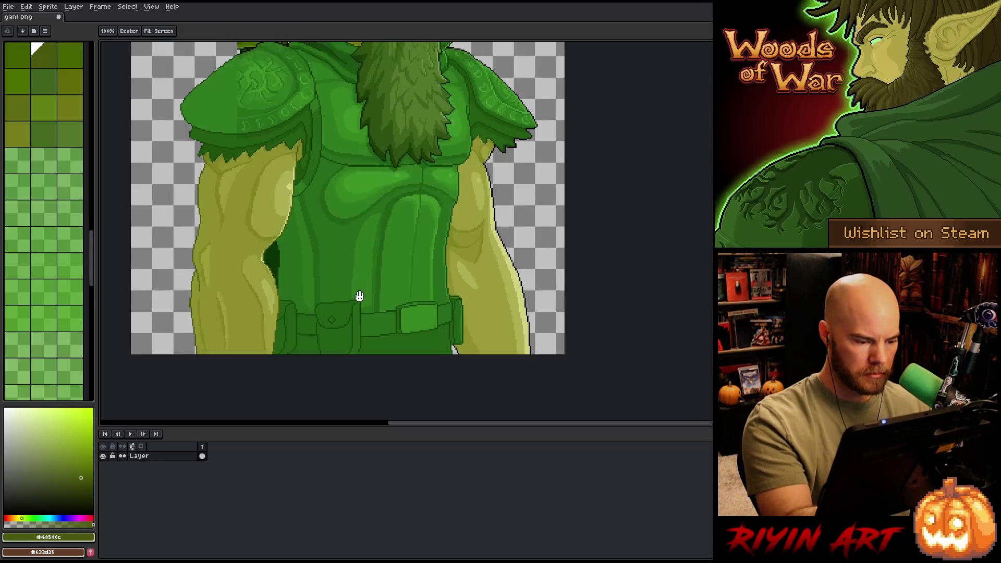
{"action": "left_click", "coordinate": [381, 313], "text": "alt"}
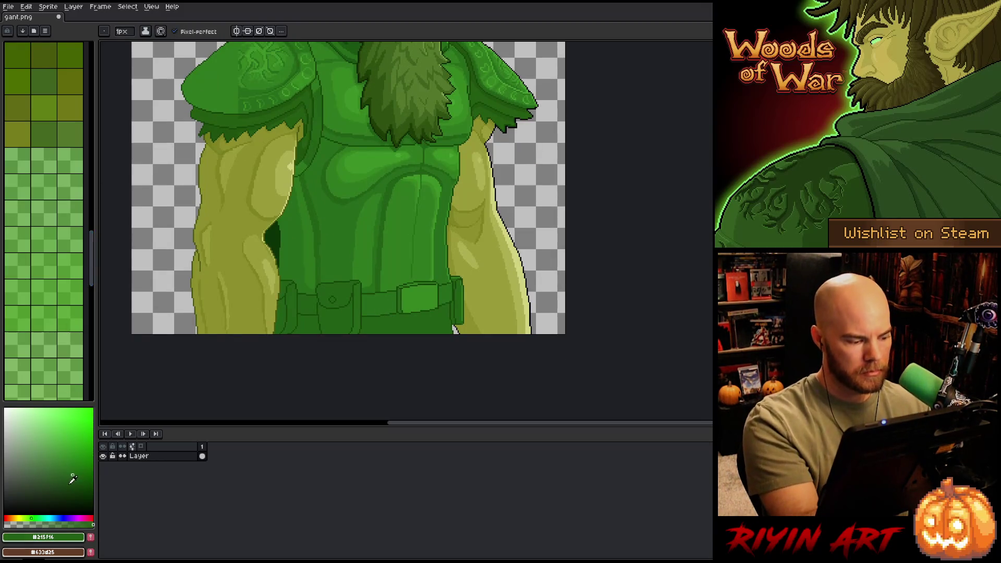
{"action": "left_click", "coordinate": [74, 481]}
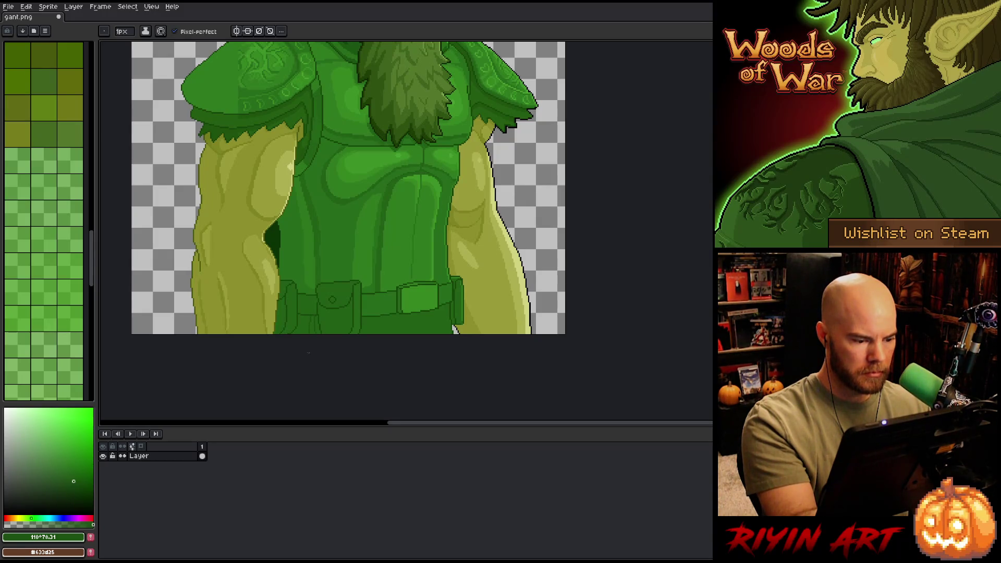
Step: Fill belt areas with a darker palette green, then resample the belt's green
{"action": "key", "text": "g"}
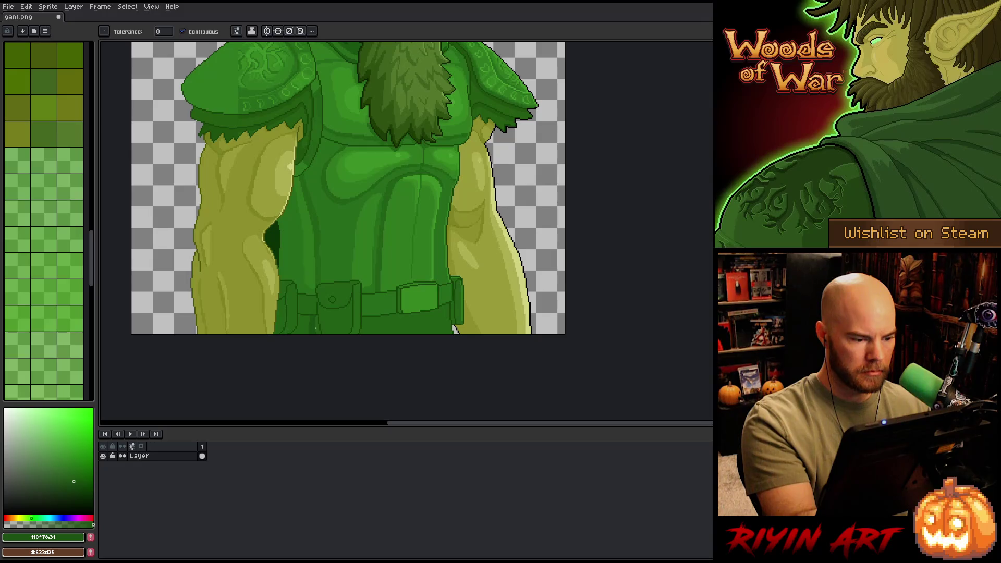
{"action": "key", "text": "b"}
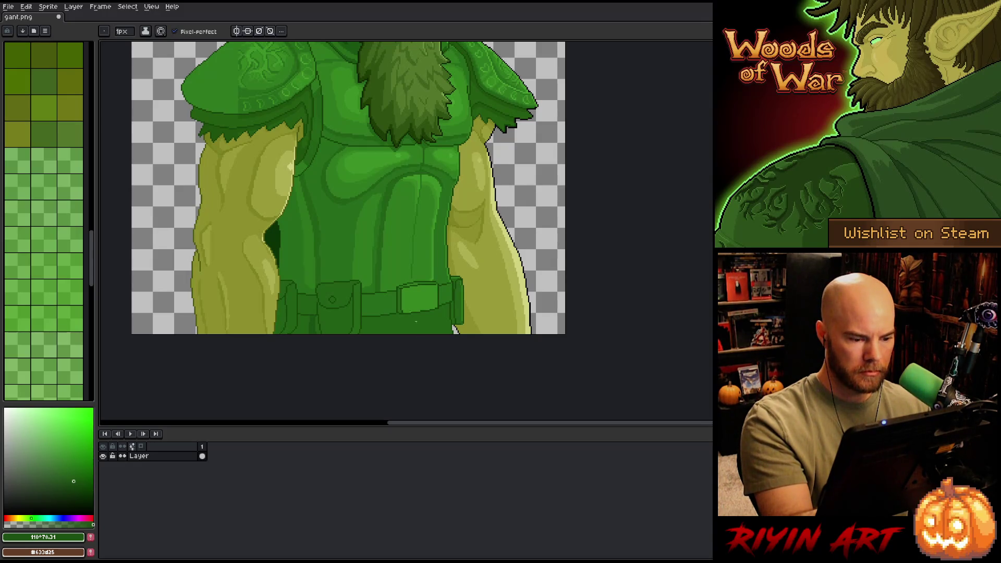
{"action": "left_click", "coordinate": [392, 293], "text": "alt"}
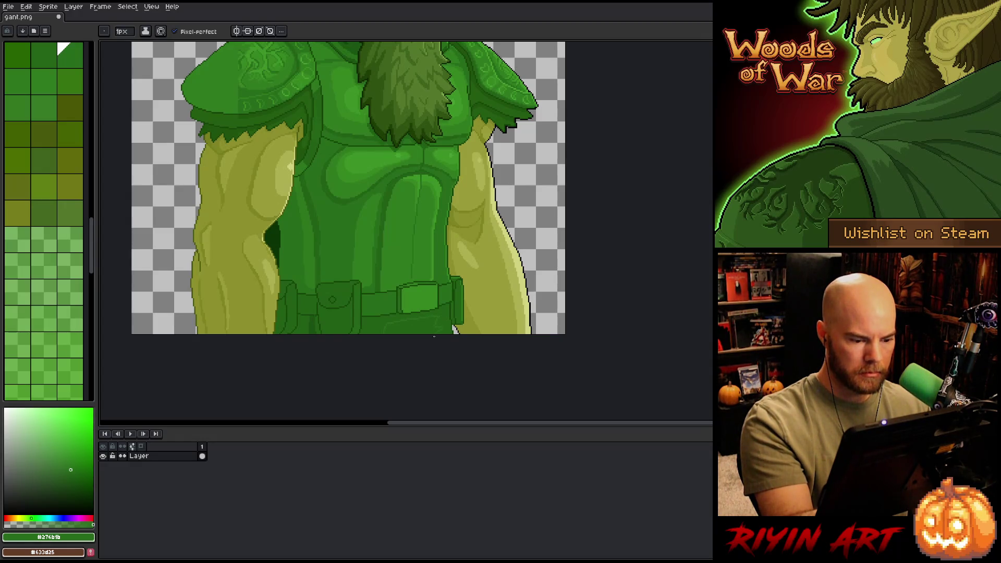
{"action": "key", "text": "g"}
{"action": "left_click", "coordinate": [390, 327], "text": "alt"}
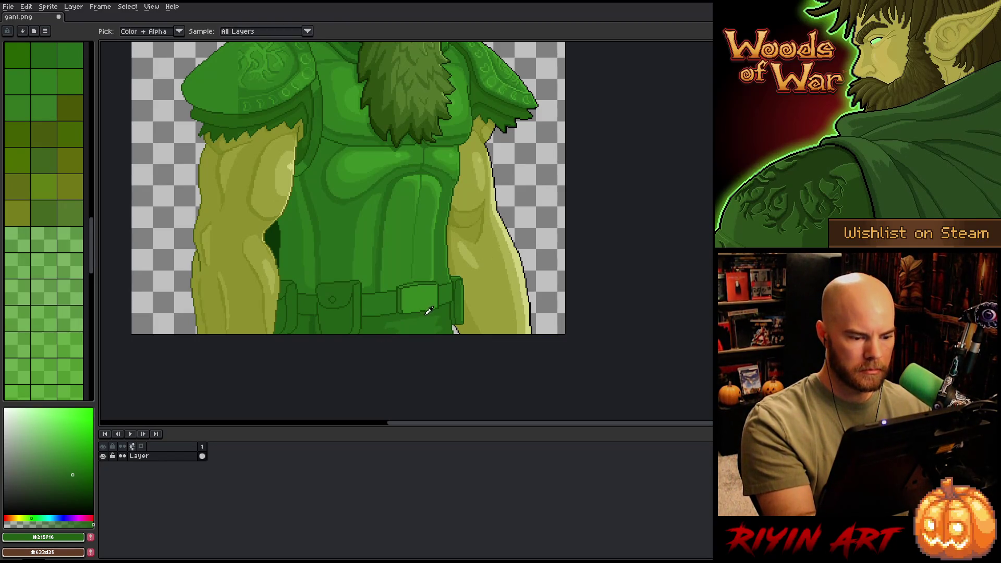
{"action": "key", "text": "b"}
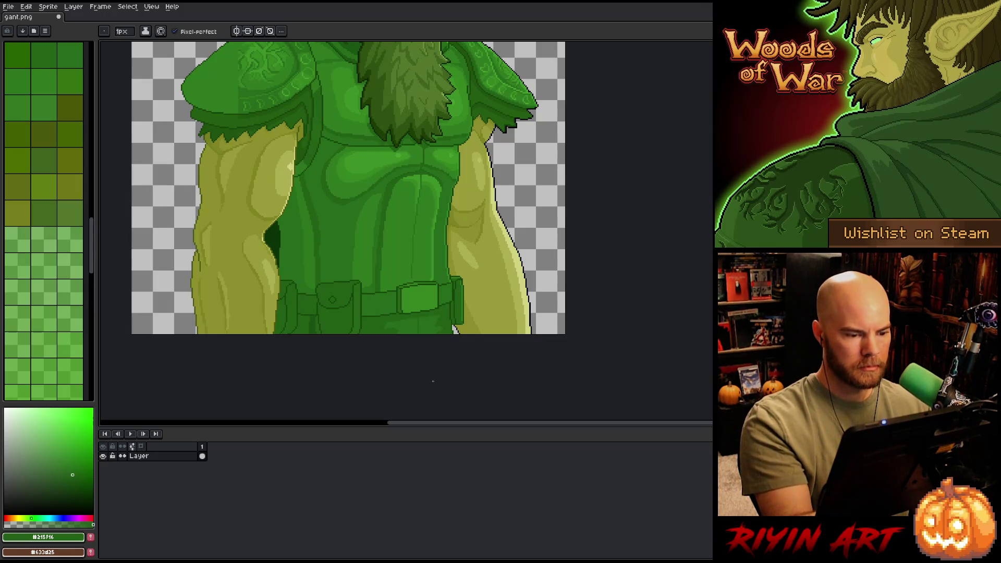
Step: Save the sprite and select the belt buckle with the magic wand
{"action": "key", "text": "ctrl+s"}
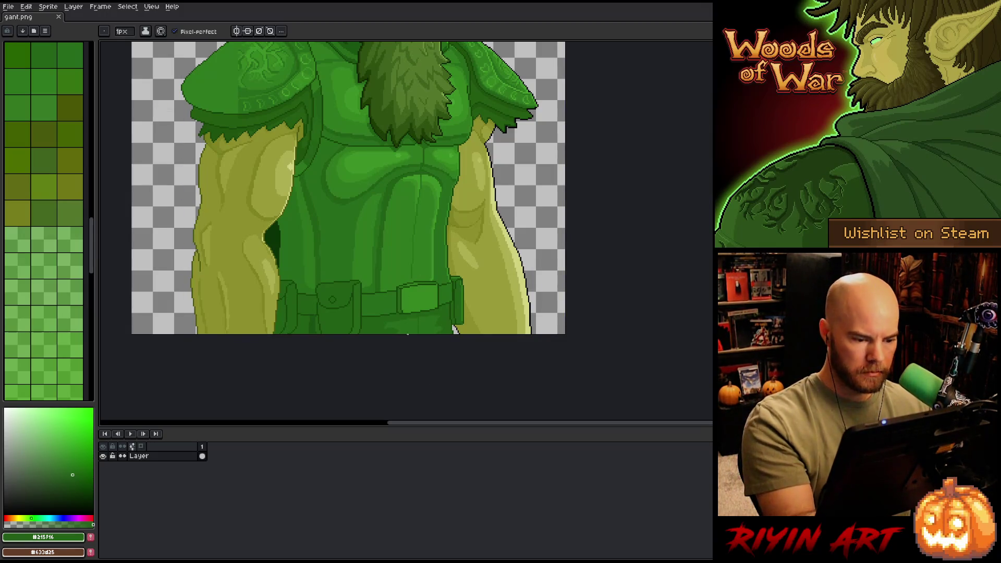
{"action": "key", "text": "w"}
{"action": "left_click", "coordinate": [420, 298]}
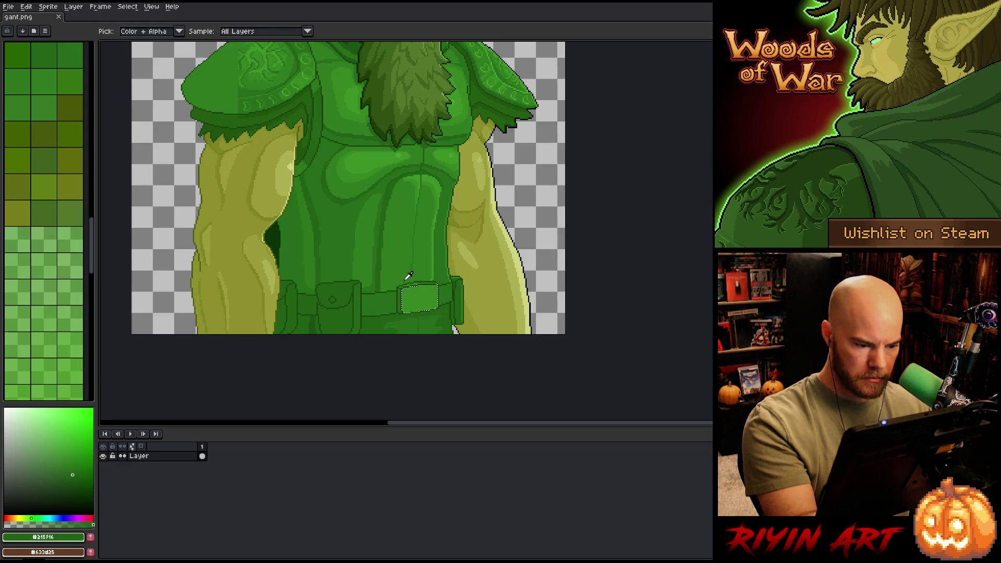
Step: Paint a brighter green shine inside the buckle selection, then release the selection
{"action": "left_click", "coordinate": [400, 263], "text": "alt"}
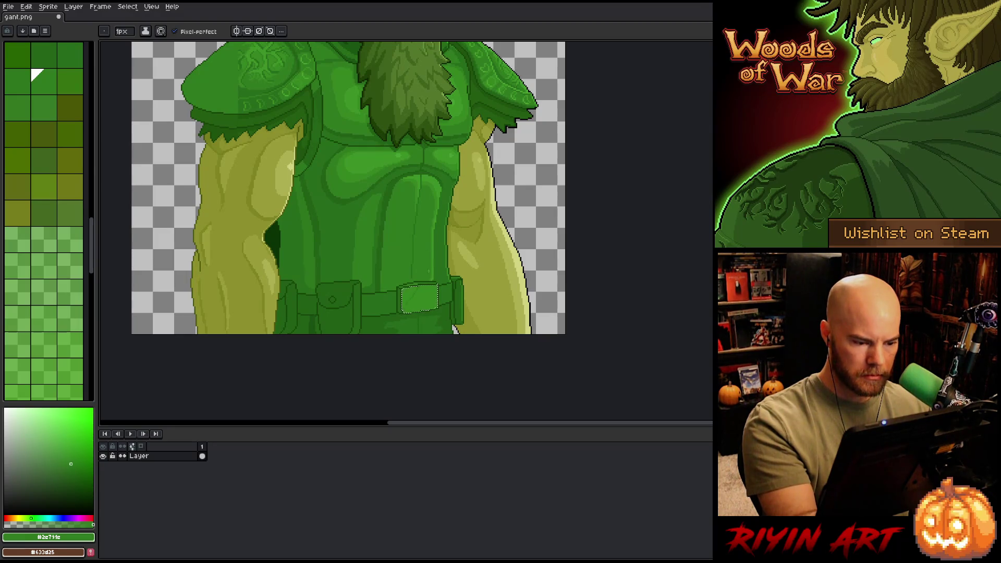
{"action": "key", "text": "g"}
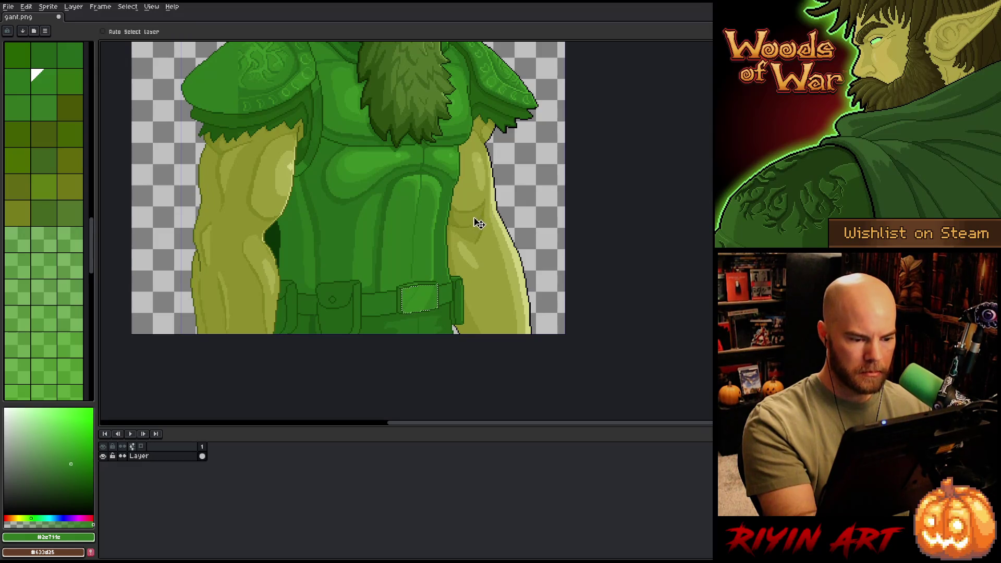
{"action": "key", "text": "b"}
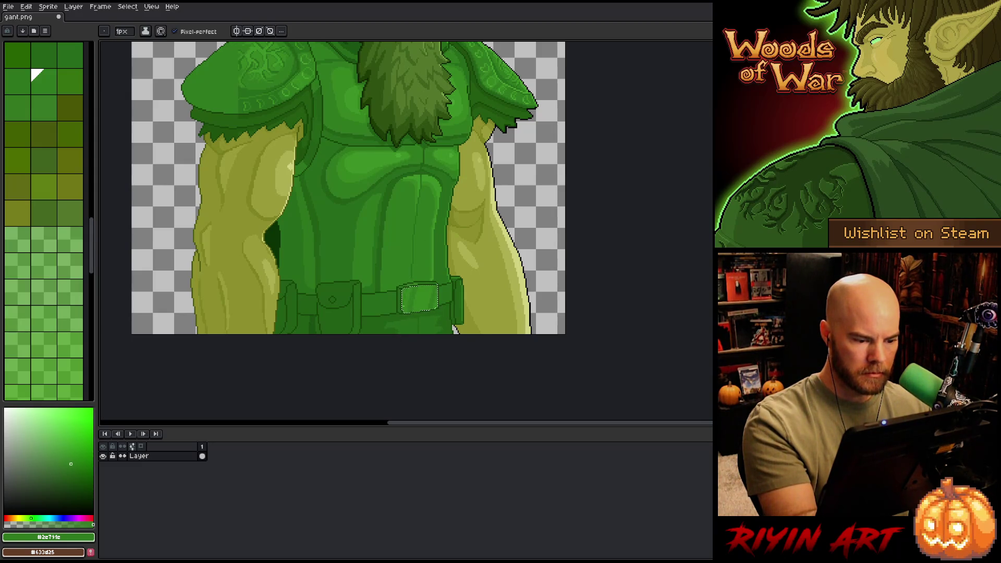
{"action": "key", "text": "ctrl+d"}
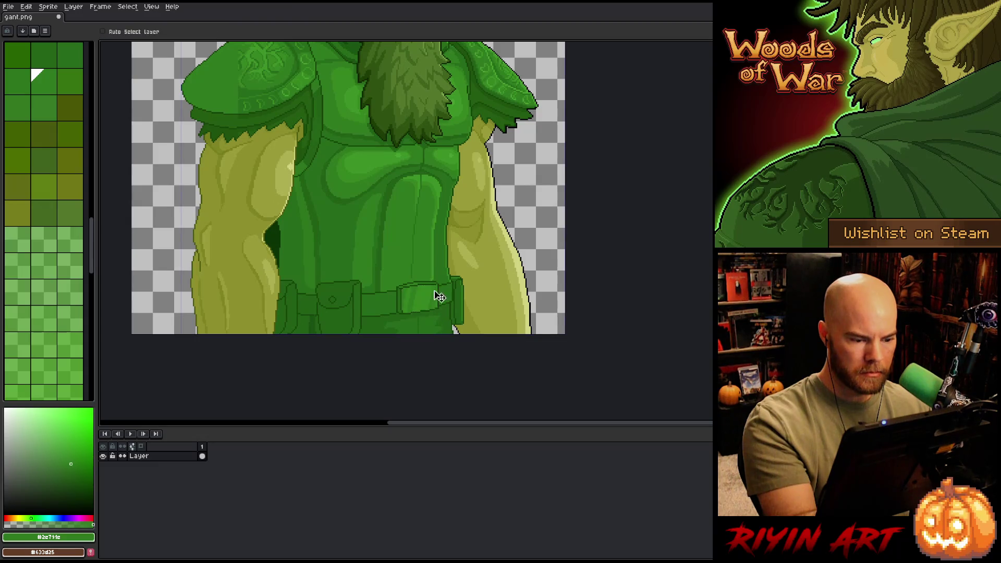
{"action": "key", "text": "ctrl+shift+d"}
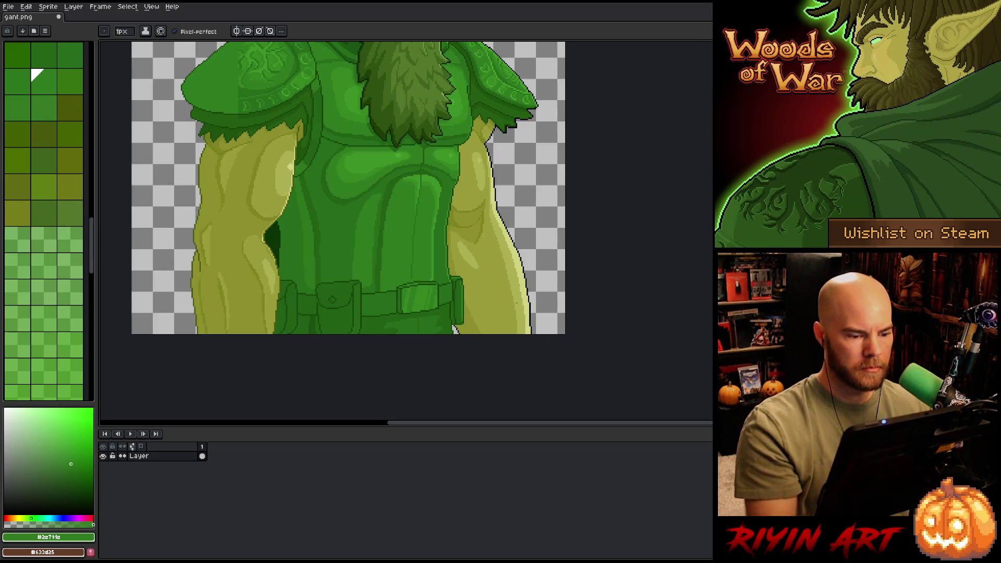
{"action": "scroll", "coordinate": [521, 273], "scroll_direction": "down", "scroll_amount": 1}
{"action": "scroll", "coordinate": [521, 273], "scroll_direction": "down", "scroll_amount": 1}
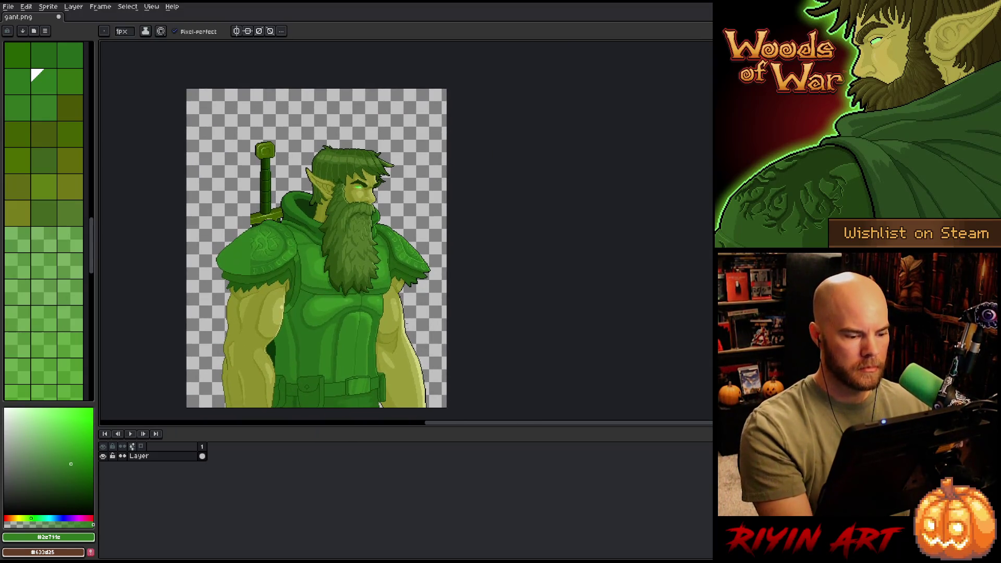
Step: Select the shoulder pad's lower rim and pick its dark and lighter greens
{"action": "scroll", "coordinate": [345, 271], "scroll_direction": "up", "scroll_amount": 1}
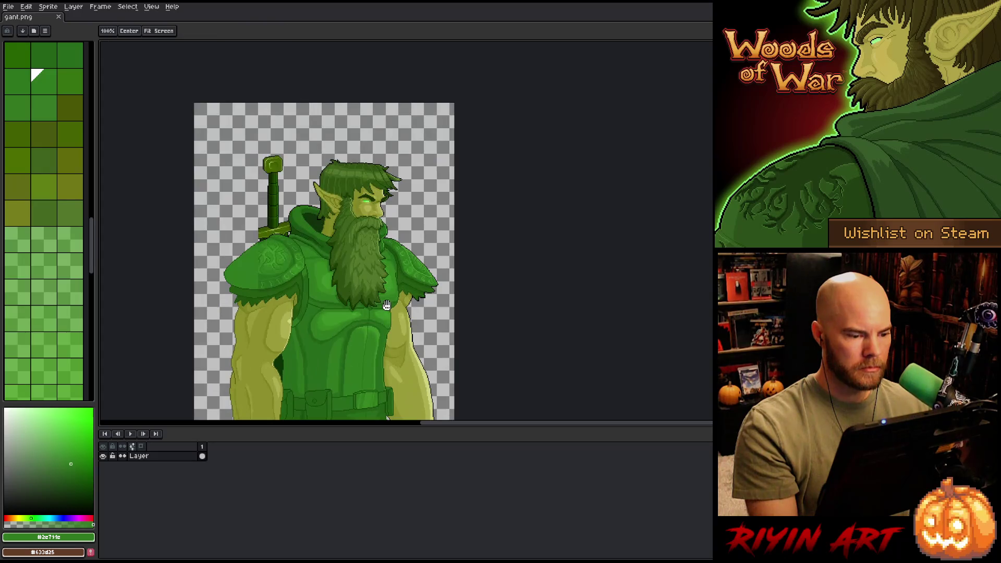
{"action": "scroll", "coordinate": [346, 244], "scroll_direction": "up", "scroll_amount": 4}
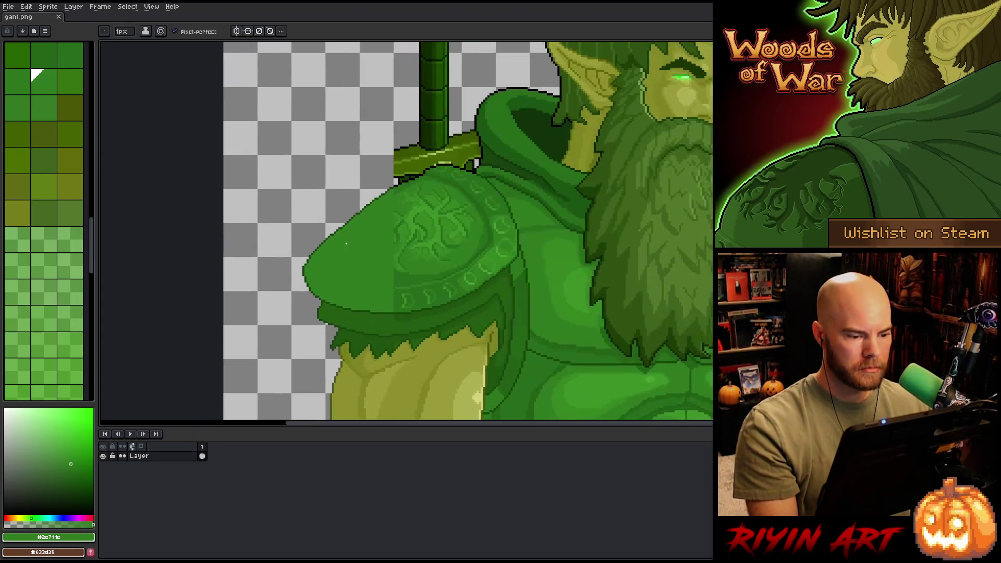
{"action": "key", "text": "w"}
{"action": "left_click", "coordinate": [409, 353]}
{"action": "key", "text": "b"}
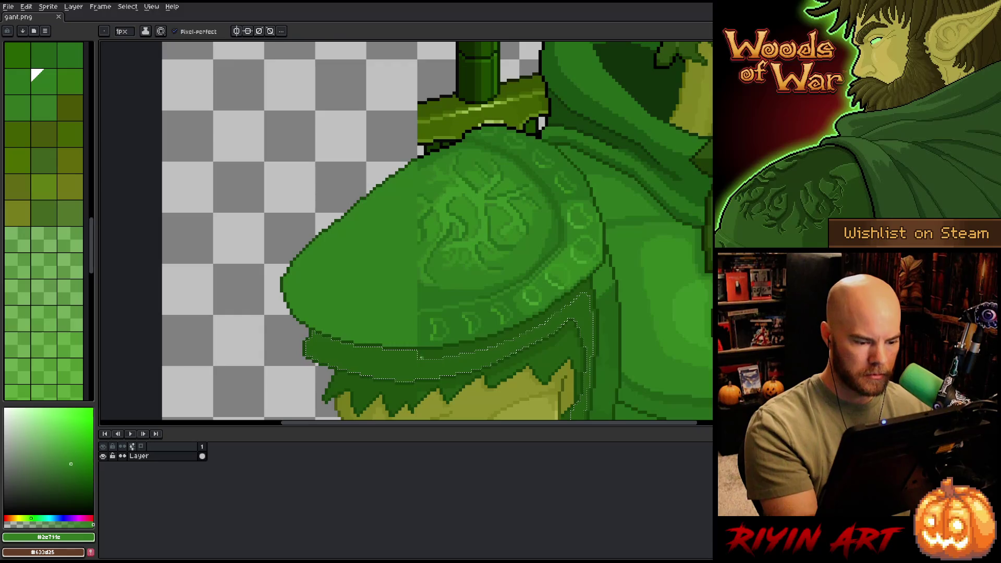
{"action": "left_click", "coordinate": [428, 354], "text": "alt"}
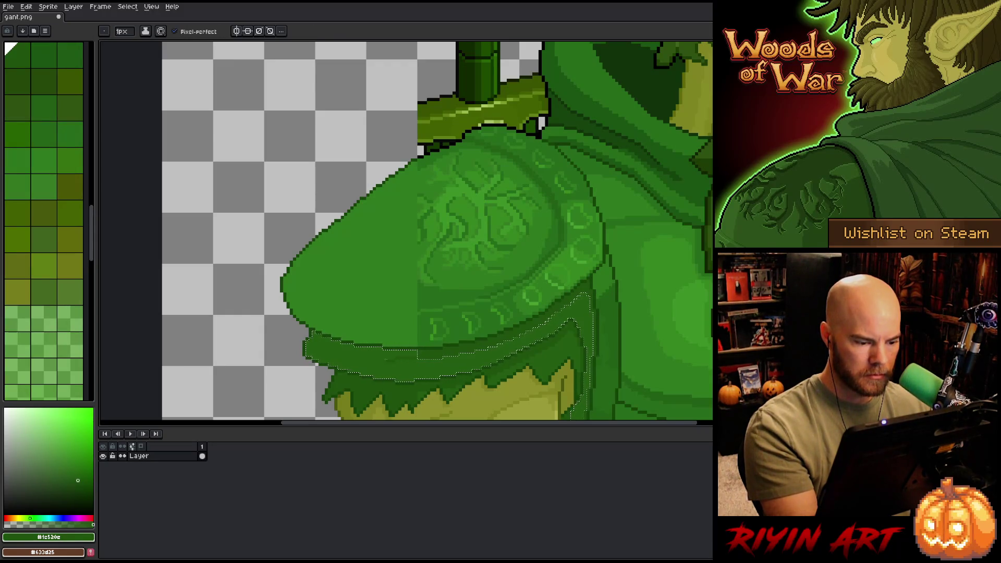
{"action": "key", "text": "ctrl+d"}
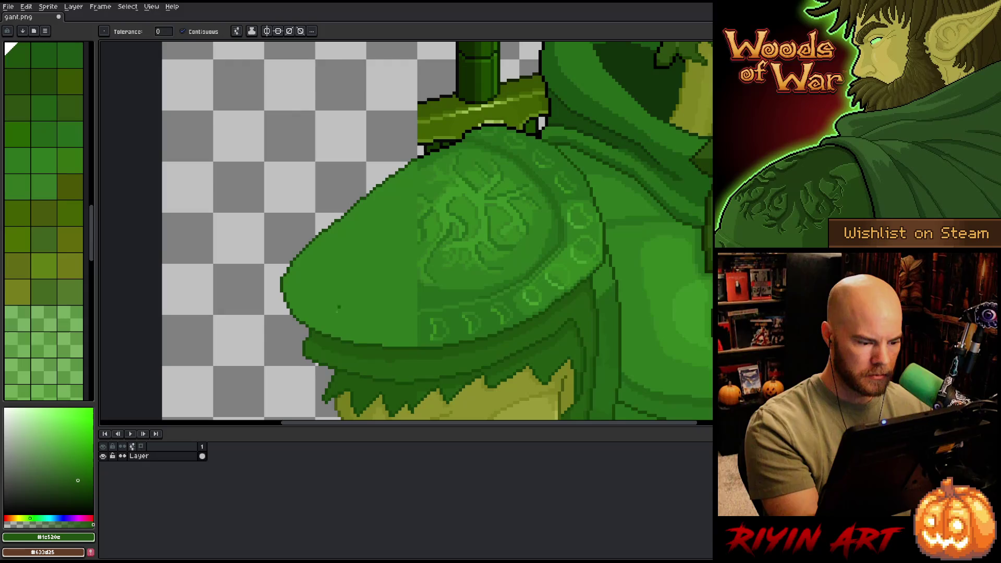
{"action": "left_click", "coordinate": [307, 335], "text": "alt"}
{"action": "left_click", "coordinate": [502, 222], "text": "alt"}
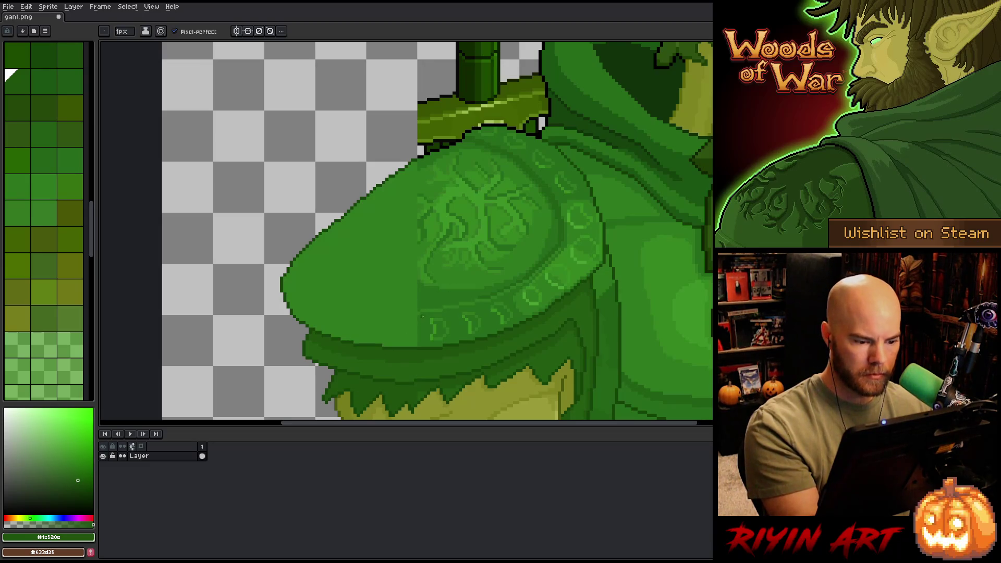
{"action": "left_click", "coordinate": [420, 311], "text": "alt"}
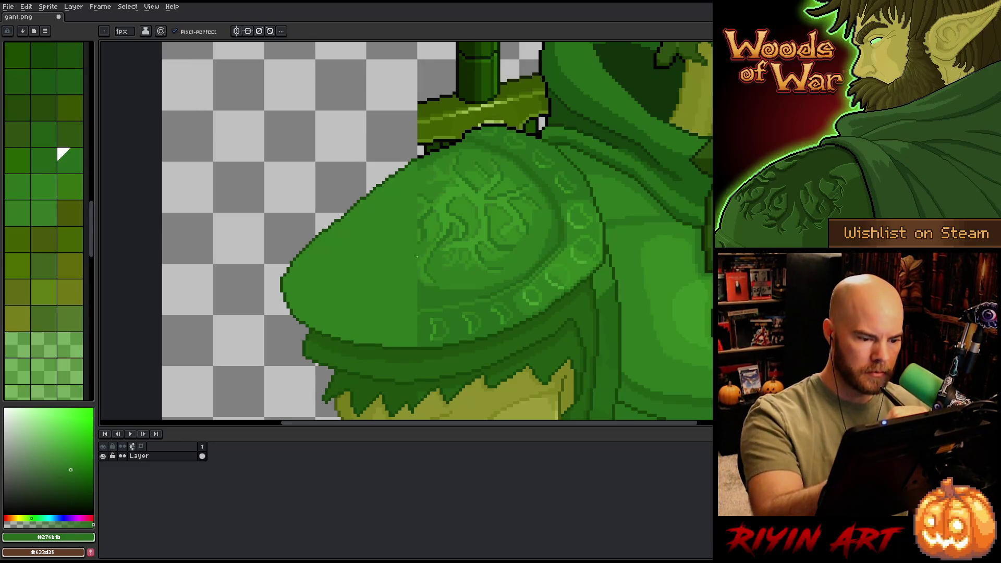
Step: Draw the rim's inner curve on the flat left shoulder and fill the outer band darker green
{"action": "key", "text": "w"}
{"action": "left_click", "coordinate": [396, 246]}
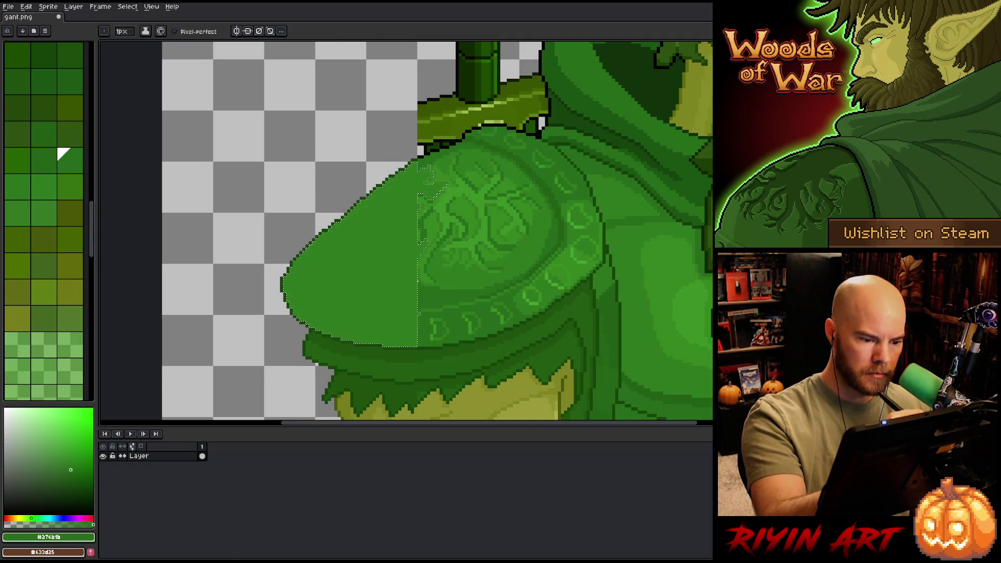
{"action": "left_click_drag", "start_coordinate": [349, 220], "coordinate": [417, 290]}
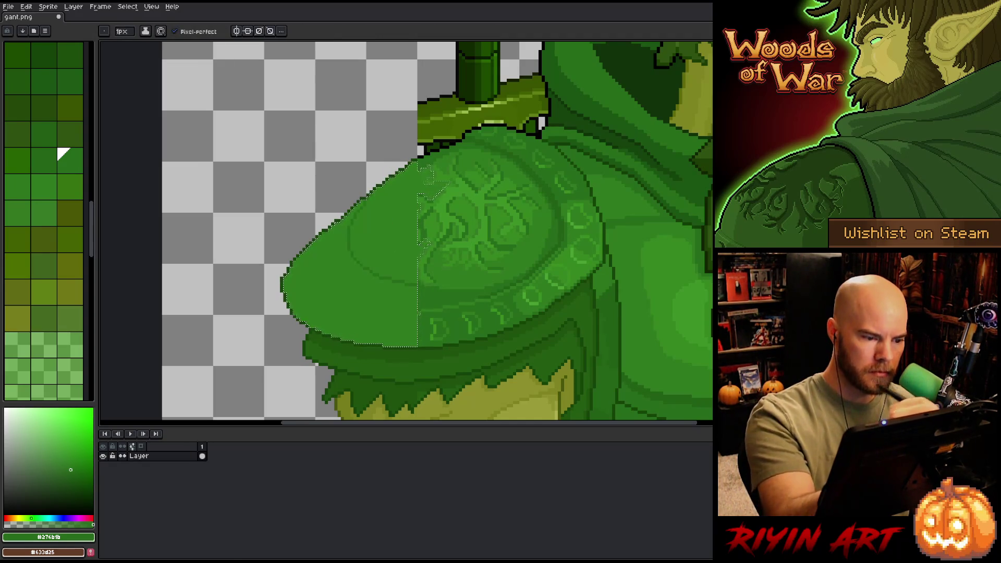
{"action": "key", "text": "g"}
{"action": "left_click", "coordinate": [402, 171]}
{"action": "key", "text": "b"}
{"action": "left_click", "coordinate": [431, 302], "text": "alt"}
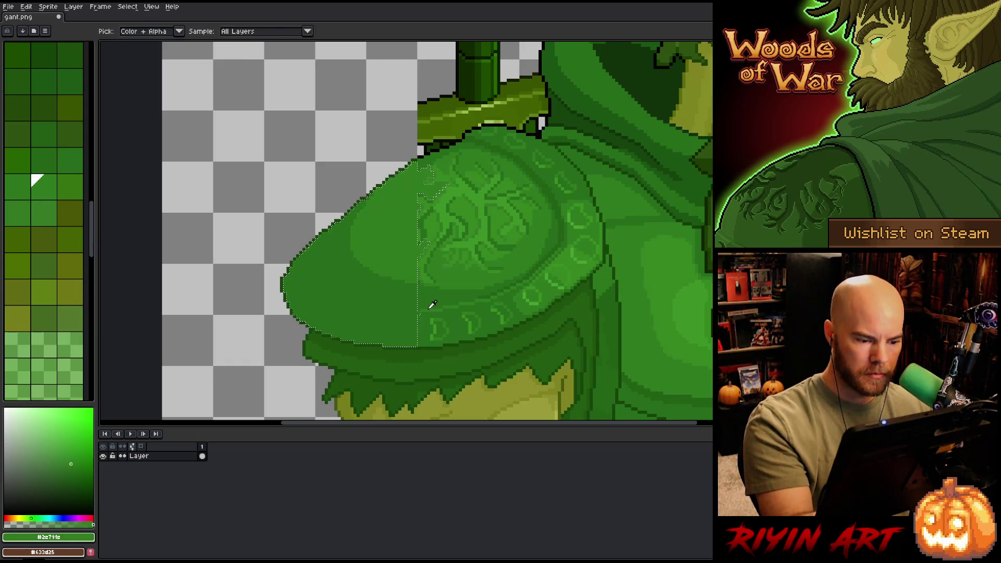
{"action": "mouse_move", "coordinate": [417, 313]}
{"action": "left_mouse_down"}
{"action": "mouse_move", "coordinate": [364, 303]}
{"action": "mouse_move", "coordinate": [301, 267]}
{"action": "left_mouse_up"}
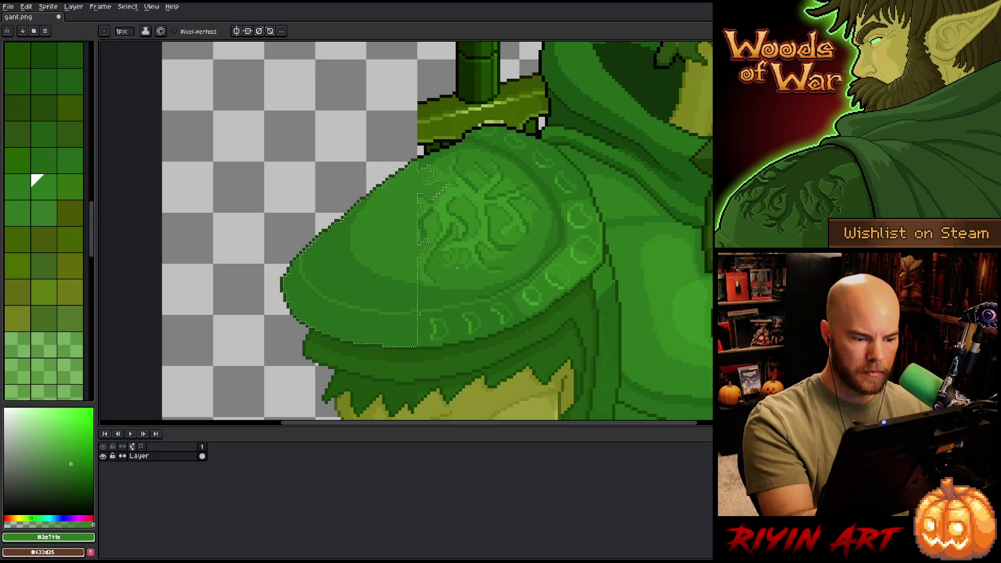
Step: Add lighter ring marks along the lower rim using the #2e791e and #276b1b greens
{"action": "key", "text": "ctrl+d"}
{"action": "left_click", "coordinate": [448, 320], "text": "alt"}
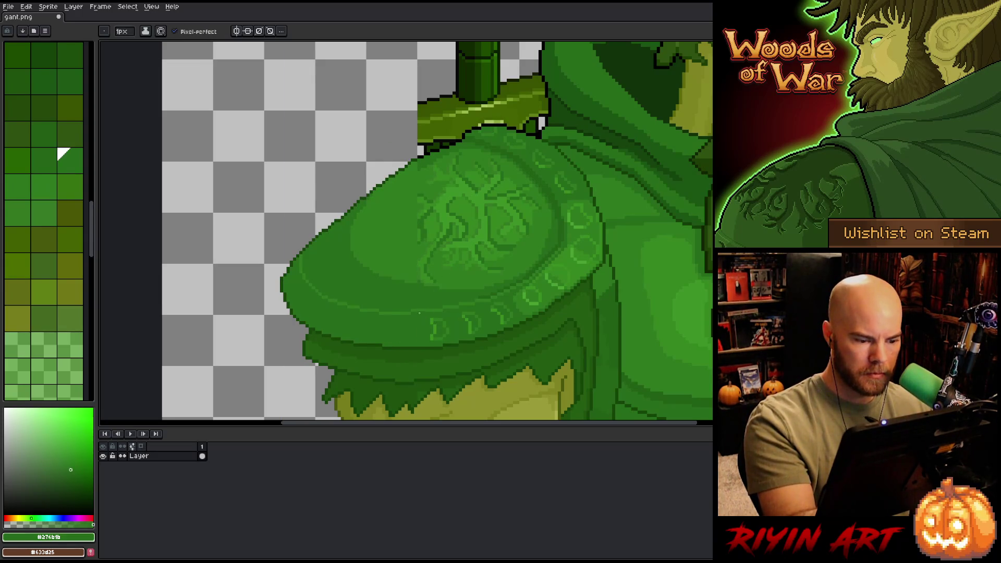
{"action": "left_click", "coordinate": [406, 324], "text": "alt"}
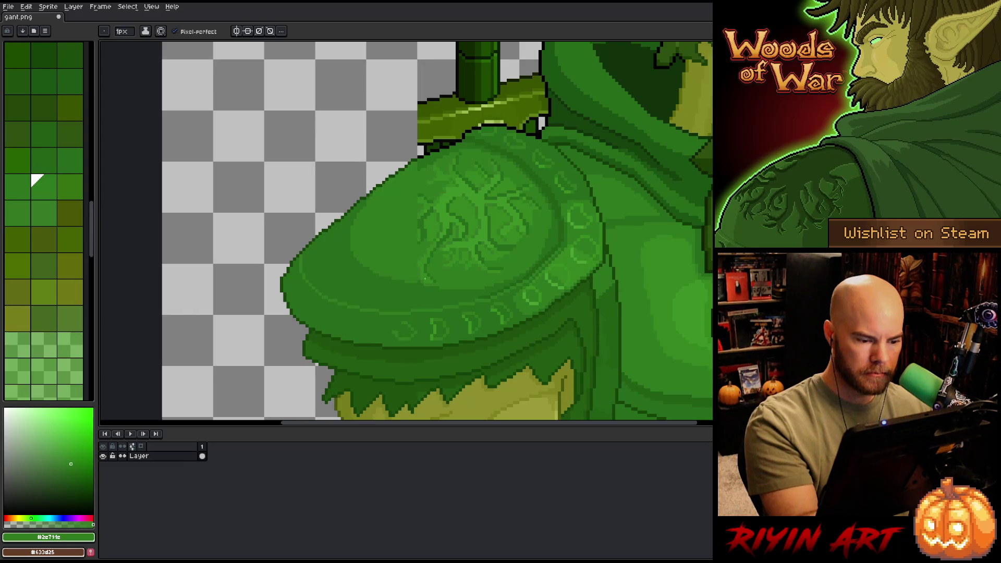
{"action": "left_click_drag", "start_coordinate": [402, 342], "coordinate": [364, 329]}
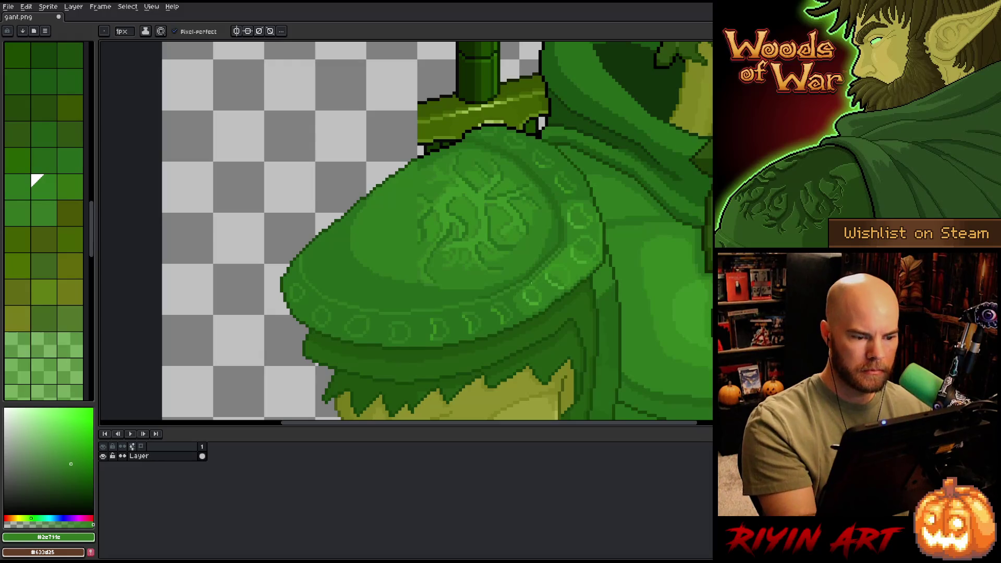
{"action": "key", "text": "i"}
{"action": "left_click", "coordinate": [432, 203]}
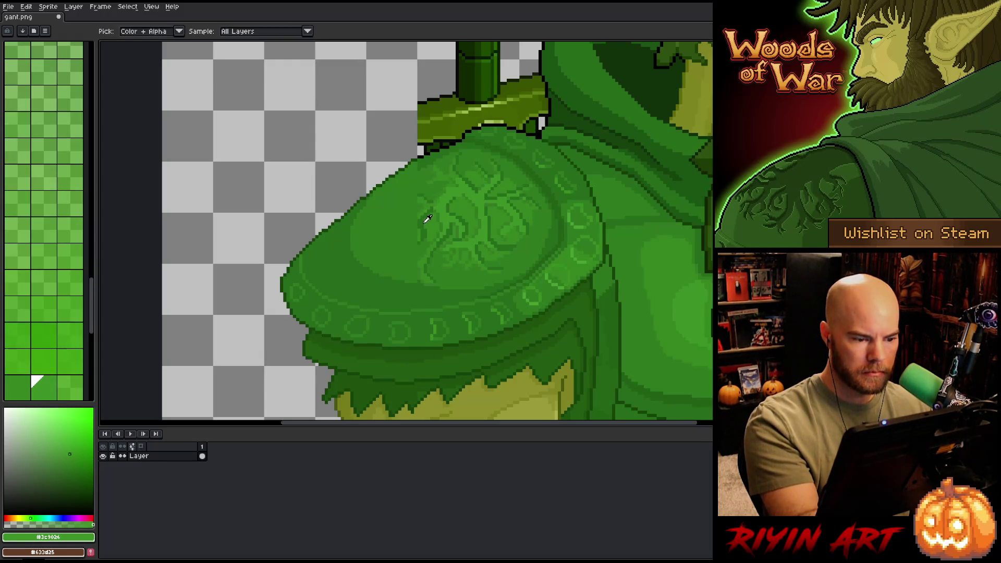
Step: Draw light-green engraved lines on the pauldron's left side, including one near the top left
{"action": "left_click", "coordinate": [424, 212]}
{"action": "key", "text": "b"}
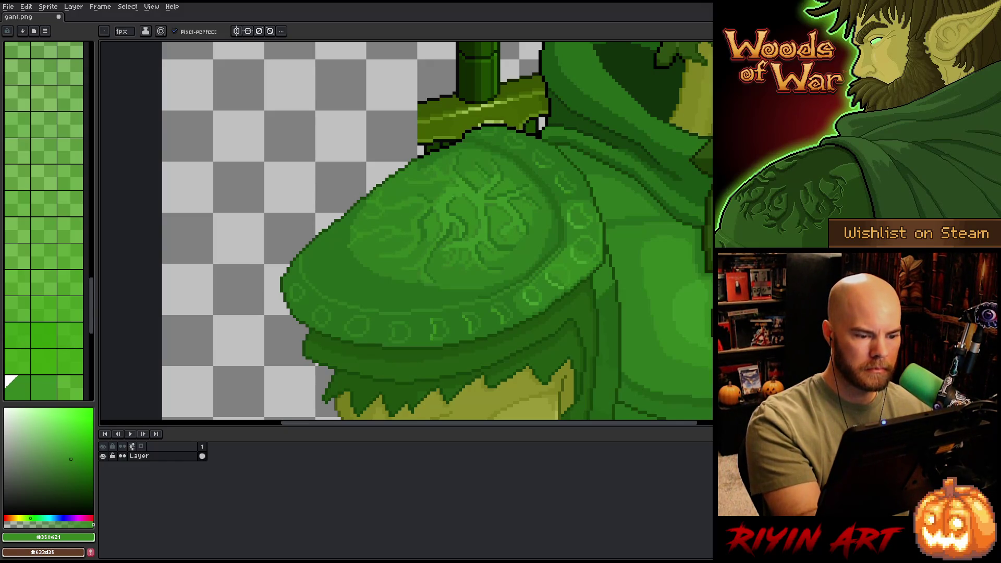
{"action": "left_click", "coordinate": [423, 238], "text": "alt"}
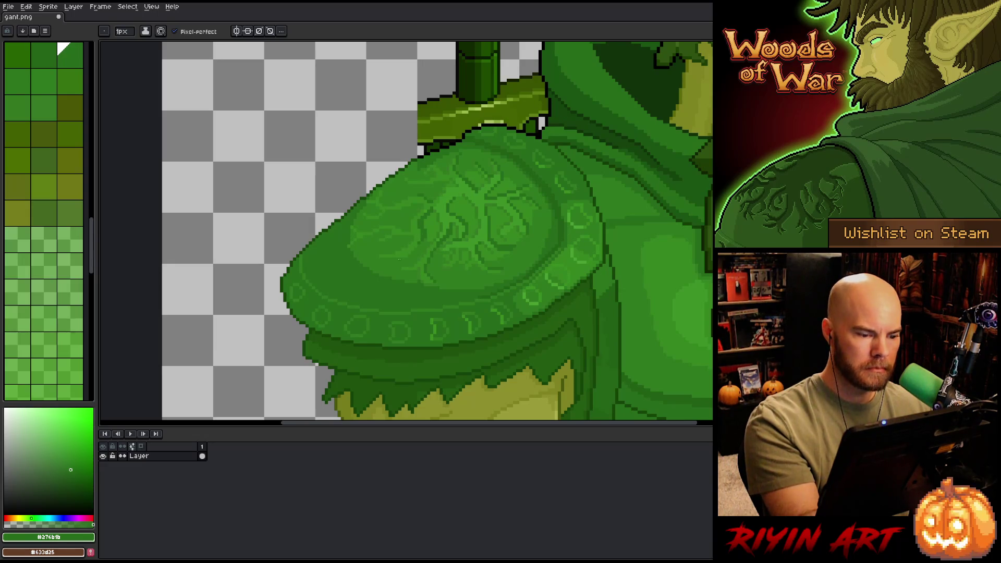
{"action": "left_click", "coordinate": [394, 260], "text": "alt"}
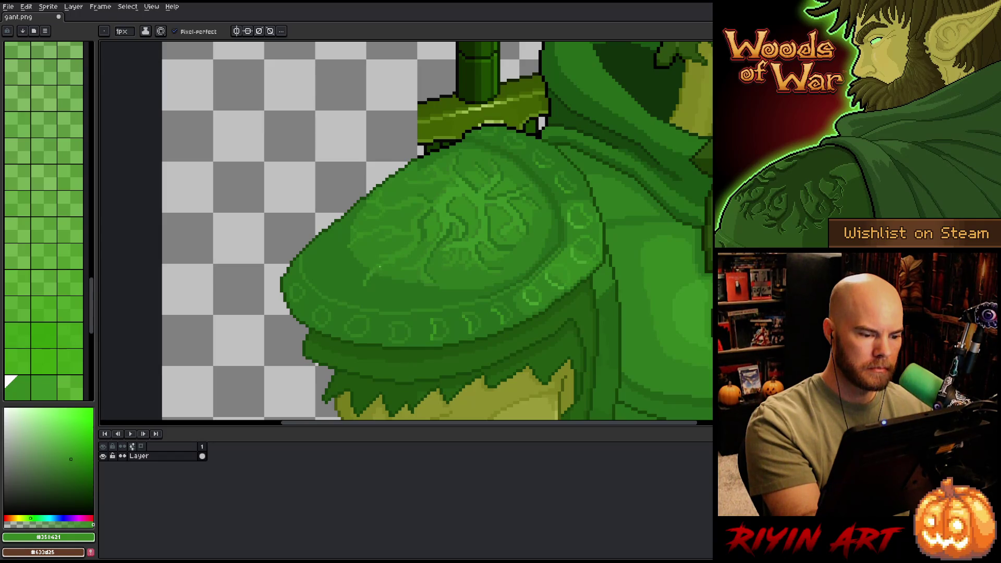
{"action": "left_click_drag", "start_coordinate": [378, 273], "coordinate": [372, 290]}
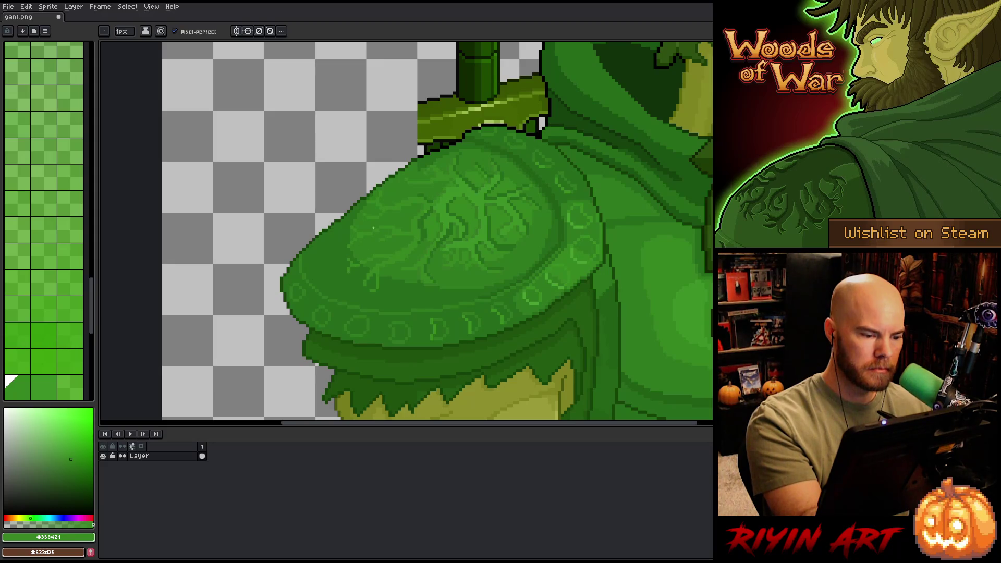
{"action": "left_click_drag", "start_coordinate": [349, 243], "coordinate": [327, 263]}
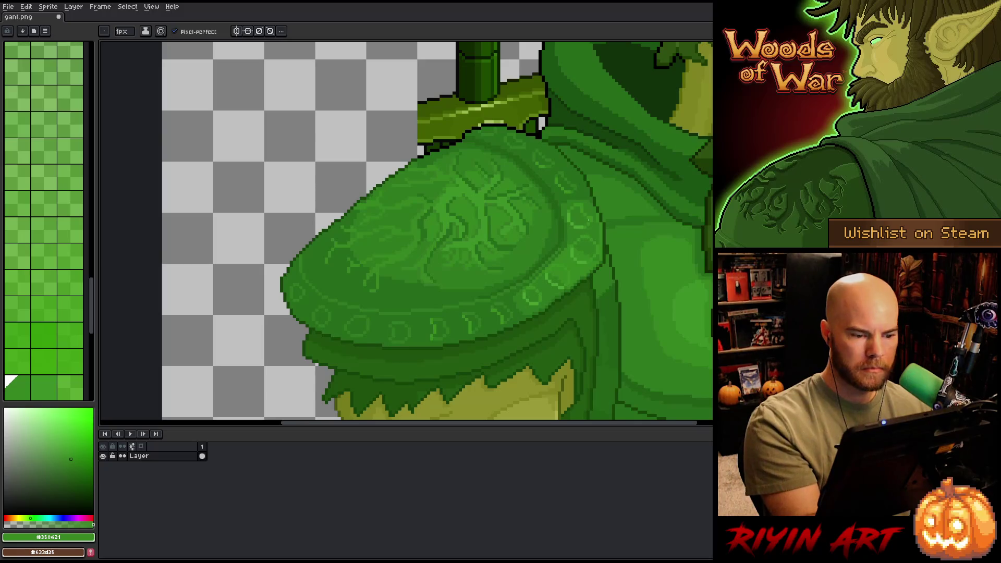
Step: Select every mid-green pixel by colour range to check it, then clear the selection
{"action": "key", "text": "shift+c"}
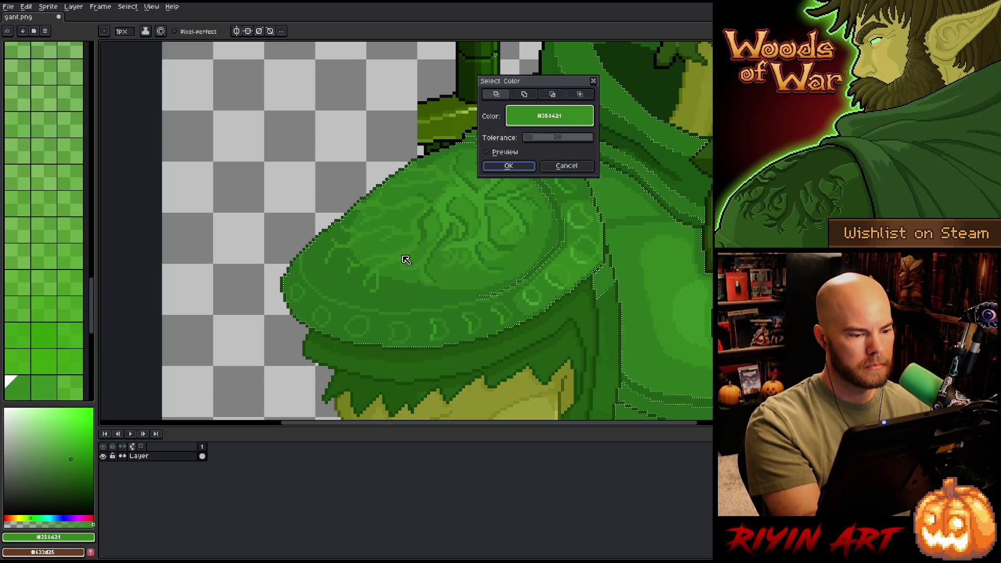
{"action": "left_click", "coordinate": [396, 250]}
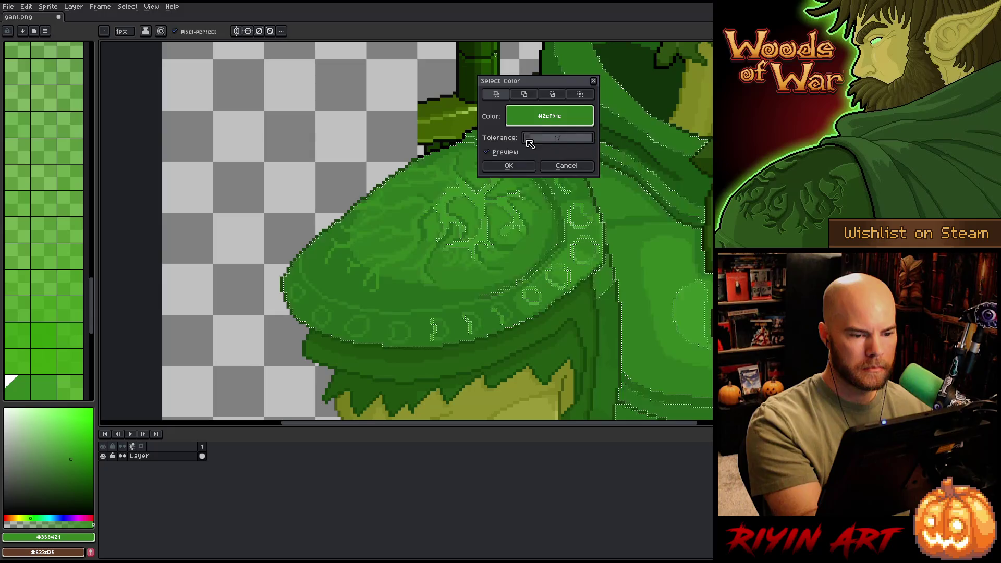
{"action": "left_click", "coordinate": [512, 165]}
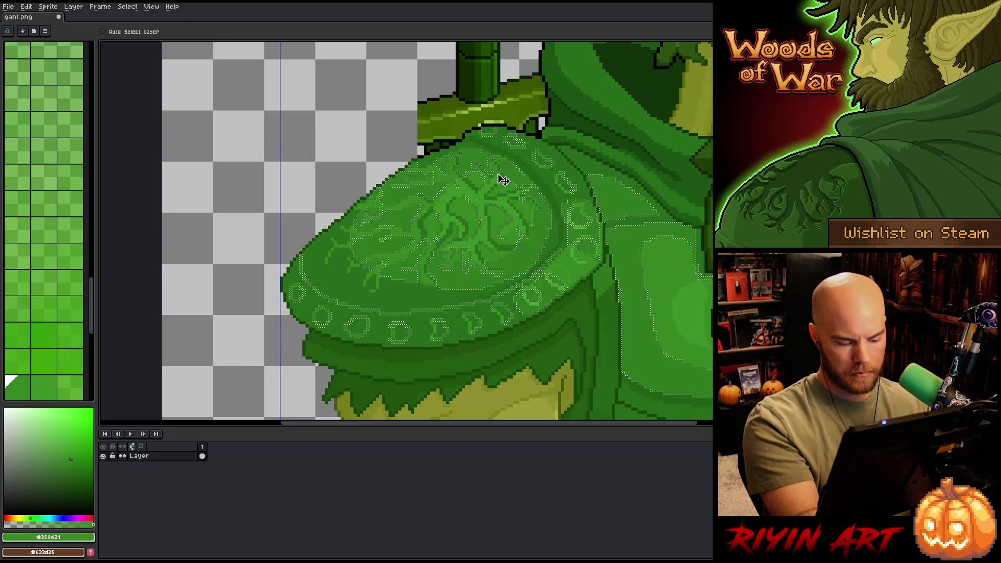
{"action": "key", "text": "ctrl+d"}
{"action": "key", "text": "b"}
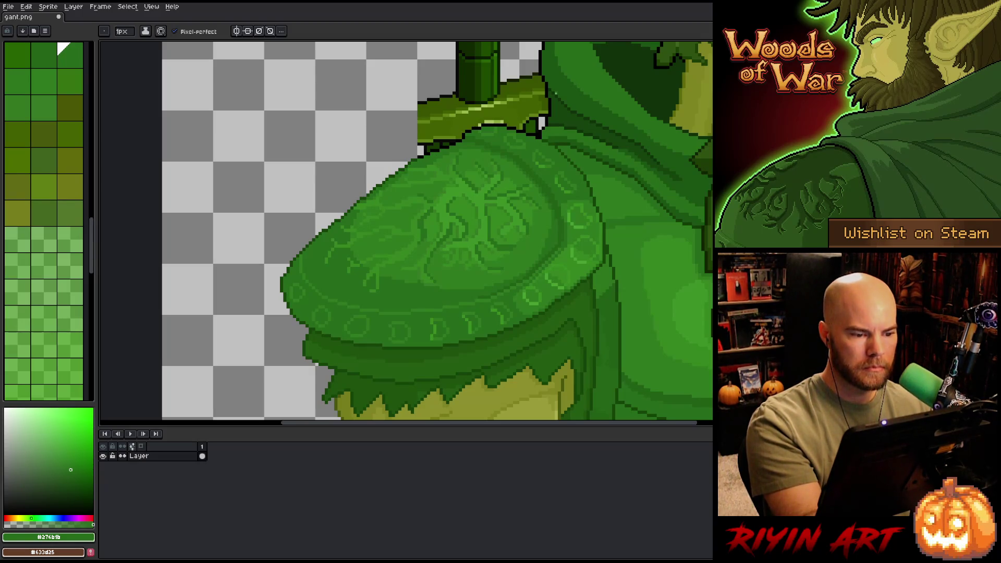
Step: Shade the swirl engravings with light engraving greens sampled from the pauldron
{"action": "key", "text": "i"}
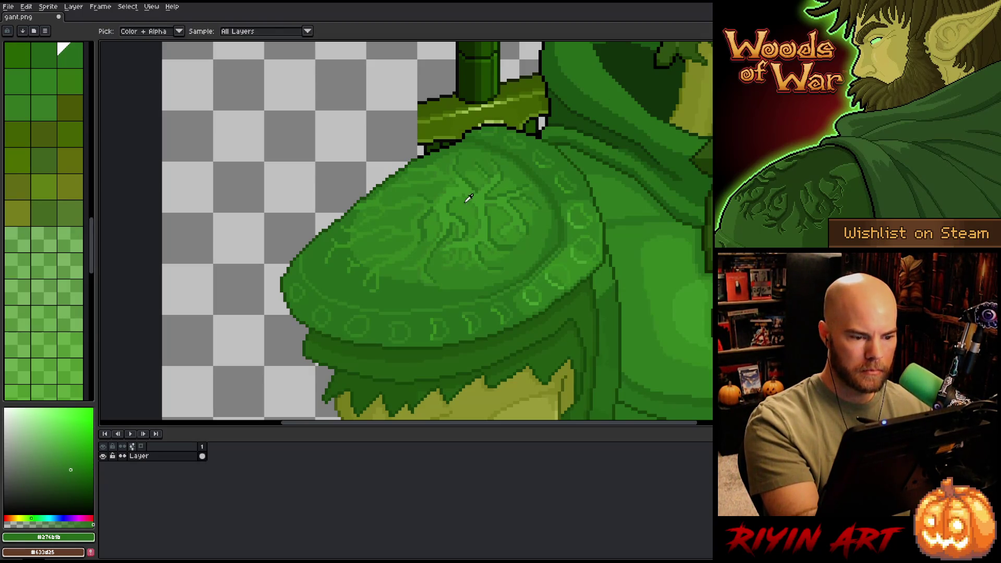
{"action": "left_click", "coordinate": [468, 198]}
{"action": "key", "text": "b"}
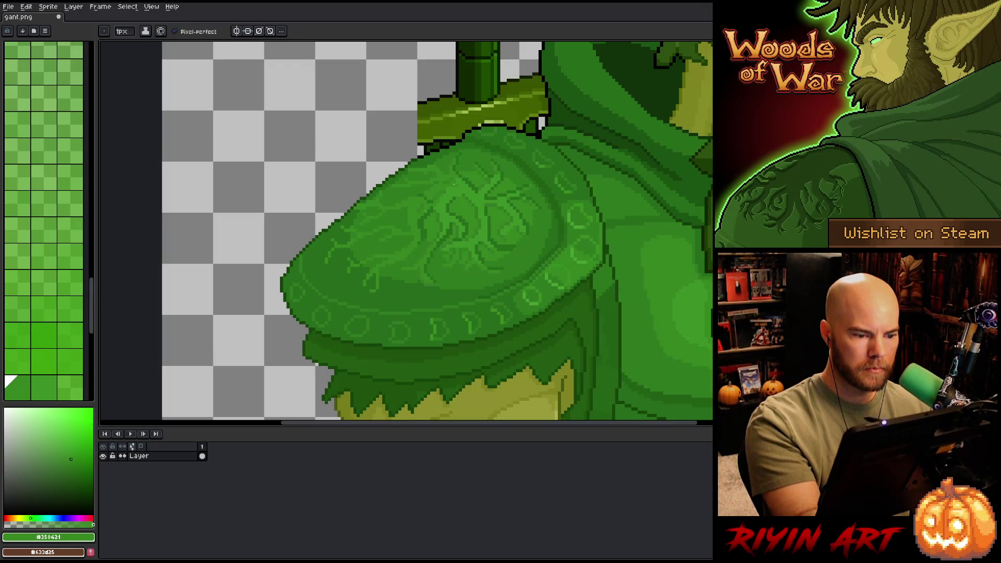
{"action": "key", "text": "i"}
{"action": "key", "text": "b"}
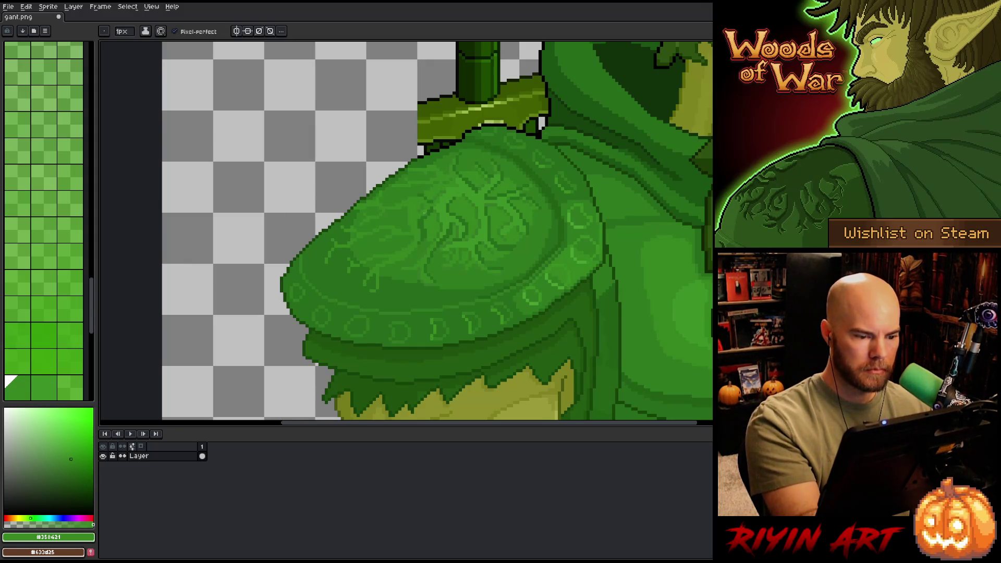
{"action": "key", "text": "i"}
{"action": "left_click", "coordinate": [426, 203]}
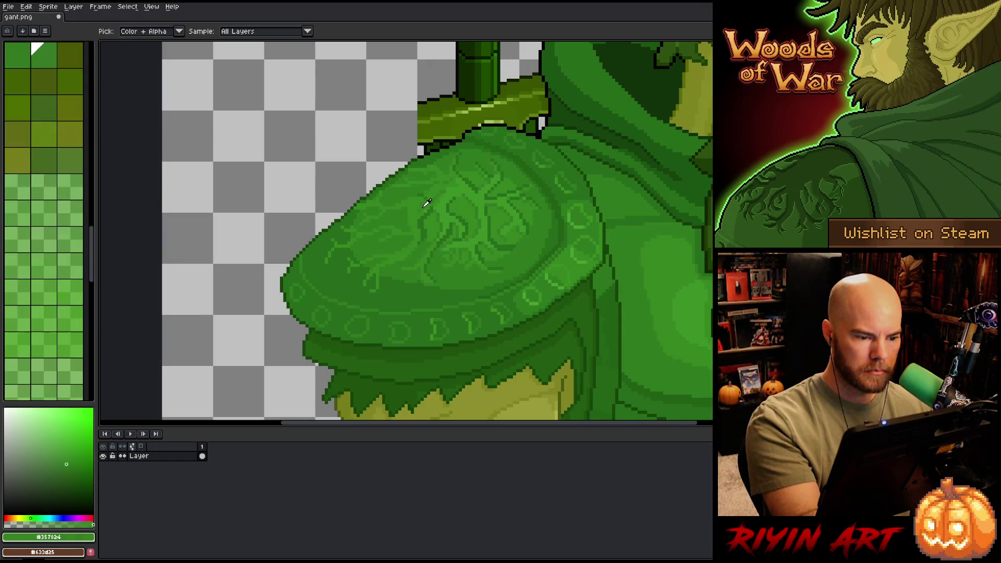
{"action": "key", "text": "b"}
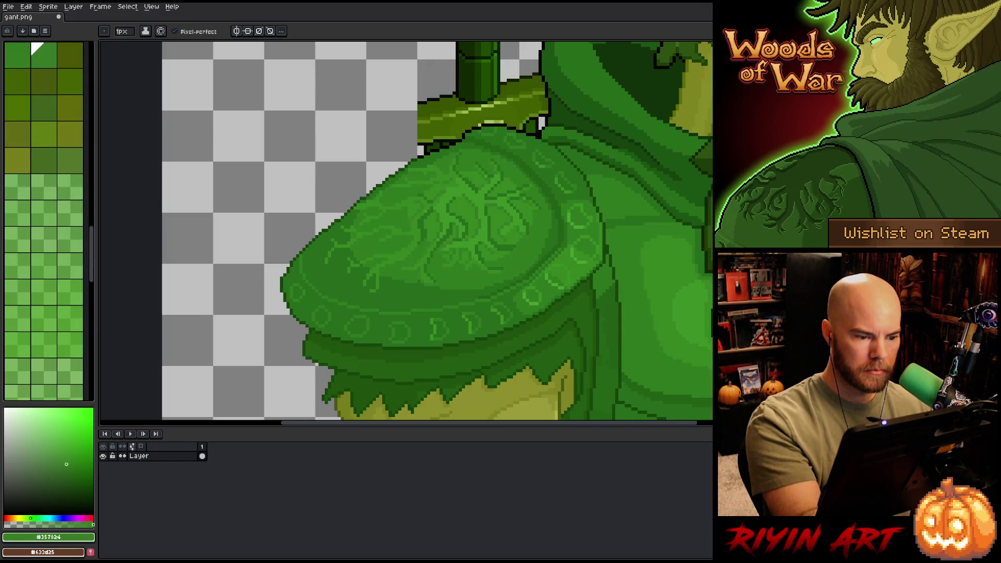
{"action": "left_click", "coordinate": [427, 206], "text": "alt"}
Step: Deepen the engravings with #276b1b, mid-green and the deep shadow green #215f16
{"action": "left_click", "coordinate": [425, 223], "text": "alt"}
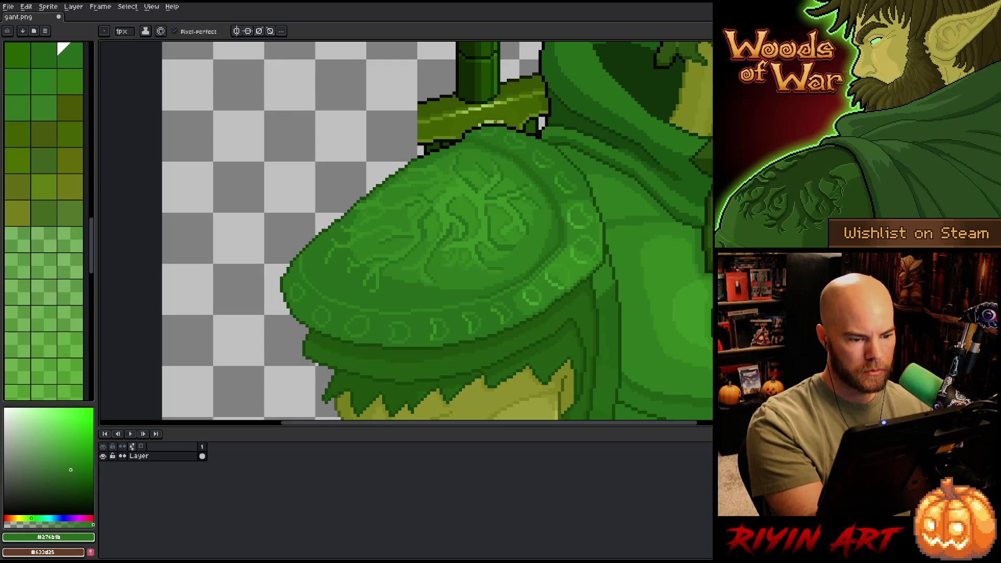
{"action": "left_click", "coordinate": [481, 146], "text": "alt"}
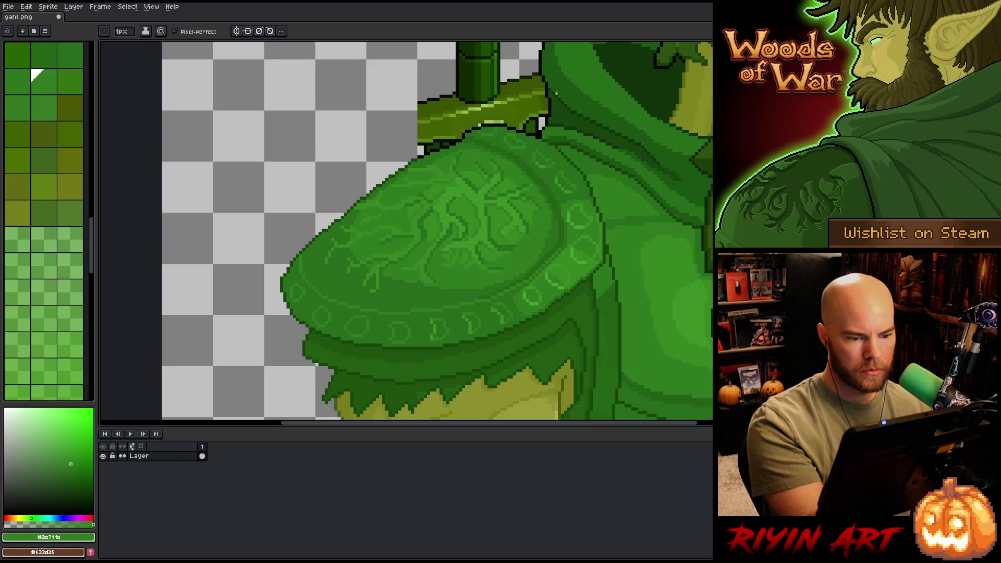
{"action": "left_click", "coordinate": [509, 170], "text": "alt"}
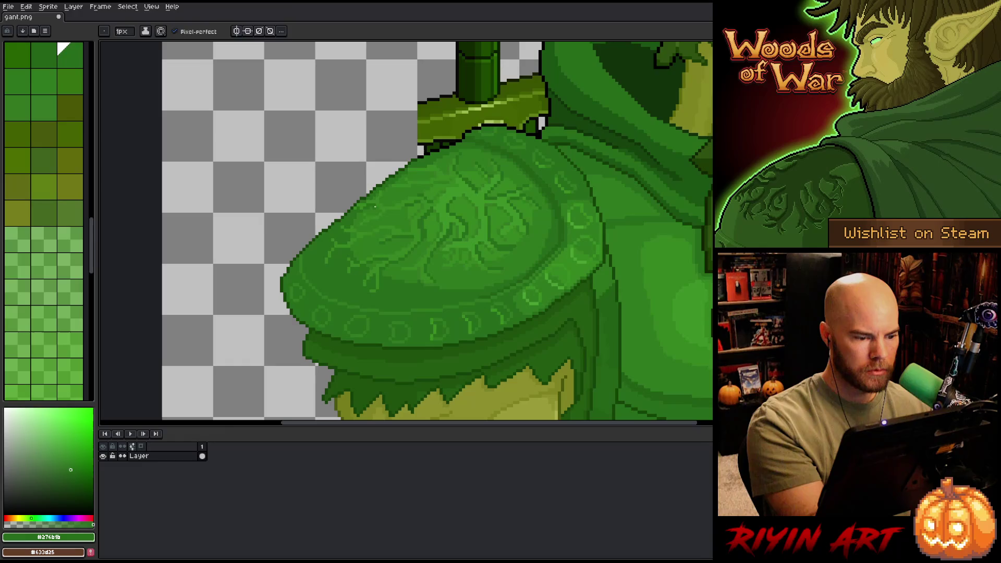
{"action": "left_click", "coordinate": [370, 204], "text": "alt"}
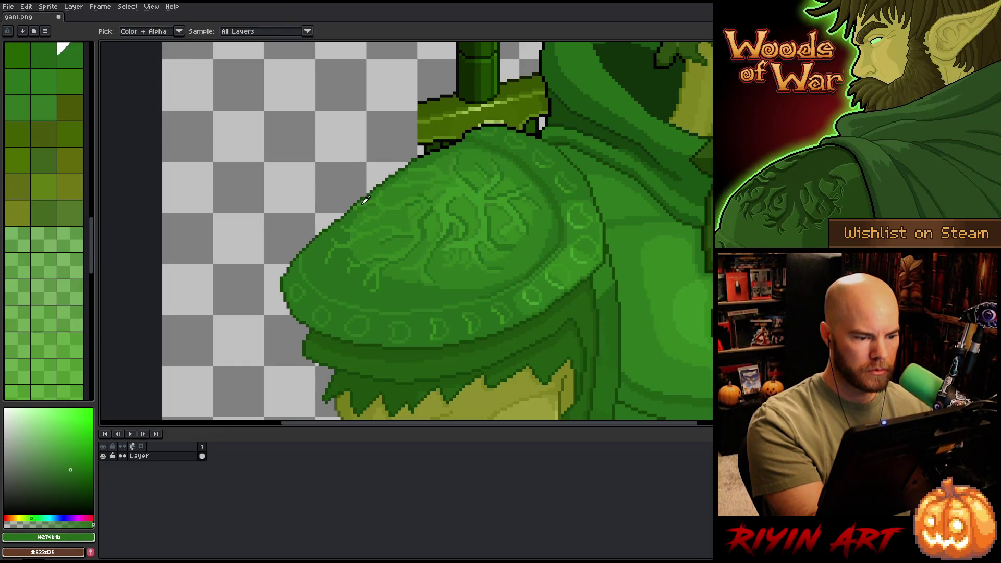
{"action": "left_click", "coordinate": [374, 201], "text": "alt"}
{"action": "left_click", "coordinate": [354, 244], "text": "alt"}
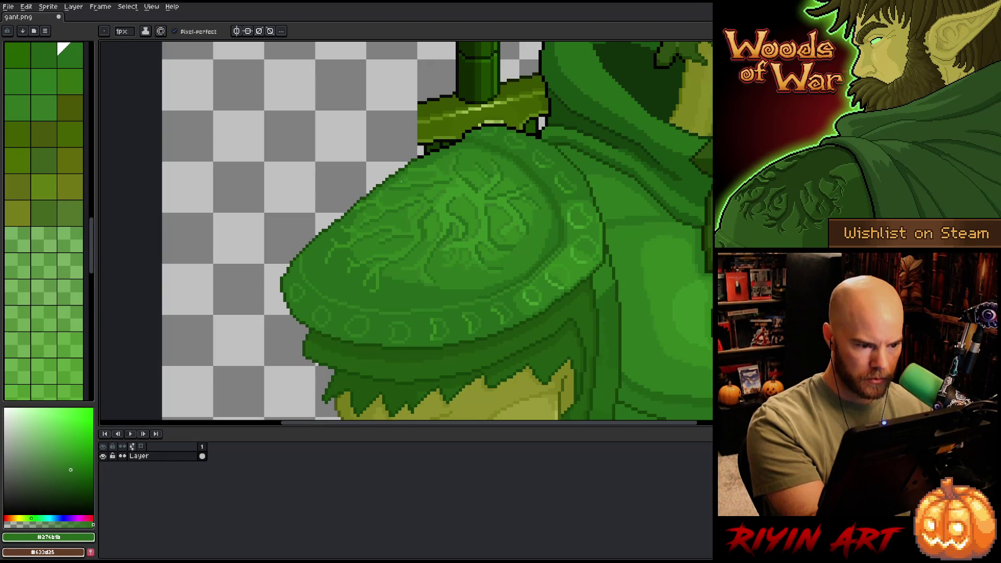
{"action": "key", "text": "alt"}
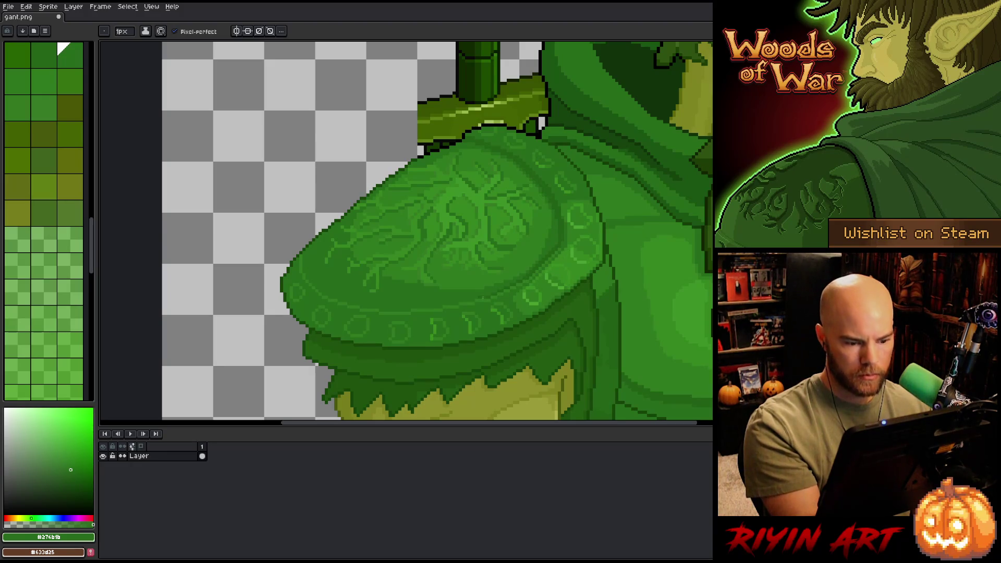
{"action": "left_click", "coordinate": [487, 290], "text": "alt"}
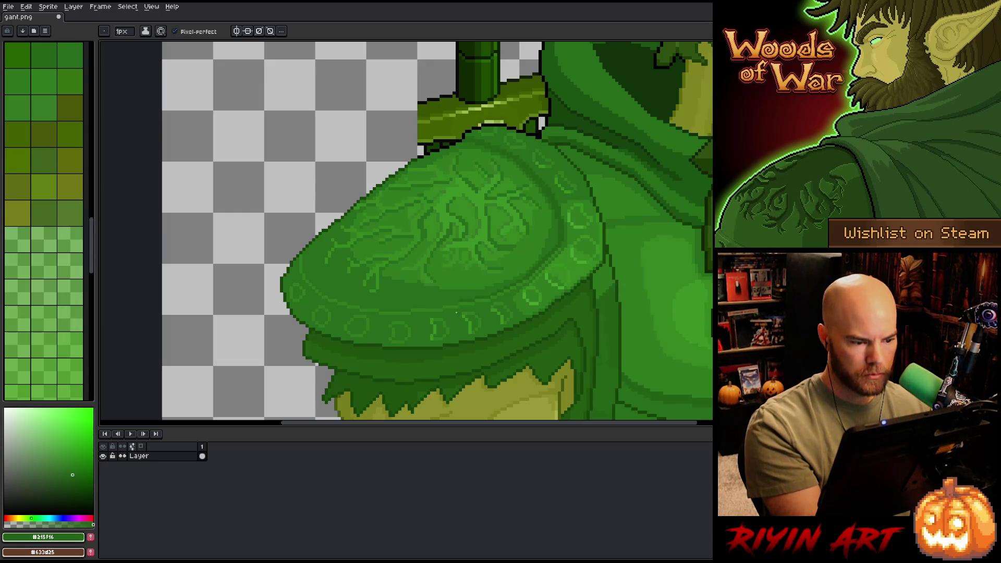
Step: Outline the pauldron's upper-left edge in black, redrawing the stroke until it sits right
{"action": "left_click", "coordinate": [445, 146], "text": "alt"}
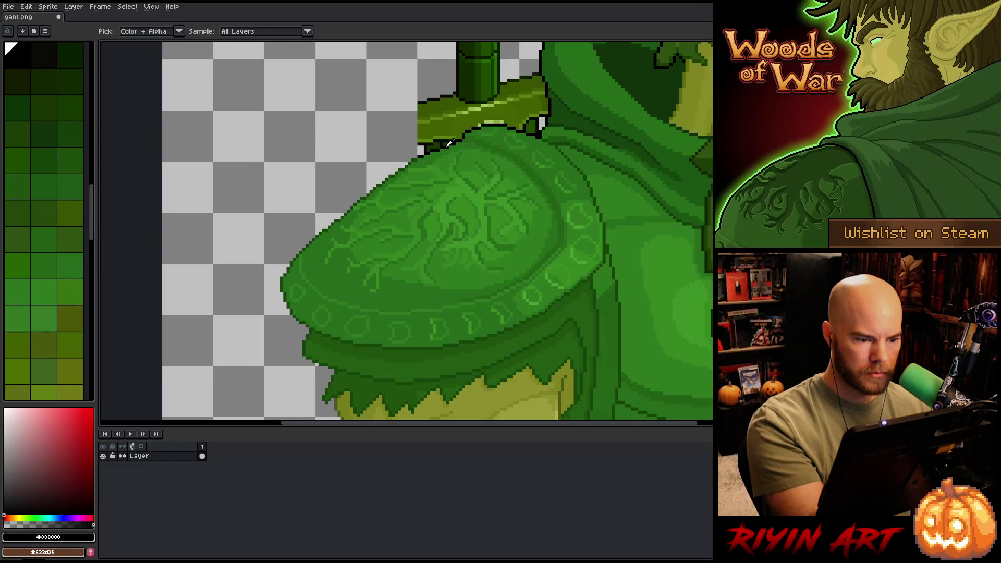
{"action": "mouse_move", "coordinate": [423, 152]}
{"action": "left_mouse_down"}
{"action": "mouse_move", "coordinate": [321, 215]}
{"action": "mouse_move", "coordinate": [307, 251]}
{"action": "left_mouse_up"}
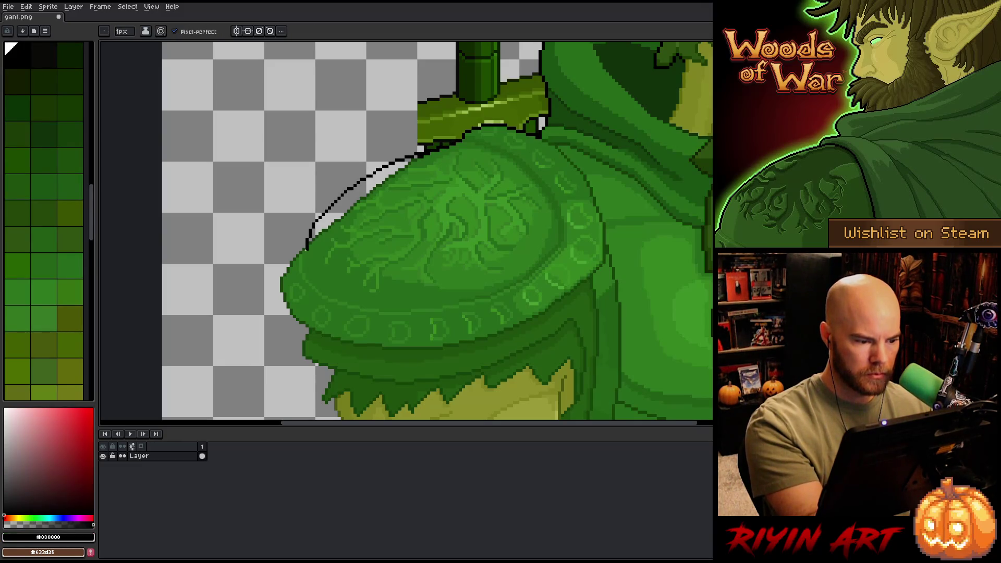
{"action": "key", "text": "ctrl+z"}
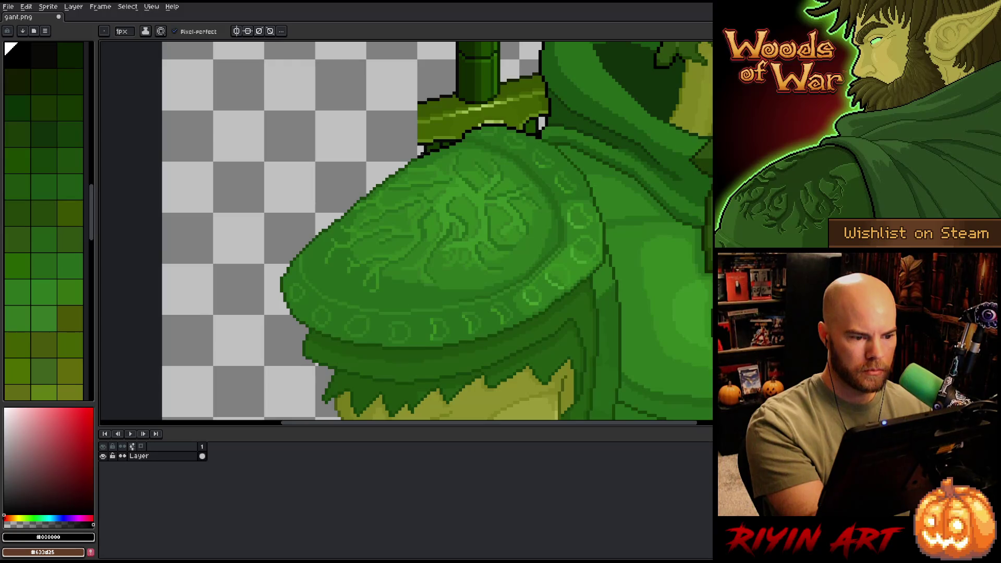
{"action": "mouse_move", "coordinate": [420, 155]}
{"action": "left_mouse_down"}
{"action": "mouse_move", "coordinate": [334, 212]}
{"action": "mouse_move", "coordinate": [303, 250]}
{"action": "left_mouse_up"}
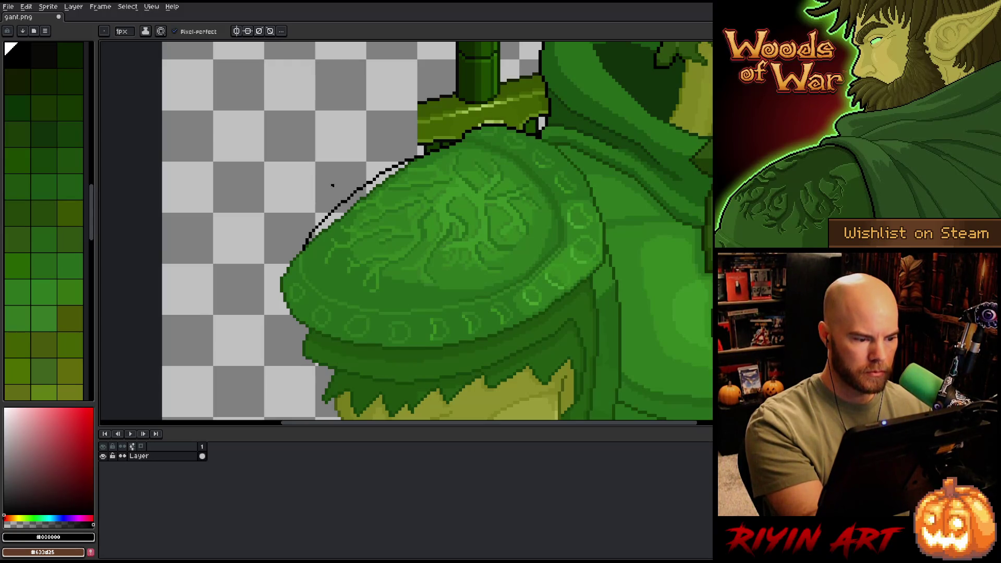
{"action": "key", "text": "ctrl+z"}
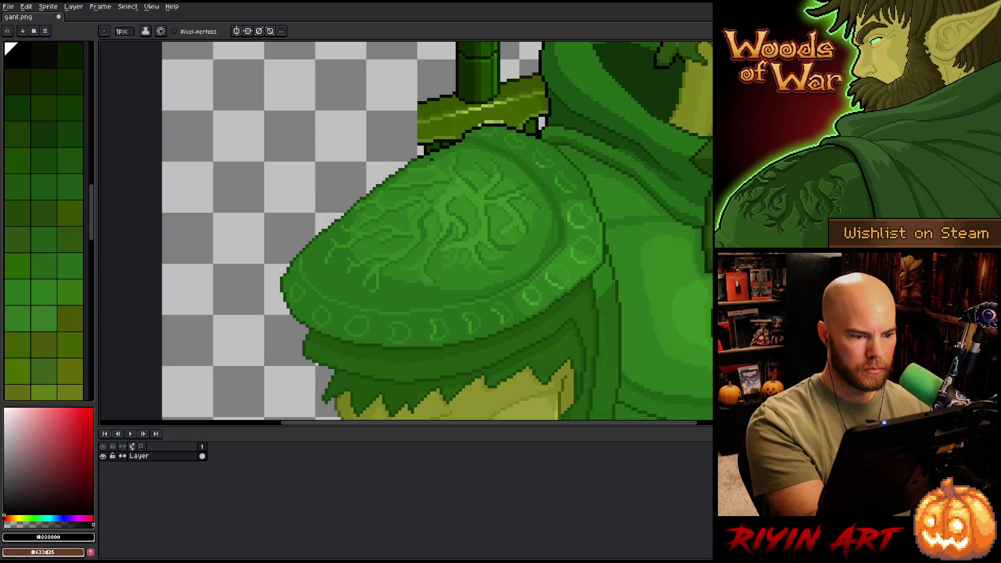
{"action": "mouse_move", "coordinate": [420, 155]}
{"action": "left_mouse_down"}
{"action": "mouse_move", "coordinate": [381, 168]}
{"action": "mouse_move", "coordinate": [309, 228]}
{"action": "mouse_move", "coordinate": [302, 252]}
{"action": "left_mouse_up"}
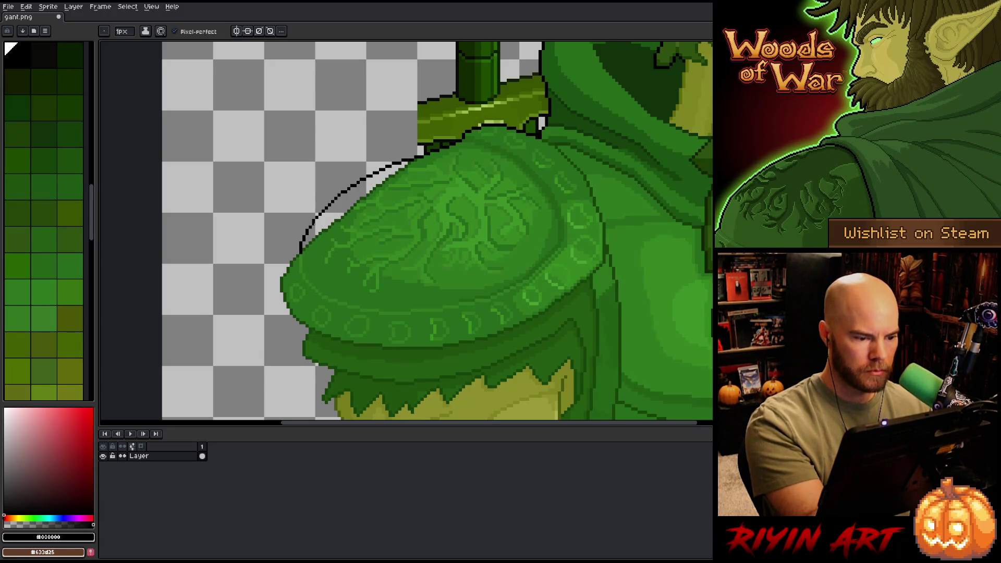
Step: Fill the gap inside the new outline with #276b1b green and touch up the top edge
{"action": "left_click", "coordinate": [339, 208], "text": "alt"}
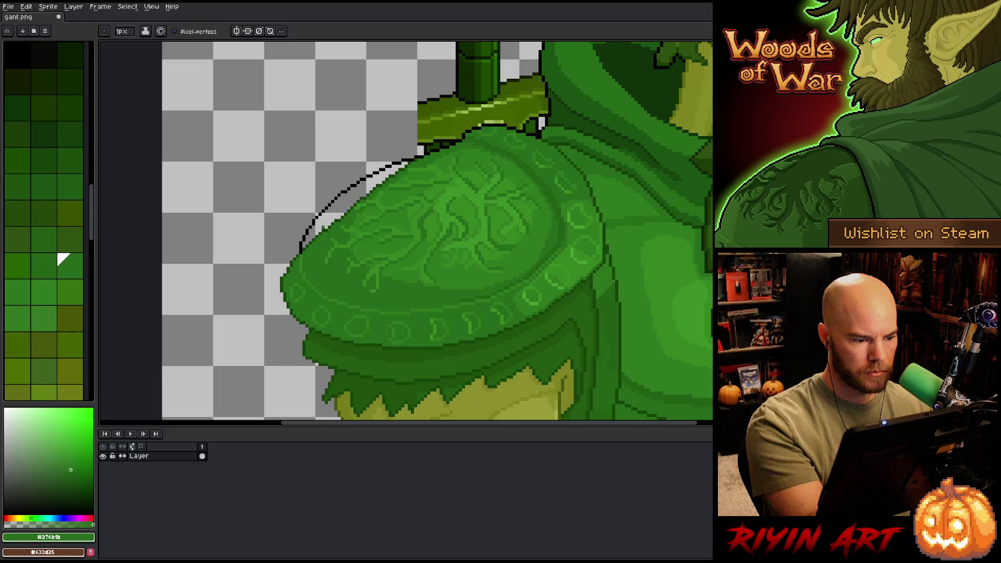
{"action": "key", "text": "g"}
{"action": "left_click", "coordinate": [321, 222]}
{"action": "key", "text": "b"}
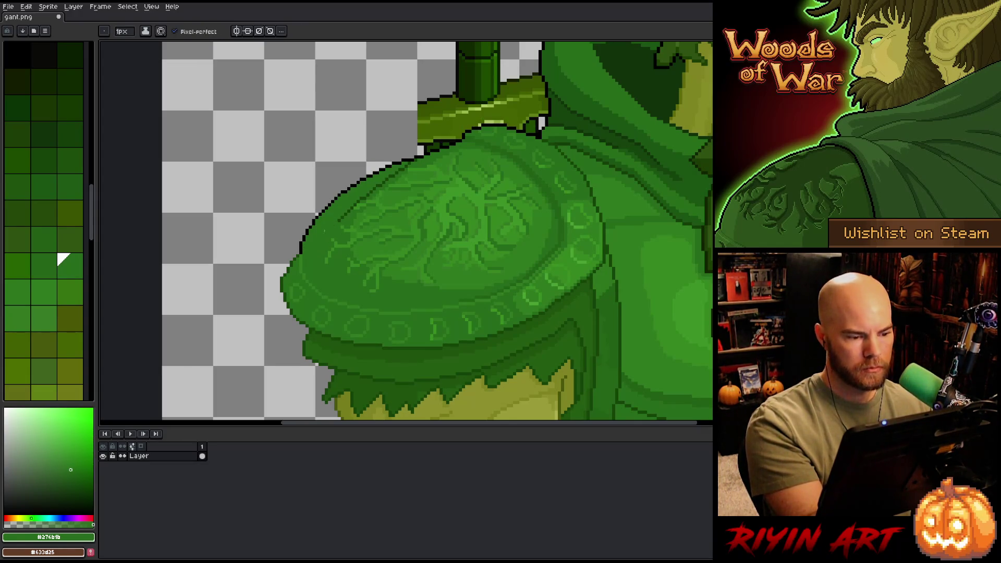
{"action": "left_click_drag", "start_coordinate": [360, 197], "coordinate": [412, 163]}
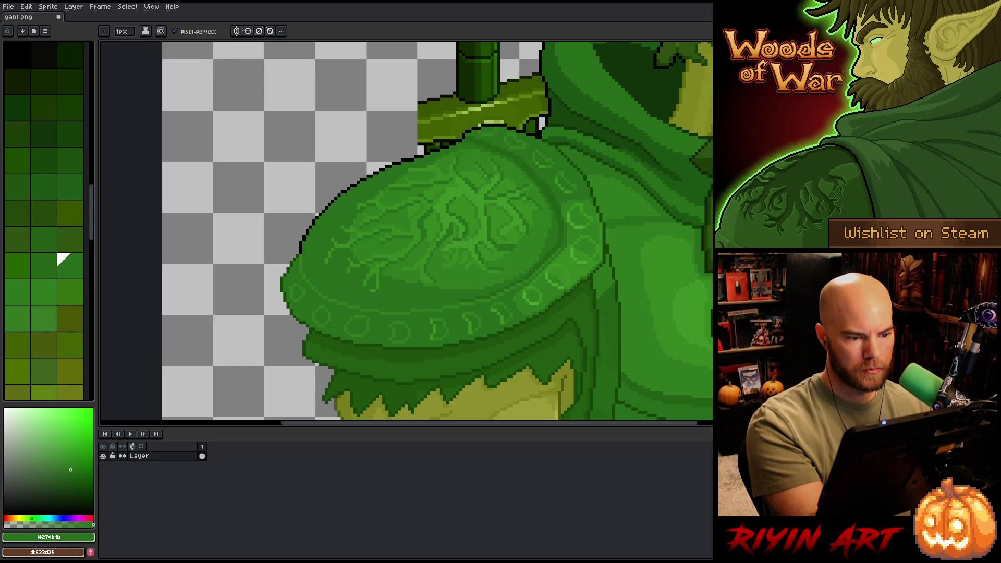
Step: Extend the black outline down the pauldron's left edge
{"action": "left_click", "coordinate": [10, 50]}
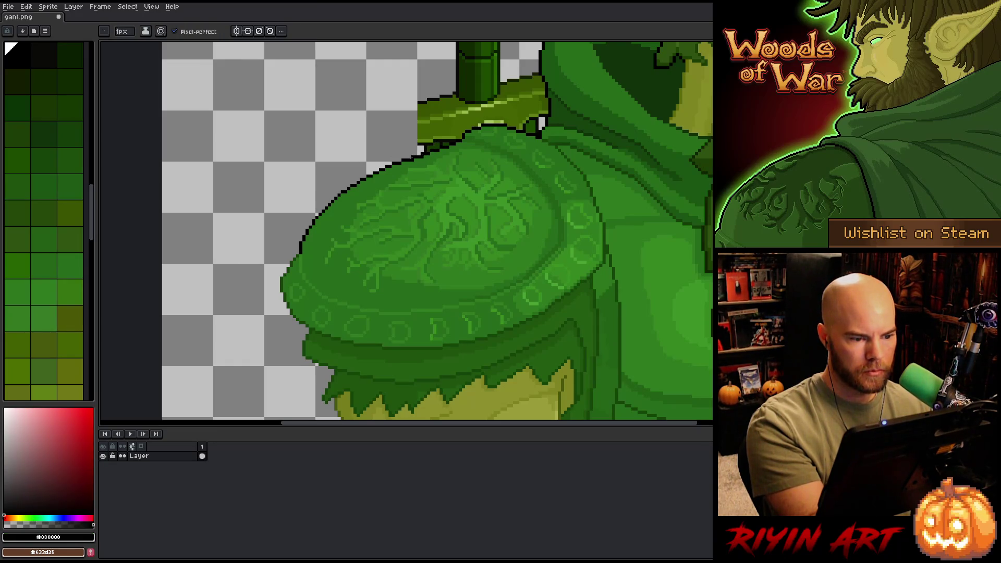
{"action": "left_click", "coordinate": [62, 258]}
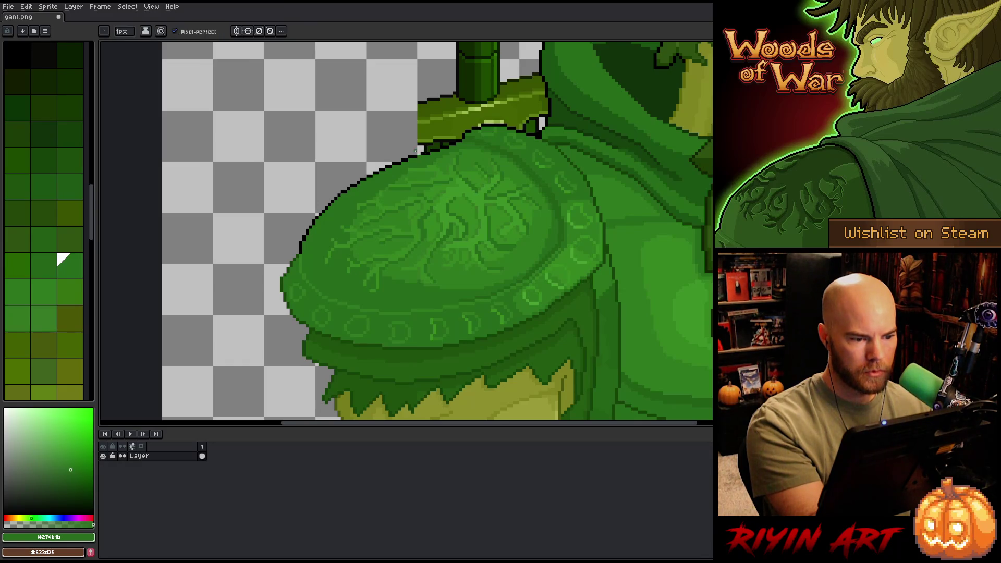
{"action": "left_click", "coordinate": [432, 140], "text": "alt"}
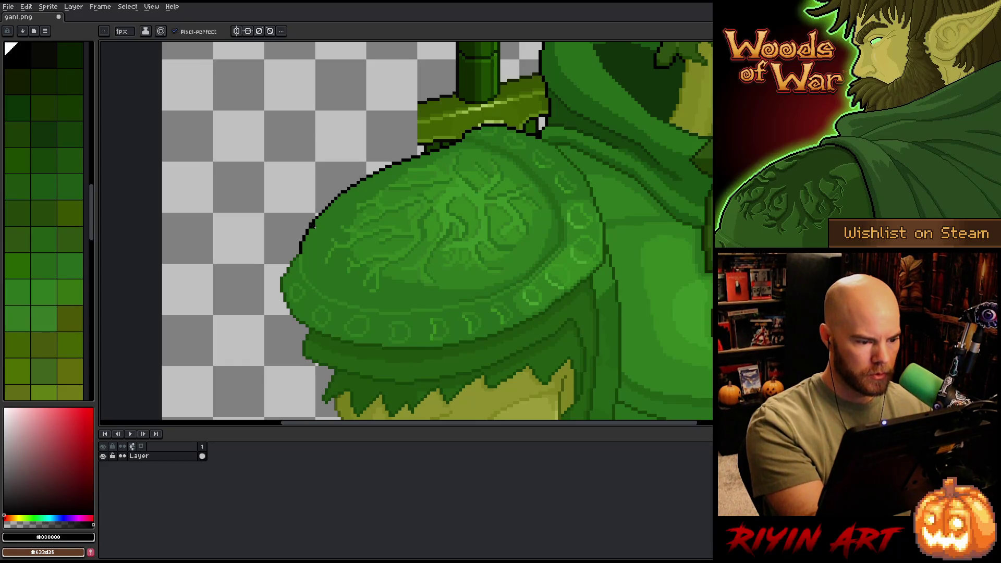
{"action": "left_click", "coordinate": [62, 259]}
{"action": "left_click", "coordinate": [310, 227], "text": "alt"}
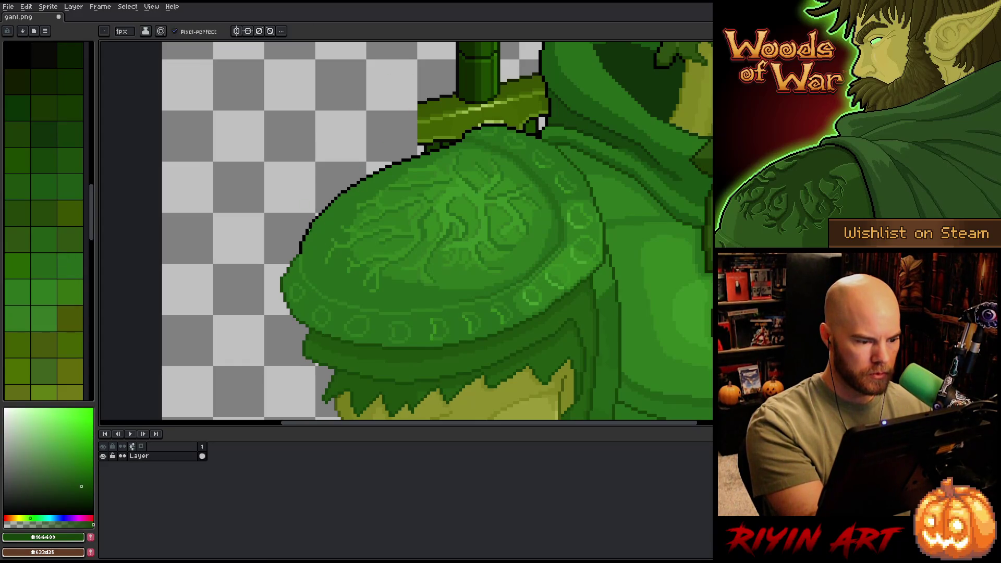
{"action": "left_click", "coordinate": [62, 258]}
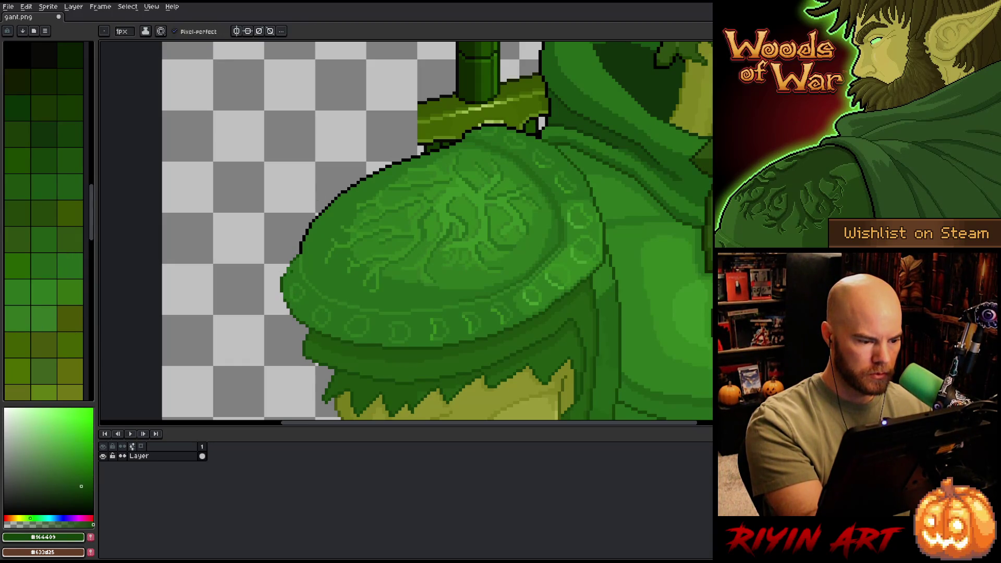
{"action": "left_click", "coordinate": [300, 256], "text": "alt"}
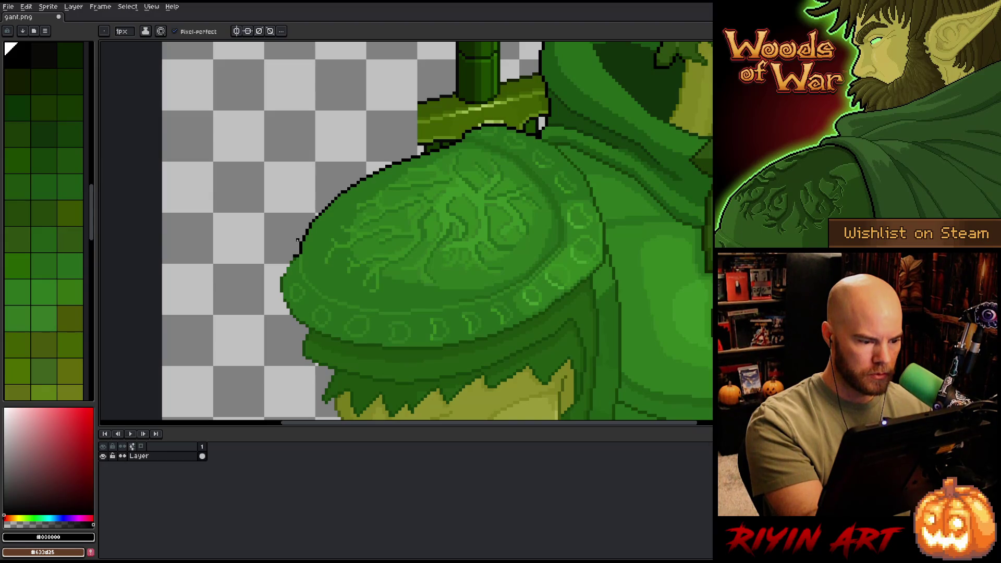
{"action": "mouse_move", "coordinate": [290, 261]}
{"action": "left_mouse_down"}
{"action": "mouse_move", "coordinate": [285, 299]}
{"action": "mouse_move", "coordinate": [308, 330]}
{"action": "left_mouse_up"}
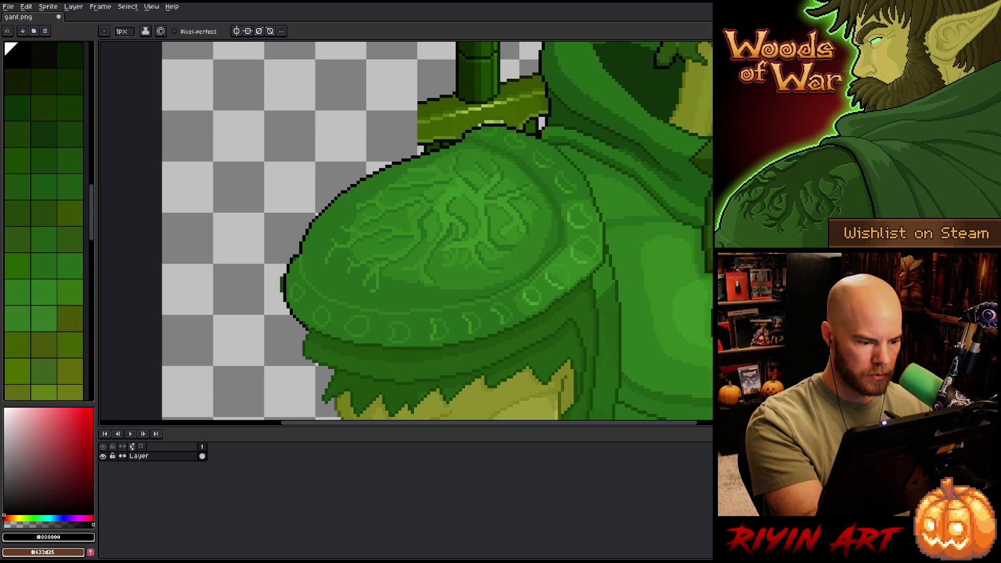
{"action": "left_click", "coordinate": [302, 319], "text": "alt"}
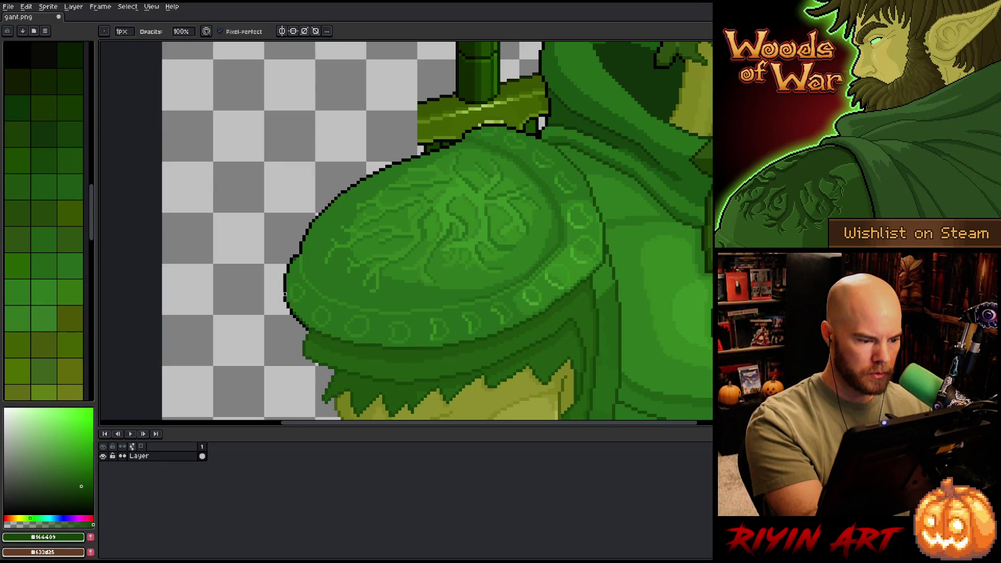
Step: Touch up the pauldron rim, alternating between the #2e791e and #276b1b greens
{"action": "key", "text": "e"}
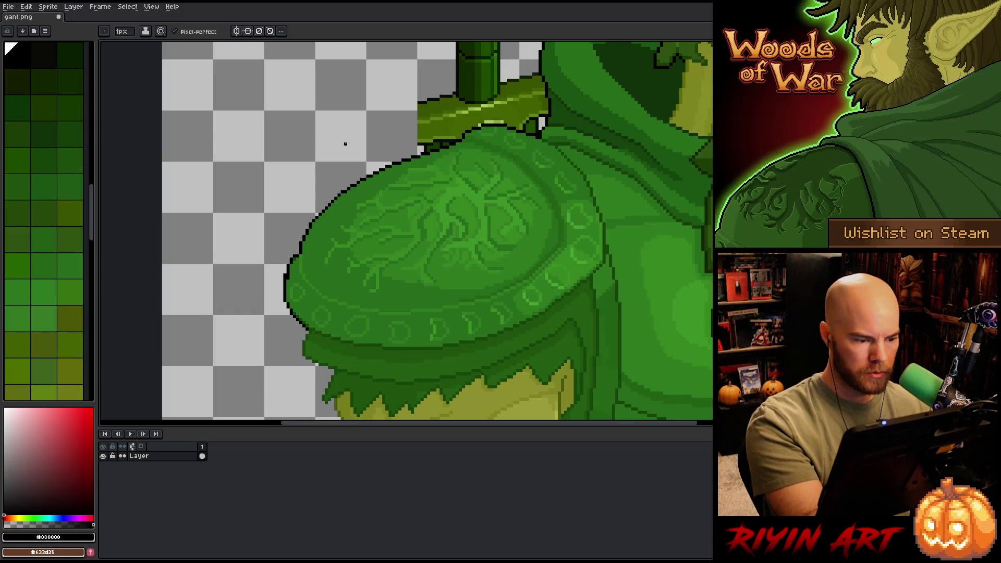
{"action": "key", "text": "b"}
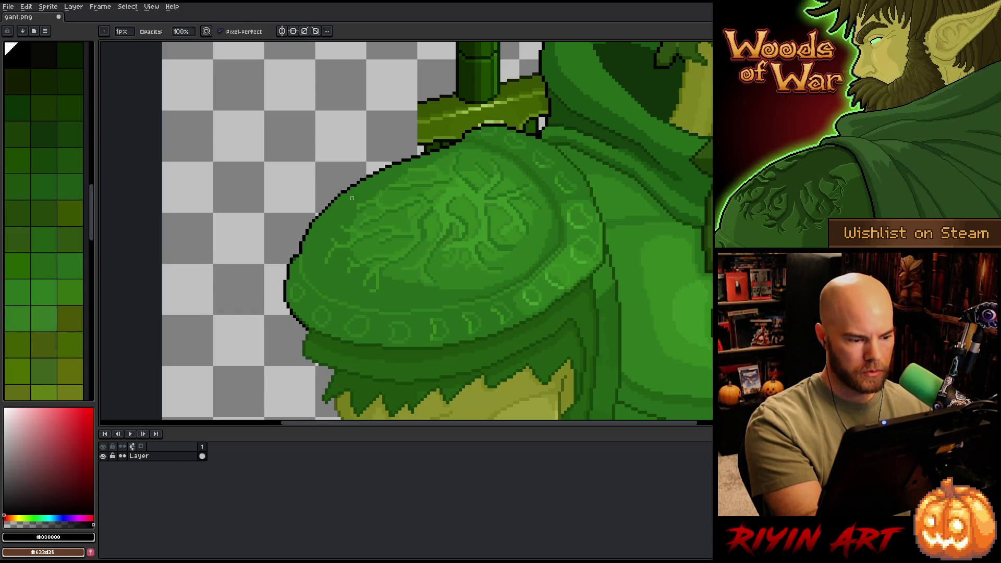
{"action": "key", "text": "e"}
{"action": "left_click", "coordinate": [36, 286]}
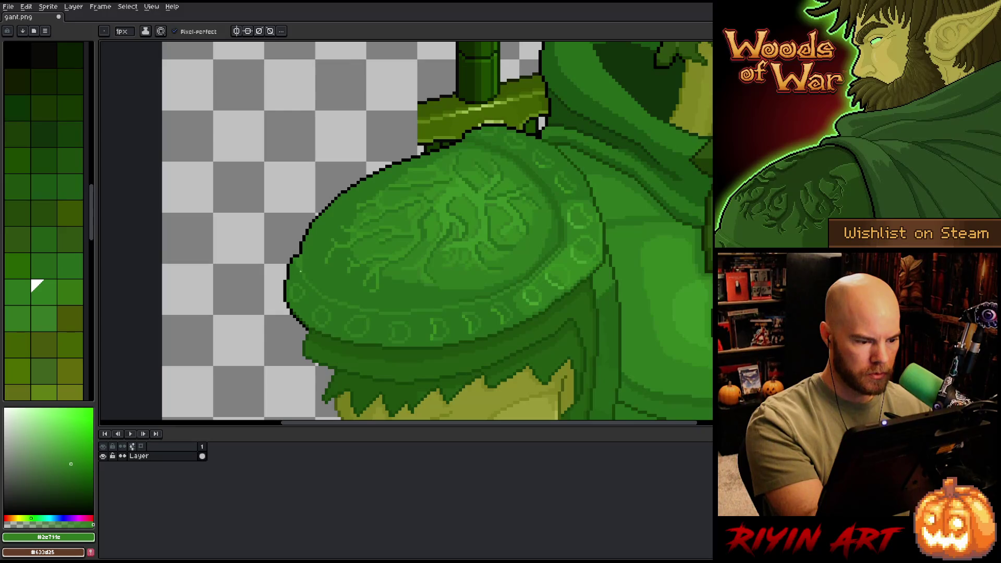
{"action": "left_click", "coordinate": [63, 259]}
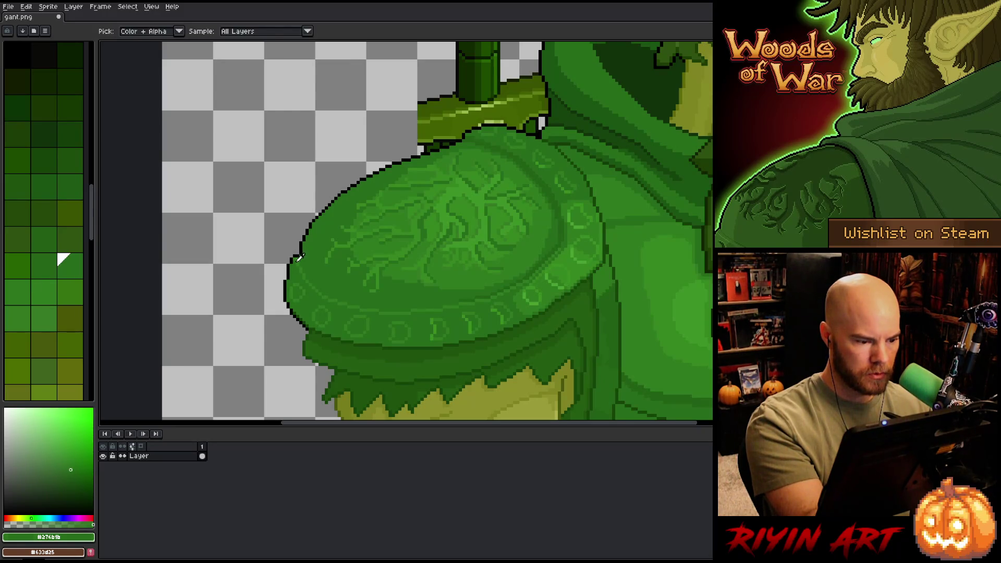
{"action": "left_click", "coordinate": [36, 286]}
{"action": "left_click", "coordinate": [64, 260]}
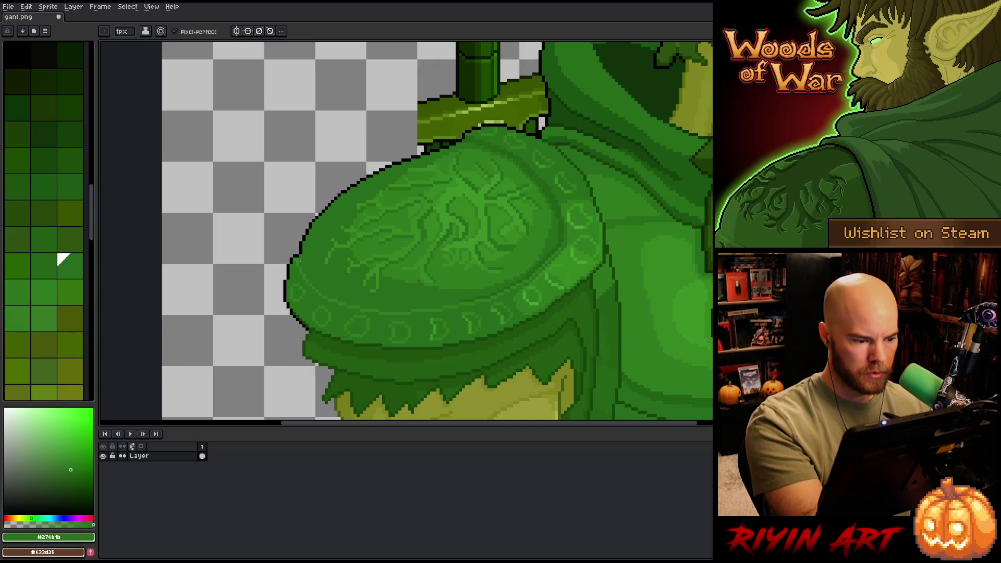
{"action": "key", "text": "alt"}
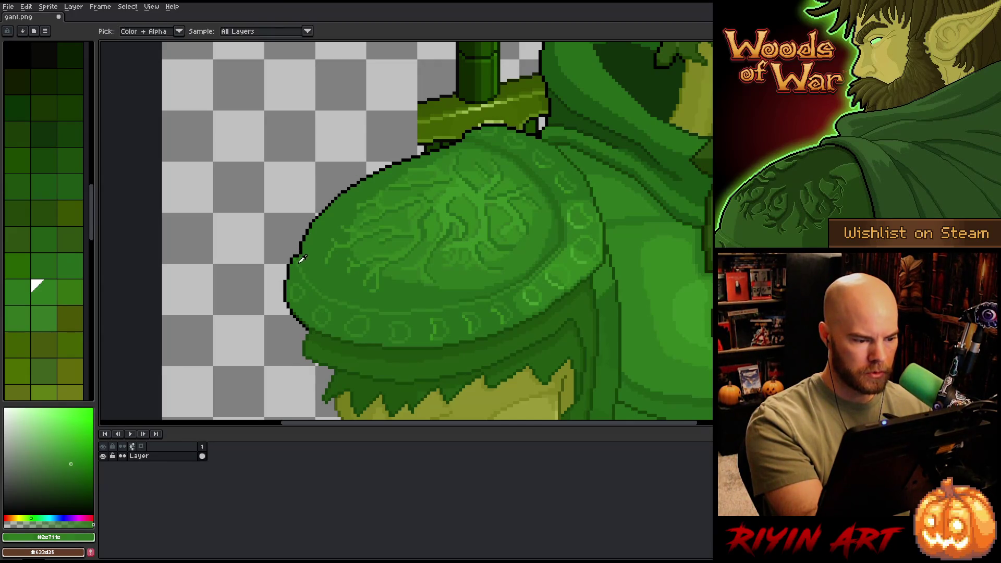
{"action": "key", "text": "alt"}
{"action": "key", "text": "alt"}
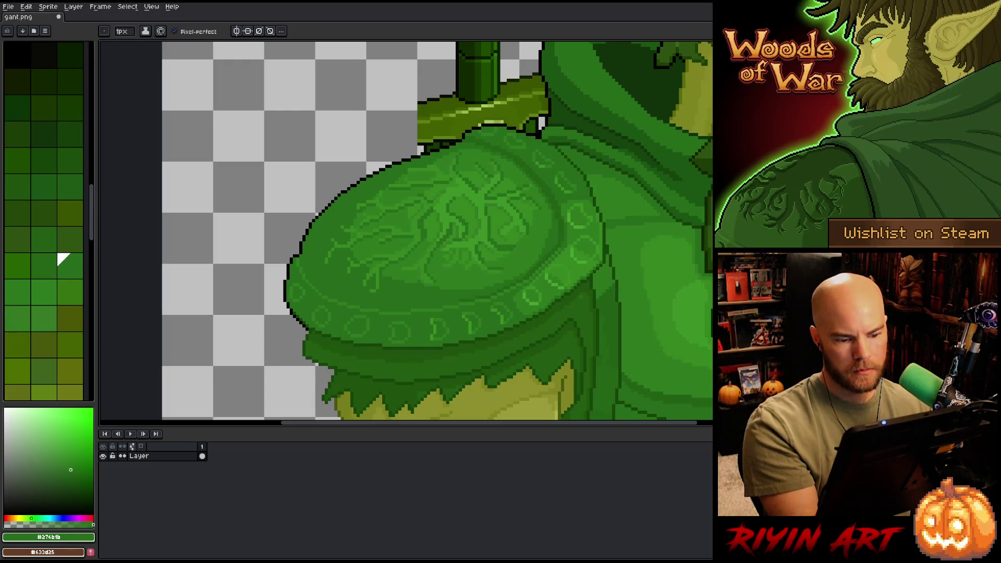
{"action": "mouse_move", "coordinate": [604, 311]}
{"action": "left_mouse_down"}
{"action": "mouse_move", "coordinate": [570, 261]}
{"action": "mouse_move", "coordinate": [548, 300]}
{"action": "mouse_move", "coordinate": [523, 308]}
{"action": "left_mouse_up"}
Step: Draw a black outer rim outline along the right-hand pauldron's edge, after several retries
{"action": "scroll", "coordinate": [523, 308], "scroll_direction": "down", "scroll_amount": 5}
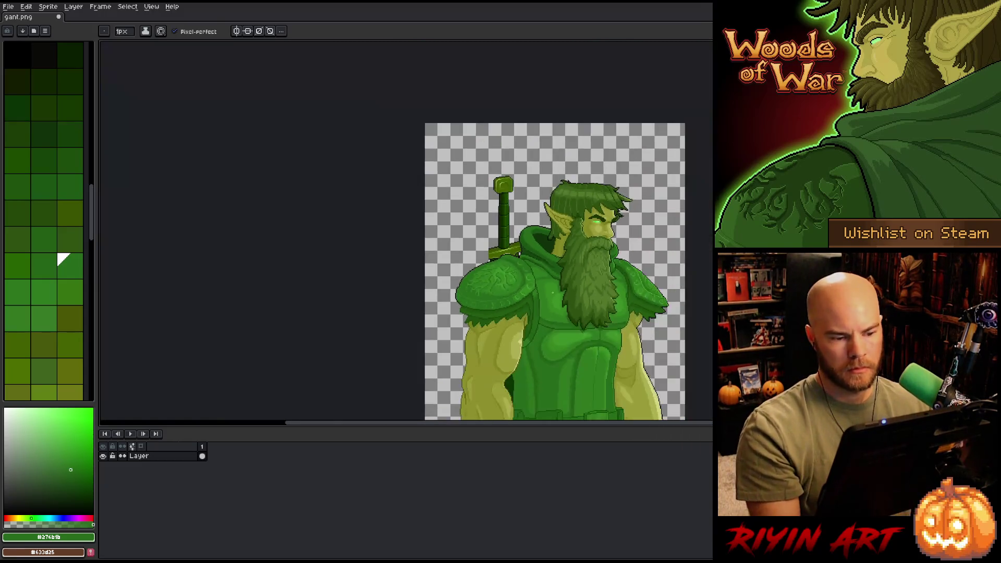
{"action": "left_click_drag", "start_coordinate": [598, 308], "coordinate": [365, 234]}
{"action": "scroll", "coordinate": [365, 235], "scroll_direction": "up", "scroll_amount": 2}
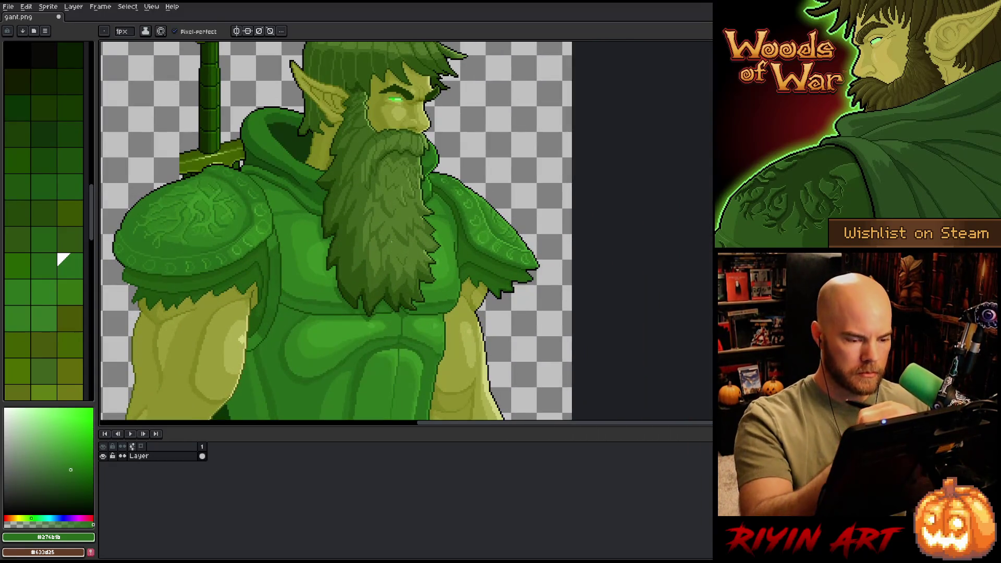
{"action": "scroll", "coordinate": [490, 200], "scroll_direction": "up", "scroll_amount": 2}
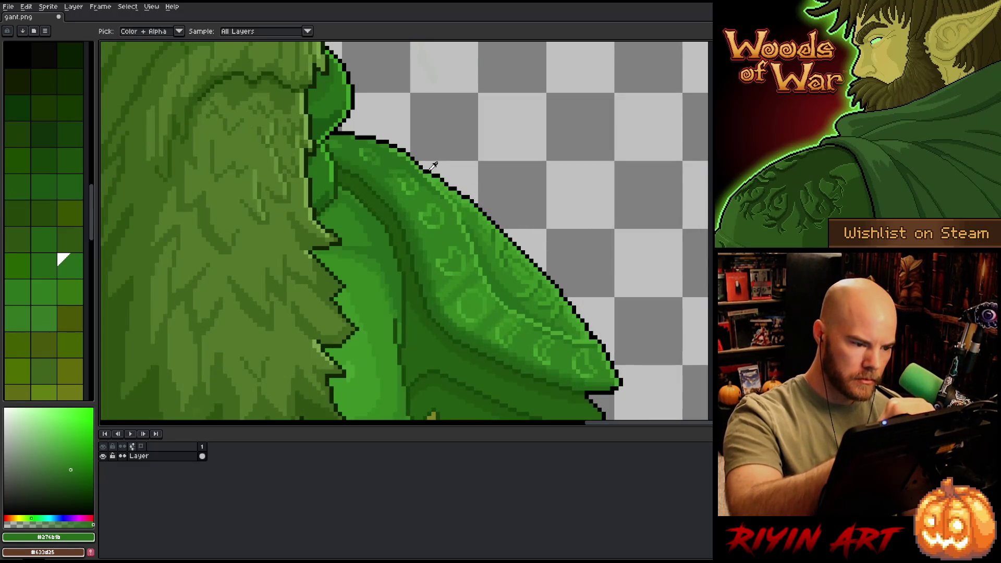
{"action": "left_click", "coordinate": [420, 155], "text": "alt"}
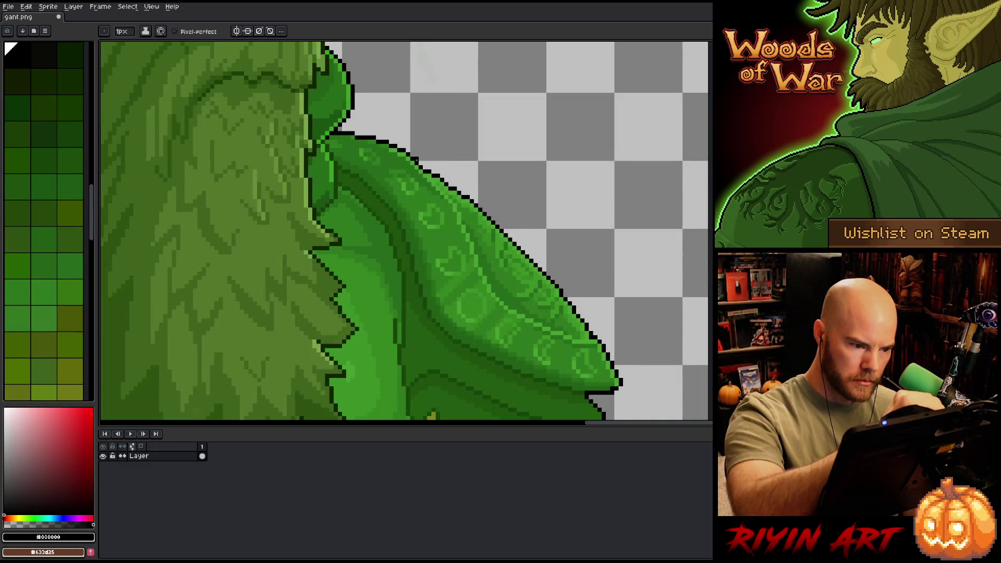
{"action": "mouse_move", "coordinate": [416, 159]}
{"action": "left_mouse_down"}
{"action": "mouse_move", "coordinate": [561, 258]}
{"action": "mouse_move", "coordinate": [592, 333]}
{"action": "left_mouse_up"}
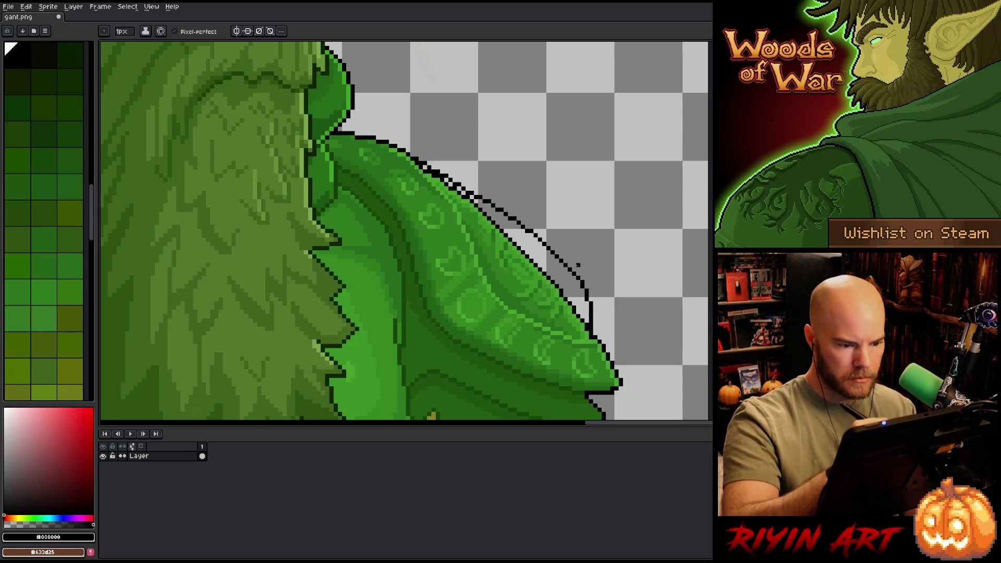
{"action": "key", "text": "ctrl+z"}
{"action": "mouse_move", "coordinate": [421, 163]}
{"action": "left_mouse_down"}
{"action": "mouse_move", "coordinate": [493, 185]}
{"action": "mouse_move", "coordinate": [587, 279]}
{"action": "mouse_move", "coordinate": [589, 329]}
{"action": "left_mouse_up"}
{"action": "key", "text": "ctrl+z"}
{"action": "mouse_move", "coordinate": [426, 163]}
{"action": "left_mouse_down"}
{"action": "mouse_move", "coordinate": [578, 263]}
{"action": "mouse_move", "coordinate": [599, 340]}
{"action": "left_mouse_up"}
{"action": "key", "text": "ctrl+z"}
{"action": "mouse_move", "coordinate": [424, 163]}
{"action": "left_mouse_down"}
{"action": "mouse_move", "coordinate": [572, 272]}
{"action": "mouse_move", "coordinate": [593, 330]}
{"action": "mouse_move", "coordinate": [546, 270]}
{"action": "left_mouse_up"}
Step: Fill the band inside the new rim with pauldron green #2e791e, covering the old inner black edge
{"action": "scroll", "coordinate": [590, 312], "scroll_direction": "down", "scroll_amount": 5}
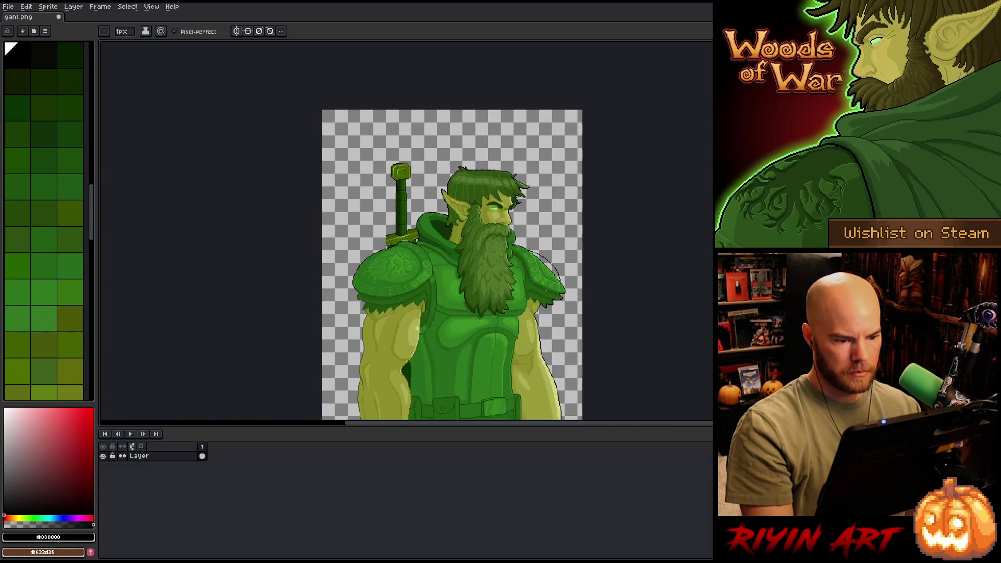
{"action": "scroll", "coordinate": [576, 290], "scroll_direction": "up", "scroll_amount": 5}
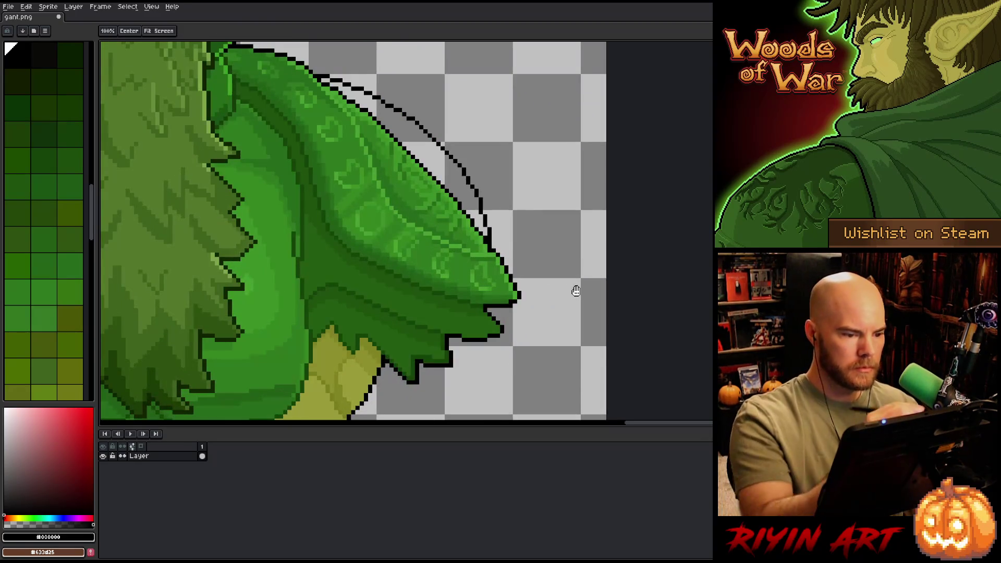
{"action": "left_click_drag", "start_coordinate": [577, 286], "coordinate": [605, 360]}
{"action": "key", "text": "alt"}
{"action": "left_click", "coordinate": [448, 263]}
{"action": "left_click_drag", "start_coordinate": [376, 162], "coordinate": [509, 271]}
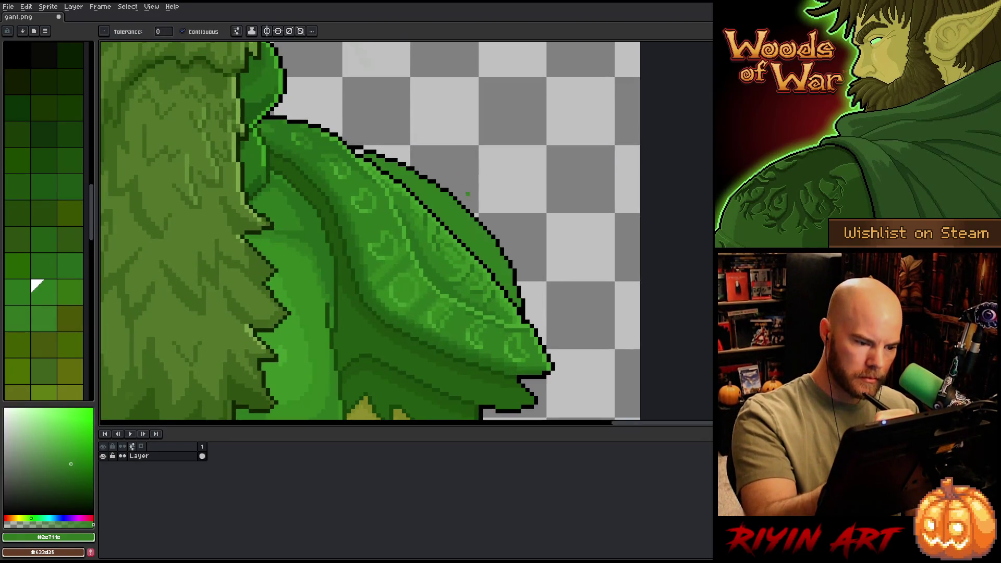
{"action": "left_click_drag", "start_coordinate": [452, 233], "coordinate": [520, 306]}
Step: Touch up the pauldron's top outline edge with lighter green #449e2c, darker green and black
{"action": "left_click", "coordinate": [503, 245], "text": "alt"}
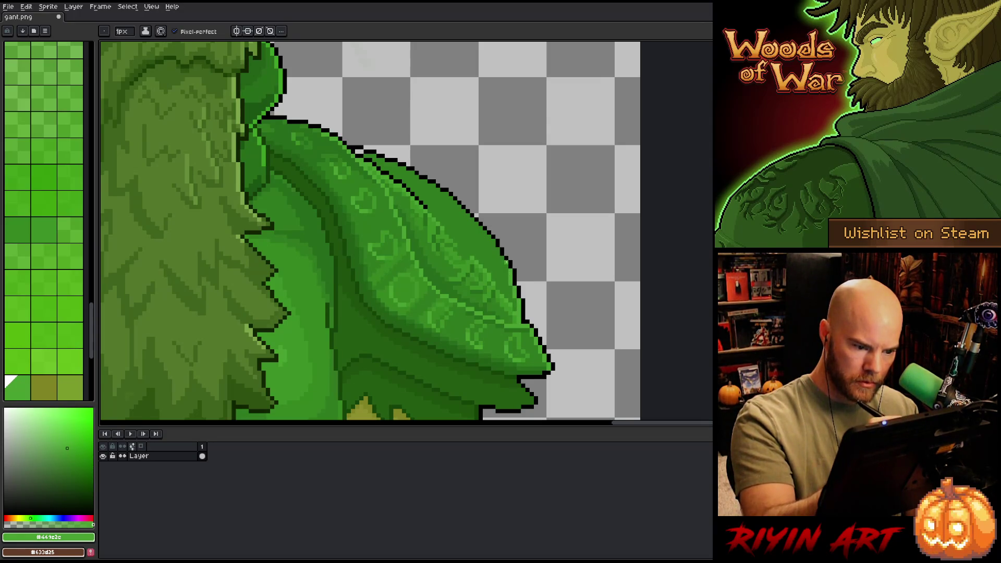
{"action": "left_click", "coordinate": [502, 246], "text": "alt"}
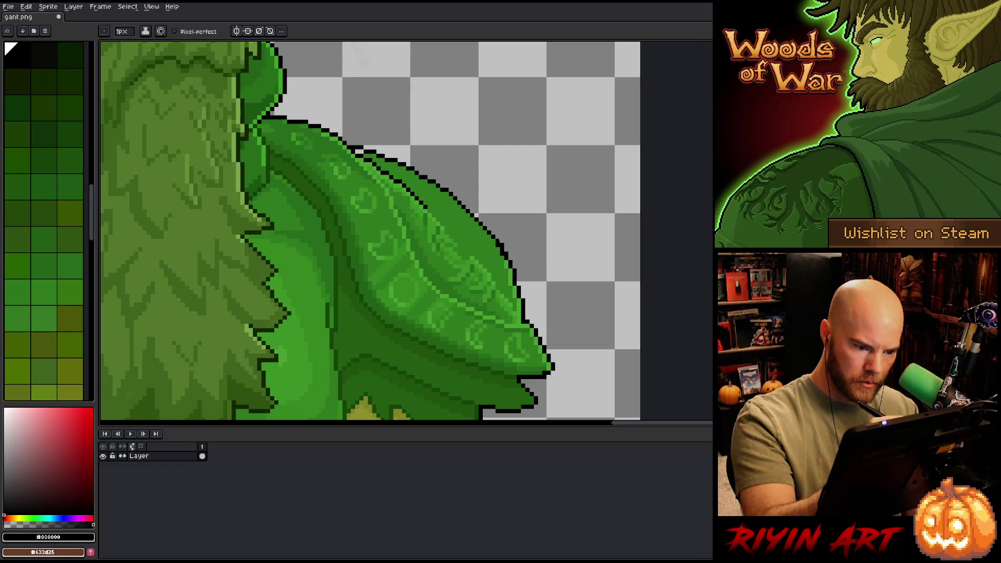
{"action": "left_click", "coordinate": [500, 247], "text": "alt"}
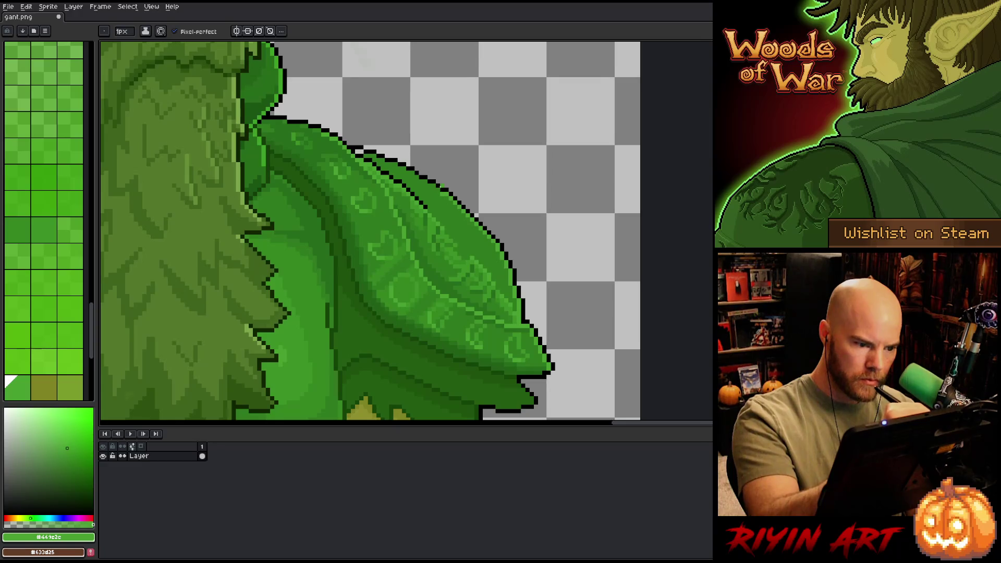
{"action": "left_click", "coordinate": [439, 187]}
{"action": "left_click", "coordinate": [441, 191], "text": "alt"}
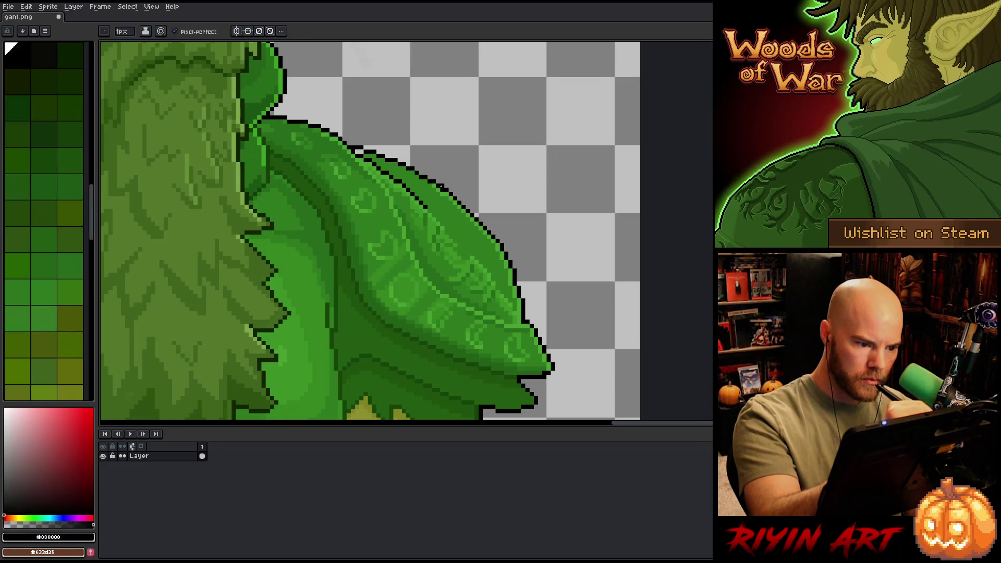
{"action": "left_click", "coordinate": [441, 191], "text": "alt"}
{"action": "left_click", "coordinate": [442, 193], "text": "alt"}
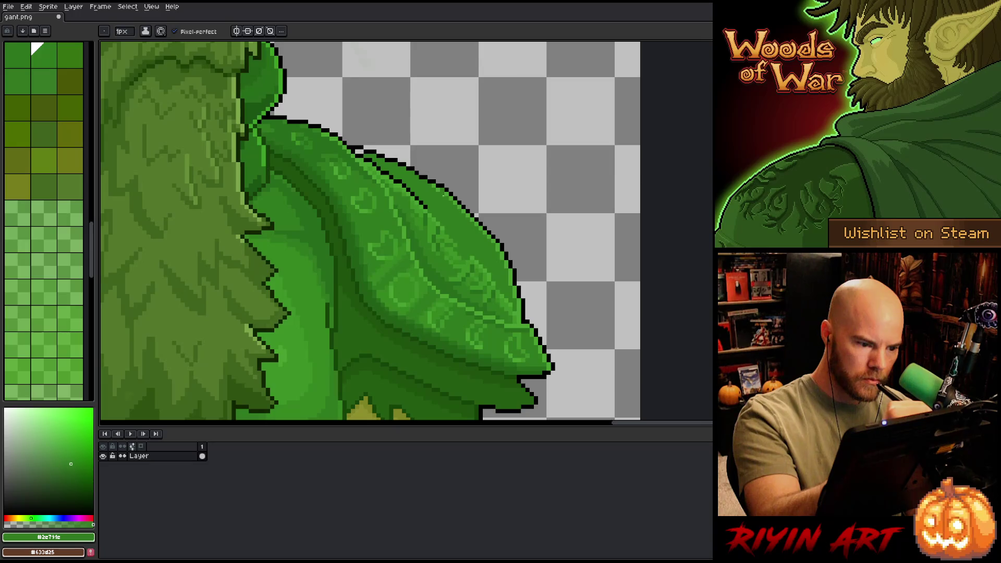
{"action": "left_click", "coordinate": [444, 194], "text": "alt"}
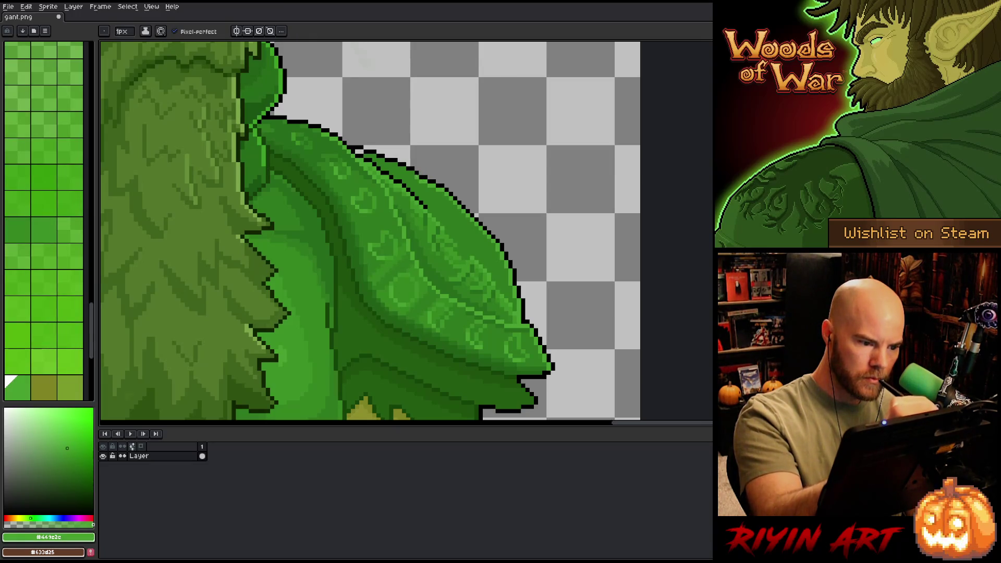
{"action": "left_click", "coordinate": [412, 167], "text": "alt"}
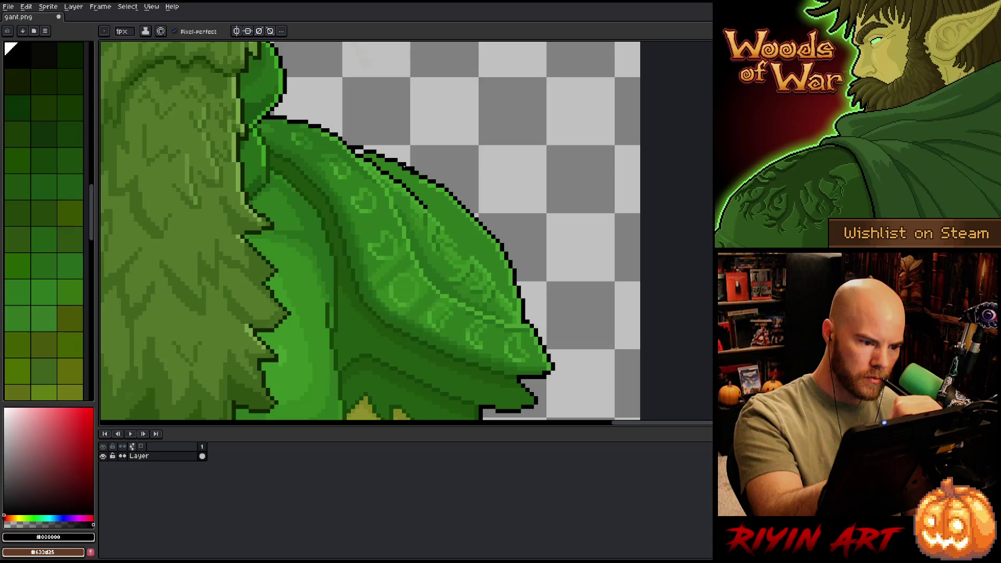
{"action": "key", "text": "e"}
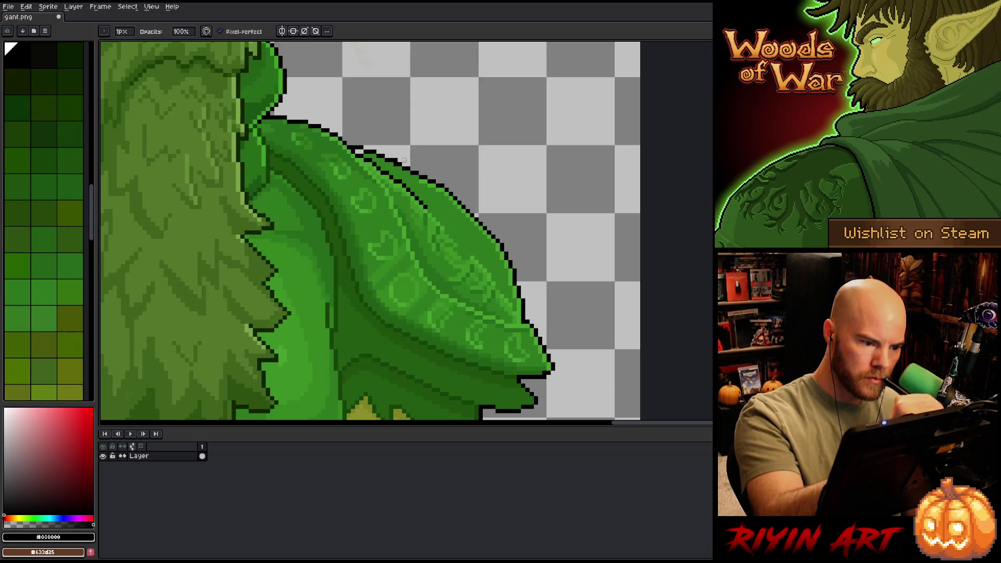
Step: Refine the swirl engravings with mid, darkest and lighter highlight greens sampled from the pauldron
{"action": "left_click", "coordinate": [414, 175], "text": "alt"}
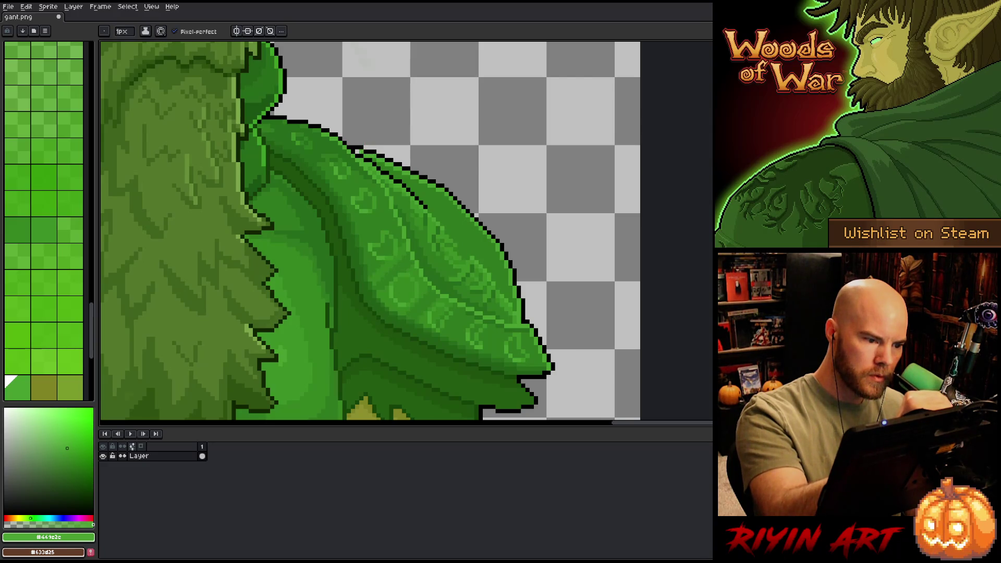
{"action": "left_click", "coordinate": [418, 189], "text": "alt"}
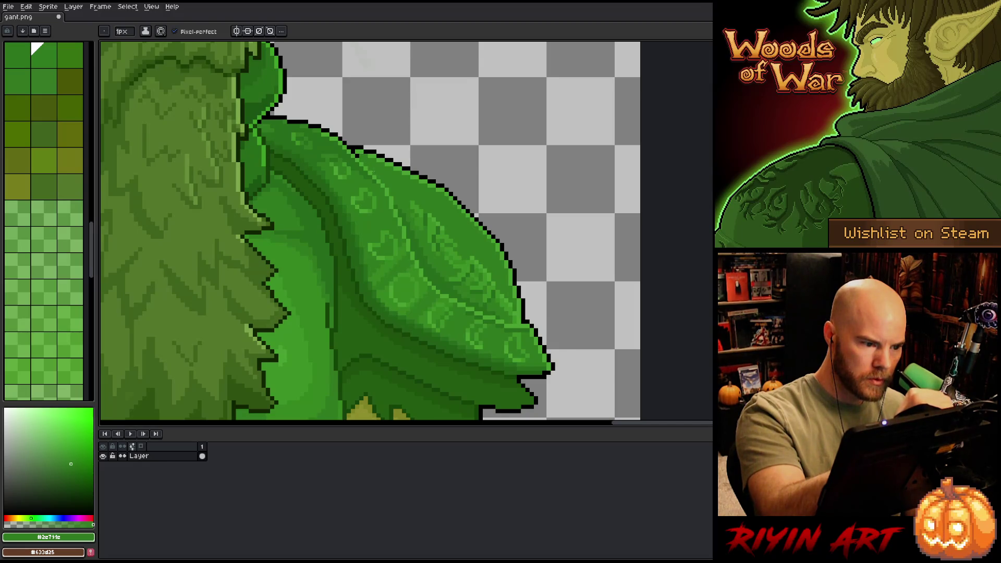
{"action": "left_click", "coordinate": [18, 387]}
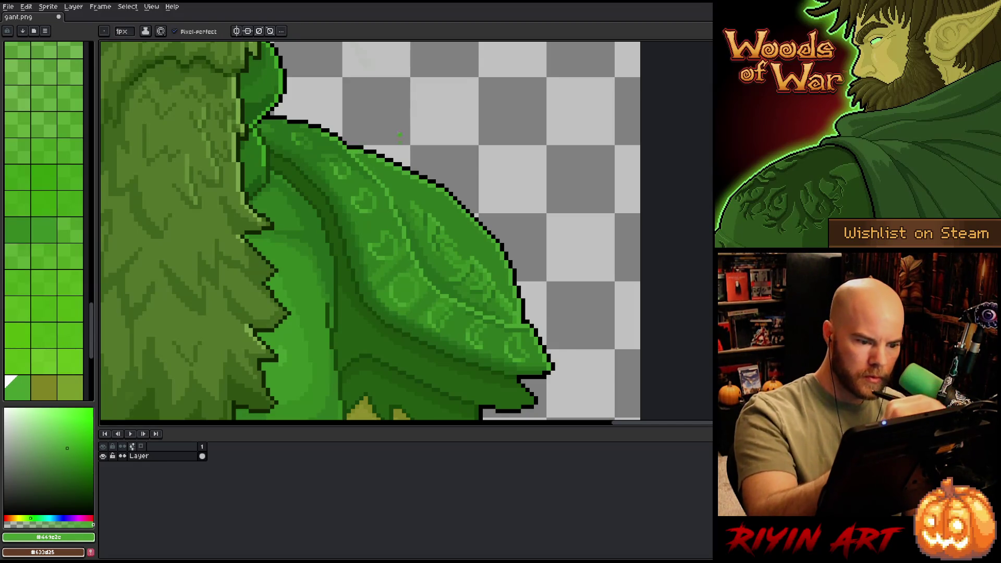
{"action": "left_click", "coordinate": [444, 230], "text": "alt"}
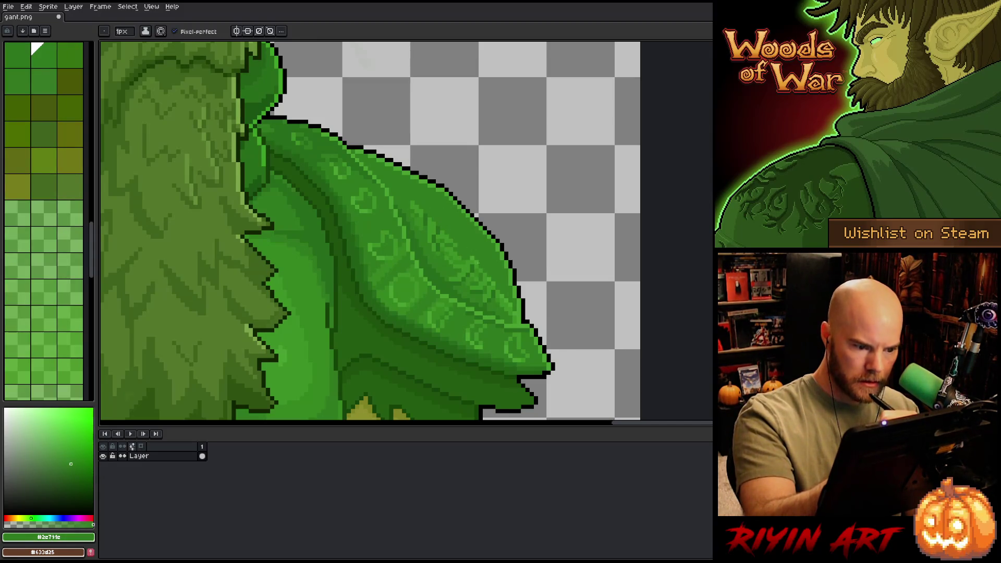
{"action": "left_click", "coordinate": [473, 267], "text": "alt"}
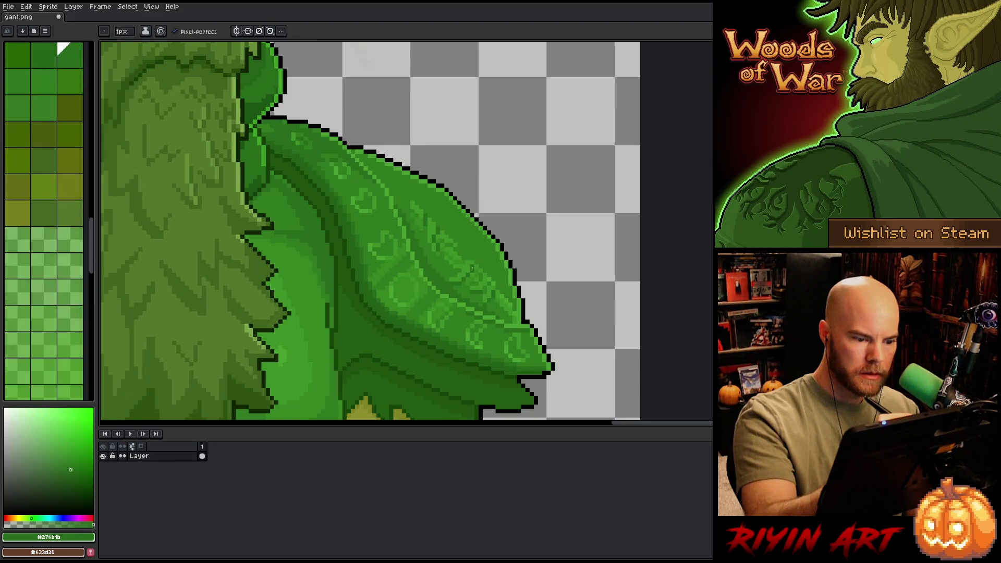
{"action": "left_click", "coordinate": [473, 246], "text": "alt"}
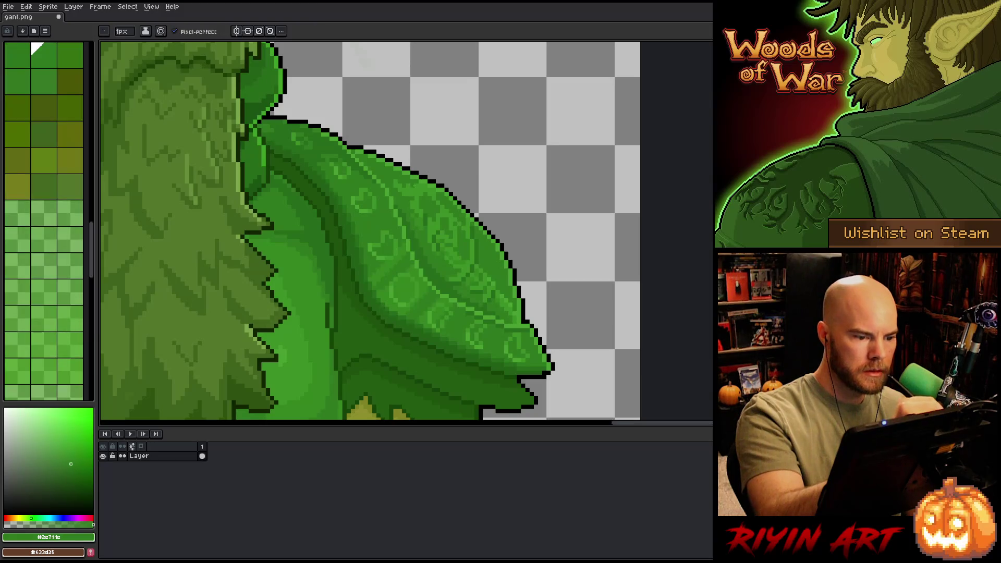
{"action": "left_click", "coordinate": [43, 388]}
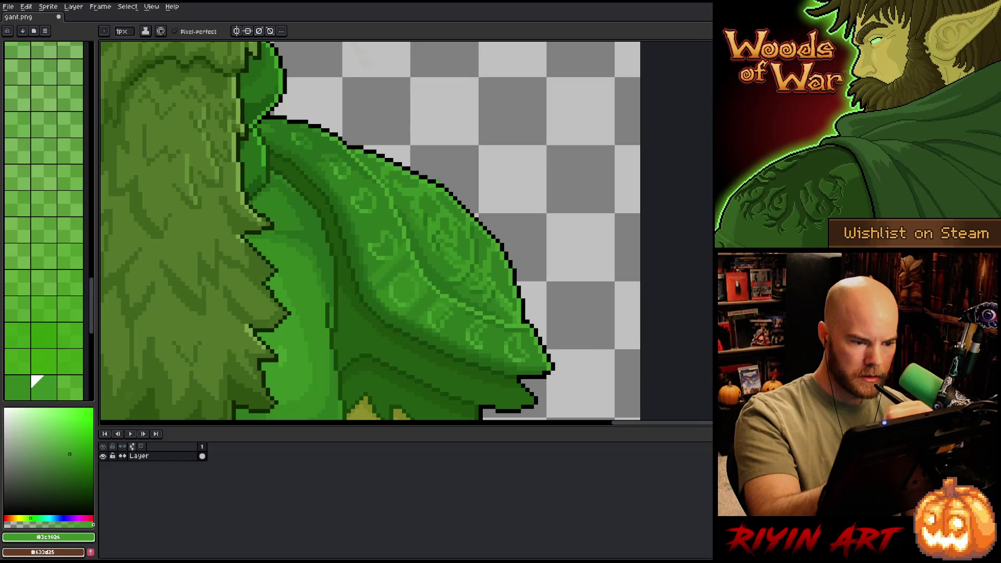
Step: Darken two pixels in the lower pauldron engraving with the darkest engraving green
{"action": "left_click", "coordinate": [459, 219], "text": "alt"}
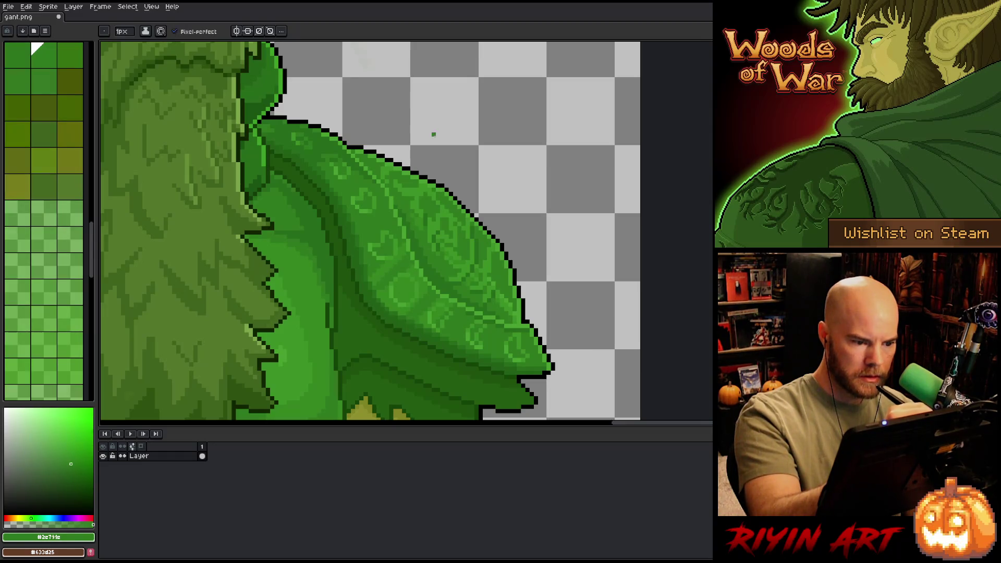
{"action": "left_click", "coordinate": [498, 276], "text": "alt"}
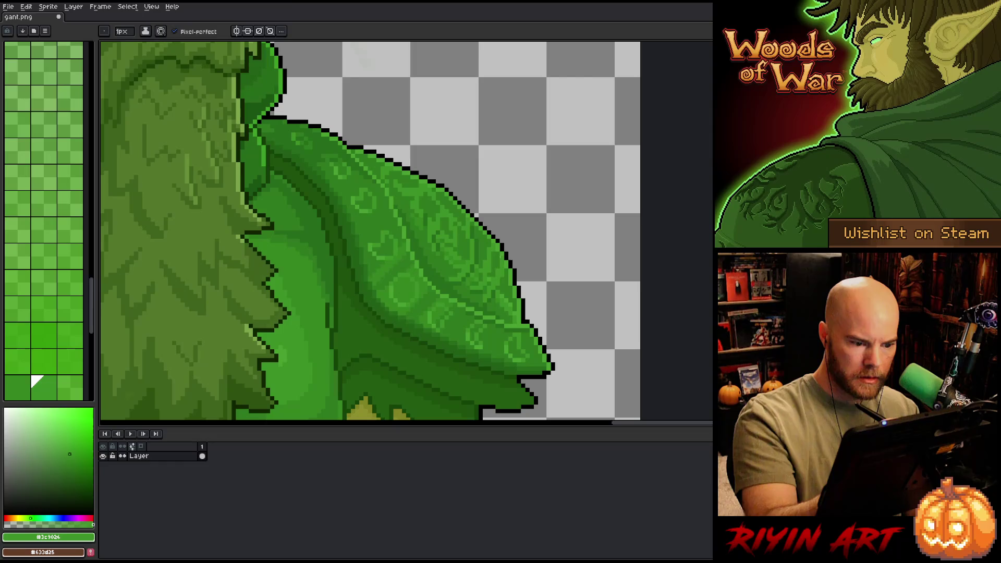
{"action": "left_click", "coordinate": [490, 277], "text": "alt"}
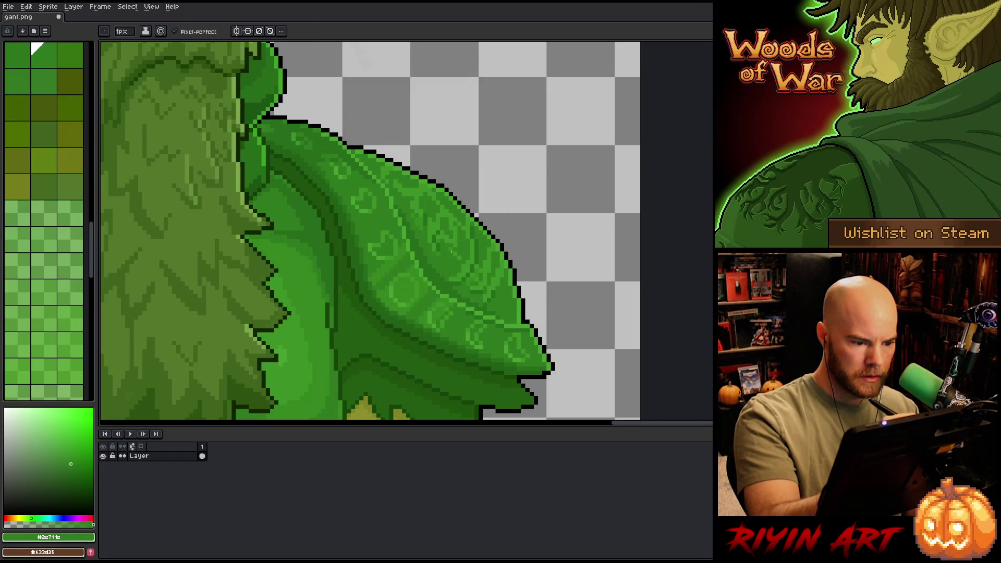
{"action": "left_click", "coordinate": [457, 237], "text": "alt"}
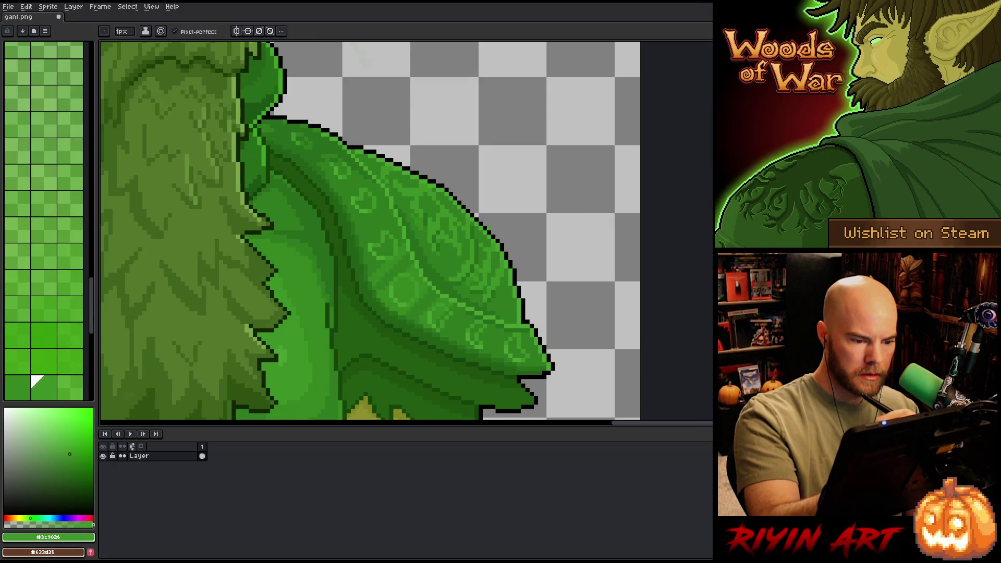
{"action": "left_click", "coordinate": [493, 267], "text": "alt"}
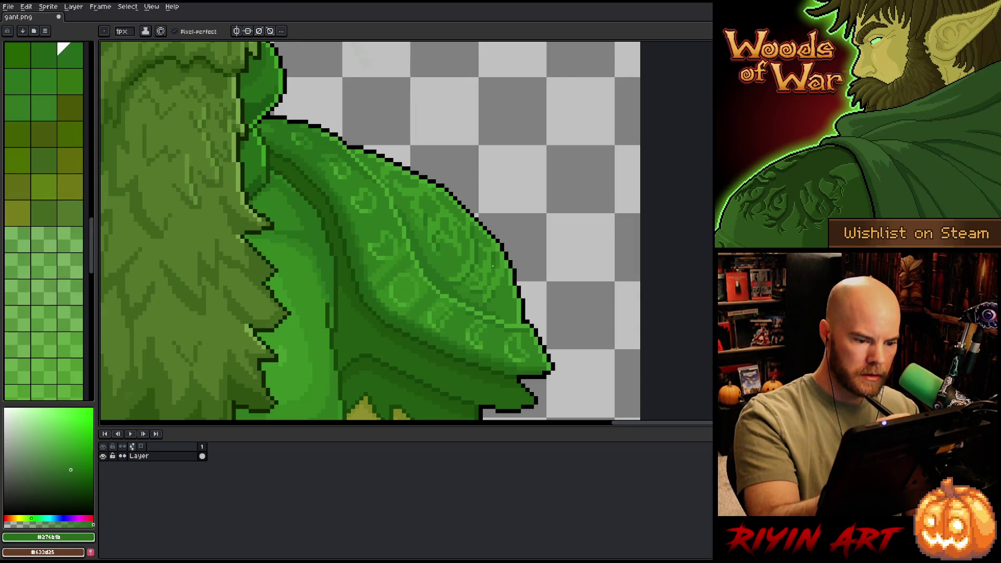
{"action": "left_click", "coordinate": [490, 271]}
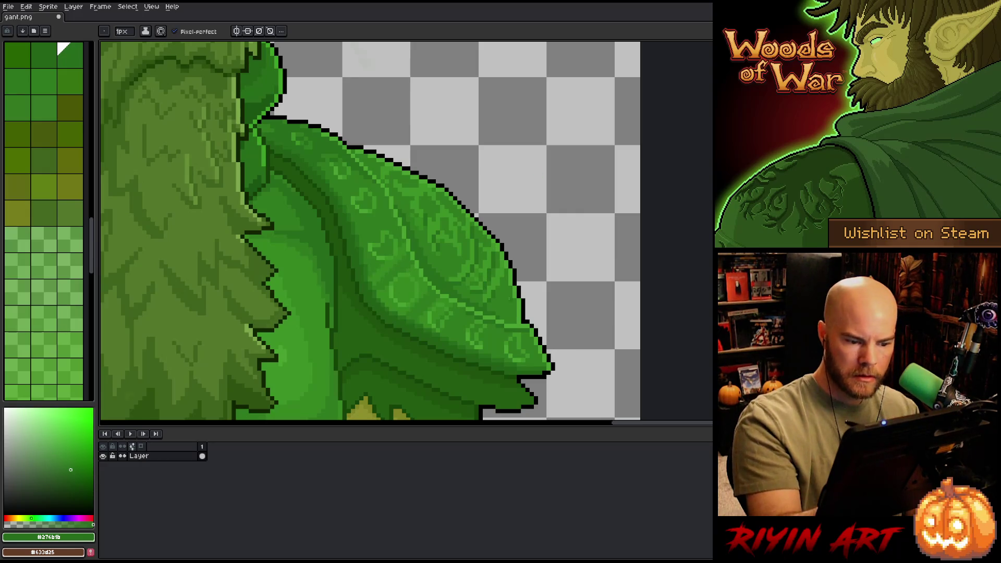
{"action": "left_click", "coordinate": [503, 276]}
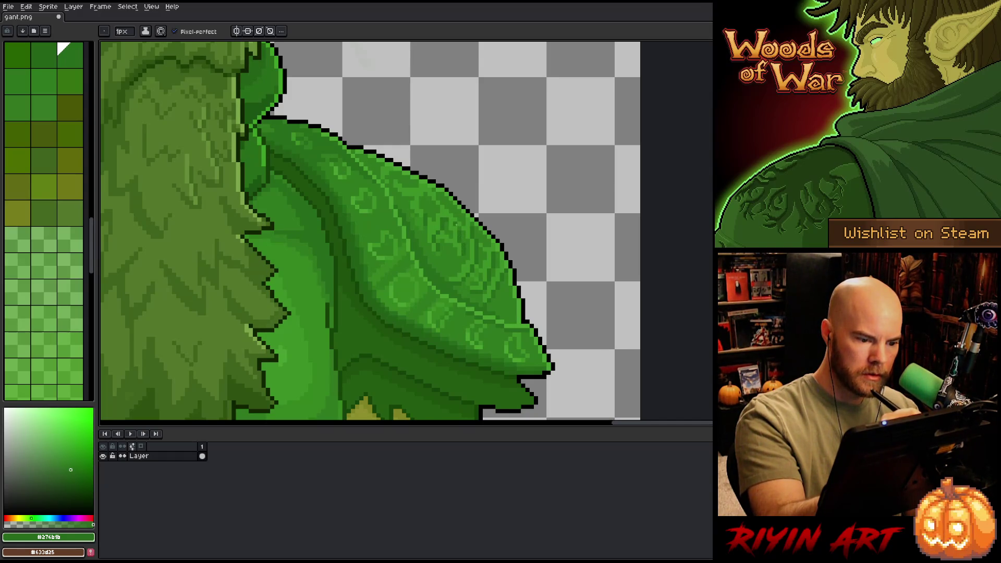
Step: Add a dark engraving pixel near the pauldron's upper edge, alternating bright and dark greens
{"action": "left_click", "coordinate": [460, 230], "text": "alt"}
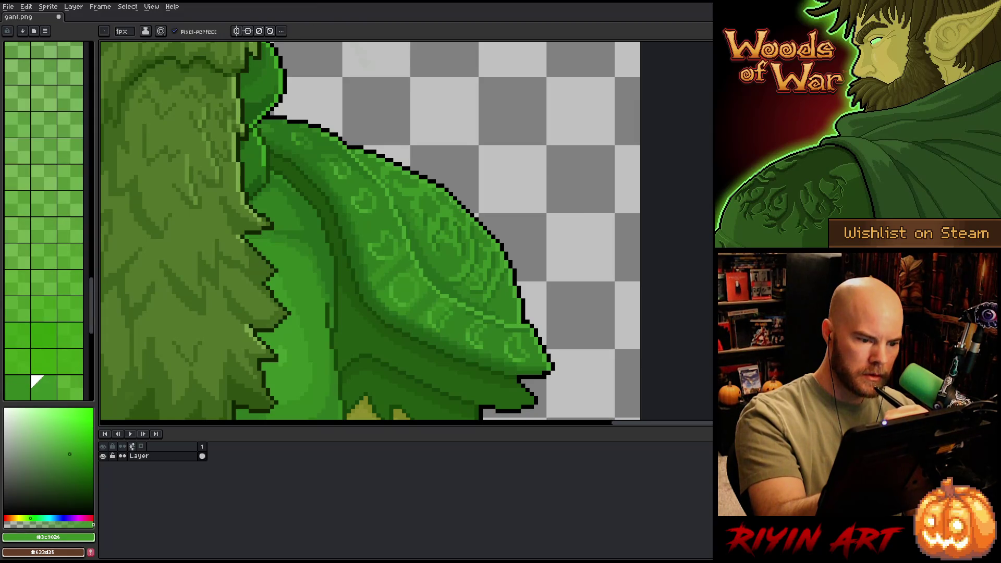
{"action": "left_click", "coordinate": [459, 219], "text": "alt"}
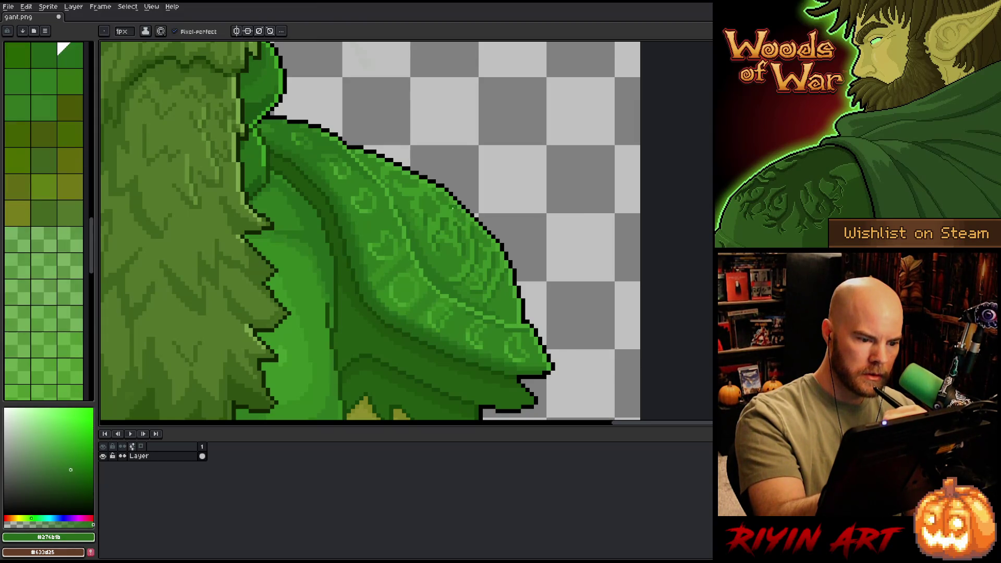
{"action": "left_click", "coordinate": [451, 204], "text": "alt"}
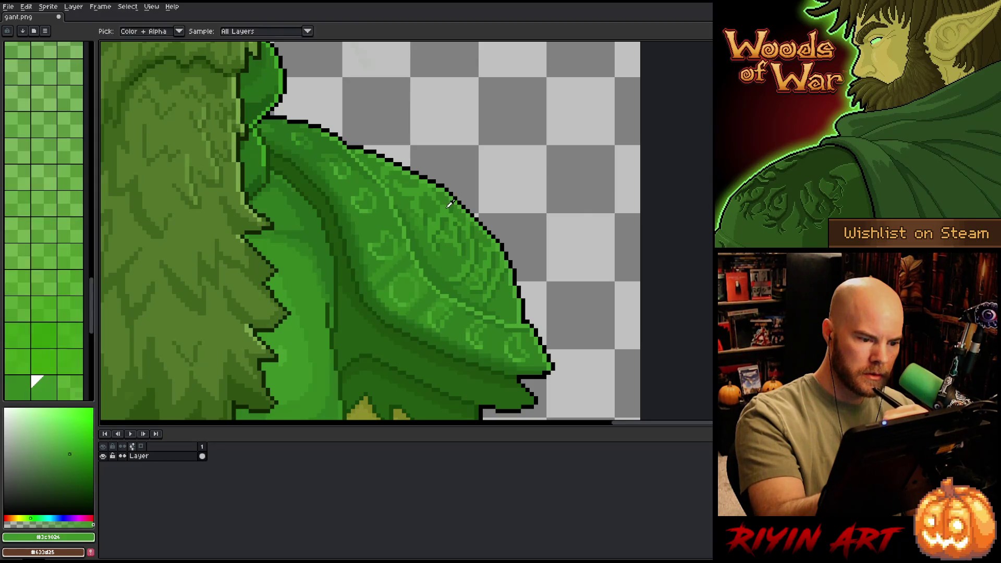
{"action": "left_click", "coordinate": [457, 206], "text": "alt"}
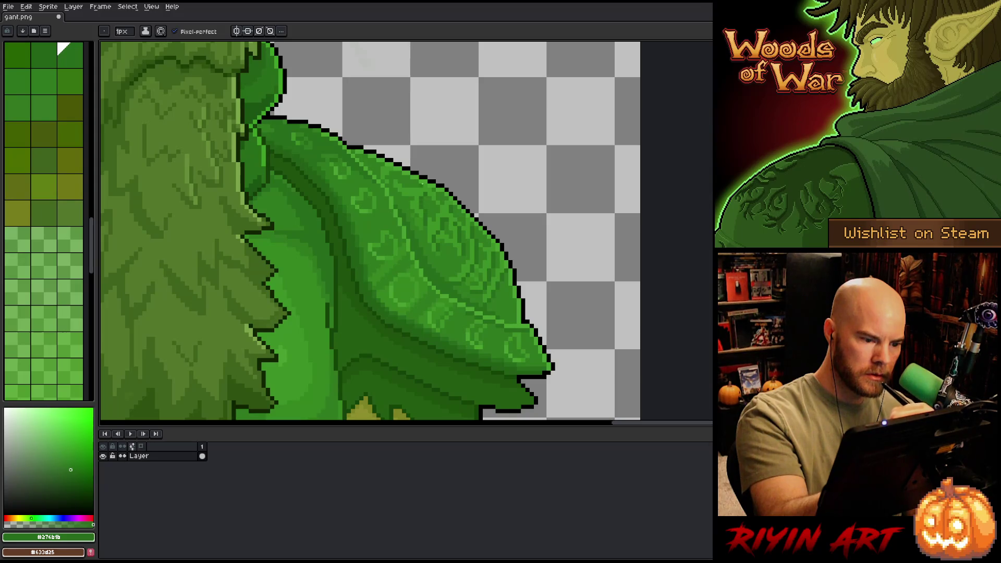
{"action": "left_click", "coordinate": [408, 174]}
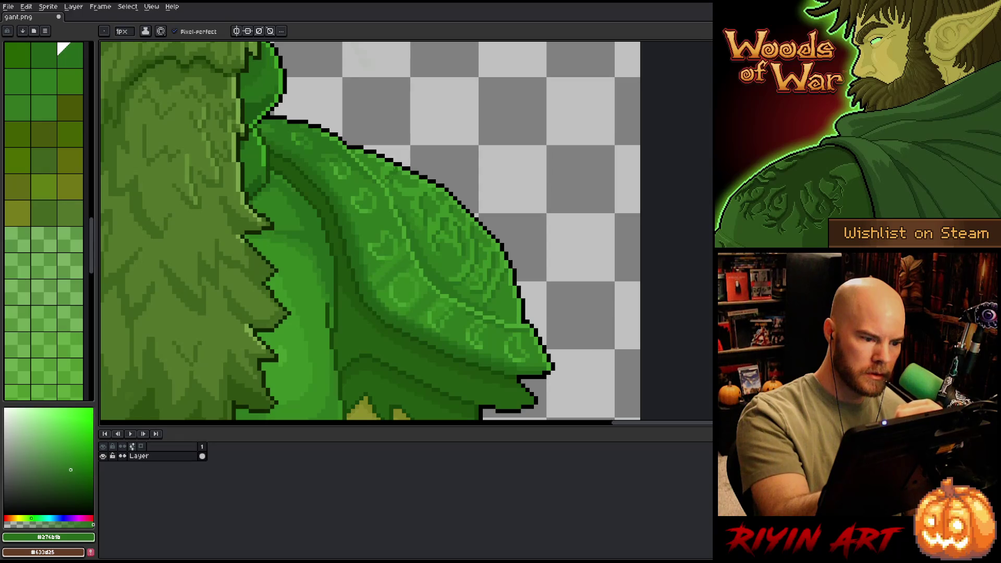
{"action": "left_click", "coordinate": [44, 81]}
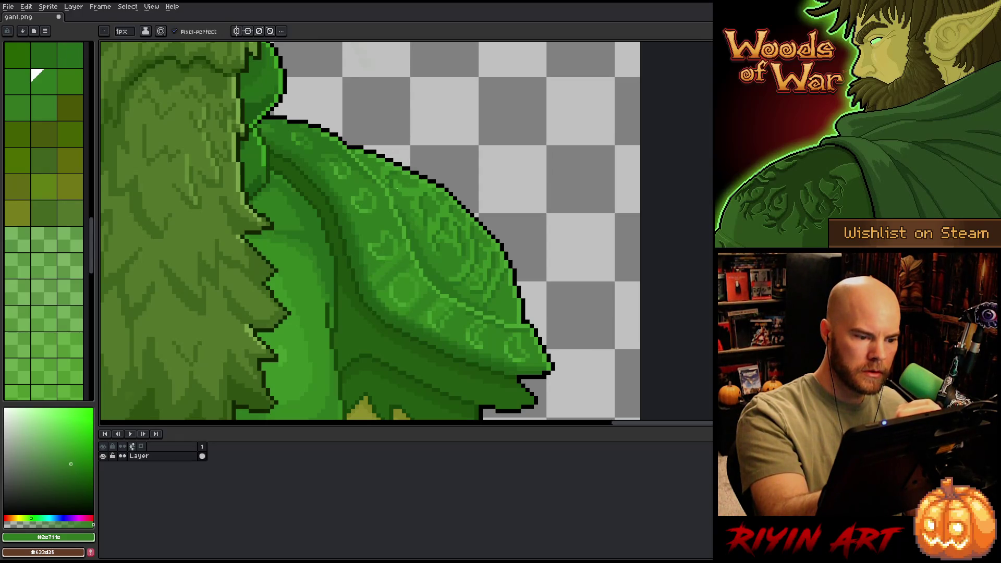
{"action": "left_click", "coordinate": [427, 195], "text": "alt"}
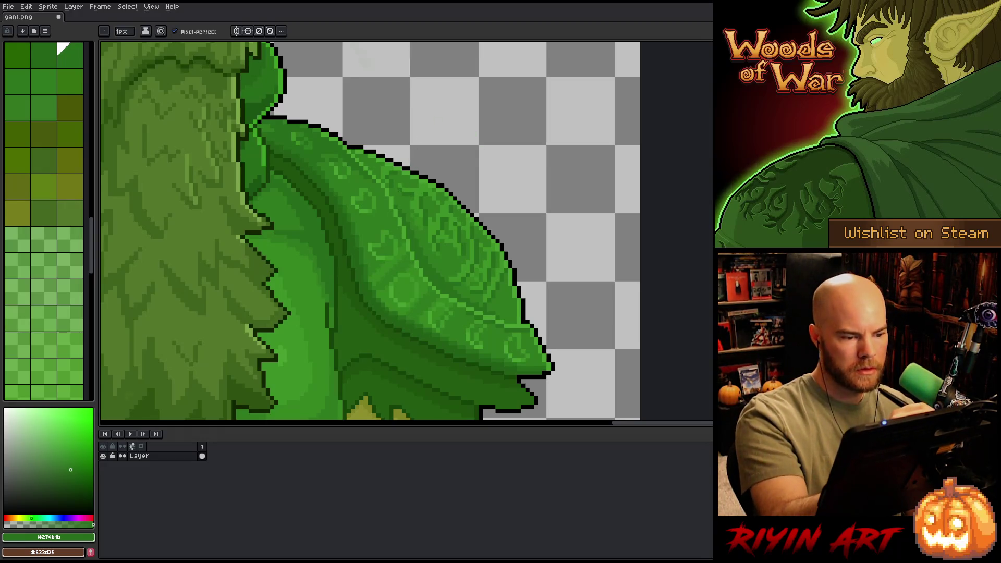
Step: Touch up the lower plate engravings with eyedropped dark #276b1b and lighter armour greens
{"action": "left_click", "coordinate": [450, 279], "text": "alt"}
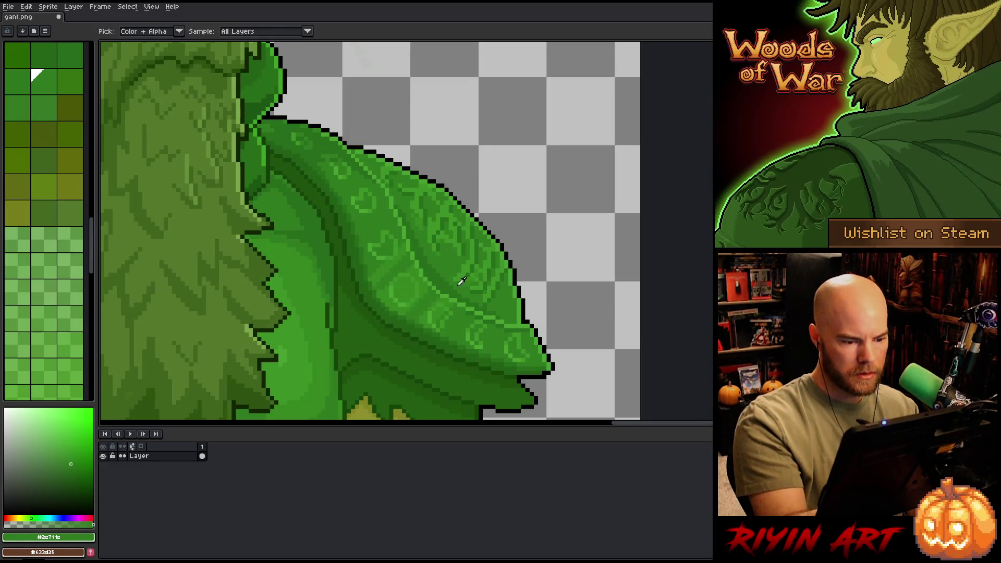
{"action": "key", "text": "alt"}
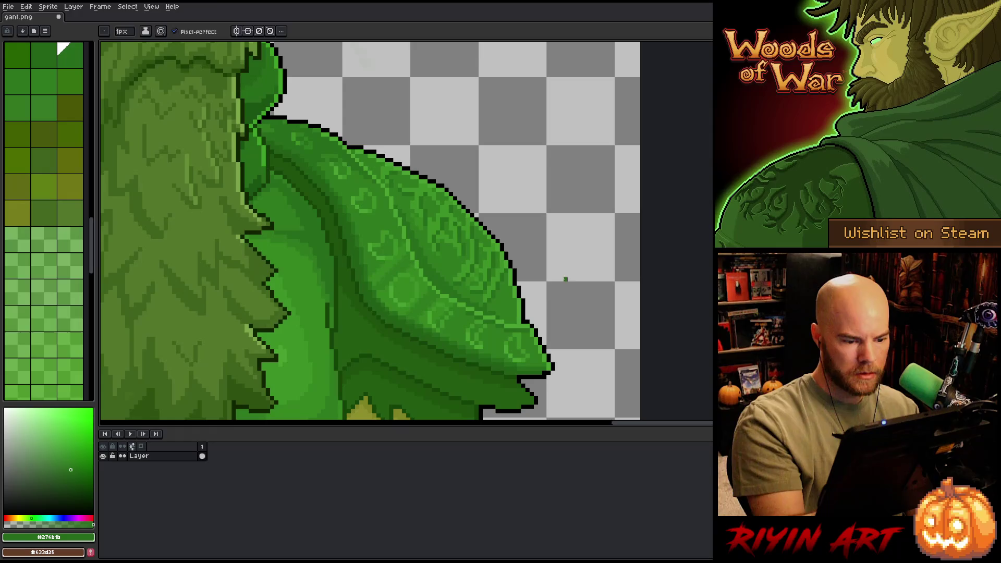
{"action": "key", "text": "alt"}
{"action": "left_click", "coordinate": [485, 301], "text": "alt"}
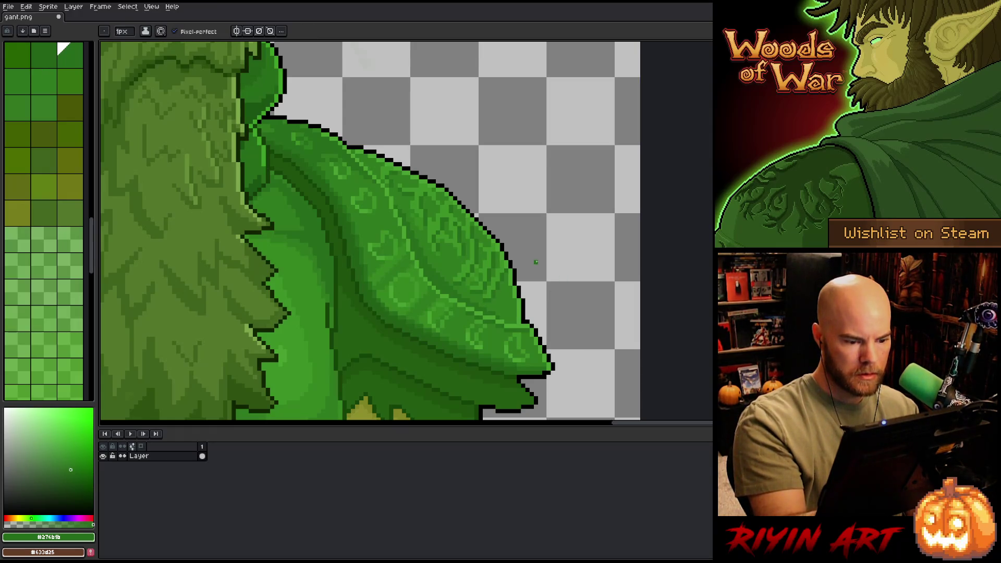
{"action": "left_click", "coordinate": [506, 295], "text": "alt"}
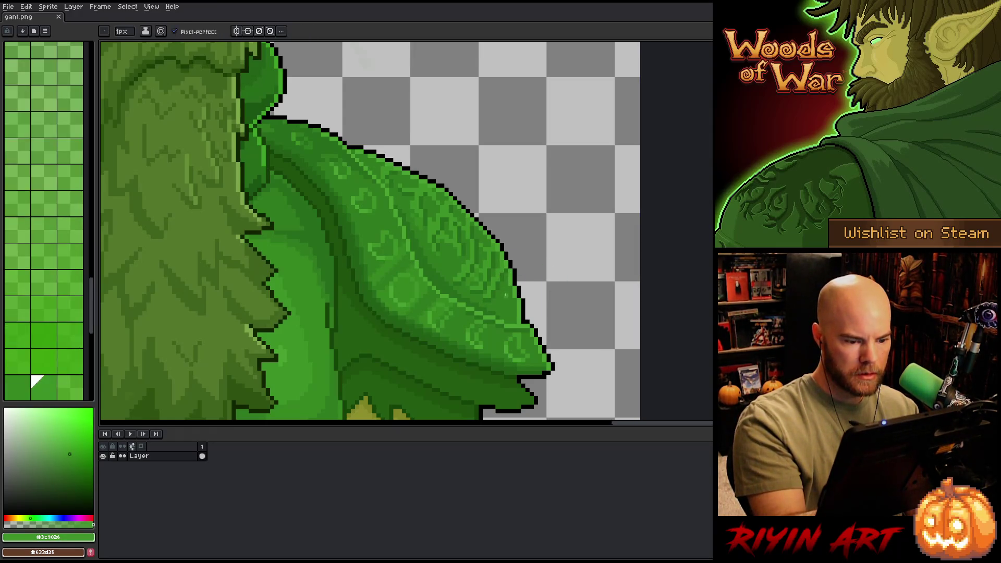
{"action": "left_click", "coordinate": [511, 295], "text": "alt"}
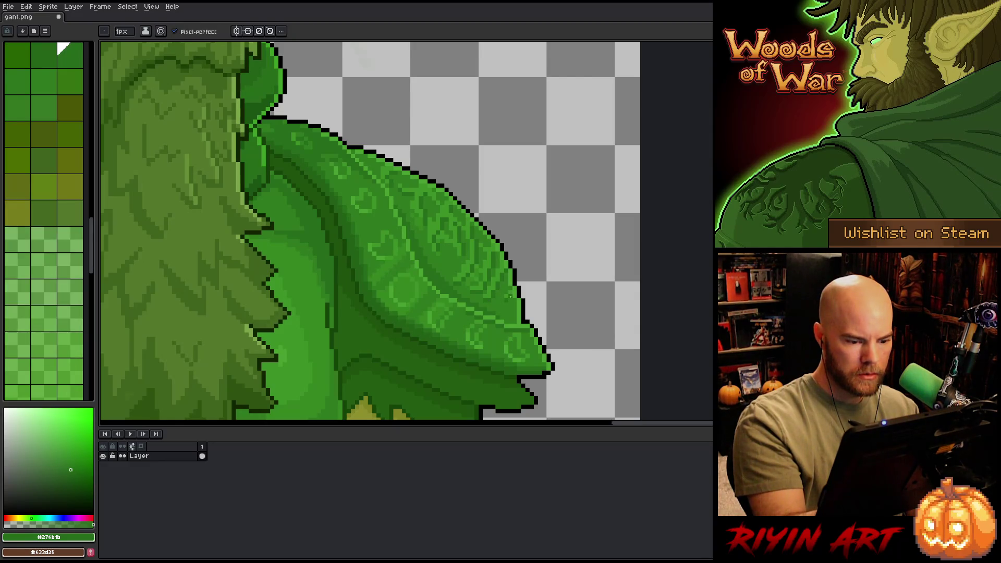
{"action": "left_click", "coordinate": [507, 295], "text": "alt"}
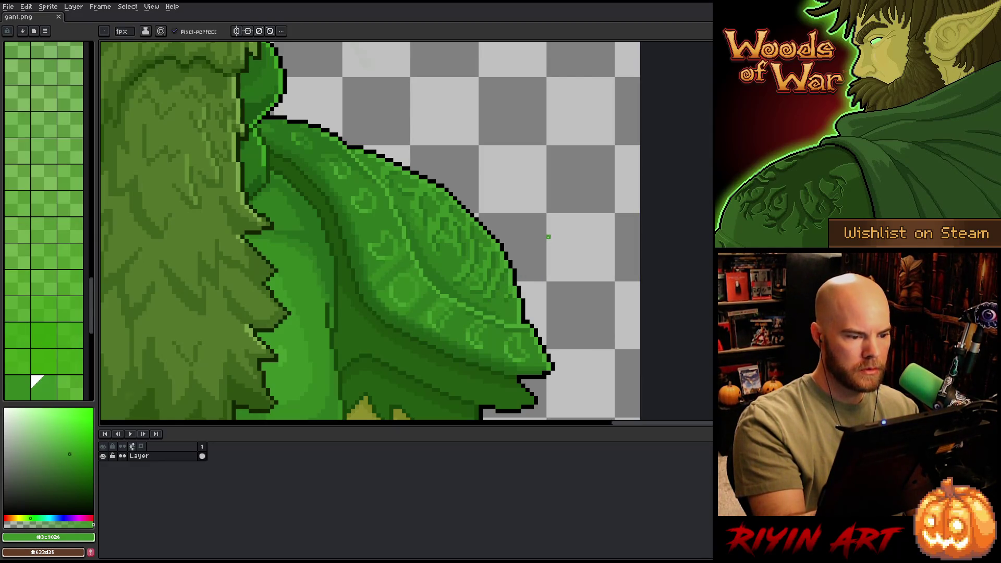
Step: Zoom out and pan to review the whole elf giant sprite
{"action": "scroll", "coordinate": [548, 237], "scroll_direction": "down", "scroll_amount": 5}
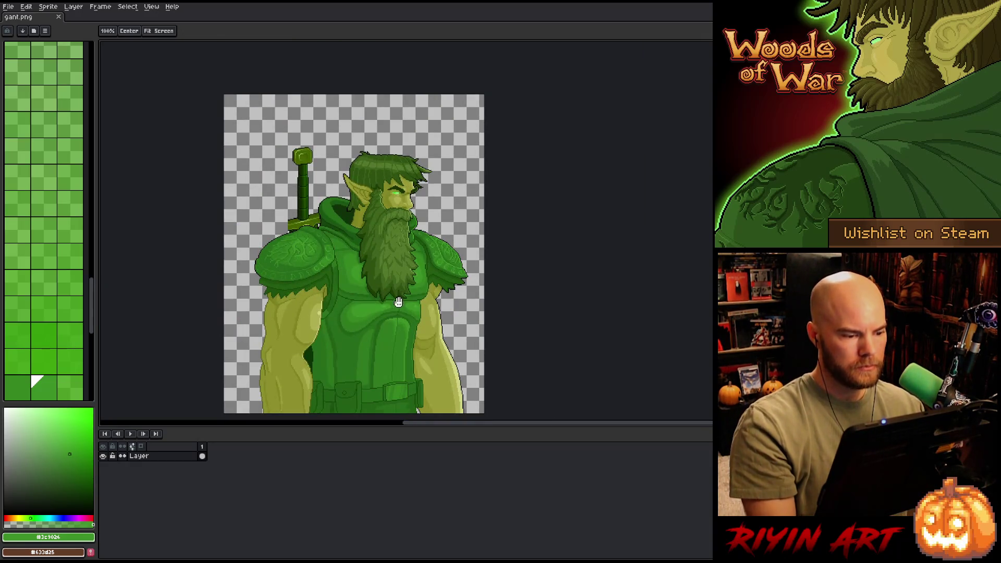
{"action": "left_click_drag", "start_coordinate": [354, 254], "coordinate": [375, 201]}
{"action": "left_click_drag", "start_coordinate": [440, 222], "coordinate": [410, 247]}
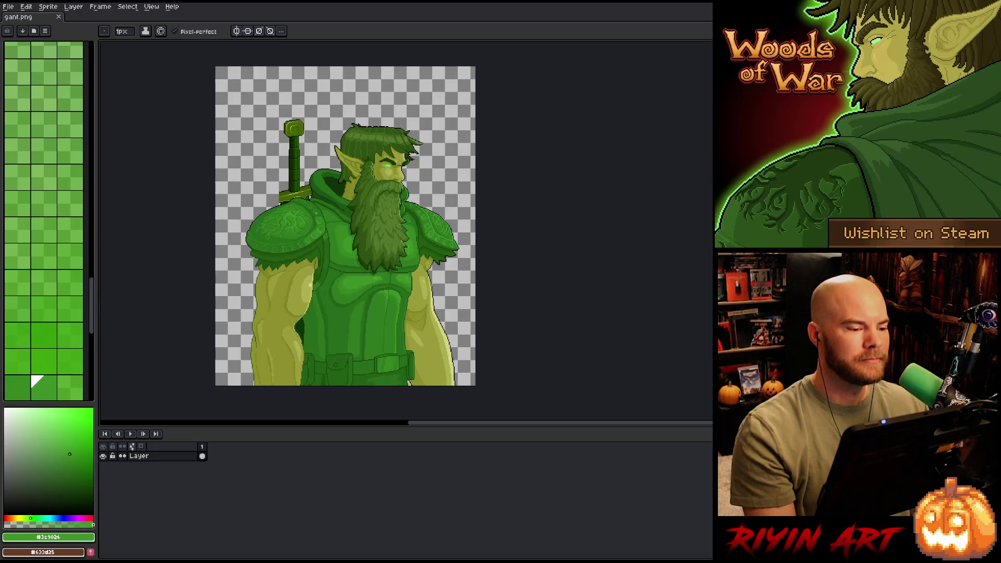
Step: Zoom back in on the shoulder and the sword's crossguard
{"action": "scroll", "coordinate": [318, 288], "scroll_direction": "up", "scroll_amount": 1}
{"action": "mouse_move", "coordinate": [268, 230]}
{"action": "left_mouse_down"}
{"action": "mouse_move", "coordinate": [340, 202]}
{"action": "mouse_move", "coordinate": [347, 180]}
{"action": "mouse_move", "coordinate": [301, 167]}
{"action": "left_mouse_up"}
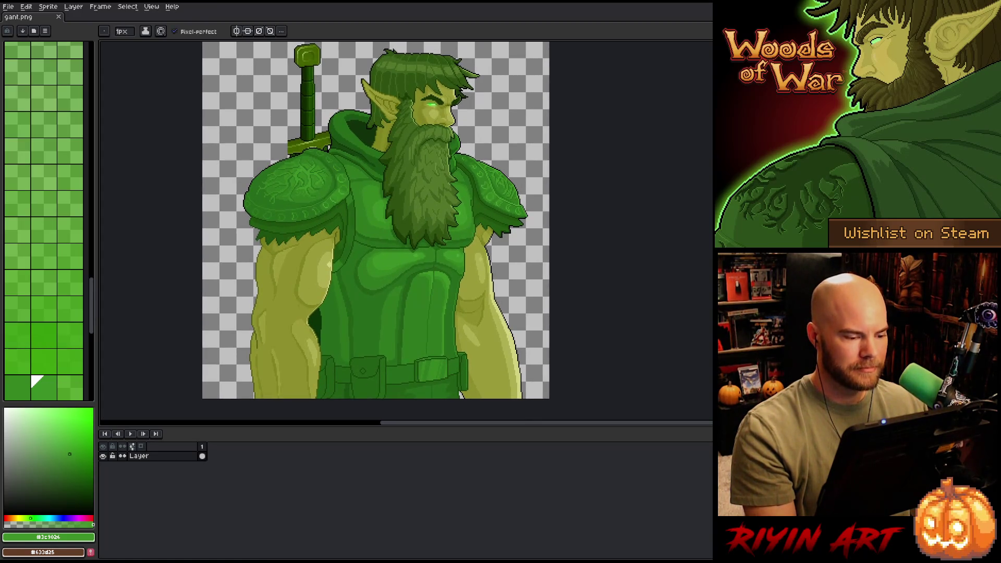
{"action": "scroll", "coordinate": [289, 222], "scroll_direction": "down", "scroll_amount": 1}
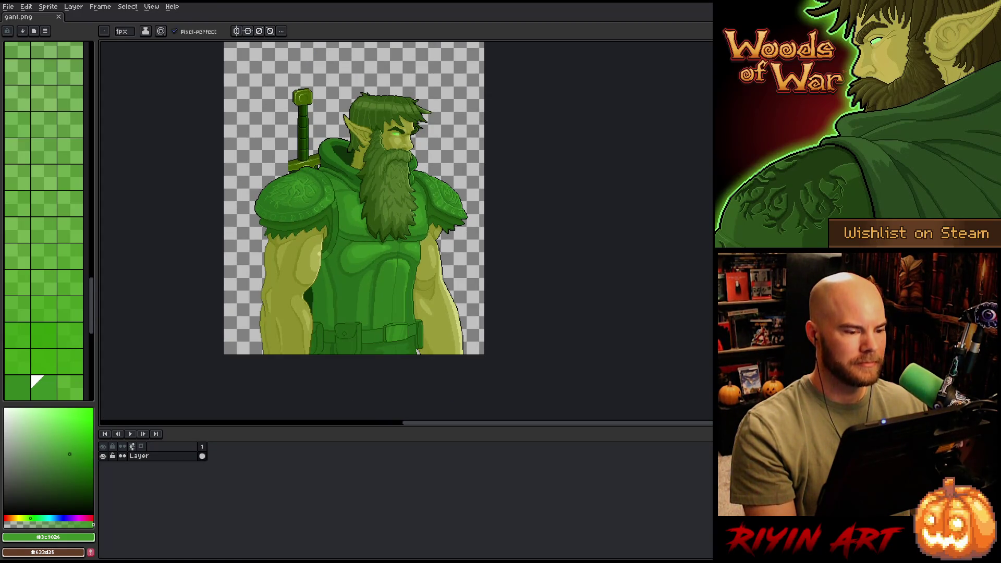
{"action": "scroll", "coordinate": [276, 108], "scroll_direction": "up", "scroll_amount": 1}
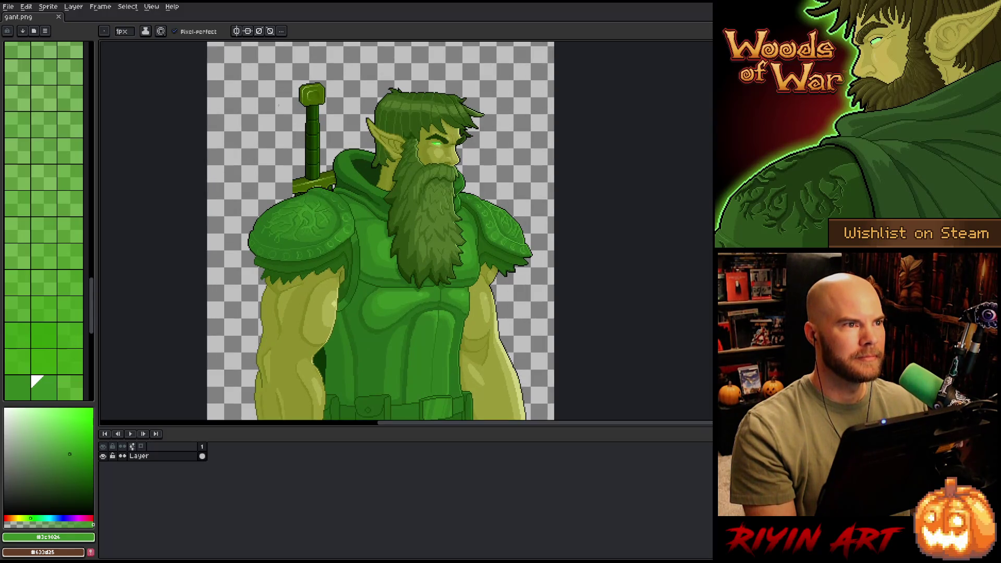
{"action": "scroll", "coordinate": [279, 105], "scroll_direction": "up", "scroll_amount": 2}
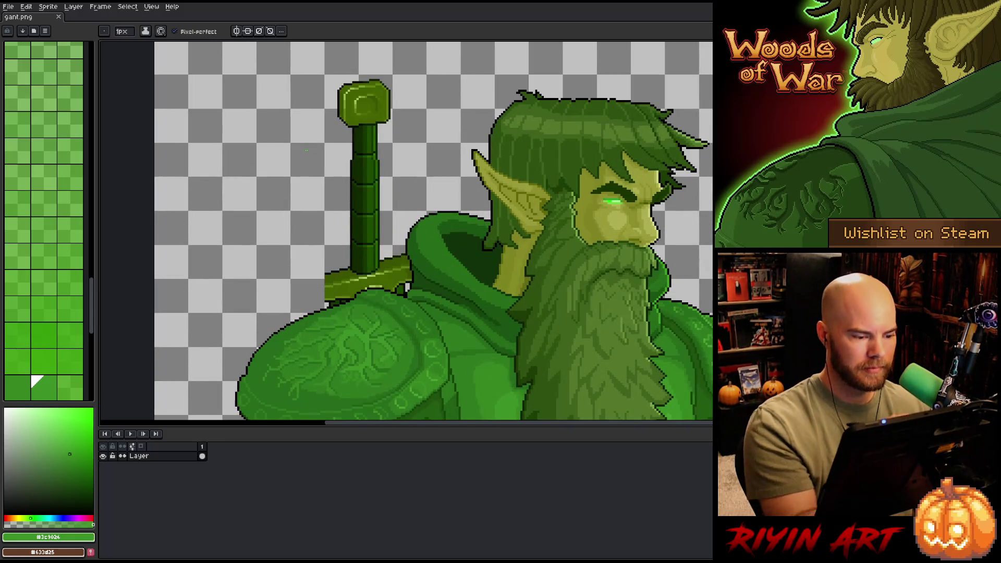
Step: Sketch a curled hook extending the crossguard leftward in dark olive and fill it
{"action": "left_click", "coordinate": [322, 291], "text": "alt"}
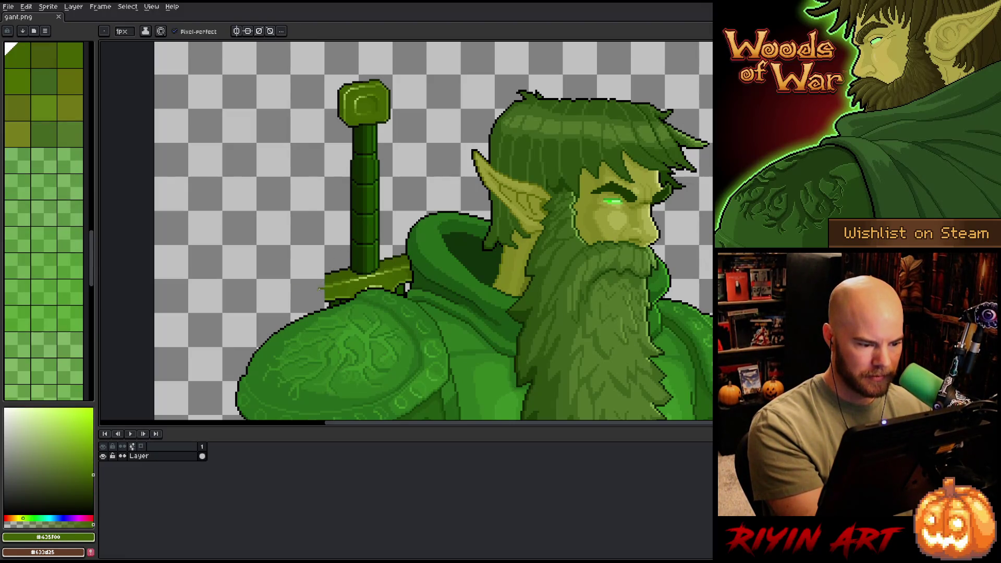
{"action": "mouse_move", "coordinate": [323, 291]}
{"action": "left_mouse_down"}
{"action": "mouse_move", "coordinate": [293, 269]}
{"action": "mouse_move", "coordinate": [300, 272]}
{"action": "mouse_move", "coordinate": [280, 309]}
{"action": "mouse_move", "coordinate": [287, 316]}
{"action": "left_mouse_up"}
{"action": "key", "text": "ctrl+z"}
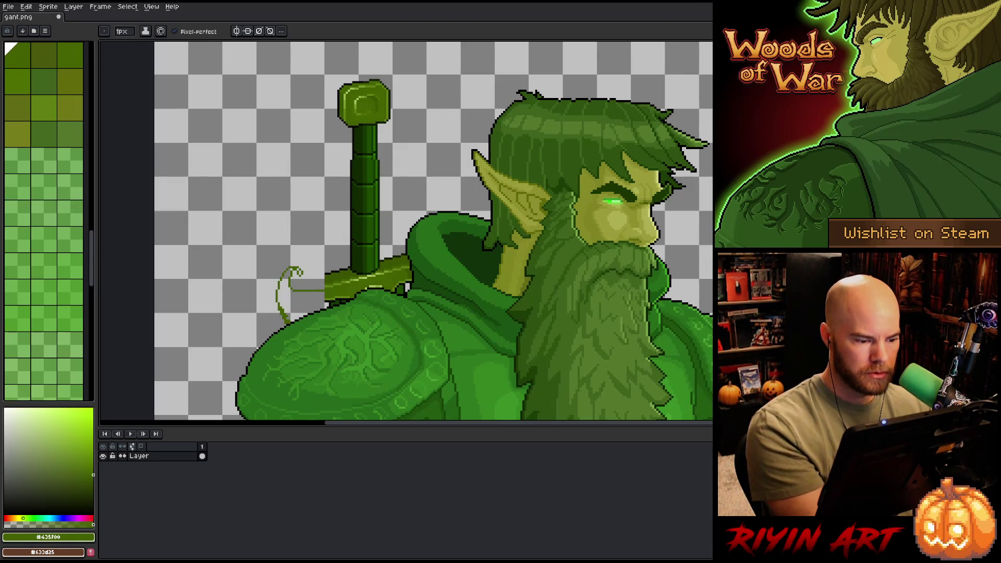
{"action": "left_click_drag", "start_coordinate": [300, 309], "coordinate": [319, 301]}
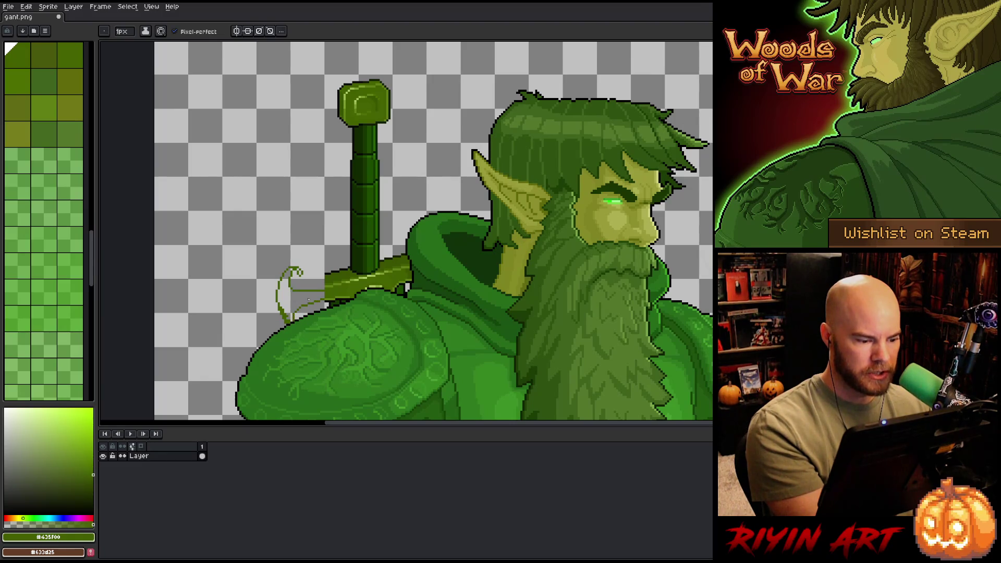
{"action": "key", "text": "g"}
{"action": "left_click", "coordinate": [292, 295]}
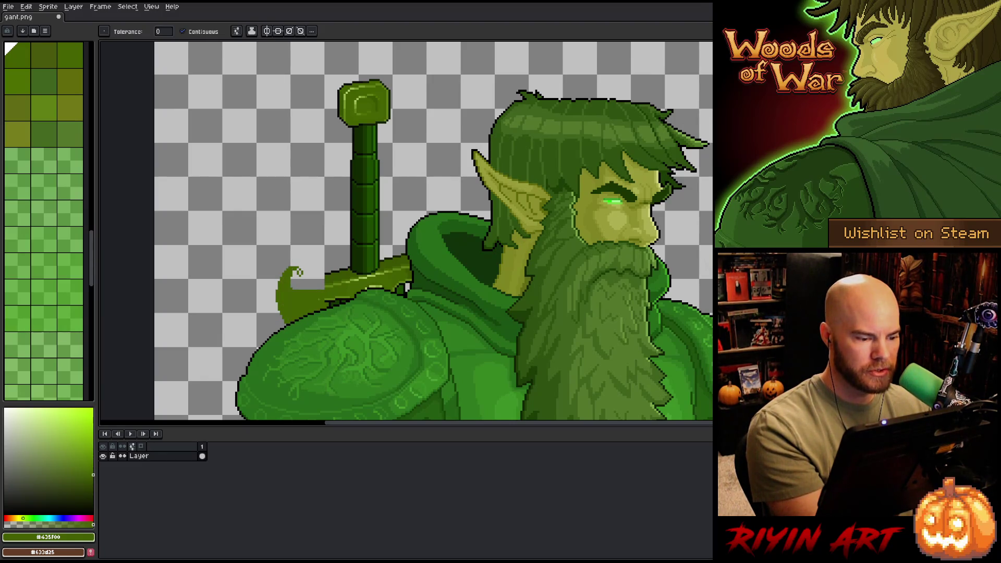
{"action": "key", "text": "ctrl+z"}
{"action": "key", "text": "b"}
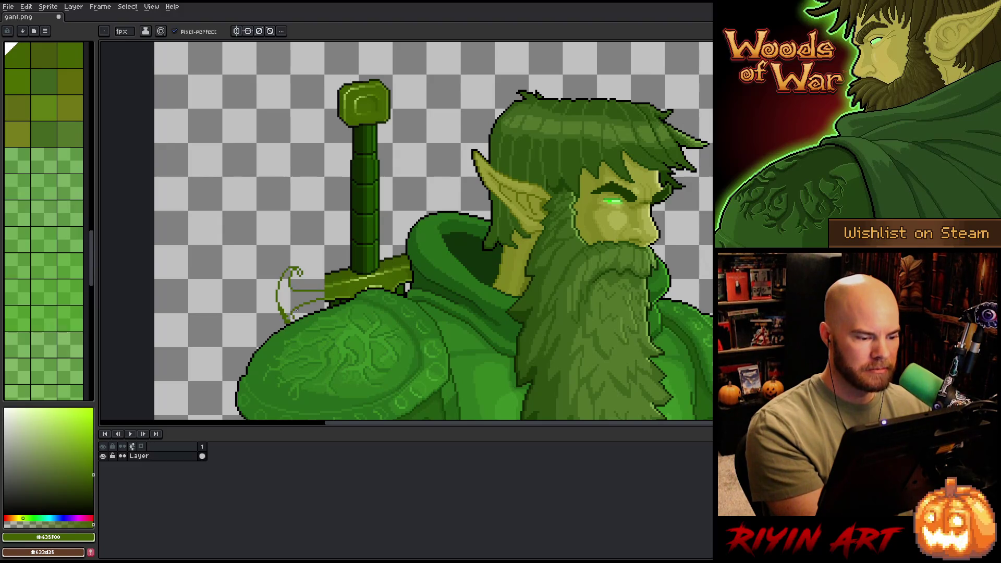
{"action": "key", "text": "g"}
{"action": "left_click", "coordinate": [297, 274]}
{"action": "key", "text": "b"}
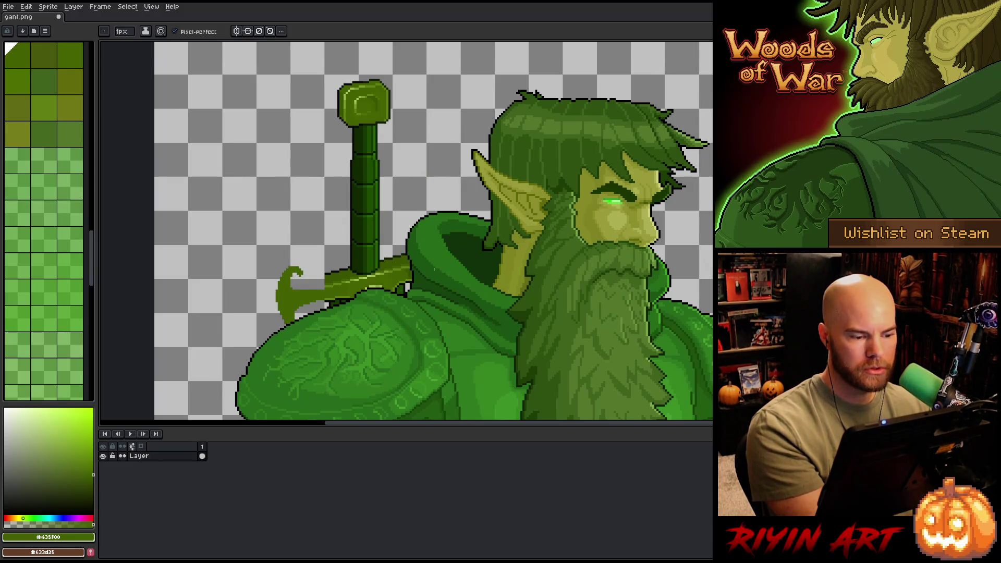
Step: Outline the crossguard extension in darker olive #3a5300 and refill the hook
{"action": "key", "text": "i"}
{"action": "left_click", "coordinate": [332, 277]}
{"action": "key", "text": "b"}
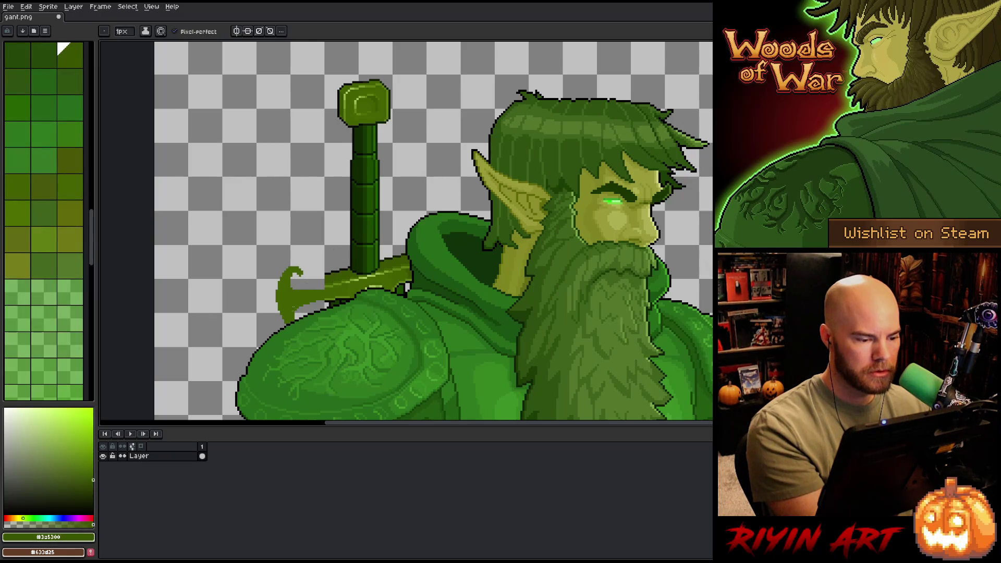
{"action": "mouse_move", "coordinate": [323, 278]}
{"action": "left_mouse_down"}
{"action": "mouse_move", "coordinate": [275, 275]}
{"action": "mouse_move", "coordinate": [276, 334]}
{"action": "left_mouse_up"}
{"action": "key", "text": "g"}
{"action": "left_click", "coordinate": [288, 305]}
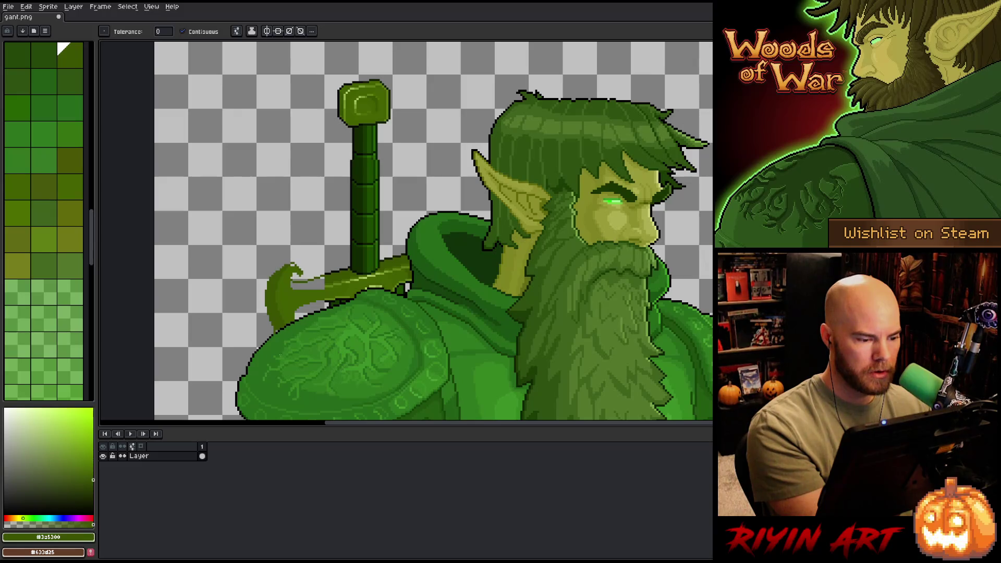
{"action": "key", "text": "ctrl+z"}
{"action": "left_click", "coordinate": [276, 319]}
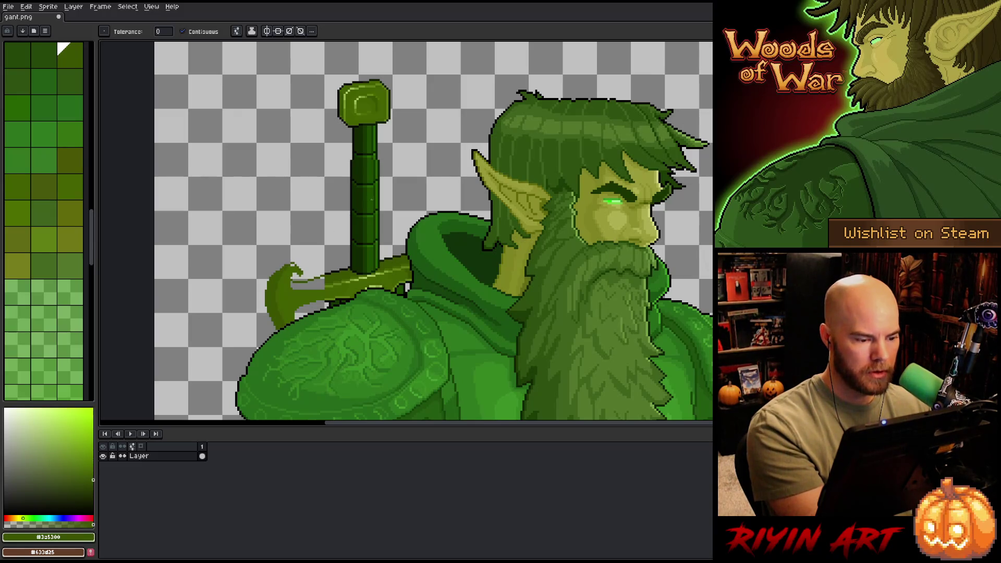
{"action": "key", "text": "b"}
Step: Clean up the hook's left edge and top-left, erasing stray pixels and redrawing darker ones
{"action": "left_click", "coordinate": [18, 186]}
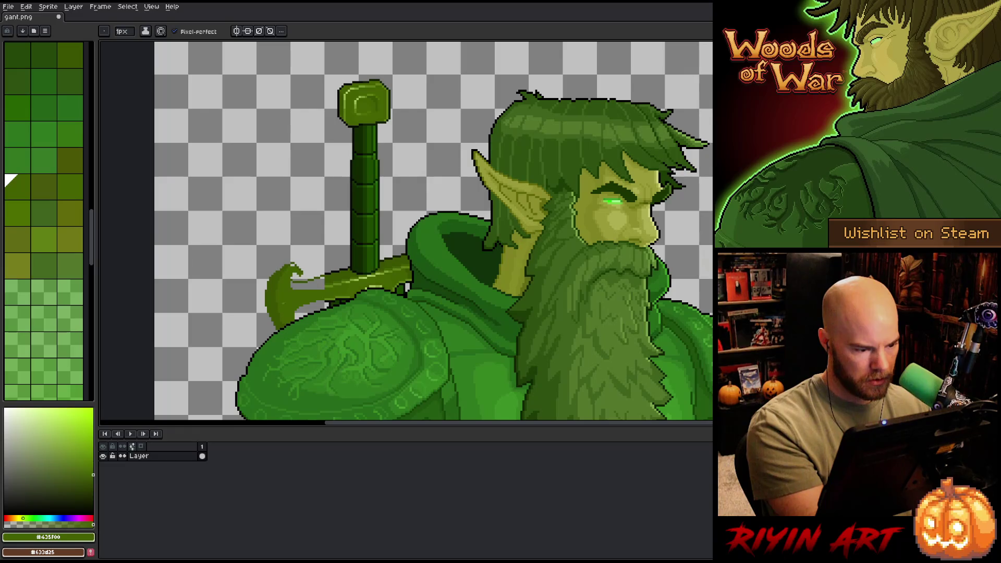
{"action": "left_click", "coordinate": [280, 314], "text": "alt"}
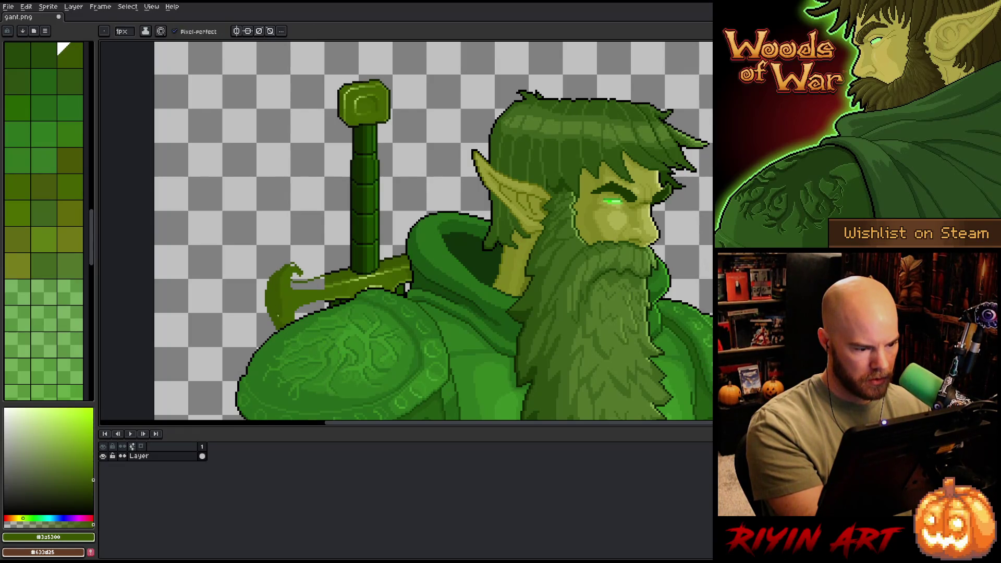
{"action": "key", "text": "e"}
{"action": "left_click_drag", "start_coordinate": [268, 316], "coordinate": [267, 279]}
{"action": "key", "text": "b"}
{"action": "key", "text": "e"}
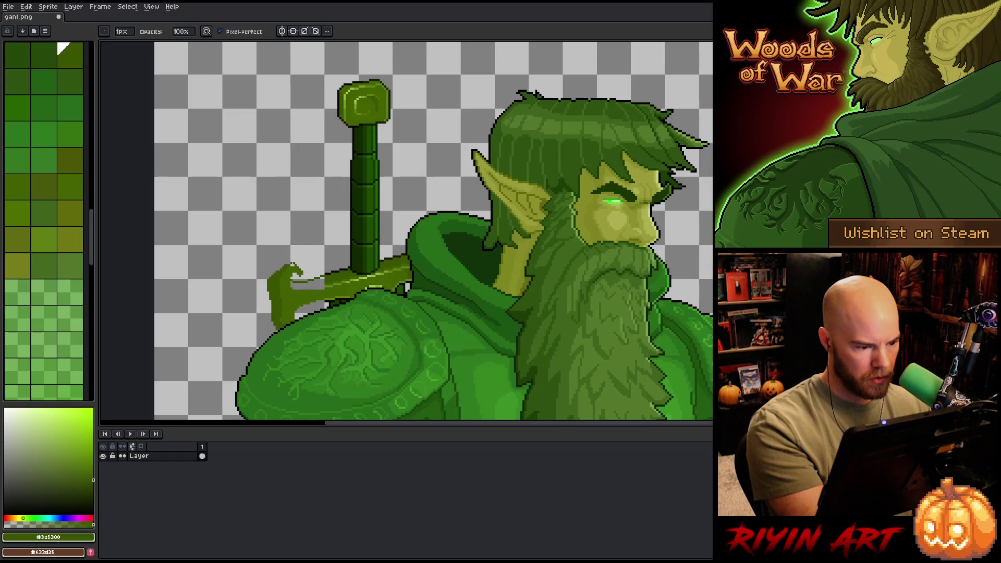
{"action": "key", "text": "b"}
{"action": "key", "text": "e"}
{"action": "left_click", "coordinate": [294, 262]}
{"action": "key", "text": "b"}
{"action": "left_click", "coordinate": [280, 267]}
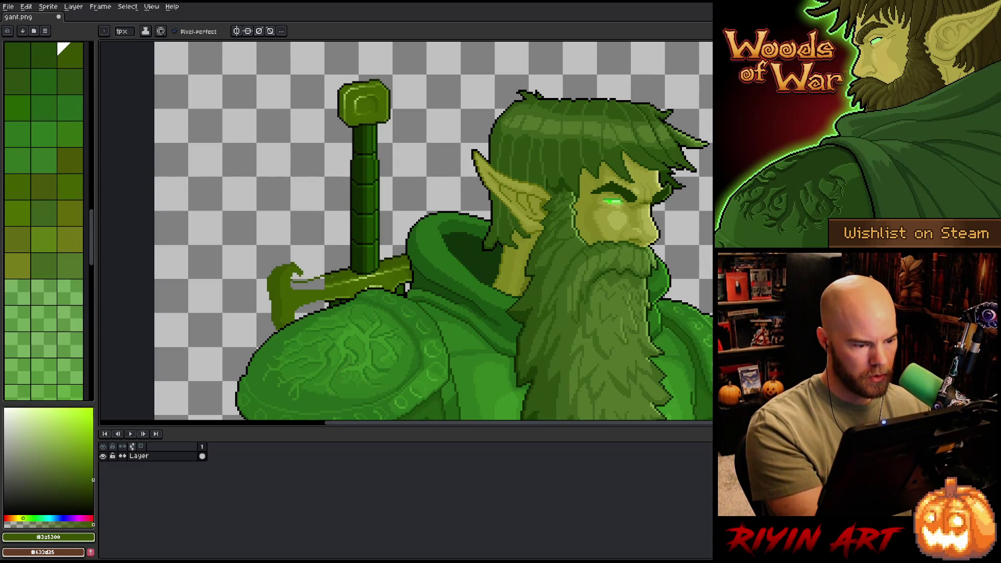
Step: Shade and brighten the crossguard's lower edge with mid olive #607F13
{"action": "key", "text": "alt"}
{"action": "key", "text": "alt"}
{"action": "left_click", "coordinate": [332, 282], "text": "alt"}
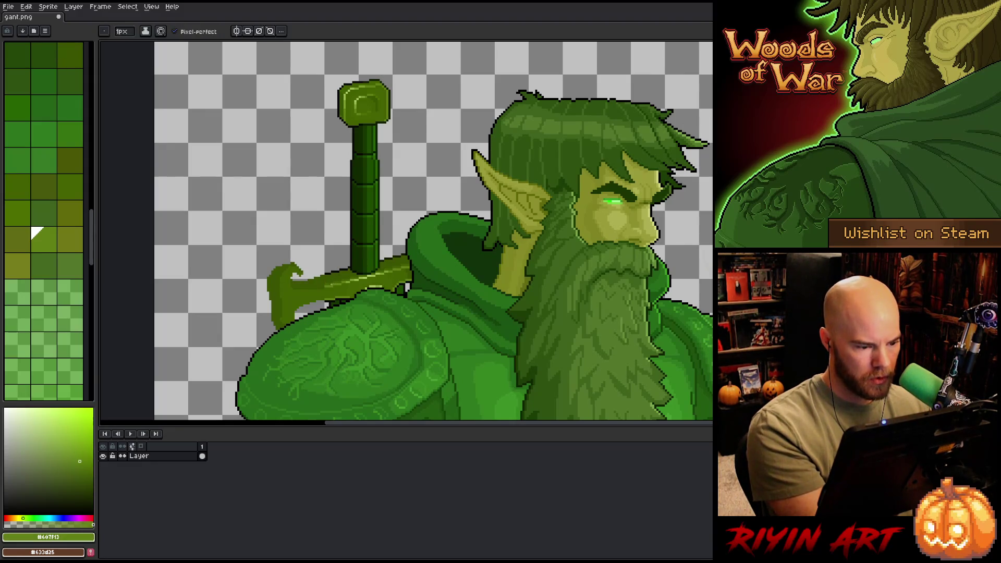
{"action": "mouse_move", "coordinate": [326, 287]}
{"action": "left_mouse_down"}
{"action": "mouse_move", "coordinate": [297, 293]}
{"action": "mouse_move", "coordinate": [328, 288]}
{"action": "mouse_move", "coordinate": [291, 281]}
{"action": "mouse_move", "coordinate": [295, 288]}
{"action": "left_mouse_up"}
{"action": "left_click", "coordinate": [7, 178]}
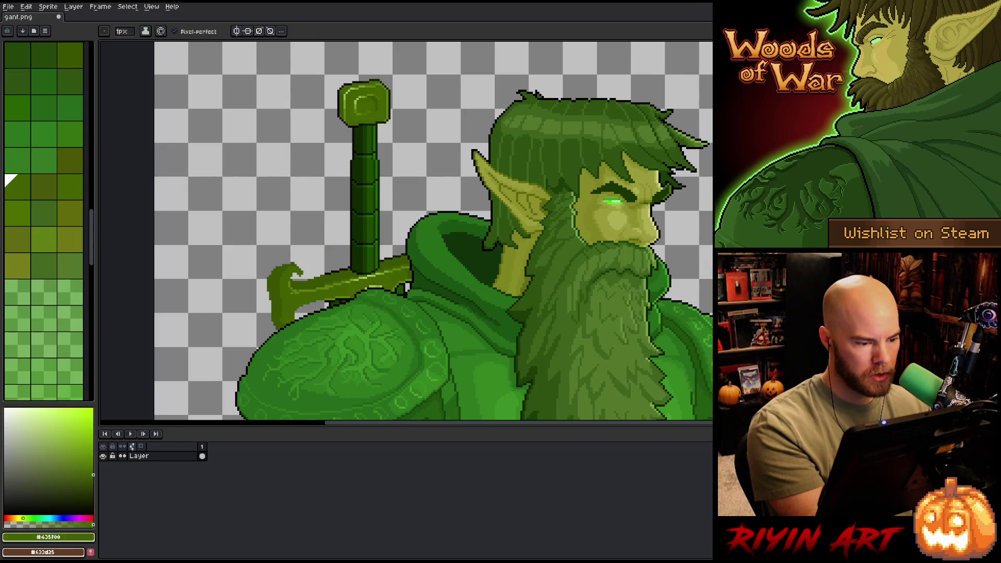
{"action": "left_click", "coordinate": [301, 293], "text": "alt"}
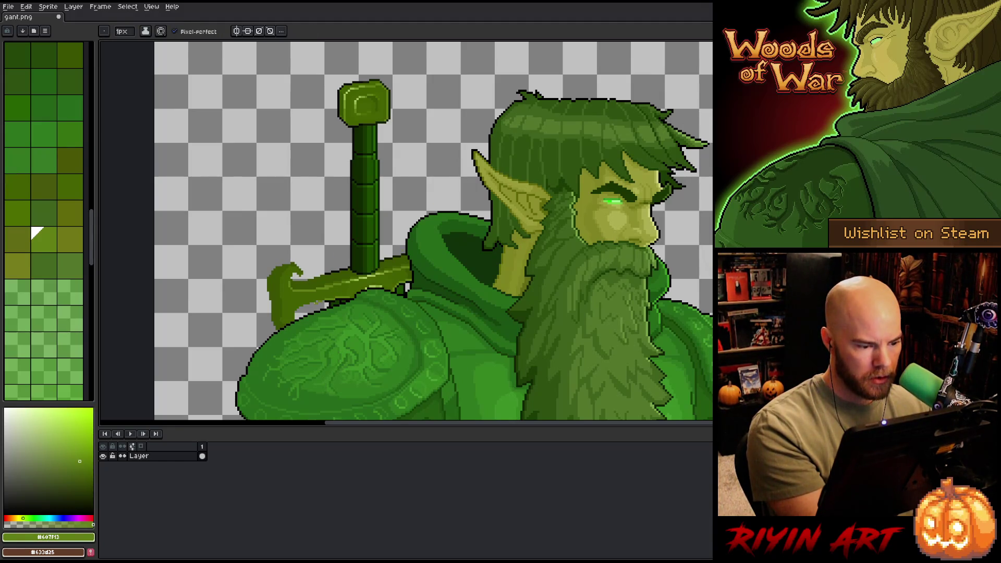
{"action": "left_click_drag", "start_coordinate": [322, 301], "coordinate": [291, 321]}
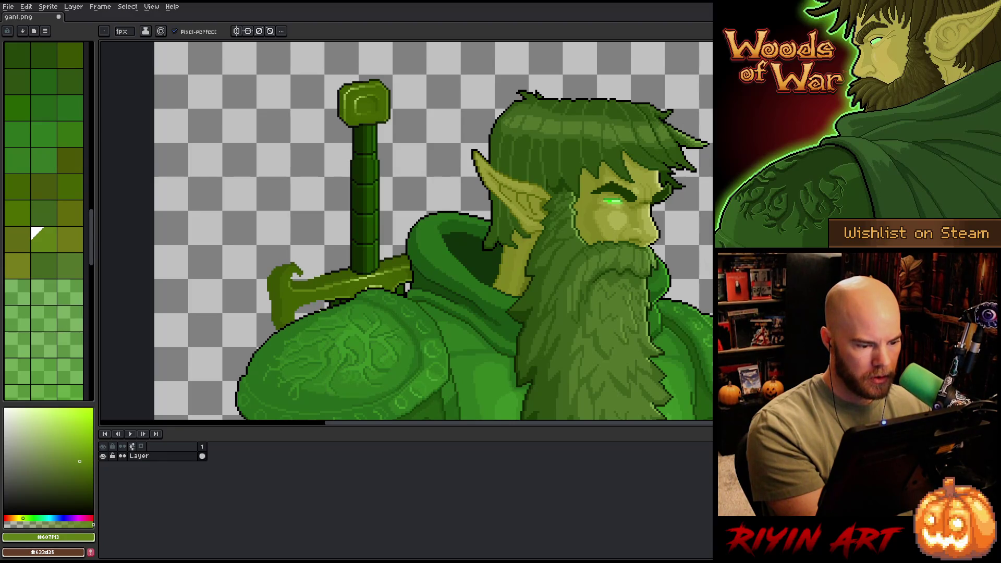
Step: Add highlight pixels and a short near-black outline run under the crossguard
{"action": "scroll", "coordinate": [282, 318], "scroll_direction": "up", "scroll_amount": 3}
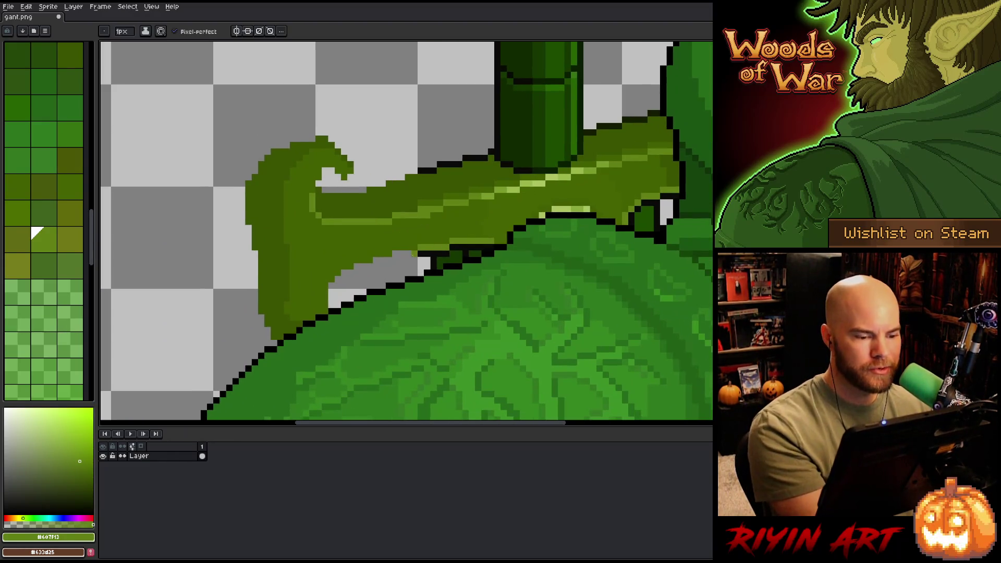
{"action": "left_click_drag", "start_coordinate": [413, 253], "coordinate": [351, 266]}
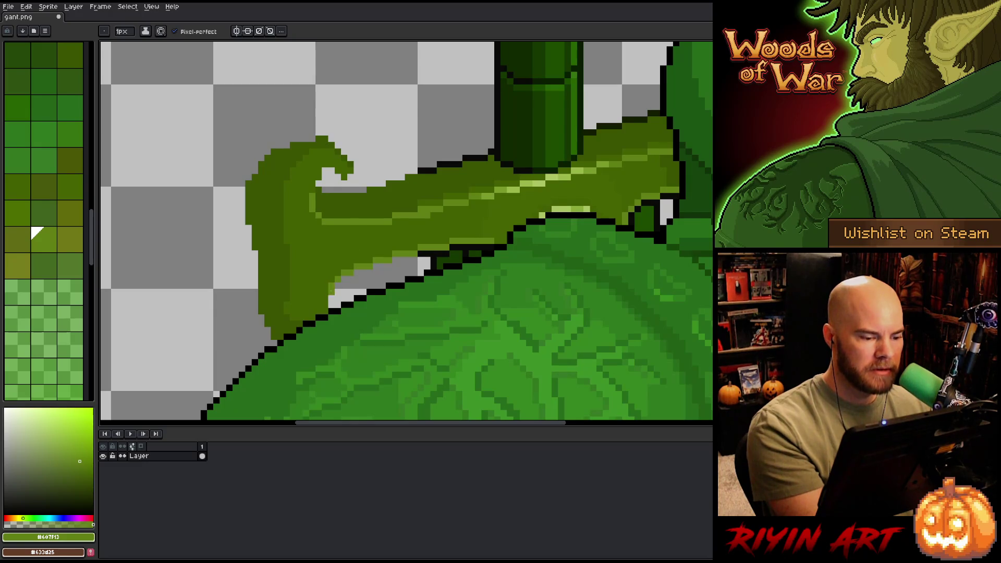
{"action": "left_click", "coordinate": [334, 295], "text": "alt"}
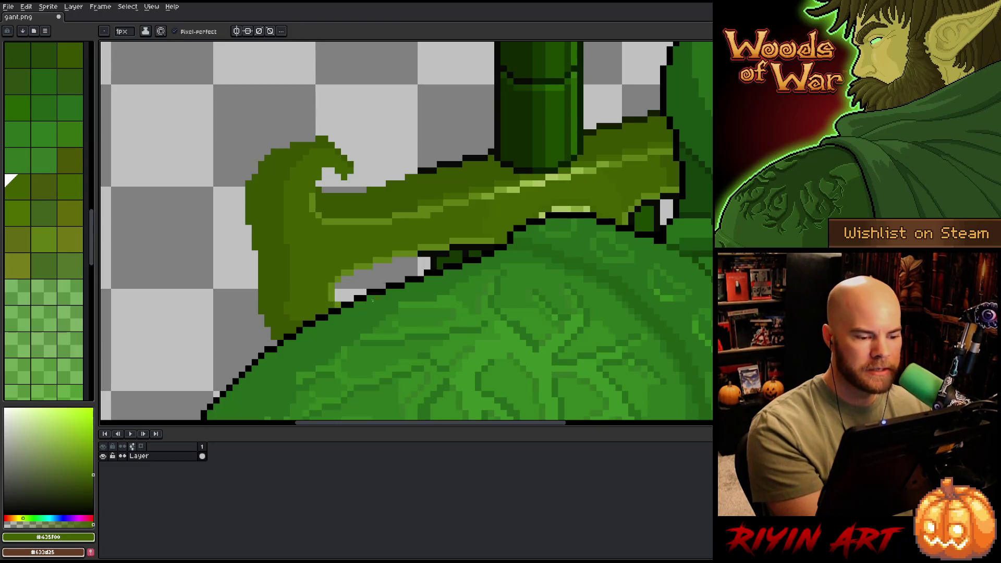
{"action": "left_click", "coordinate": [441, 267], "text": "alt"}
{"action": "mouse_move", "coordinate": [407, 260]}
{"action": "left_mouse_down"}
{"action": "mouse_move", "coordinate": [346, 279]}
{"action": "mouse_move", "coordinate": [338, 298]}
{"action": "left_mouse_up"}
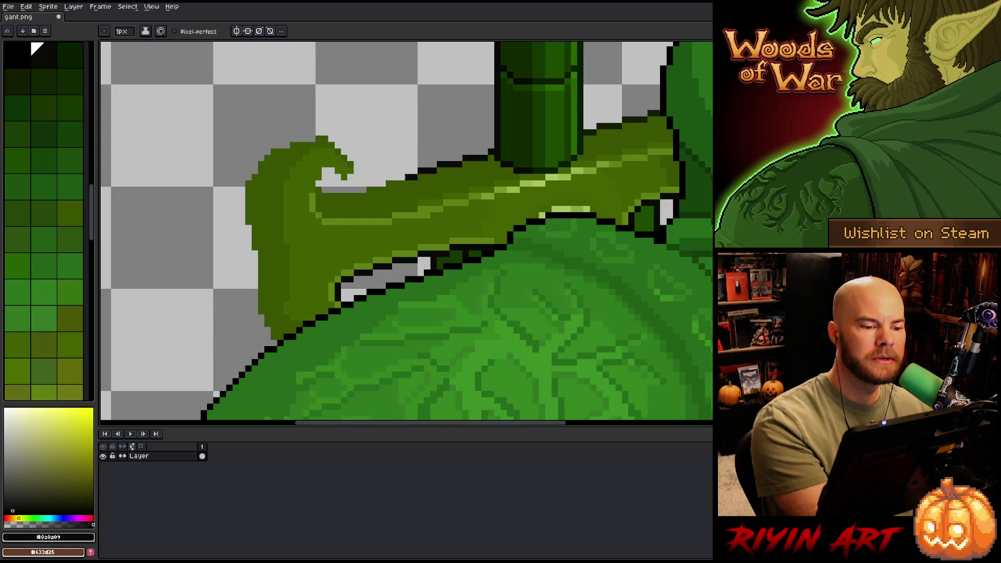
Step: Outline the crossguard's top edge and beneath the curl in black, fixing a misplaced run
{"action": "left_click_drag", "start_coordinate": [411, 177], "coordinate": [382, 183]}
{"action": "left_click_drag", "start_coordinate": [375, 189], "coordinate": [319, 202]}
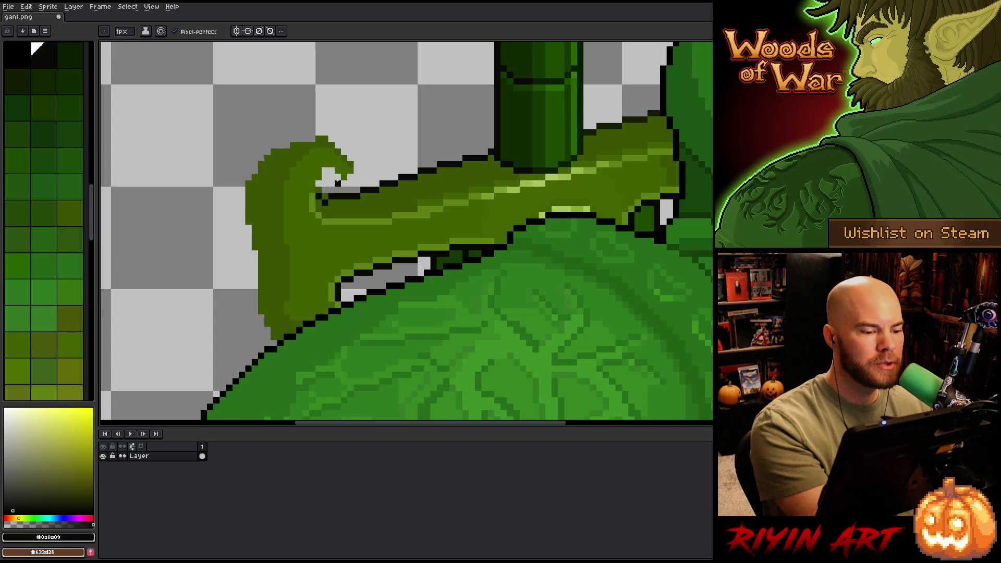
{"action": "key", "text": "b"}
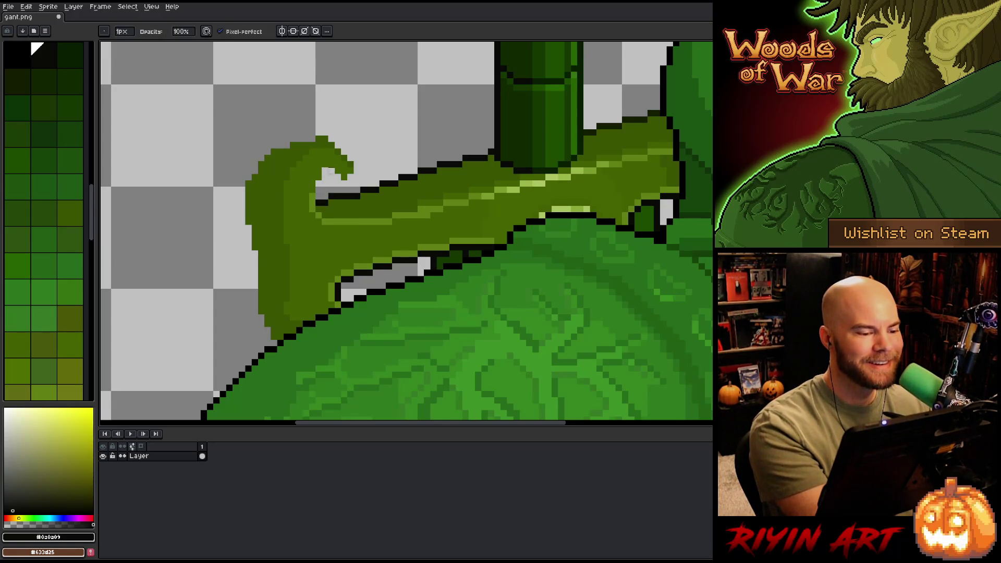
{"action": "key", "text": "i"}
{"action": "left_click", "coordinate": [345, 201]}
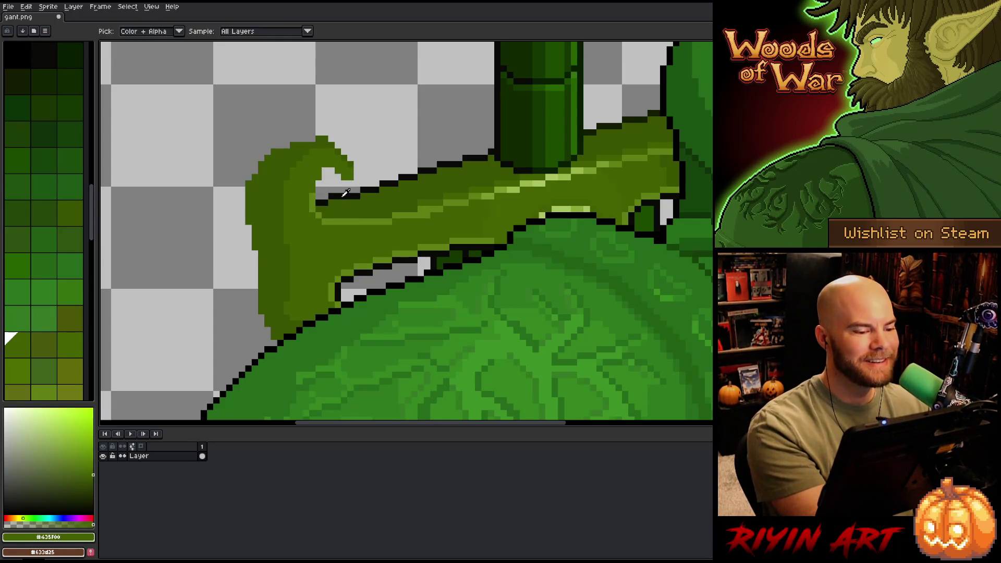
{"action": "key", "text": "b"}
{"action": "left_click_drag", "start_coordinate": [318, 202], "coordinate": [318, 177]}
{"action": "left_click", "coordinate": [314, 187], "text": "alt"}
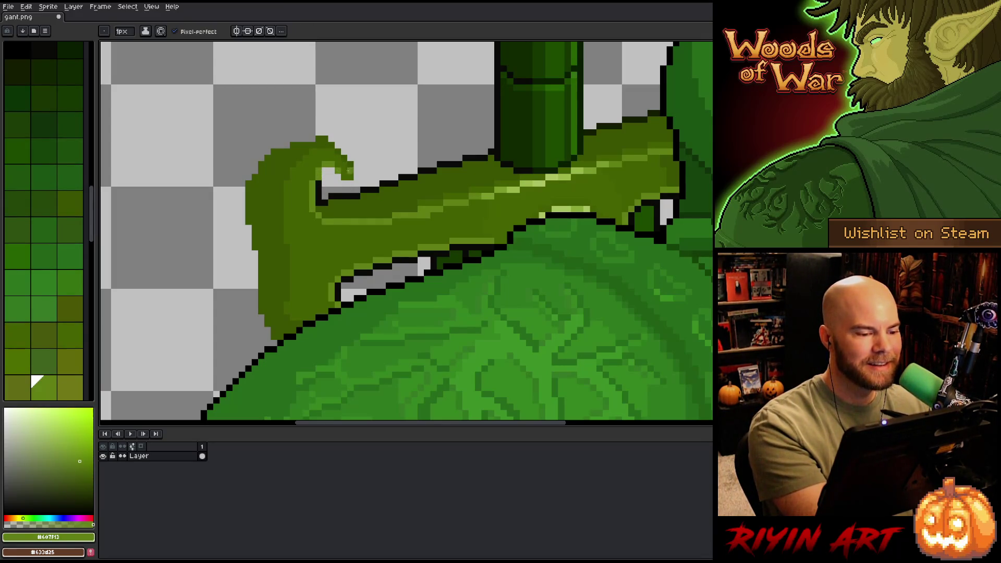
{"action": "left_click", "coordinate": [323, 183], "text": "alt"}
Step: Trace the black outline inside the curl, along its top, and down its left edge
{"action": "mouse_move", "coordinate": [325, 172]}
{"action": "left_mouse_down"}
{"action": "mouse_move", "coordinate": [347, 183]}
{"action": "mouse_move", "coordinate": [357, 172]}
{"action": "mouse_move", "coordinate": [316, 132]}
{"action": "left_mouse_up"}
{"action": "left_click", "coordinate": [312, 132]}
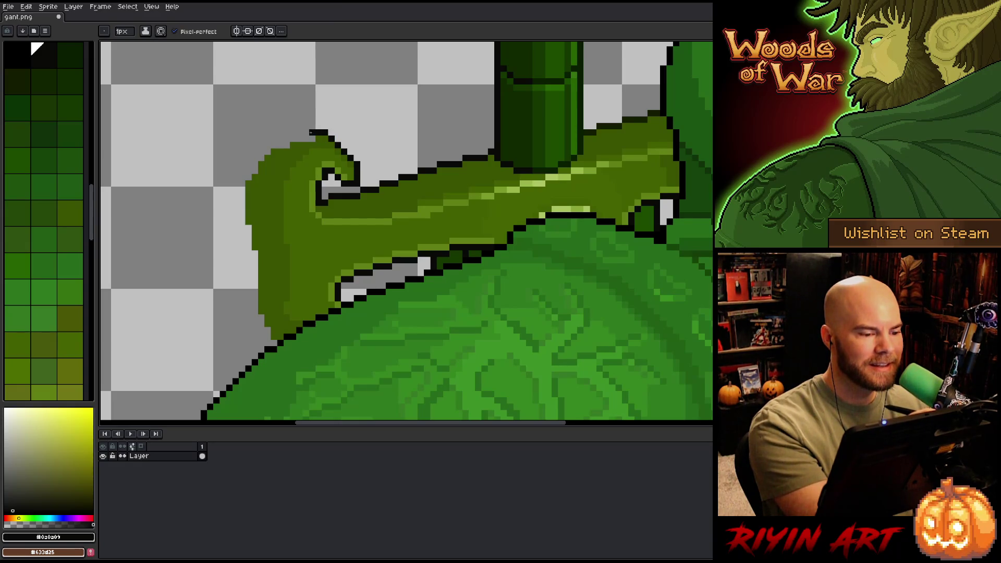
{"action": "left_click", "coordinate": [301, 138]}
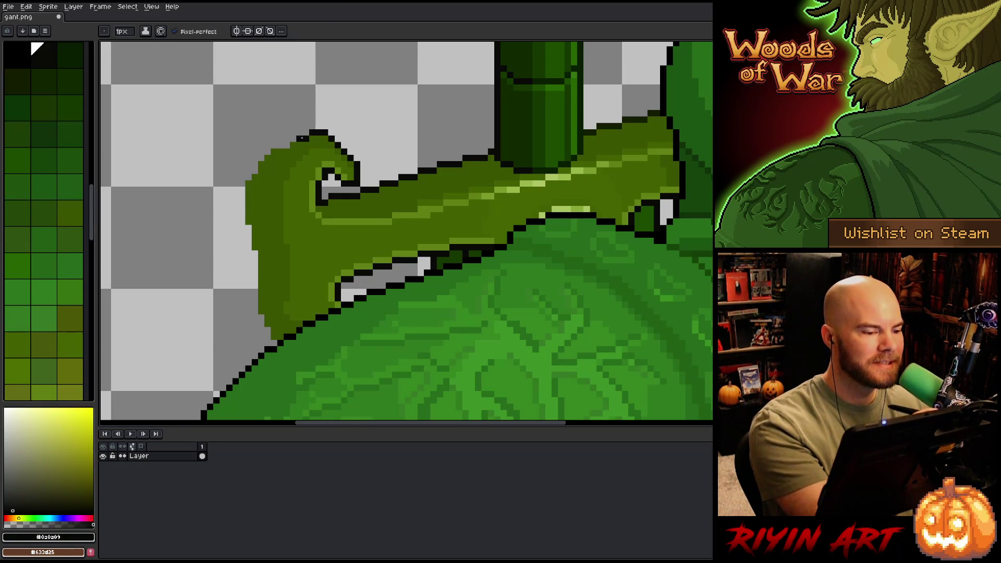
{"action": "left_click_drag", "start_coordinate": [291, 140], "coordinate": [271, 145]}
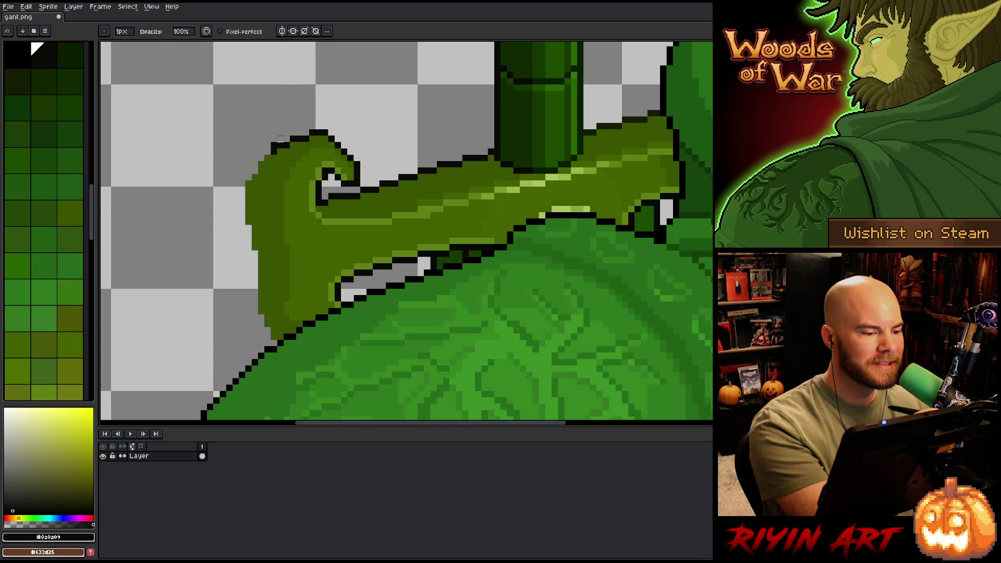
{"action": "left_click", "coordinate": [268, 152]}
{"action": "left_click", "coordinate": [261, 158]}
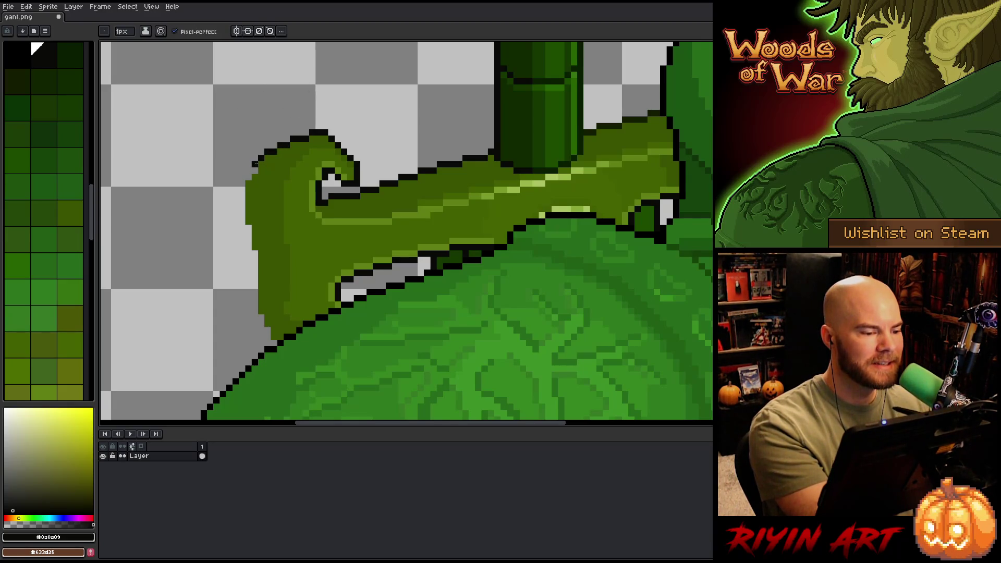
{"action": "left_click_drag", "start_coordinate": [255, 164], "coordinate": [249, 237]}
{"action": "left_click", "coordinate": [255, 235]}
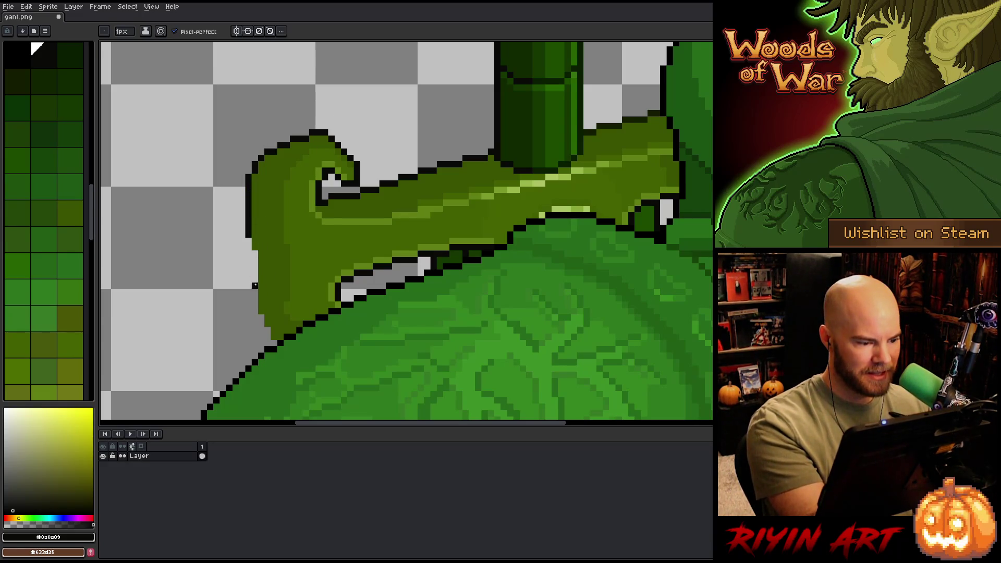
{"action": "left_click_drag", "start_coordinate": [255, 241], "coordinate": [264, 342]}
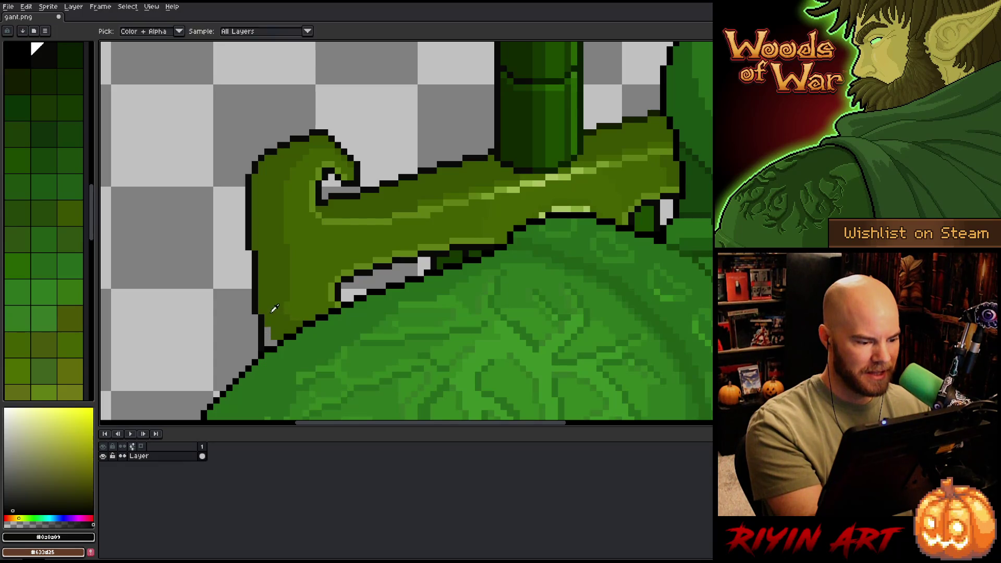
Step: Eyedrop the guard's dark green and black outline colours, bringing more of the crossguard into view
{"action": "left_click", "coordinate": [270, 335], "text": "alt"}
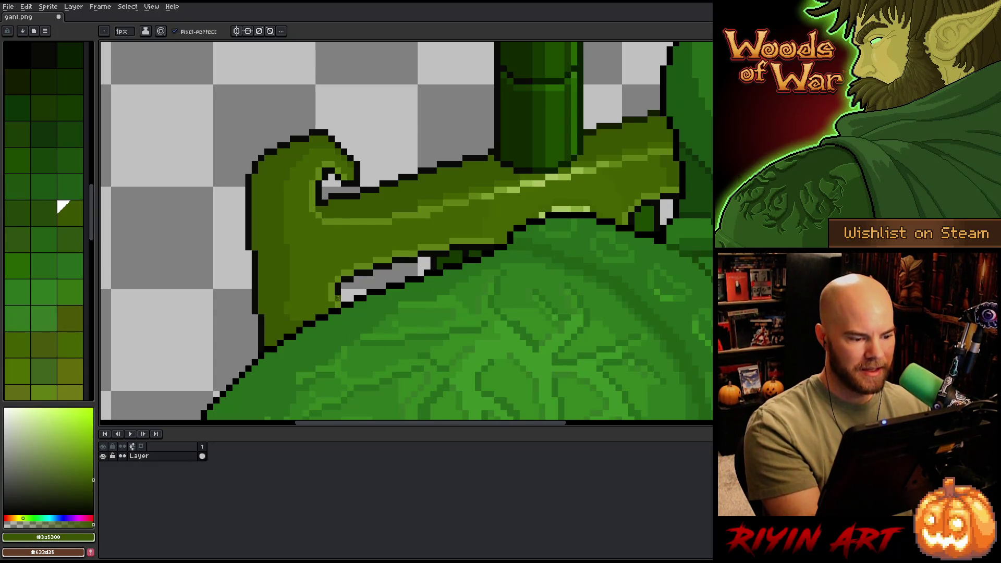
{"action": "left_click", "coordinate": [338, 300], "text": "alt"}
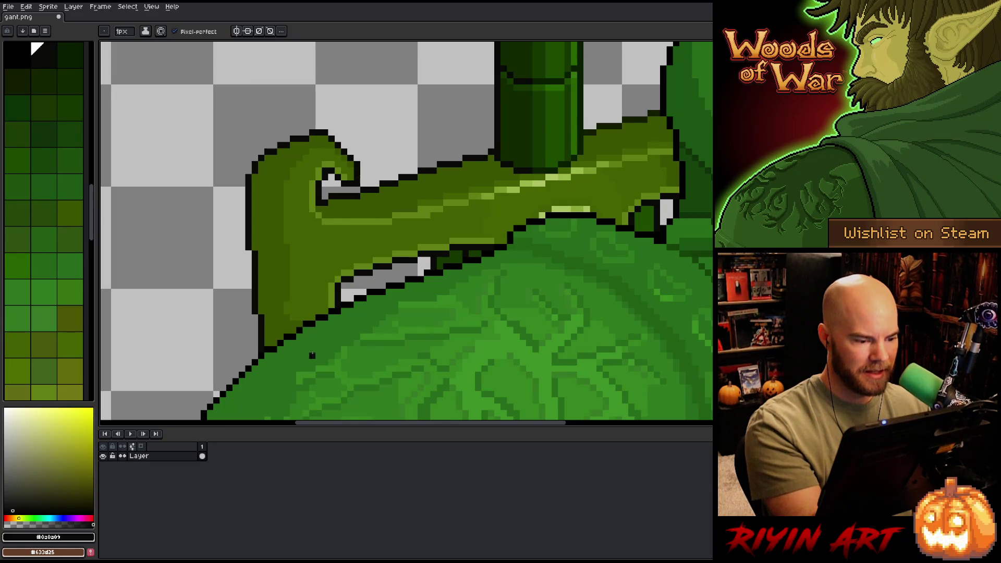
{"action": "left_click", "coordinate": [297, 301], "text": "alt"}
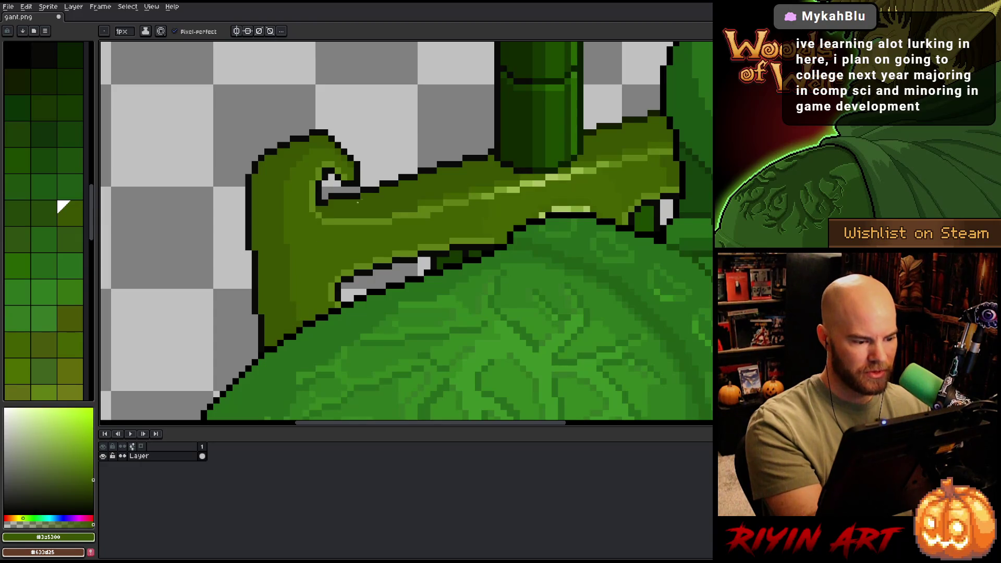
{"action": "left_click_drag", "start_coordinate": [586, 302], "coordinate": [483, 364]}
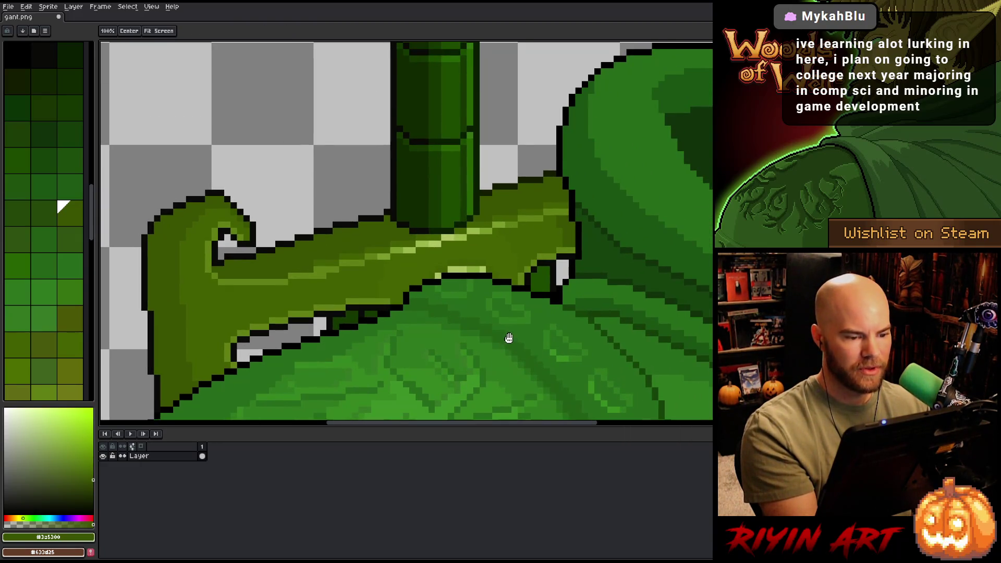
Step: Lasso the crossguard's curled tip and raise it one pixel
{"action": "left_click_drag", "start_coordinate": [292, 255], "coordinate": [449, 302]}
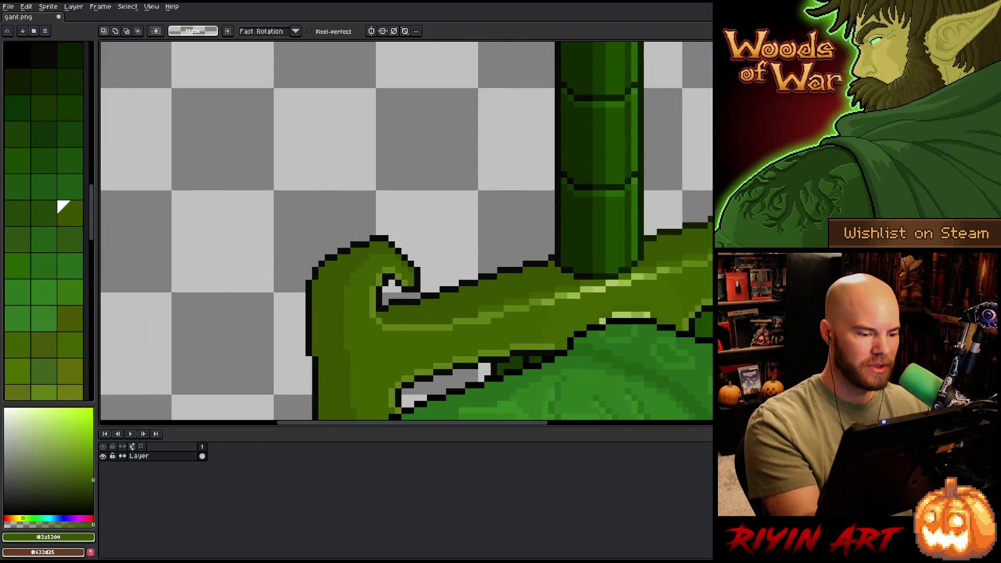
{"action": "mouse_move", "coordinate": [436, 223]}
{"action": "left_mouse_down"}
{"action": "mouse_move", "coordinate": [427, 273]}
{"action": "mouse_move", "coordinate": [292, 296]}
{"action": "left_mouse_up"}
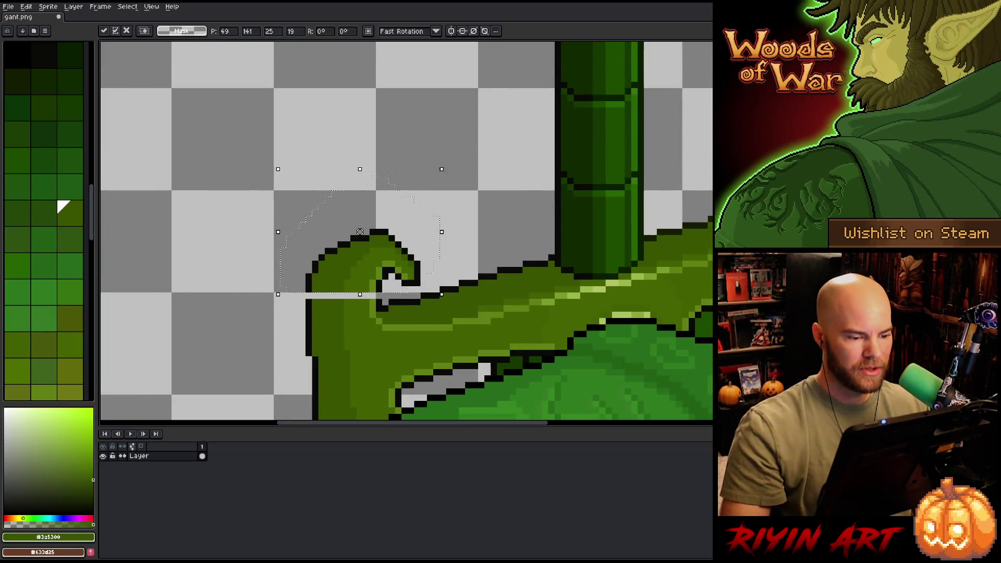
{"action": "key", "text": "Up"}
{"action": "key", "text": "b"}
Step: Fill the notch and strip beside the raised curl with green, closing them with black outline
{"action": "left_click", "coordinate": [381, 274], "text": "alt"}
{"action": "mouse_move", "coordinate": [379, 286]}
{"action": "left_mouse_down"}
{"action": "mouse_move", "coordinate": [379, 304]}
{"action": "mouse_move", "coordinate": [347, 293]}
{"action": "mouse_move", "coordinate": [310, 298]}
{"action": "left_mouse_up"}
{"action": "left_click", "coordinate": [366, 312], "text": "alt"}
{"action": "left_click", "coordinate": [360, 292]}
{"action": "left_click", "coordinate": [333, 313], "text": "alt"}
{"action": "left_click", "coordinate": [340, 293]}
{"action": "left_click", "coordinate": [310, 323], "text": "alt"}
{"action": "key", "text": "v"}
{"action": "key", "text": "b"}
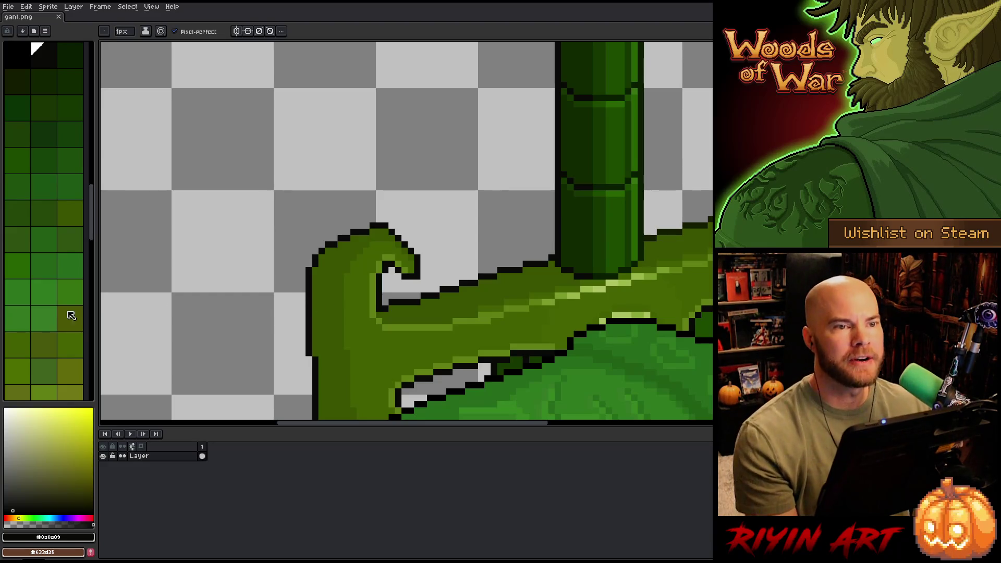
Step: Add an outline pixel at the curl's top-left and pick the guard's dark green
{"action": "scroll", "coordinate": [364, 140], "scroll_direction": "down", "scroll_amount": 4}
{"action": "scroll", "coordinate": [402, 286], "scroll_direction": "up", "scroll_amount": 3}
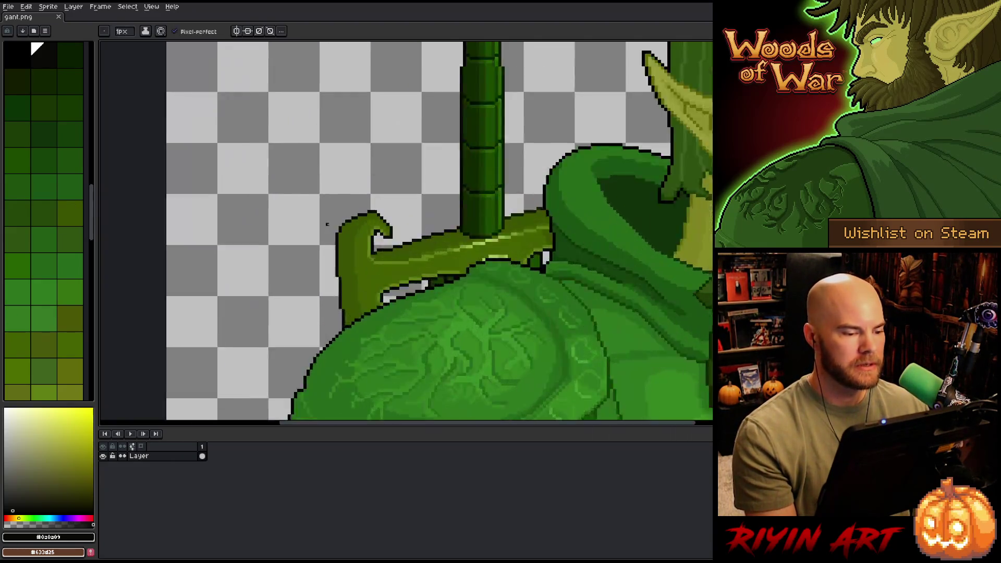
{"action": "scroll", "coordinate": [328, 225], "scroll_direction": "down", "scroll_amount": 3}
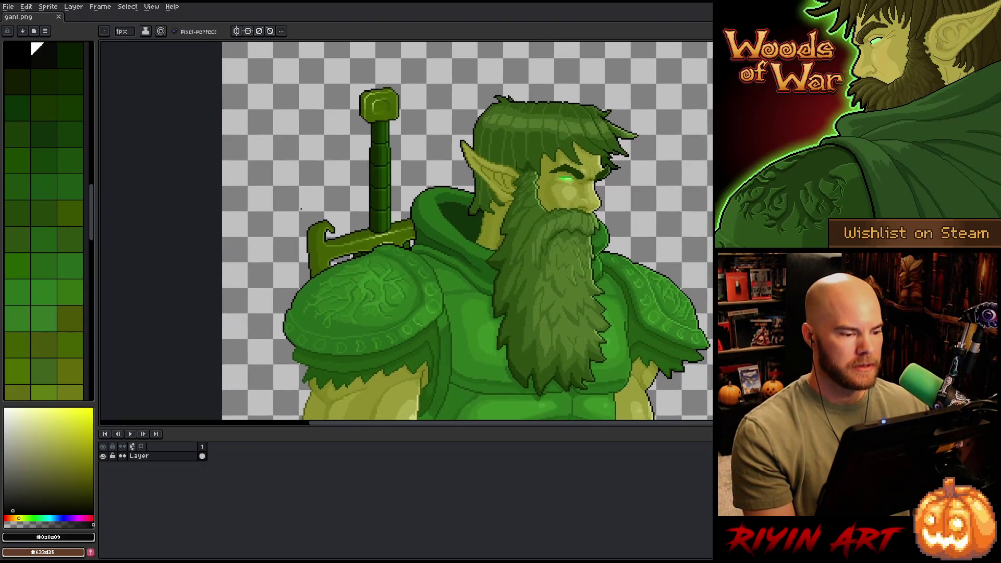
{"action": "scroll", "coordinate": [301, 210], "scroll_direction": "up", "scroll_amount": 3}
{"action": "left_click", "coordinate": [388, 259]}
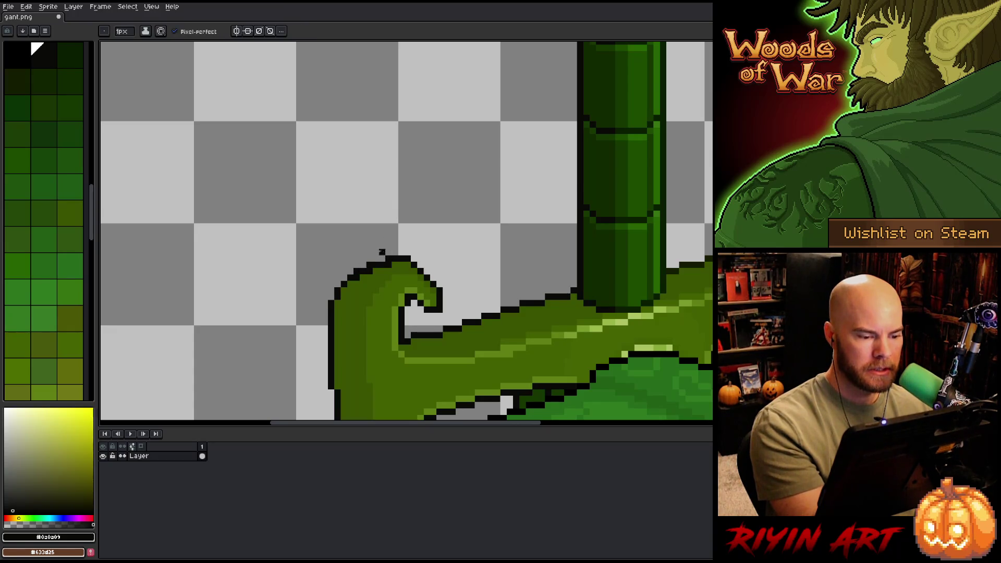
{"action": "left_click", "coordinate": [371, 277], "text": "alt"}
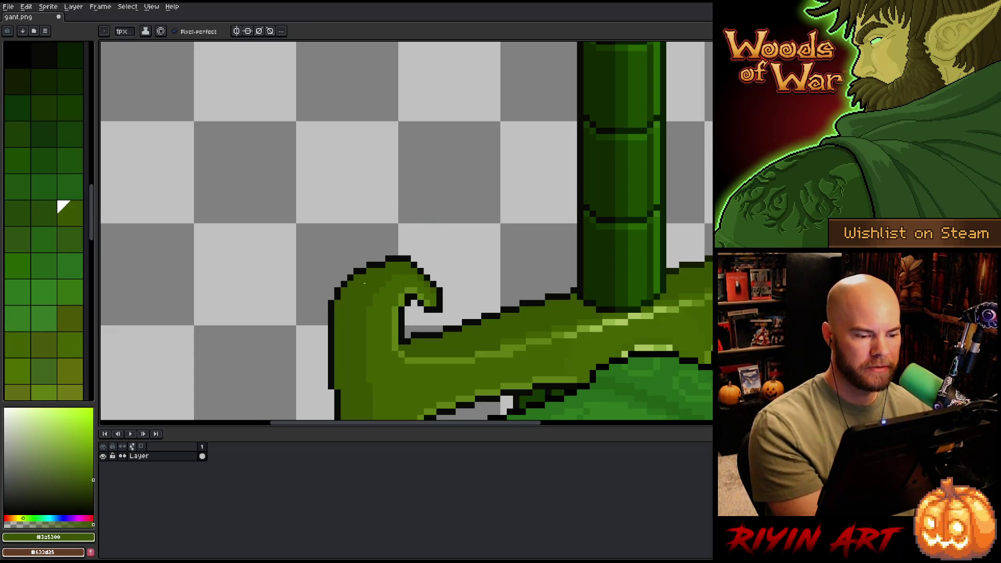
{"action": "left_click_drag", "start_coordinate": [436, 329], "coordinate": [442, 223]}
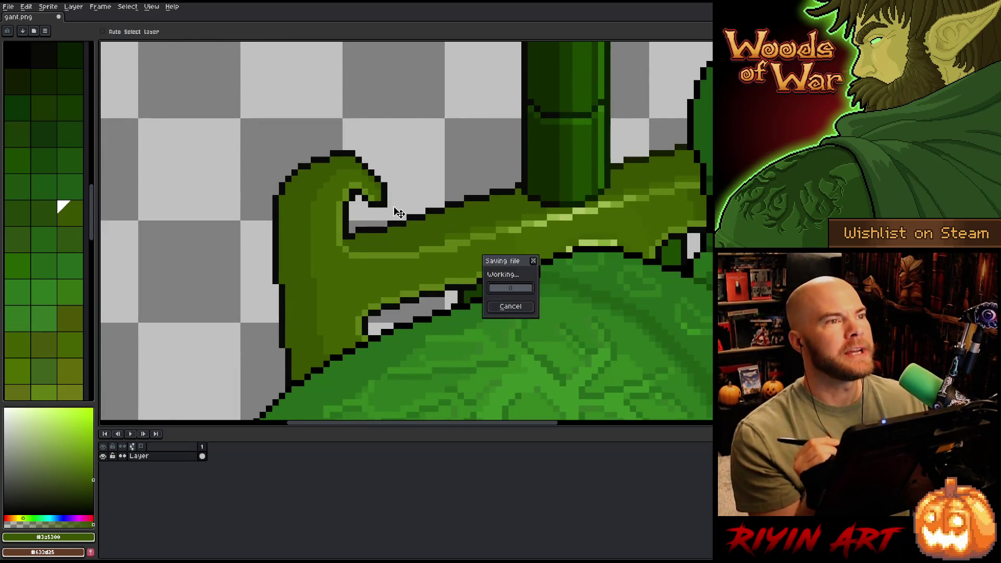
Step: Return to the Pencil and pick black for outlining
{"action": "key", "text": "e"}
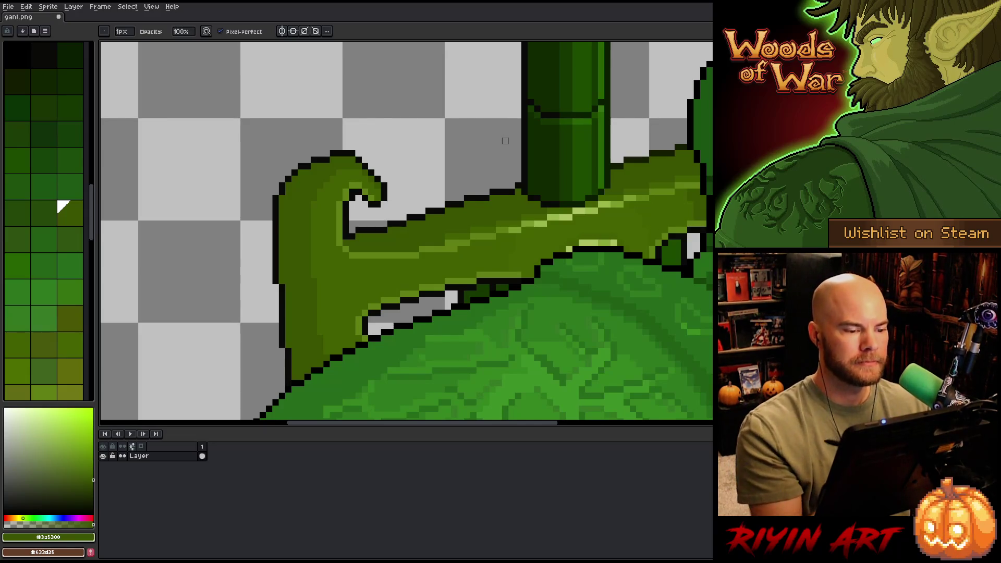
{"action": "scroll", "coordinate": [506, 141], "scroll_direction": "down", "scroll_amount": 2}
{"action": "left_click_drag", "start_coordinate": [514, 195], "coordinate": [402, 256]}
{"action": "scroll", "coordinate": [437, 203], "scroll_direction": "up", "scroll_amount": 2}
{"action": "scroll", "coordinate": [438, 204], "scroll_direction": "up", "scroll_amount": 1}
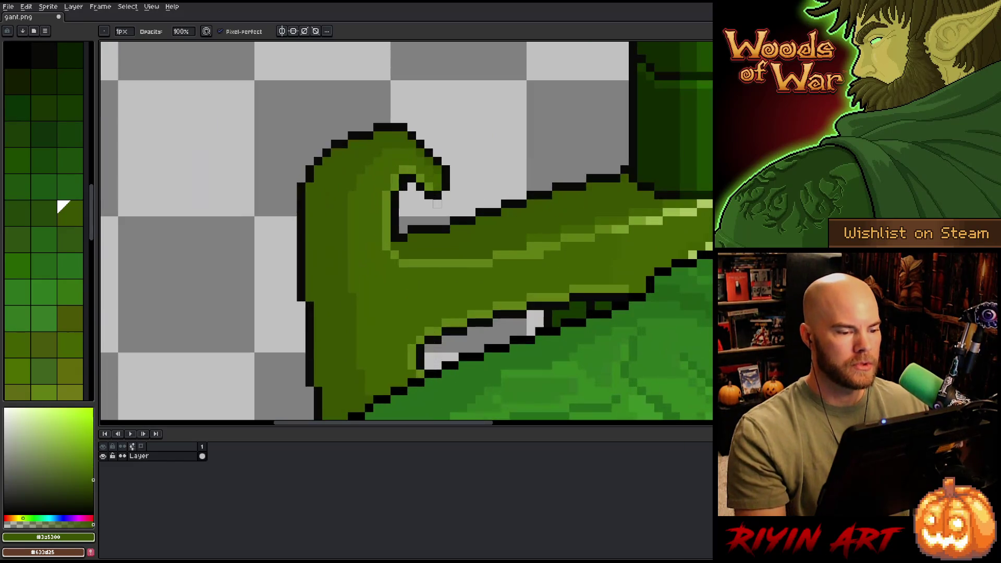
{"action": "key", "text": "b"}
{"action": "left_click", "coordinate": [421, 186], "text": "alt"}
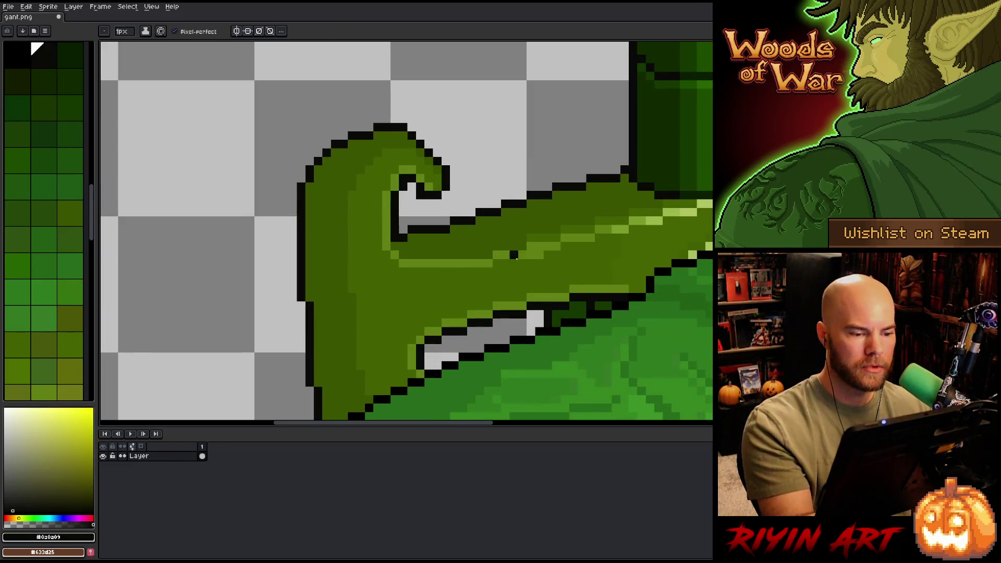
Step: Lasso the crossguard's lower-left end and shift it one pixel right
{"action": "left_click_drag", "start_coordinate": [514, 256], "coordinate": [505, 179]}
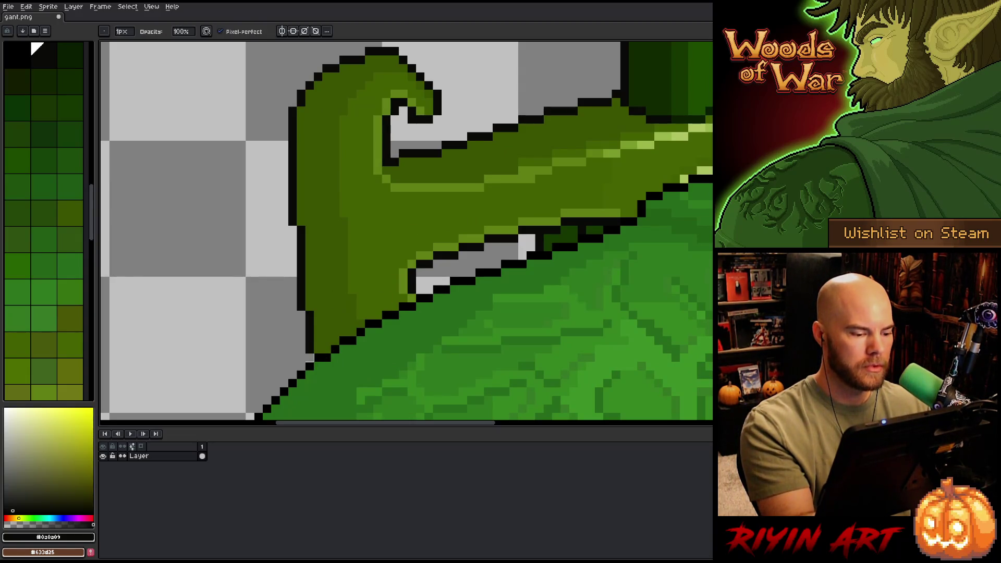
{"action": "scroll", "coordinate": [310, 332], "scroll_direction": "down", "scroll_amount": 5}
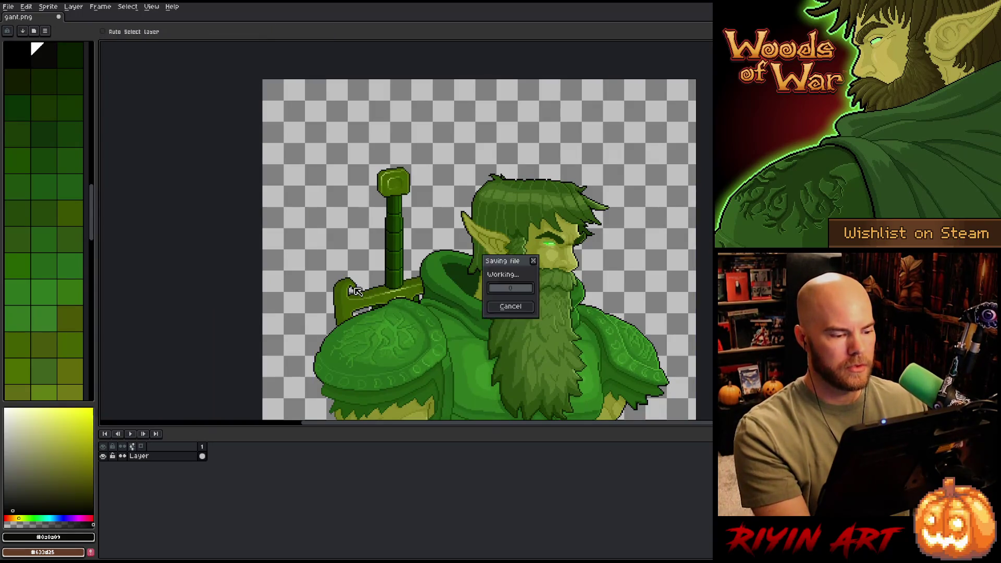
{"action": "scroll", "coordinate": [339, 283], "scroll_direction": "up", "scroll_amount": 5}
{"action": "left_click_drag", "start_coordinate": [339, 283], "coordinate": [409, 155]}
{"action": "key", "text": "q"}
{"action": "mouse_move", "coordinate": [453, 85]}
{"action": "left_mouse_down"}
{"action": "mouse_move", "coordinate": [401, 211]}
{"action": "mouse_move", "coordinate": [398, 381]}
{"action": "mouse_move", "coordinate": [385, 415]}
{"action": "mouse_move", "coordinate": [313, 135]}
{"action": "left_mouse_up"}
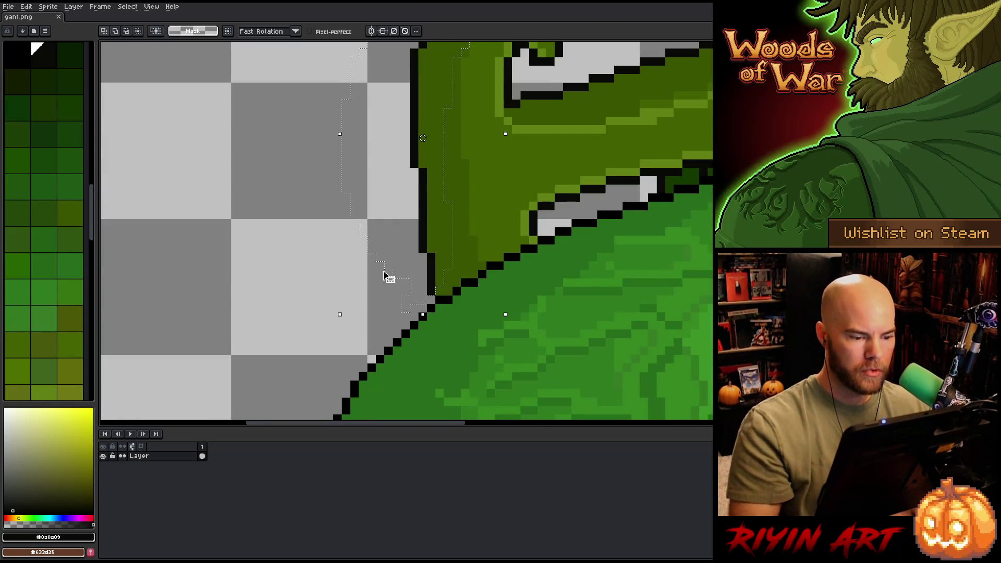
{"action": "key", "text": "Right"}
{"action": "key", "text": "Return"}
Step: Zoom out and pan to review the whole elf giant with the adjusted crossguard
{"action": "scroll", "coordinate": [431, 138], "scroll_direction": "down", "scroll_amount": 3}
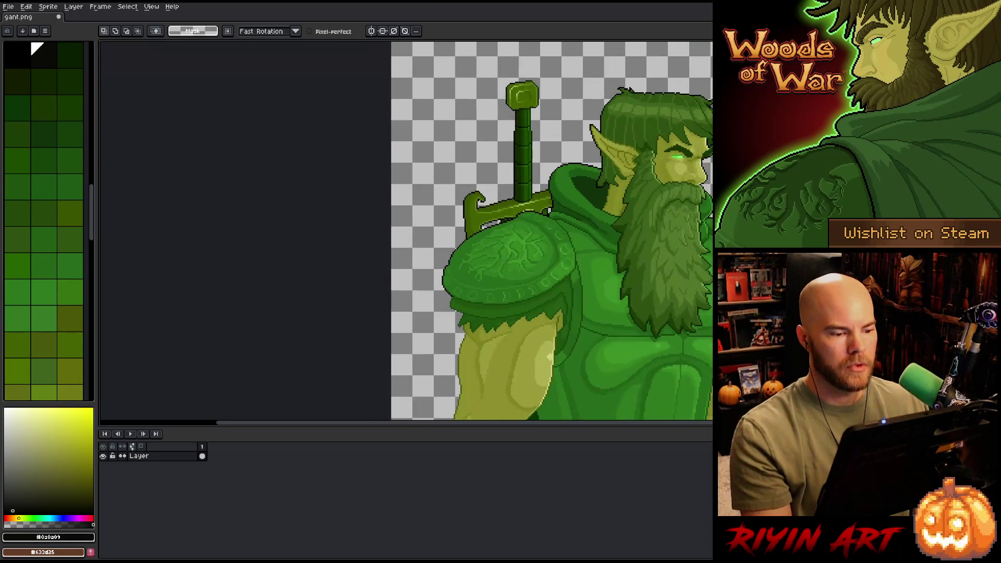
{"action": "left_click_drag", "start_coordinate": [490, 251], "coordinate": [357, 268]}
{"action": "scroll", "coordinate": [358, 268], "scroll_direction": "down", "scroll_amount": 3}
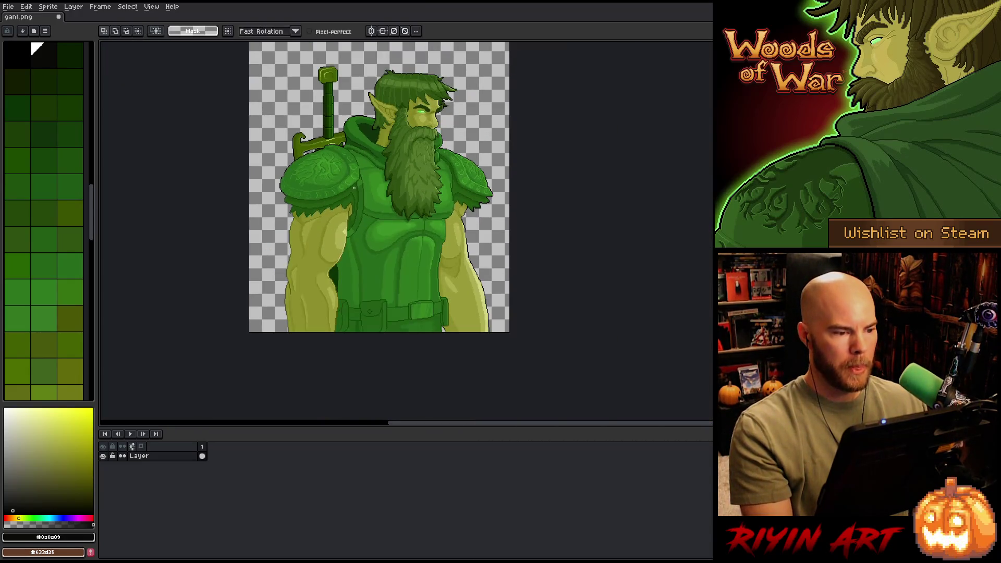
{"action": "scroll", "coordinate": [358, 199], "scroll_direction": "down", "scroll_amount": 1}
{"action": "scroll", "coordinate": [358, 199], "scroll_direction": "up", "scroll_amount": 2}
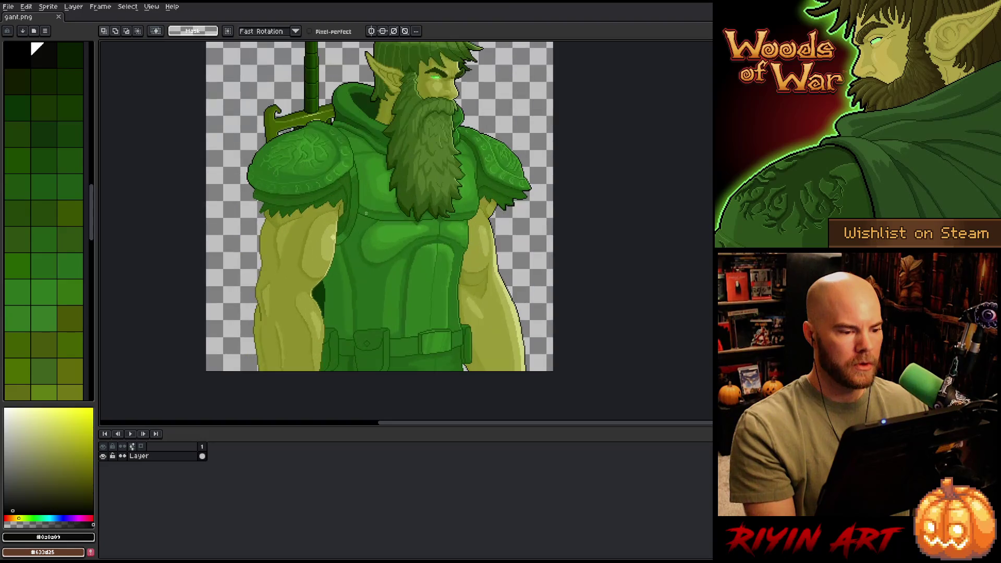
{"action": "left_click_drag", "start_coordinate": [369, 230], "coordinate": [359, 296]}
{"action": "scroll", "coordinate": [359, 295], "scroll_direction": "down", "scroll_amount": 1}
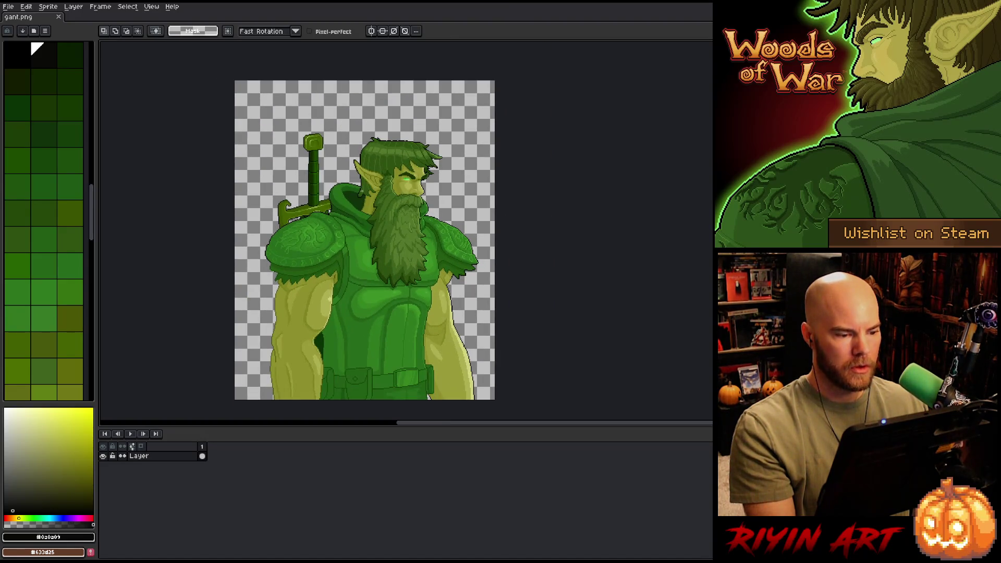
{"action": "scroll", "coordinate": [349, 179], "scroll_direction": "up", "scroll_amount": 3}
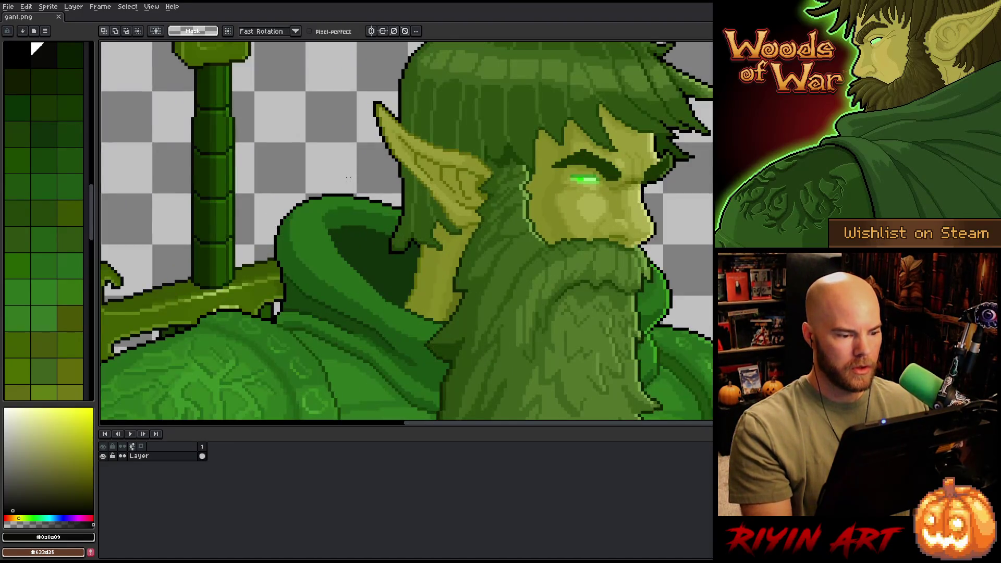
{"action": "scroll", "coordinate": [349, 179], "scroll_direction": "up", "scroll_amount": 1}
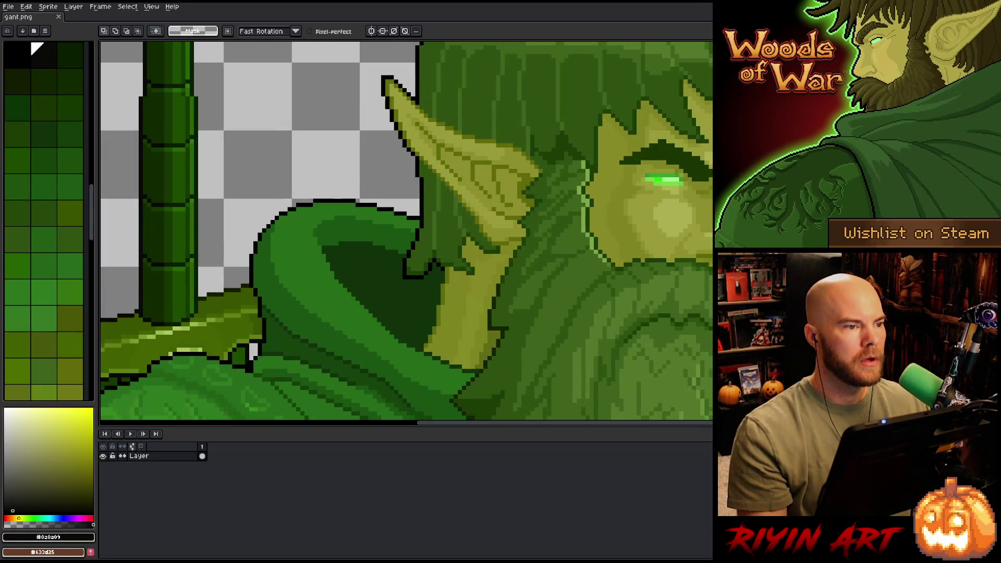
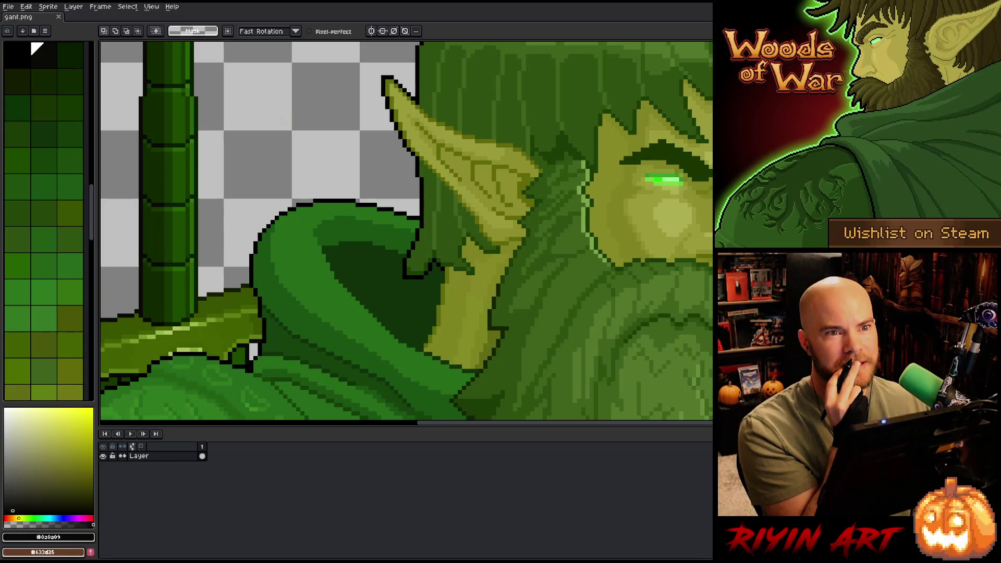
Step: Trace a closed freehand Lasso selection around the lower part of the elf's right arm
{"action": "scroll", "coordinate": [393, 274], "scroll_direction": "down", "scroll_amount": 4}
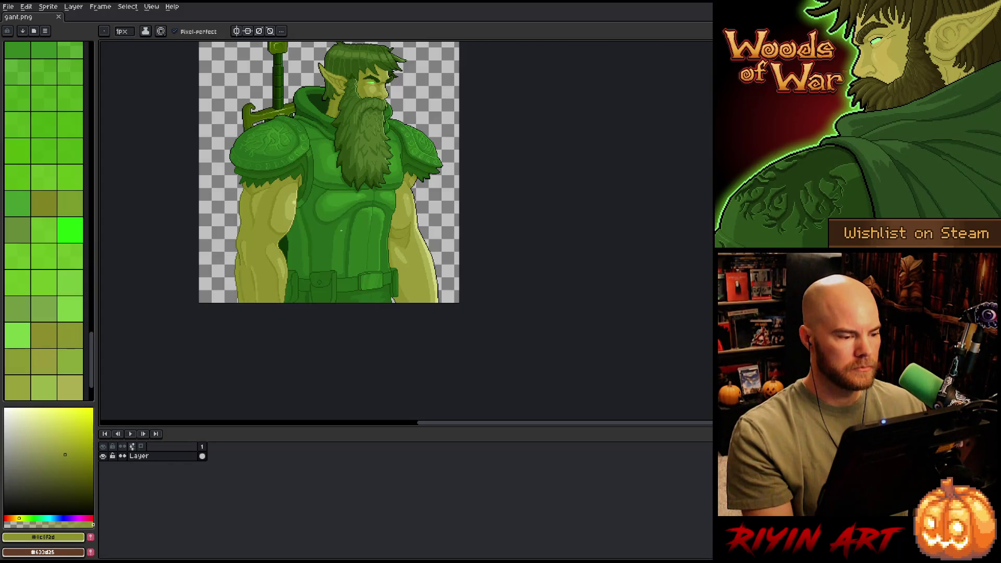
{"action": "key", "text": "b"}
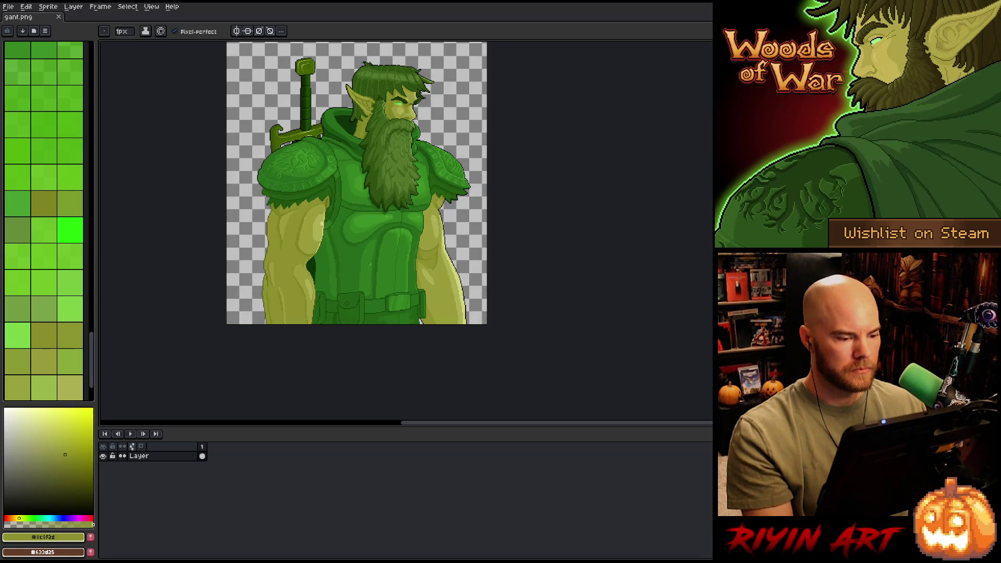
{"action": "scroll", "coordinate": [420, 261], "scroll_direction": "up", "scroll_amount": 2}
{"action": "key", "text": "m"}
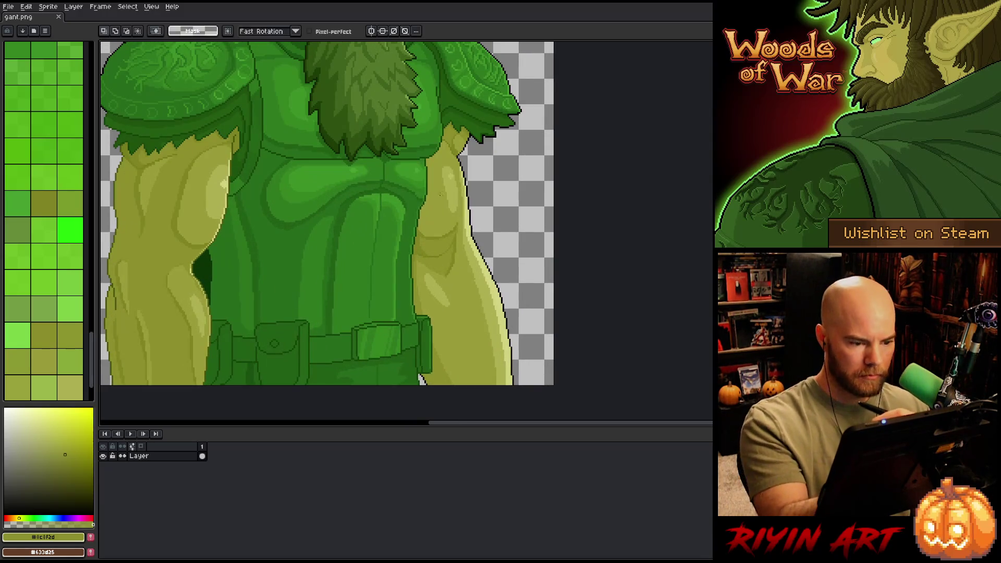
{"action": "mouse_move", "coordinate": [468, 188]}
{"action": "left_mouse_down"}
{"action": "mouse_move", "coordinate": [498, 269]}
{"action": "mouse_move", "coordinate": [469, 305]}
{"action": "left_mouse_up"}
{"action": "key", "text": "ctrl+d"}
{"action": "mouse_move", "coordinate": [532, 385]}
{"action": "left_mouse_down"}
{"action": "mouse_move", "coordinate": [485, 208]}
{"action": "mouse_move", "coordinate": [433, 219]}
{"action": "mouse_move", "coordinate": [418, 240]}
{"action": "left_mouse_up"}
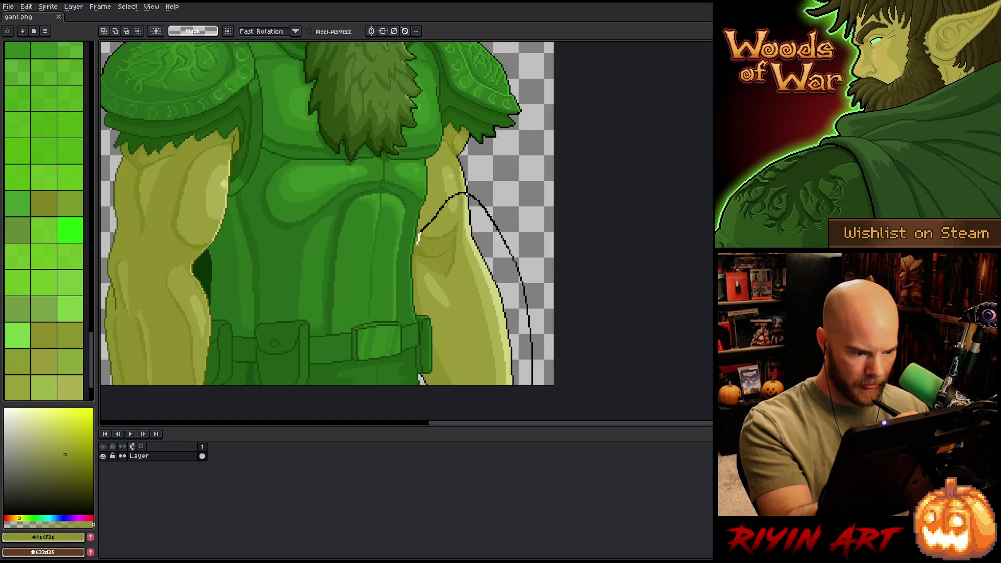
{"action": "left_click_drag", "start_coordinate": [417, 288], "coordinate": [475, 365]}
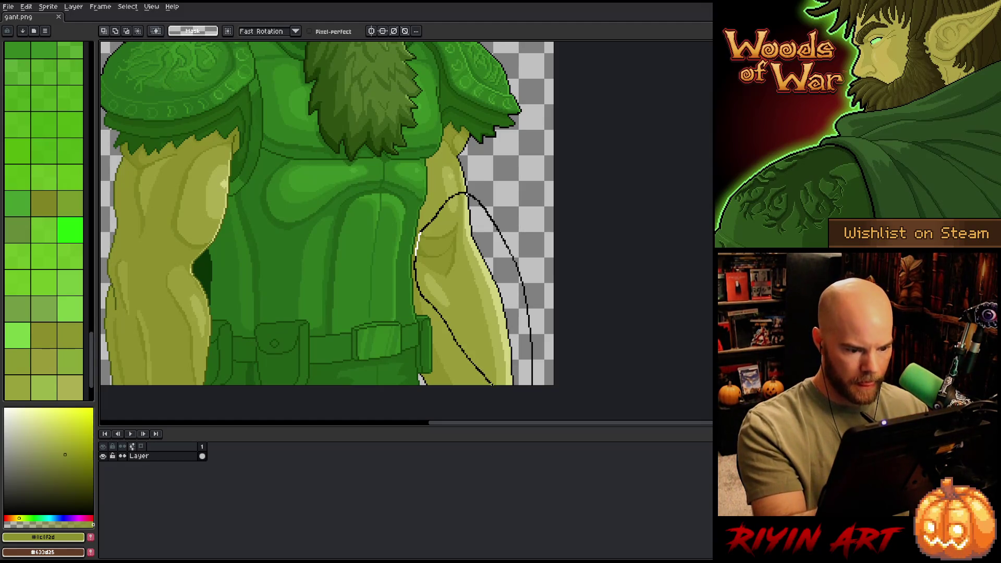
{"action": "left_click_drag", "start_coordinate": [470, 198], "coordinate": [464, 194]}
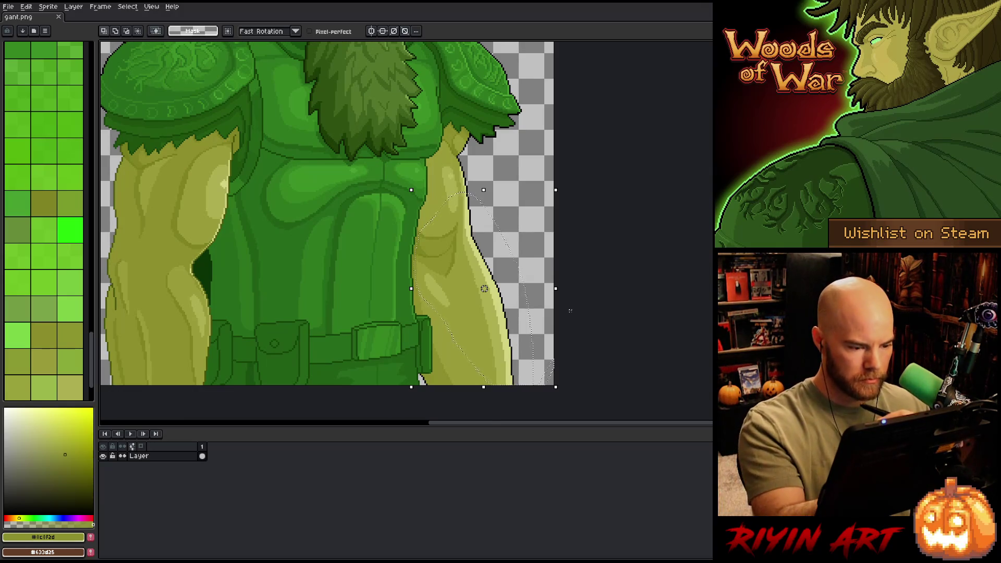
{"action": "scroll", "coordinate": [570, 311], "scroll_direction": "up", "scroll_amount": 1}
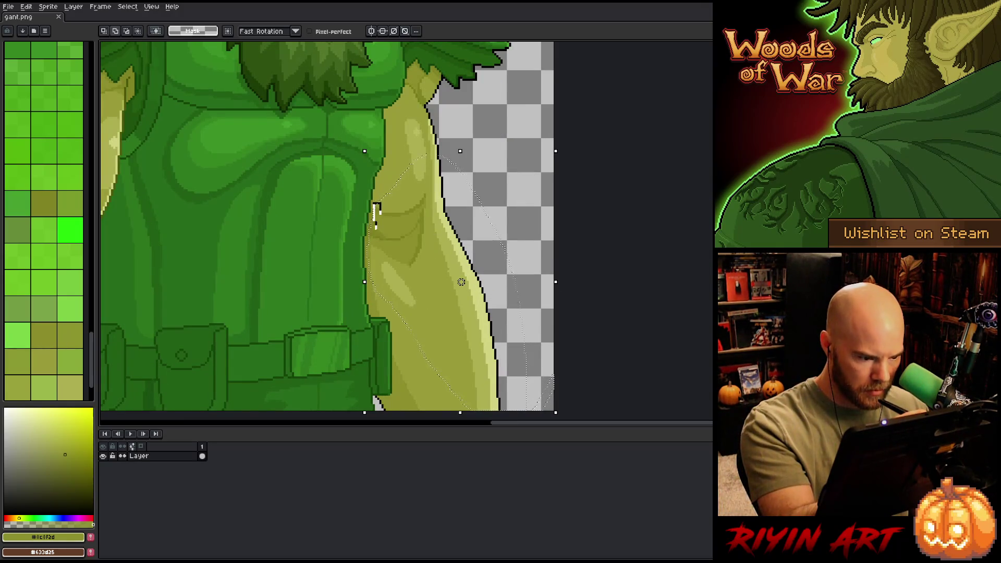
{"action": "scroll", "coordinate": [410, 288], "scroll_direction": "down", "scroll_amount": 4}
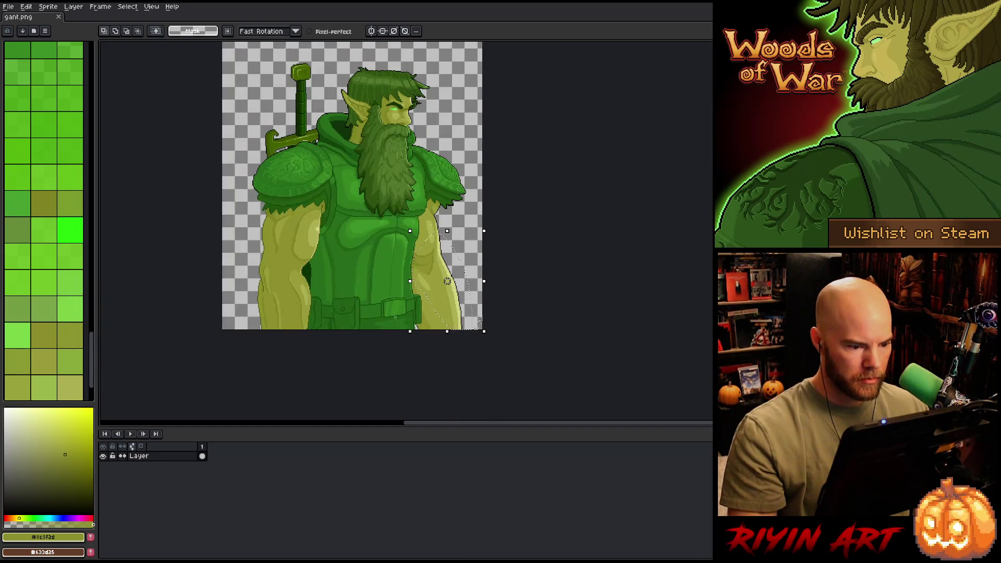
Step: Nudge the selected arm piece down a pixel, commit it, then shift it down again
{"action": "key", "text": "Down"}
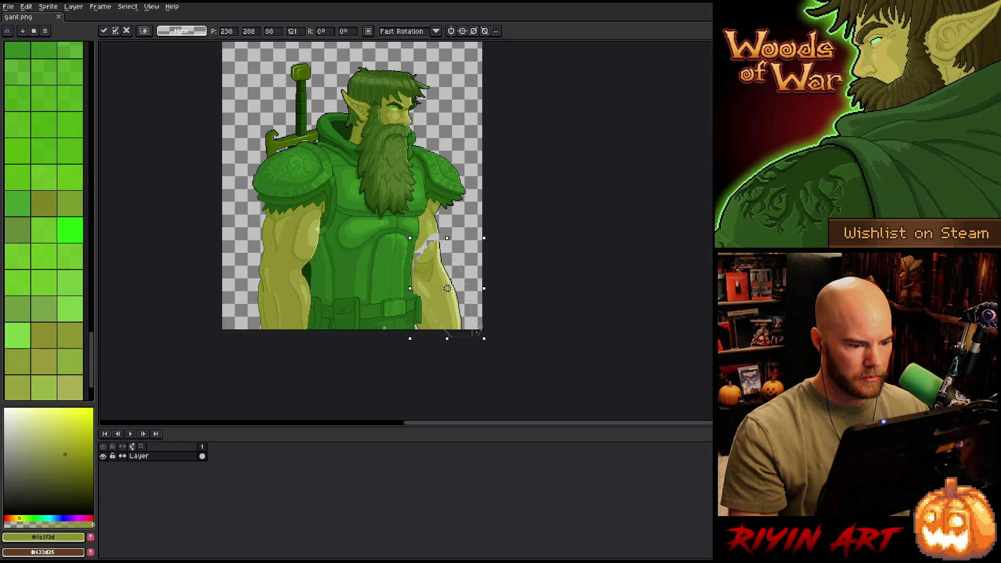
{"action": "key", "text": "Up"}
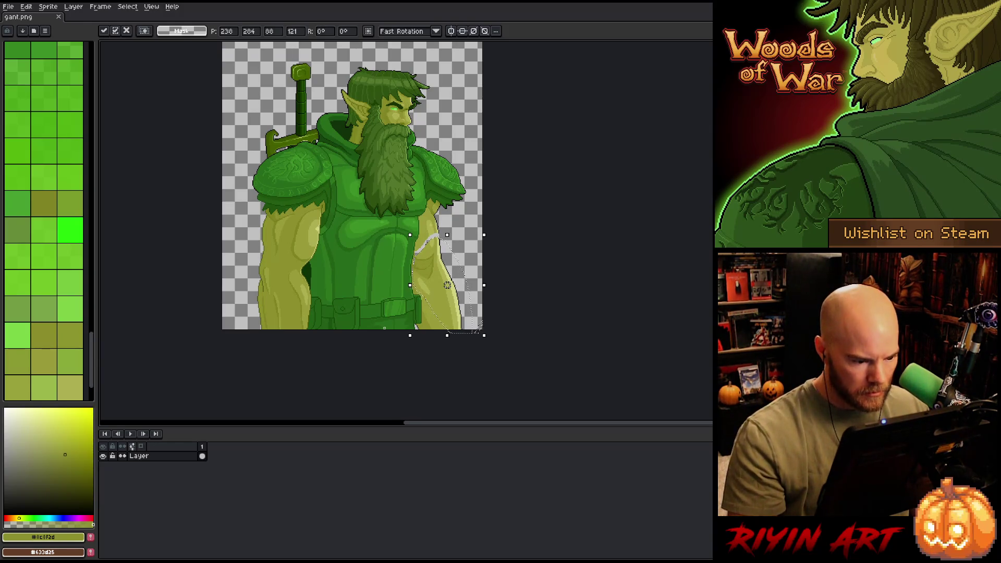
{"action": "key", "text": "Return"}
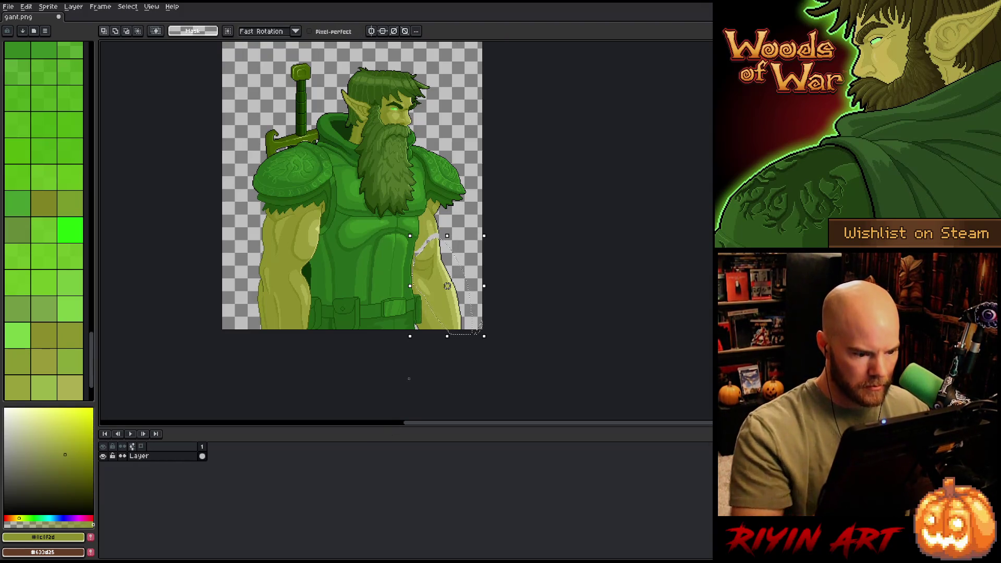
{"action": "key", "text": "Down"}
{"action": "key", "text": "Down"}
{"action": "key", "text": "Down"}
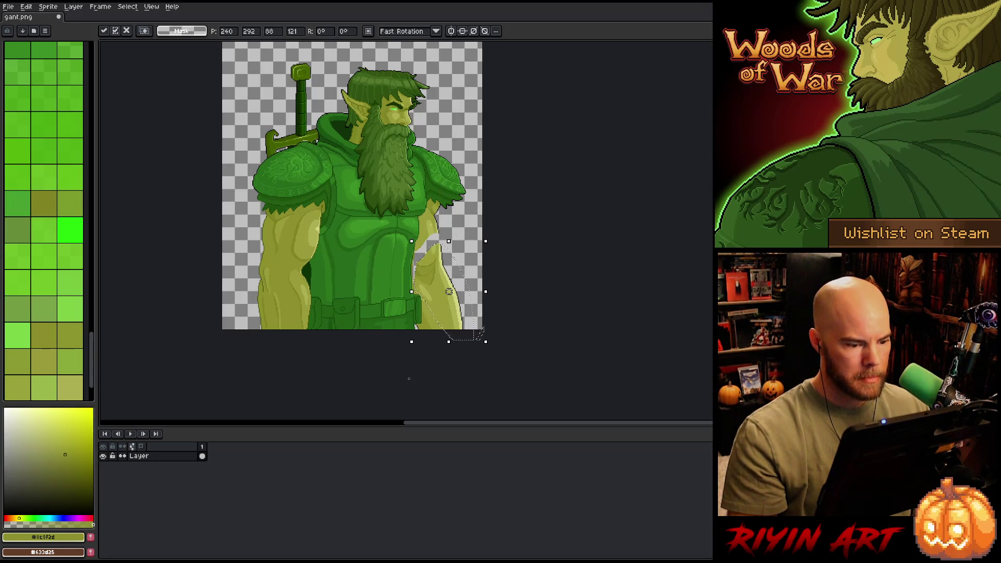
{"action": "scroll", "coordinate": [409, 379], "scroll_direction": "up", "scroll_amount": 2}
{"action": "scroll", "coordinate": [410, 379], "scroll_direction": "up", "scroll_amount": 1}
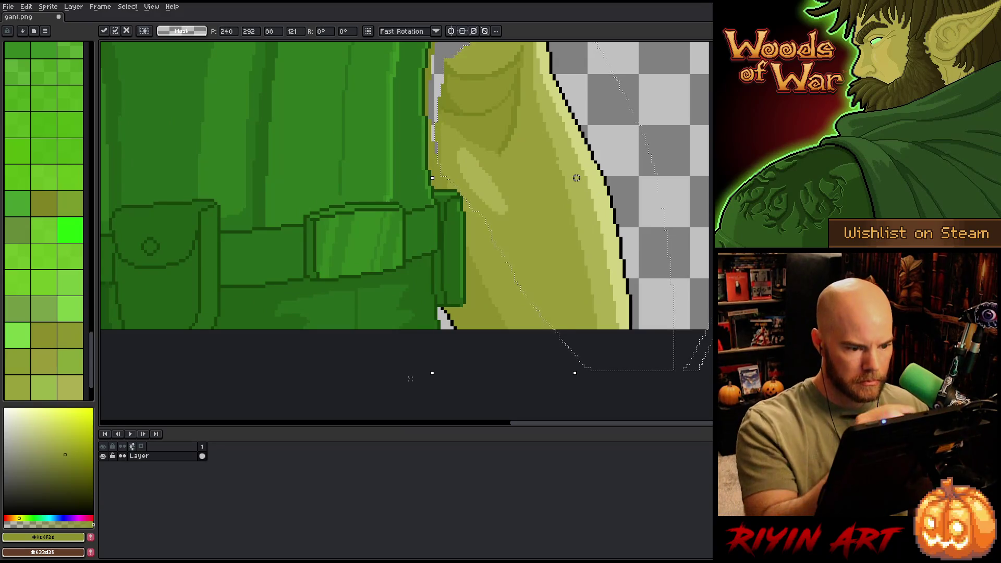
Step: Draw outline strokes near the sleeve with the Pencil, undoing the stray one
{"action": "key", "text": "b"}
{"action": "left_click_drag", "start_coordinate": [466, 206], "coordinate": [472, 239]}
{"action": "left_click_drag", "start_coordinate": [445, 162], "coordinate": [467, 201]}
{"action": "key", "text": "ctrl+z"}
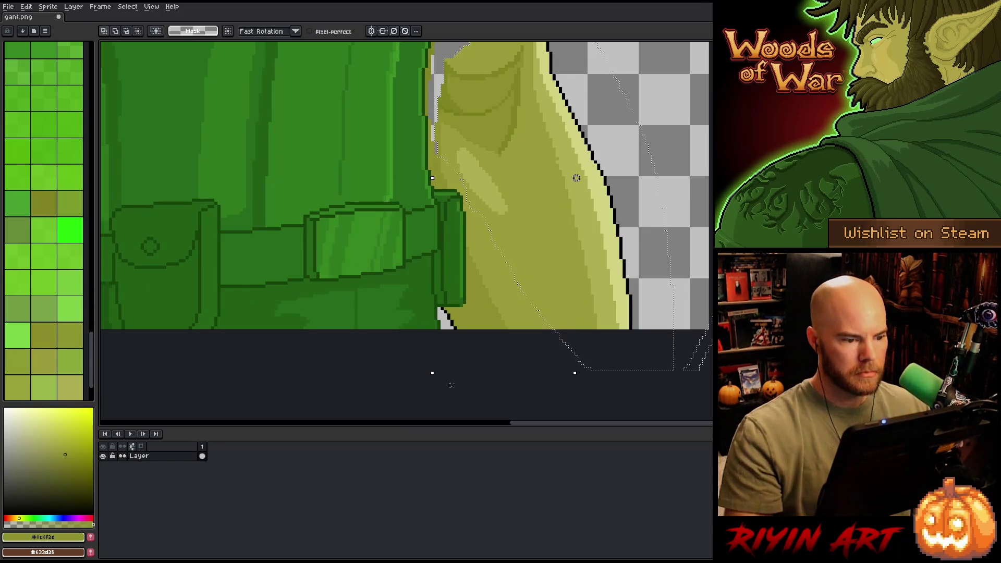
{"action": "scroll", "coordinate": [577, 178], "scroll_direction": "down", "scroll_amount": 3}
Step: Drag the arm piece slightly and fine-tune its position with the arrow keys
{"action": "left_click_drag", "start_coordinate": [482, 291], "coordinate": [481, 293]}
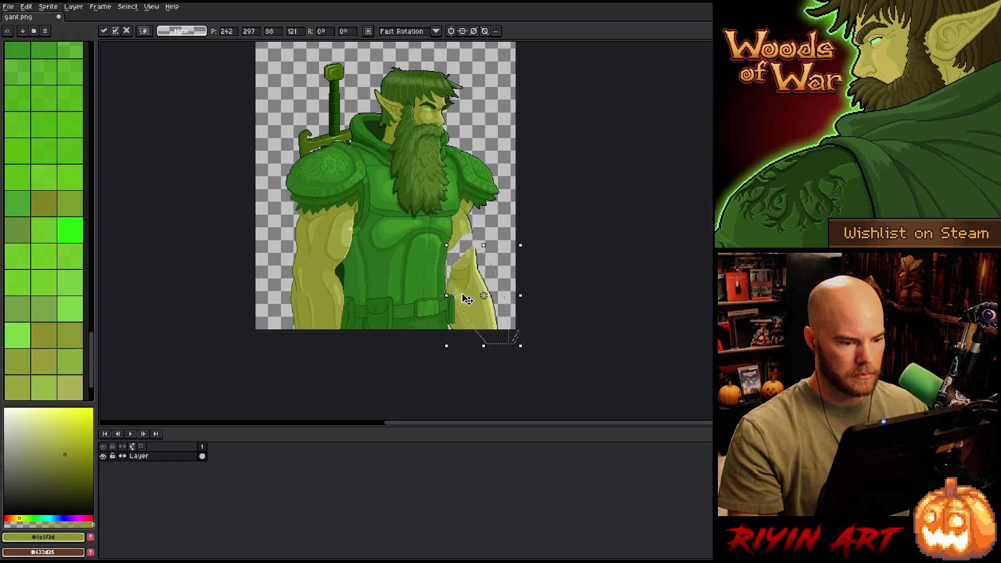
{"action": "key", "text": "Up"}
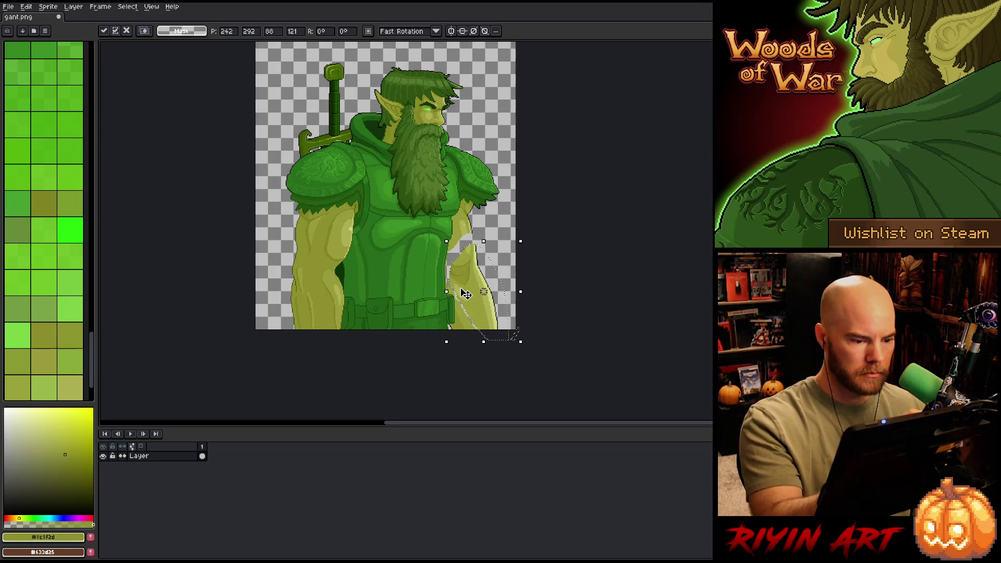
{"action": "key", "text": "Right"}
{"action": "key", "text": "Right"}
{"action": "key", "text": "Right"}
{"action": "key", "text": "Down"}
{"action": "key", "text": "Down"}
{"action": "key", "text": "Down"}
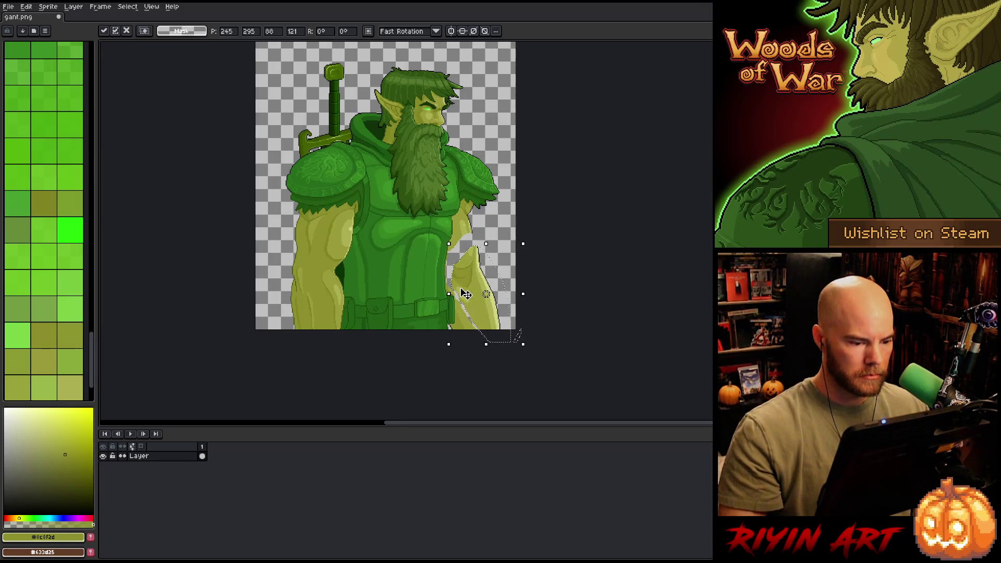
{"action": "key", "text": "Left"}
{"action": "key", "text": "Left"}
{"action": "key", "text": "Left"}
{"action": "key", "text": "Down"}
{"action": "key", "text": "Down"}
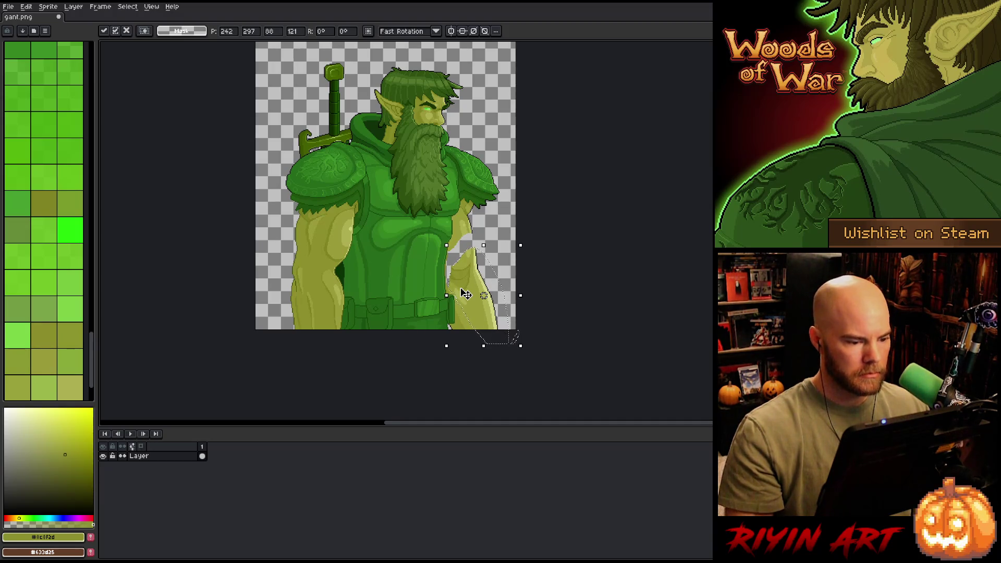
{"action": "key", "text": "Up"}
{"action": "scroll", "coordinate": [462, 288], "scroll_direction": "down", "scroll_amount": 2}
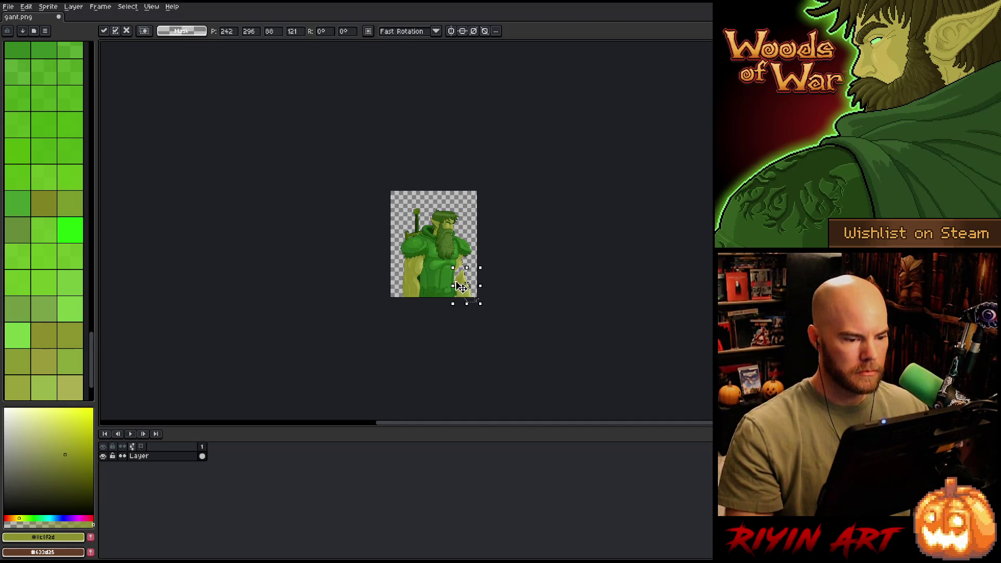
{"action": "scroll", "coordinate": [462, 288], "scroll_direction": "up", "scroll_amount": 4}
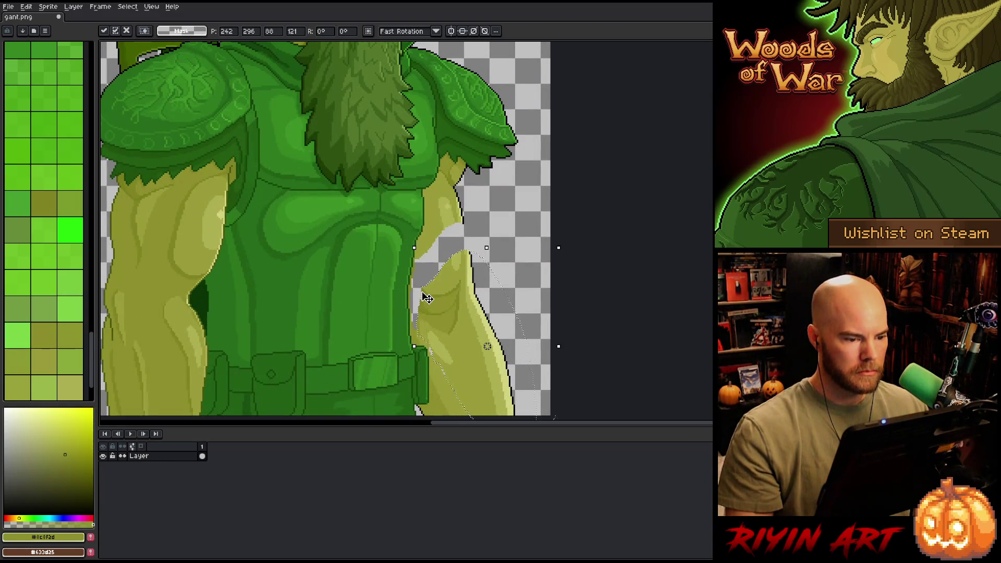
{"action": "scroll", "coordinate": [429, 294], "scroll_direction": "up", "scroll_amount": 2}
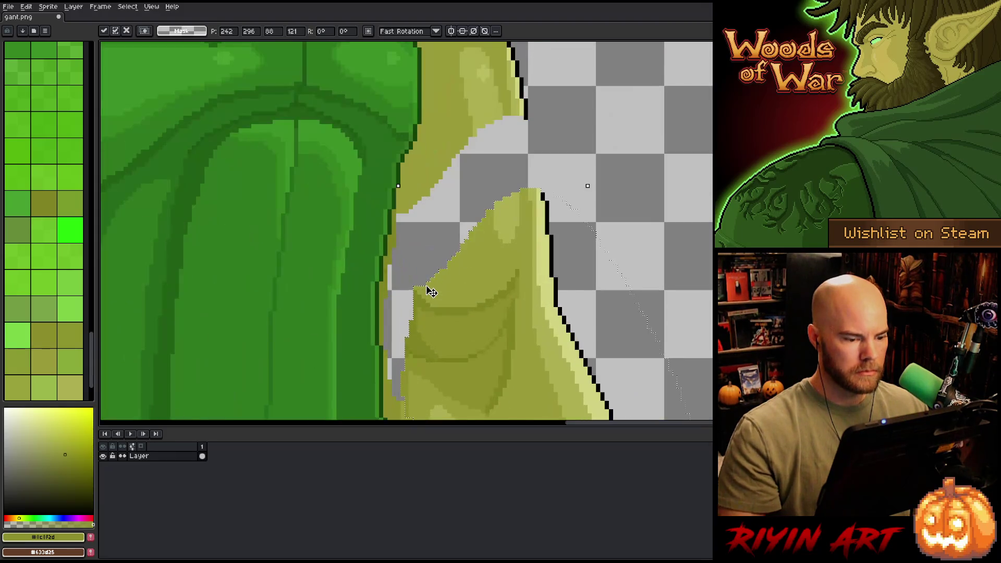
Step: Commit the moved arm and draw a black outline along its new edge
{"action": "key", "text": "Return"}
{"action": "key", "text": "b"}
{"action": "left_click", "coordinate": [535, 169], "text": "alt"}
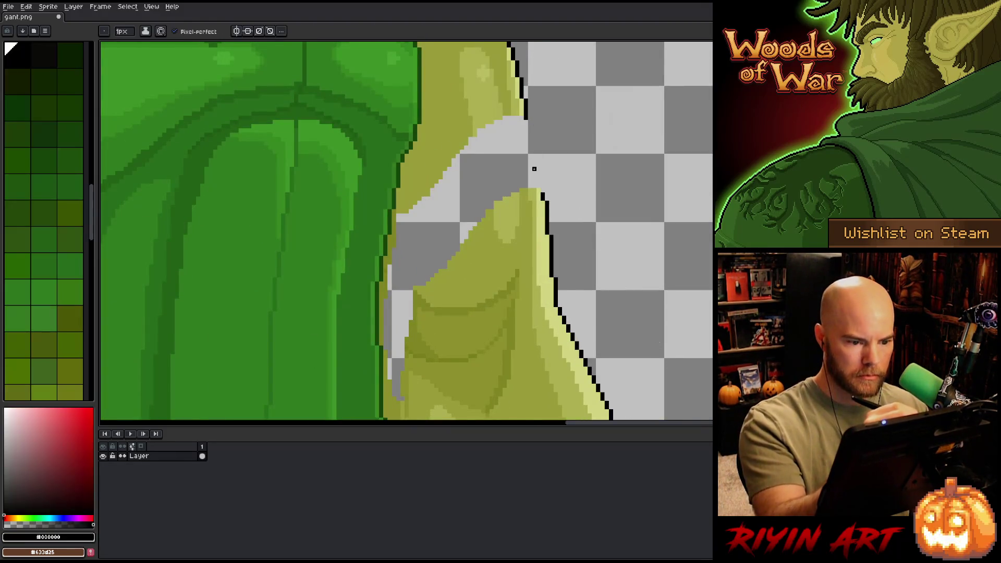
{"action": "left_click_drag", "start_coordinate": [544, 194], "coordinate": [537, 162]}
{"action": "left_click_drag", "start_coordinate": [530, 124], "coordinate": [539, 166]}
{"action": "left_click_drag", "start_coordinate": [532, 131], "coordinate": [535, 157]}
{"action": "left_click", "coordinate": [531, 121]}
Step: Paint olive skin pixels along the new outline and darker olive along the gap edge
{"action": "key", "text": "e"}
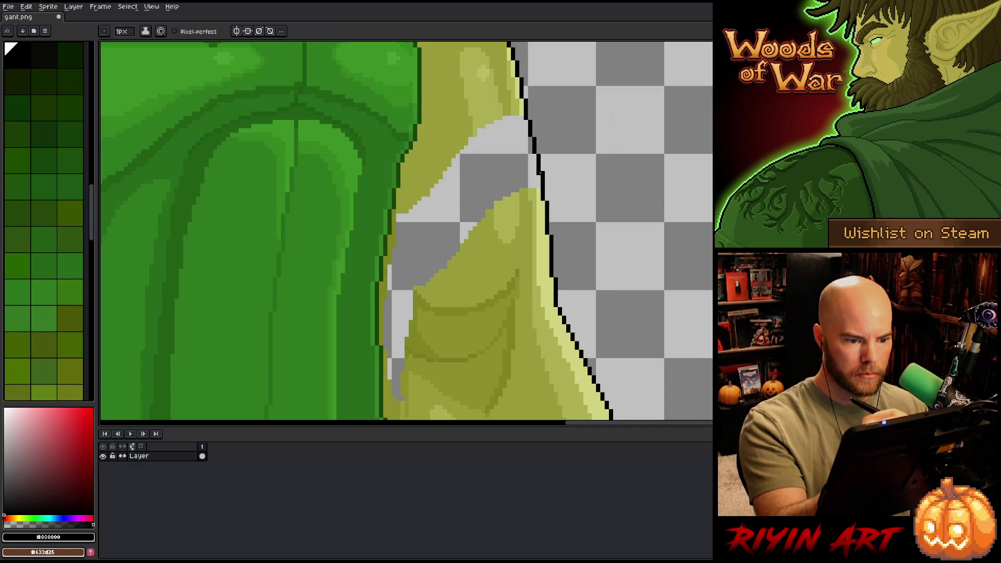
{"action": "left_click_drag", "start_coordinate": [558, 197], "coordinate": [580, 207]}
{"action": "left_click", "coordinate": [566, 219], "text": "alt"}
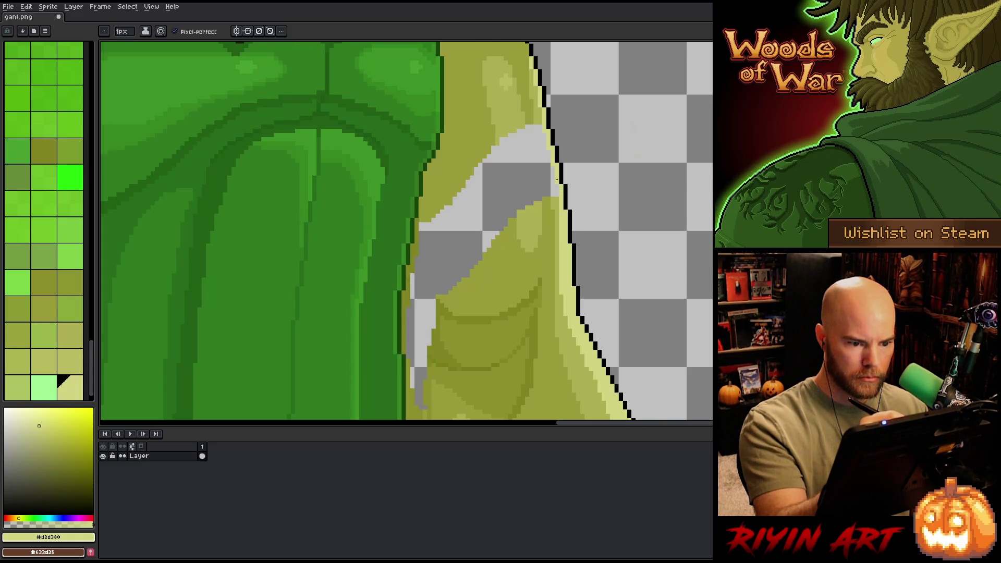
{"action": "left_click", "coordinate": [540, 105], "text": "alt"}
{"action": "left_click_drag", "start_coordinate": [536, 124], "coordinate": [555, 194]}
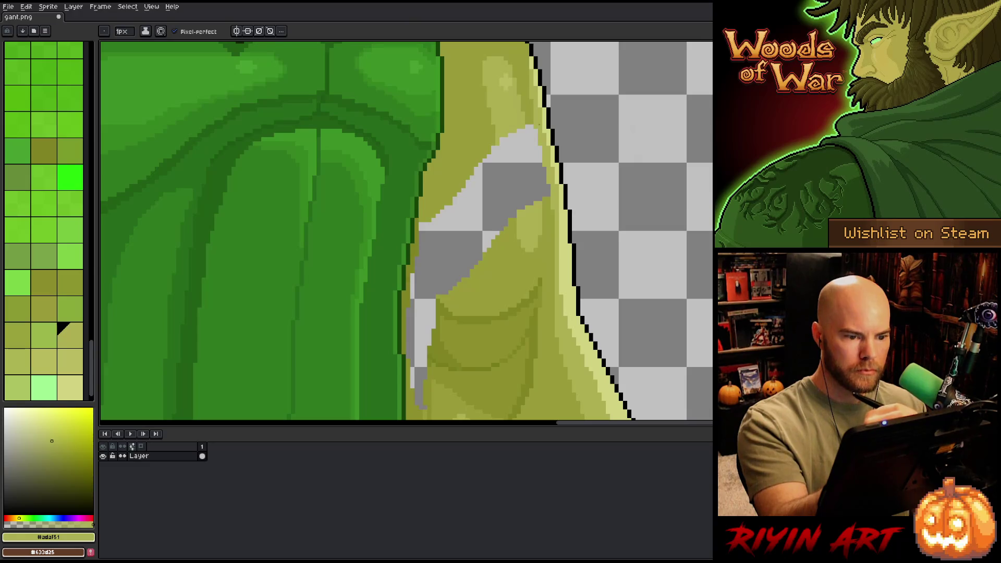
{"action": "left_click", "coordinate": [448, 313], "text": "alt"}
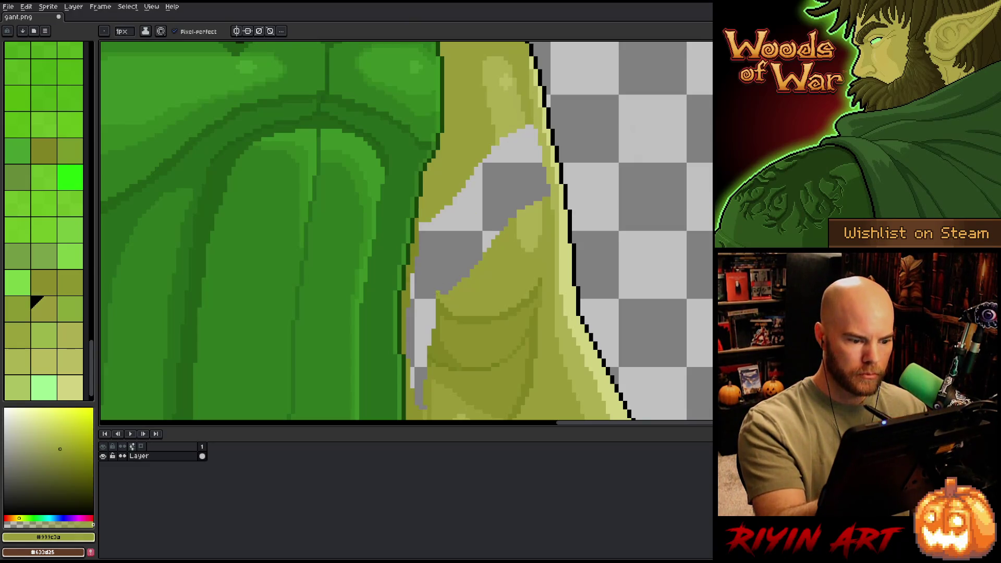
{"action": "left_click_drag", "start_coordinate": [435, 293], "coordinate": [416, 253]}
Step: Bucket-fill the transparent gap with dark olive and add light highlights on the arm ridge
{"action": "key", "text": "g"}
{"action": "left_click", "coordinate": [459, 219]}
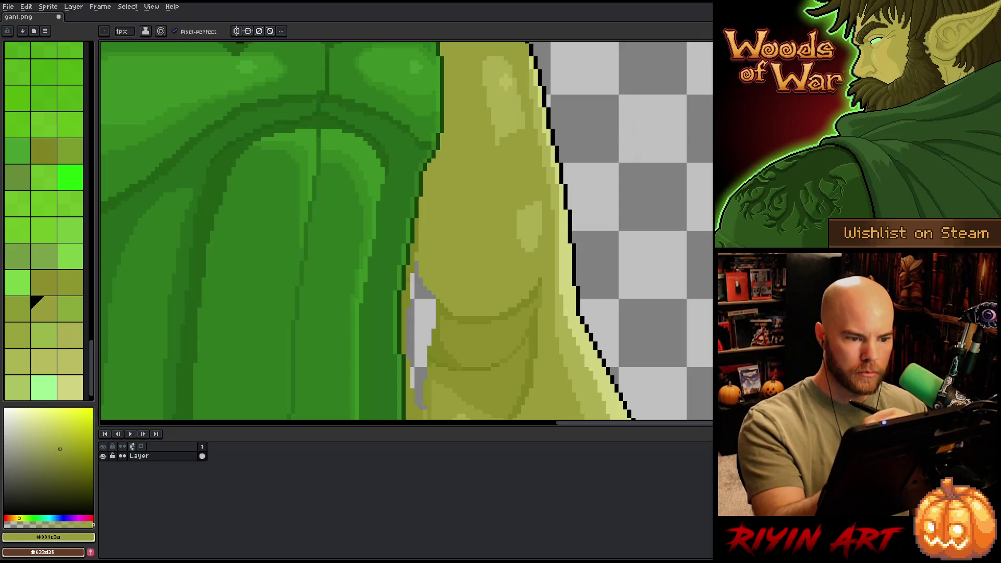
{"action": "key", "text": "b"}
{"action": "left_click", "coordinate": [506, 157], "text": "alt"}
{"action": "mouse_move", "coordinate": [493, 142]}
{"action": "left_mouse_down"}
{"action": "mouse_move", "coordinate": [518, 173]}
{"action": "mouse_move", "coordinate": [517, 210]}
{"action": "left_mouse_up"}
{"action": "key", "text": "ctrl+z"}
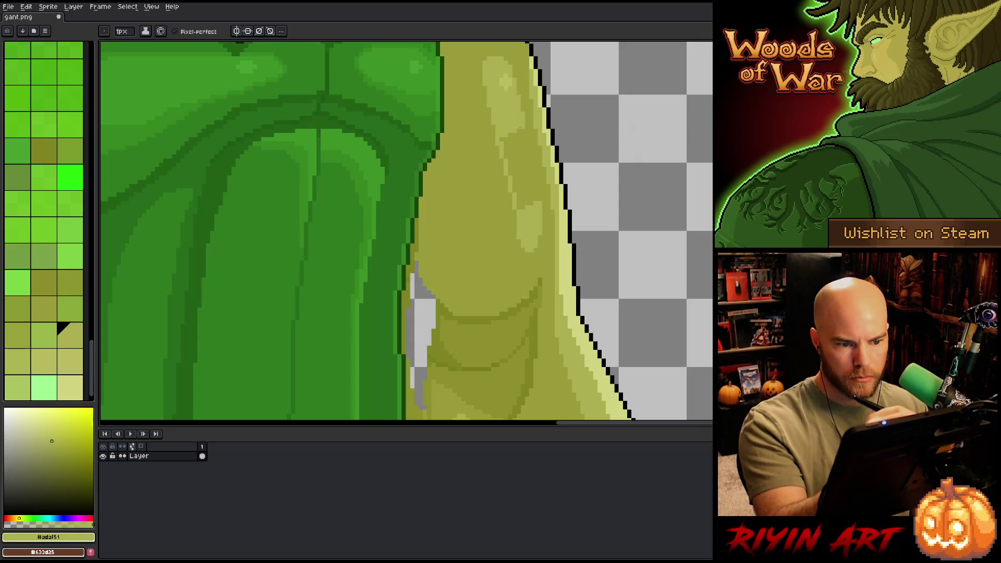
{"action": "left_click_drag", "start_coordinate": [520, 127], "coordinate": [534, 201]}
Step: Sample a mid olive from the arm and paint over the grey pixels
{"action": "left_click_drag", "start_coordinate": [463, 319], "coordinate": [479, 241]}
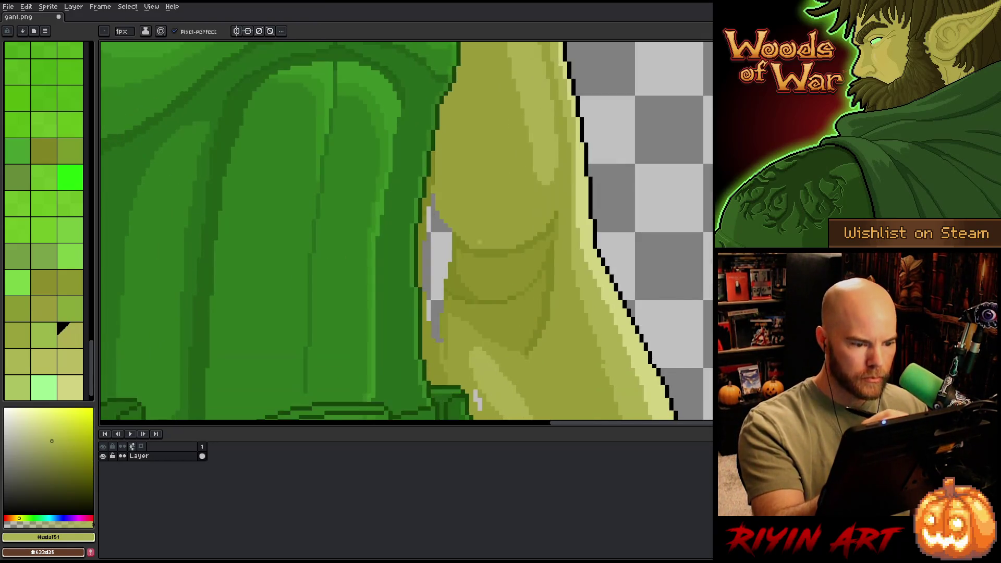
{"action": "left_click", "coordinate": [472, 245], "text": "alt"}
{"action": "left_click", "coordinate": [444, 286], "text": "alt"}
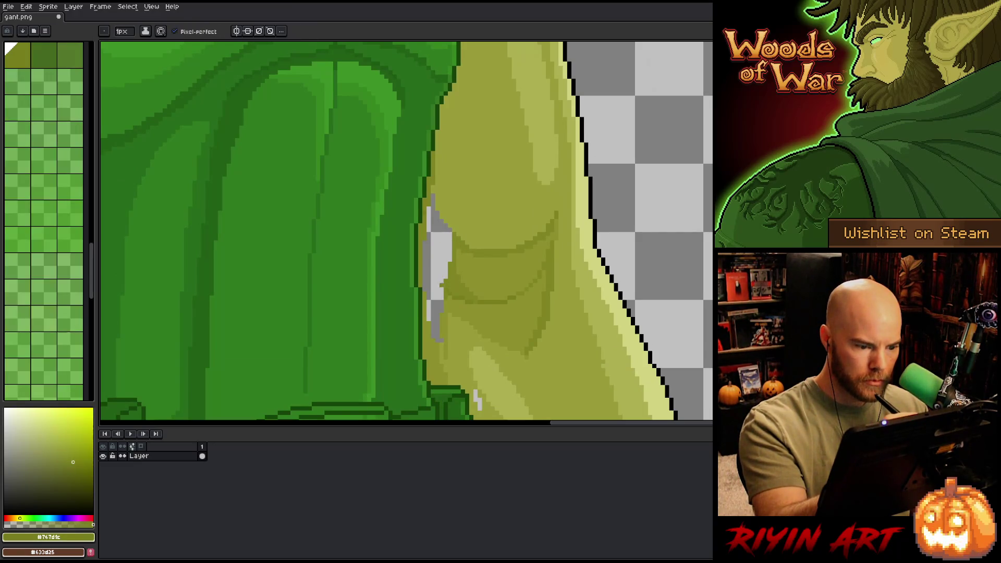
{"action": "left_click", "coordinate": [448, 246], "text": "alt"}
{"action": "left_click_drag", "start_coordinate": [436, 209], "coordinate": [436, 282]}
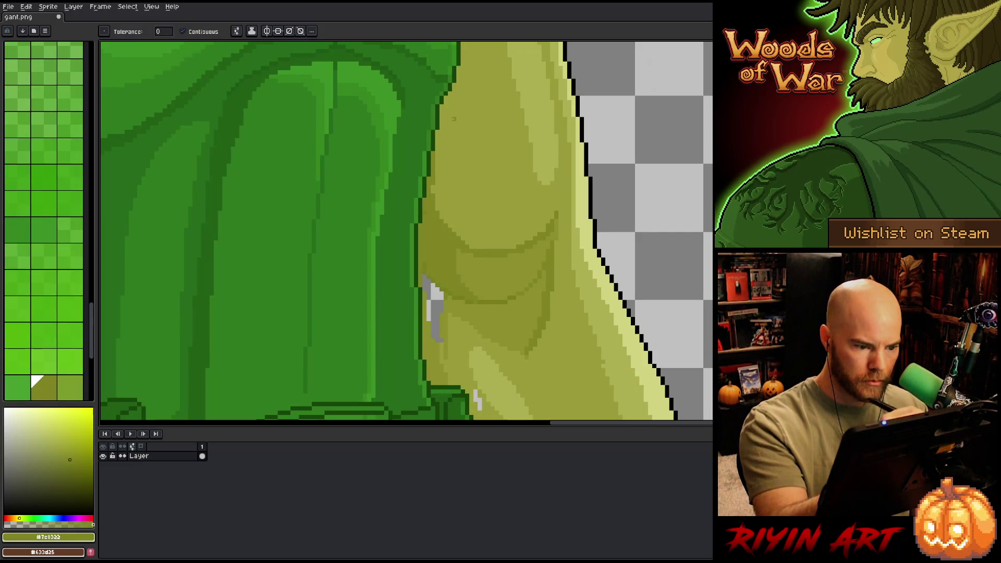
{"action": "left_click", "coordinate": [438, 193], "text": "alt"}
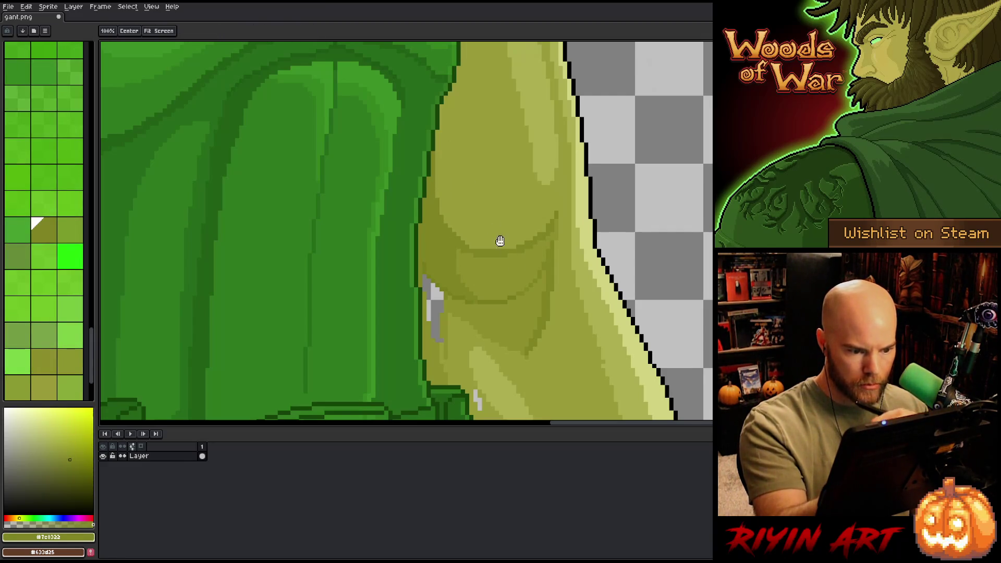
Step: Fill the remaining grey pixels with olive and darken the arm edge beside the tunic
{"action": "left_click_drag", "start_coordinate": [496, 239], "coordinate": [496, 182]}
{"action": "key", "text": "g"}
{"action": "left_click", "coordinate": [466, 254], "text": "alt"}
{"action": "left_click", "coordinate": [436, 245]}
{"action": "key", "text": "b"}
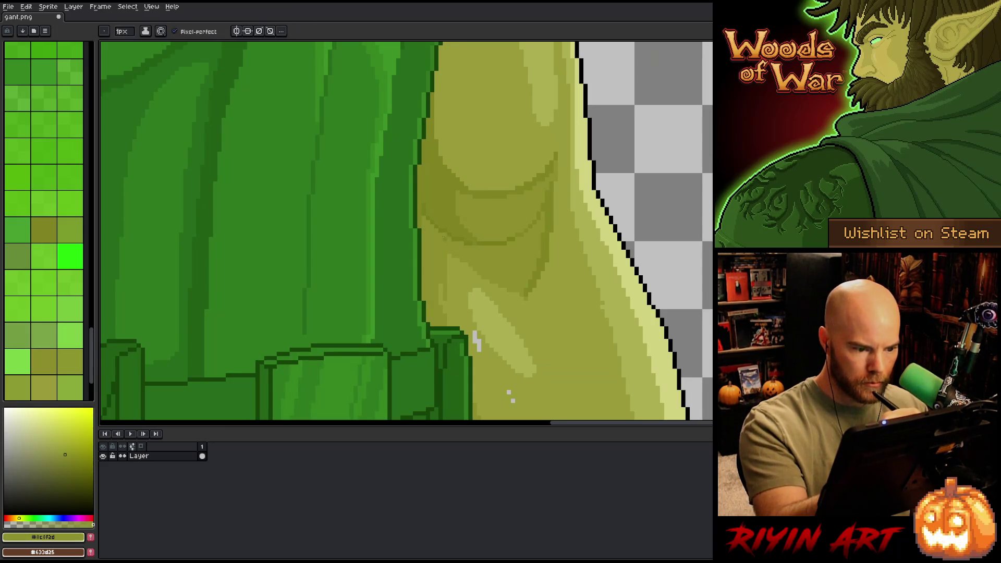
{"action": "left_click", "coordinate": [36, 224]}
{"action": "left_click_drag", "start_coordinate": [432, 246], "coordinate": [432, 295]}
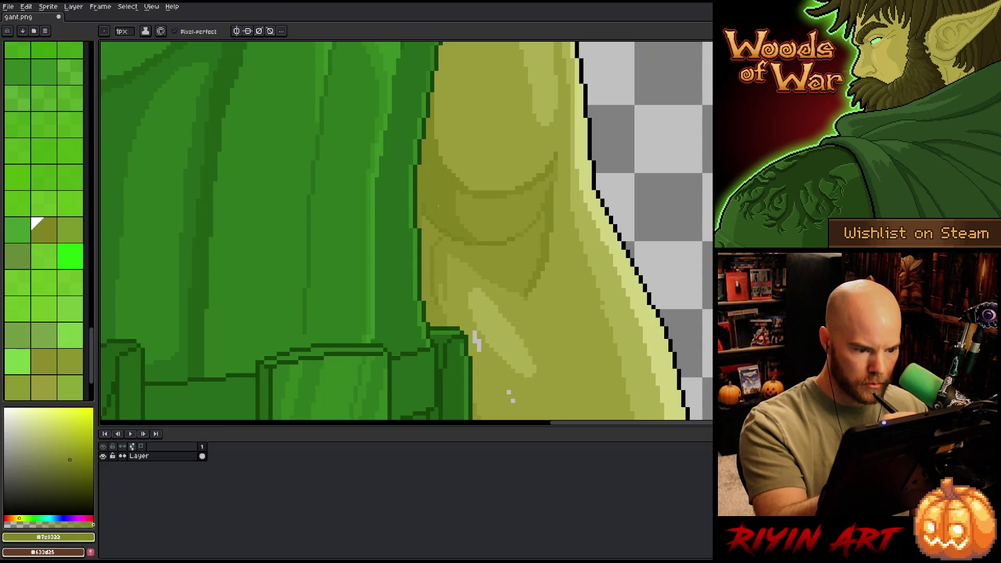
{"action": "key", "text": "ctrl+z"}
{"action": "left_click_drag", "start_coordinate": [424, 251], "coordinate": [428, 293]}
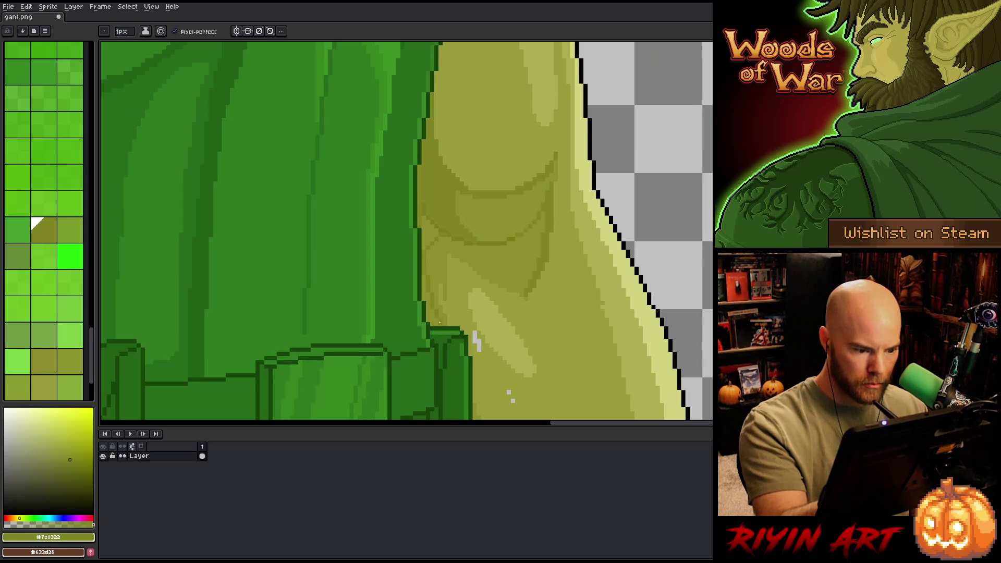
Step: Sample the light olive and pale yellow highlight colours from the arm near the belt
{"action": "key", "text": "g"}
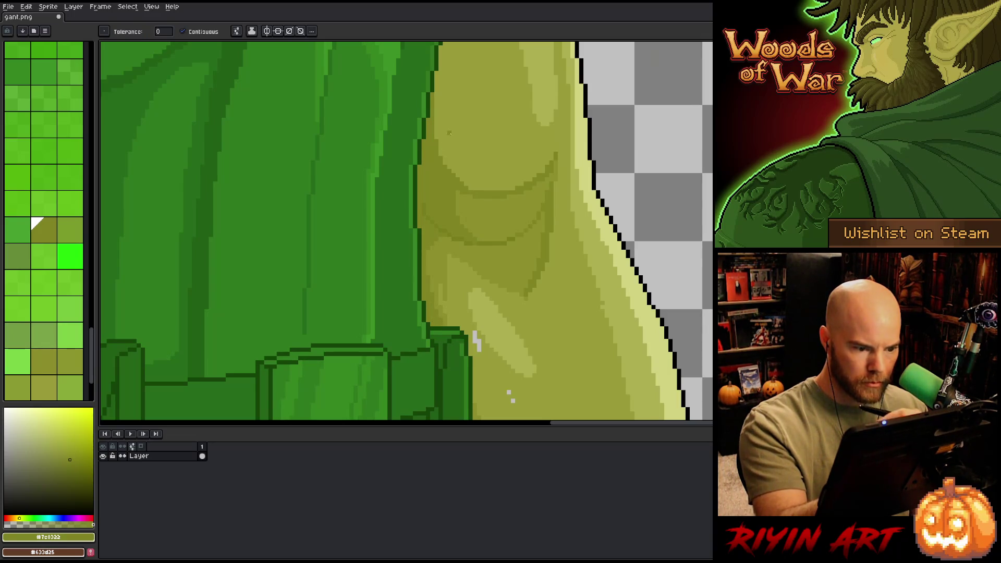
{"action": "key", "text": "b"}
{"action": "left_click", "coordinate": [454, 269], "text": "alt"}
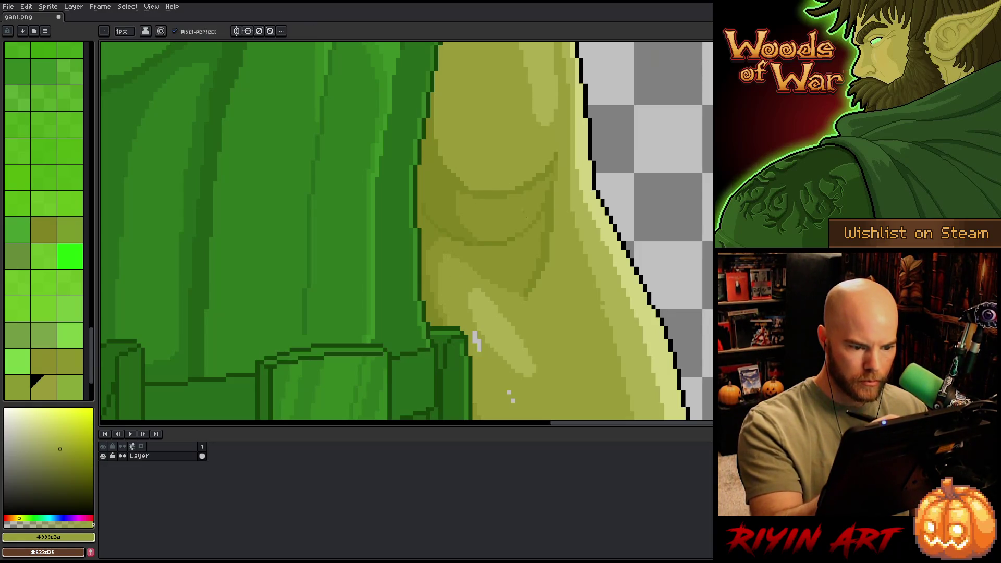
{"action": "left_click_drag", "start_coordinate": [515, 384], "coordinate": [485, 314]}
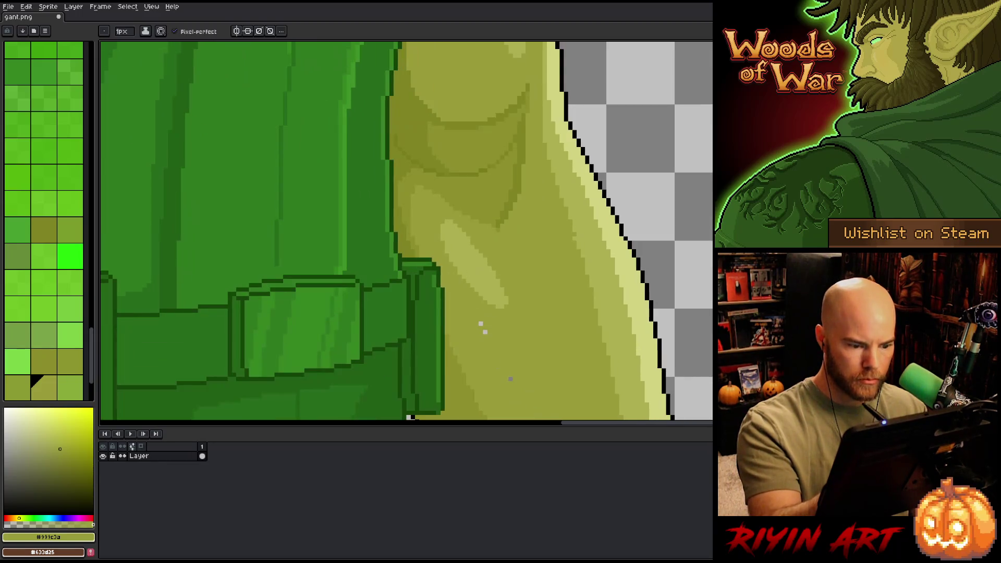
{"action": "mouse_move", "coordinate": [548, 335]}
{"action": "left_mouse_down"}
{"action": "mouse_move", "coordinate": [550, 233]}
{"action": "mouse_move", "coordinate": [522, 254]}
{"action": "left_mouse_up"}
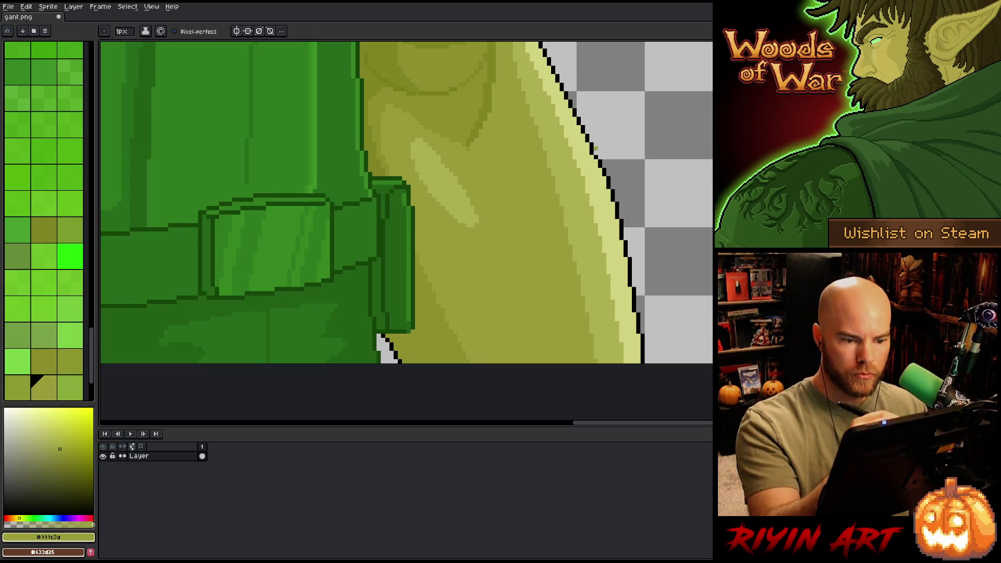
{"action": "left_click", "coordinate": [595, 148], "text": "alt"}
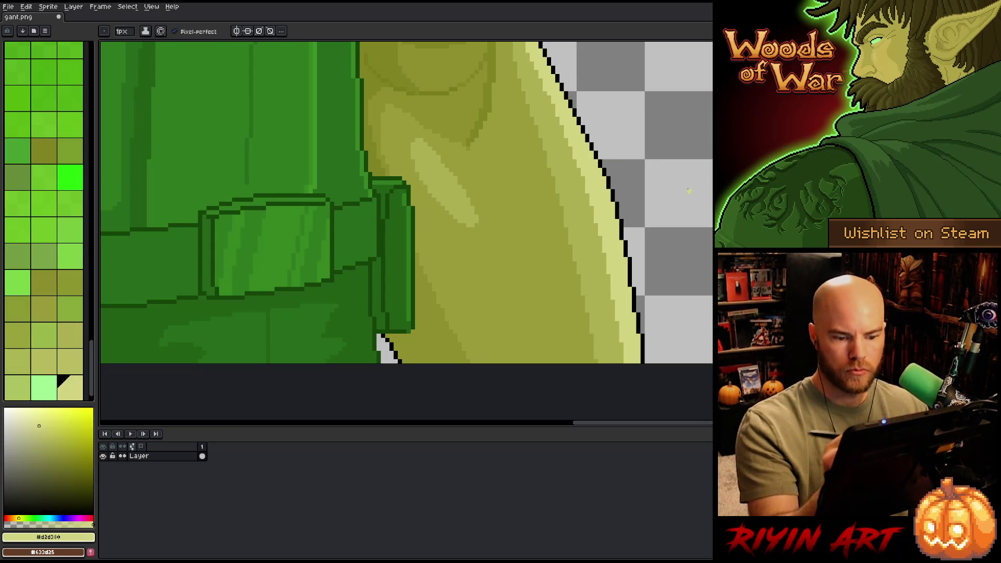
{"action": "scroll", "coordinate": [688, 190], "scroll_direction": "down", "scroll_amount": 2}
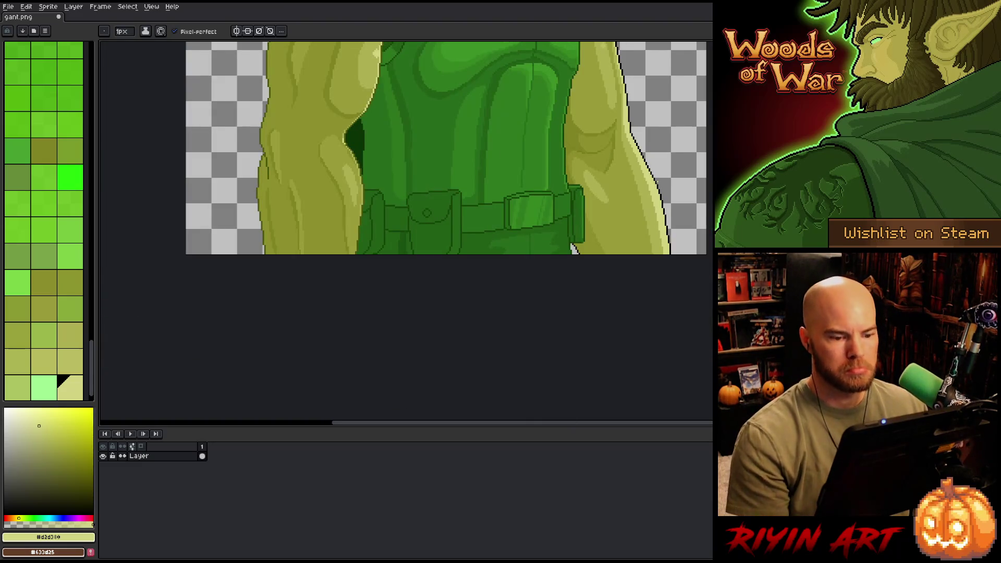
{"action": "scroll", "coordinate": [460, 173], "scroll_direction": "down", "scroll_amount": 3}
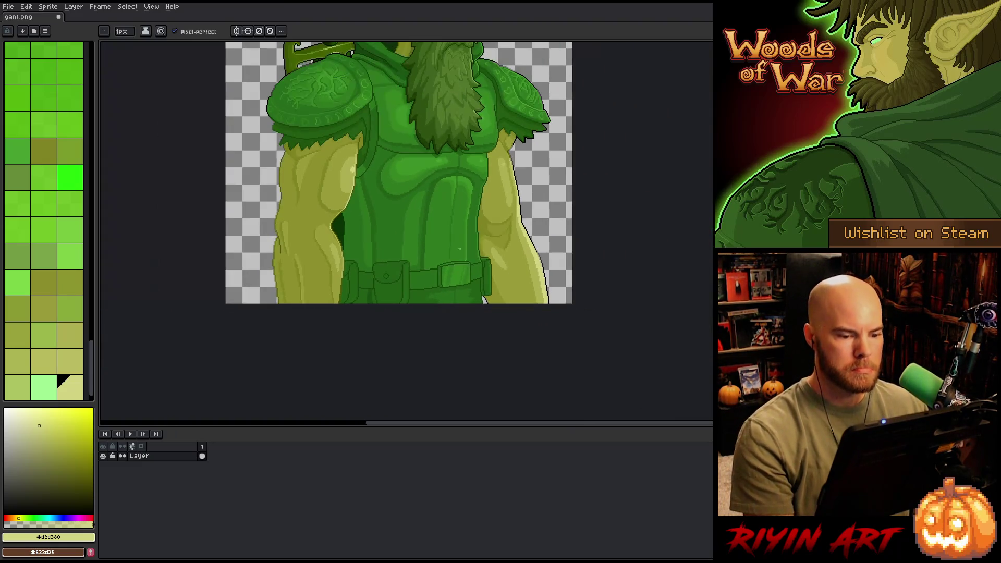
{"action": "scroll", "coordinate": [451, 240], "scroll_direction": "down", "scroll_amount": 2}
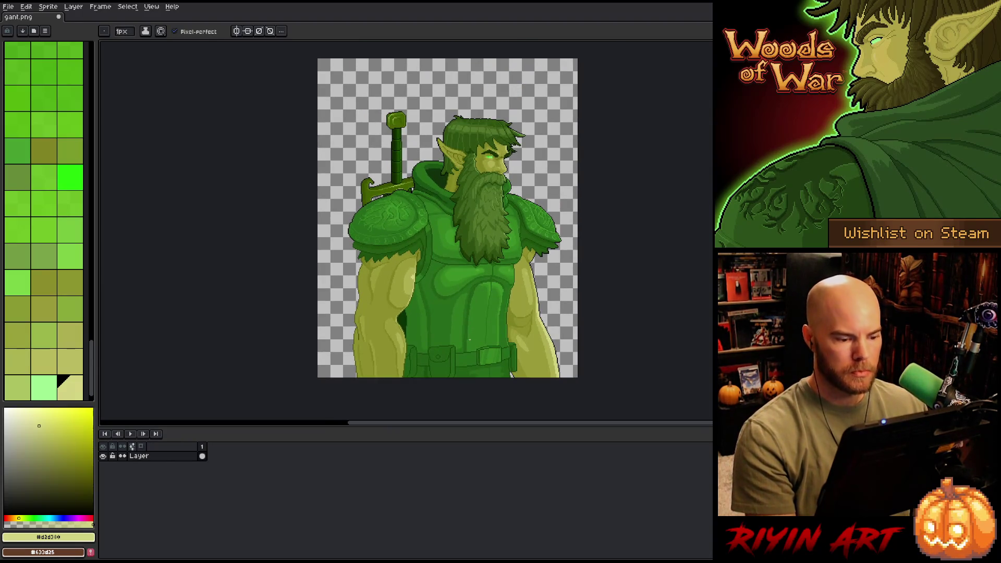
{"action": "scroll", "coordinate": [469, 339], "scroll_direction": "up", "scroll_amount": 2}
{"action": "mouse_move", "coordinate": [494, 321]}
{"action": "left_mouse_down"}
{"action": "mouse_move", "coordinate": [483, 360]}
{"action": "mouse_move", "coordinate": [437, 335]}
{"action": "mouse_move", "coordinate": [432, 293]}
{"action": "left_mouse_up"}
{"action": "scroll", "coordinate": [402, 303], "scroll_direction": "down", "scroll_amount": 1}
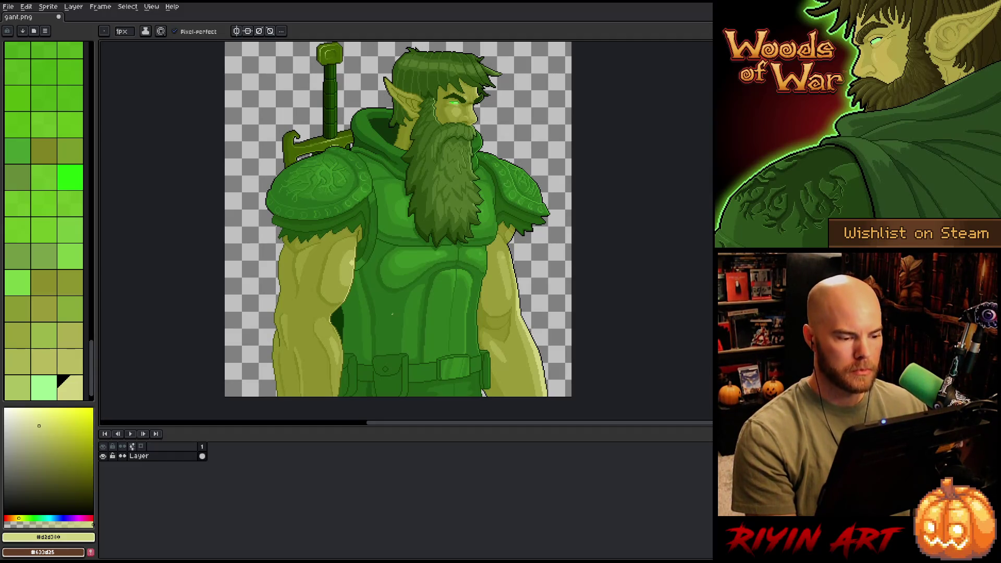
{"action": "scroll", "coordinate": [392, 313], "scroll_direction": "down", "scroll_amount": 1}
{"action": "scroll", "coordinate": [418, 306], "scroll_direction": "up", "scroll_amount": 1}
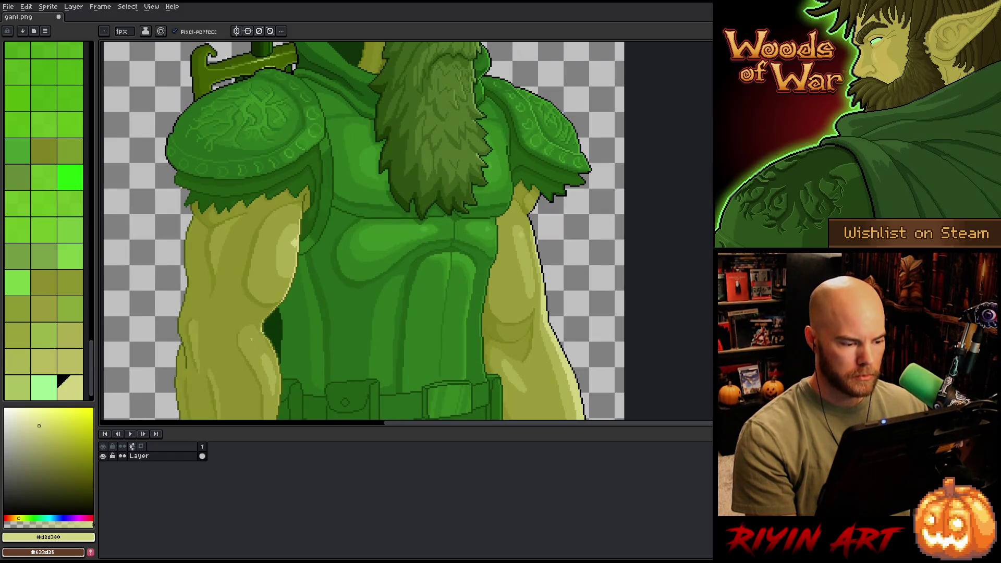
Step: Lasso the lower right arm, drag it down and outward, nudge it up, and commit
{"action": "key", "text": "m"}
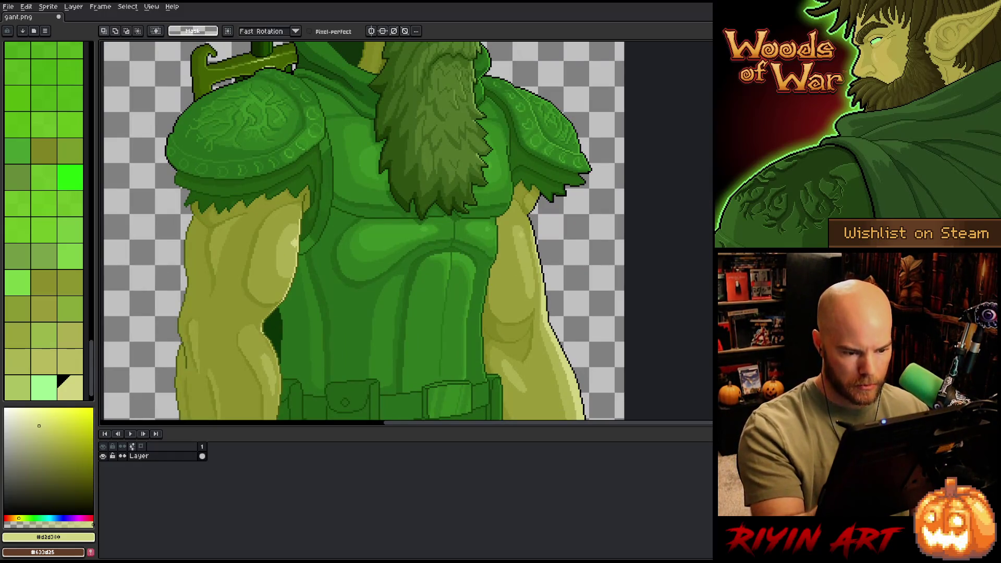
{"action": "mouse_move", "coordinate": [546, 243]}
{"action": "left_mouse_down"}
{"action": "mouse_move", "coordinate": [549, 222]}
{"action": "mouse_move", "coordinate": [564, 277]}
{"action": "mouse_move", "coordinate": [561, 314]}
{"action": "mouse_move", "coordinate": [538, 344]}
{"action": "mouse_move", "coordinate": [506, 347]}
{"action": "mouse_move", "coordinate": [491, 282]}
{"action": "mouse_move", "coordinate": [501, 250]}
{"action": "left_mouse_up"}
{"action": "key", "text": "ctrl+d"}
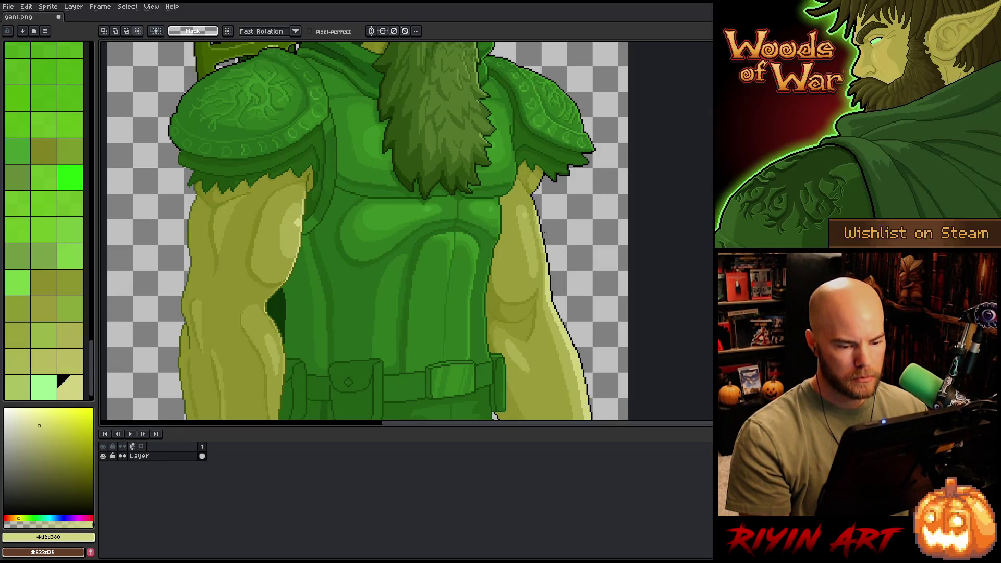
{"action": "mouse_move", "coordinate": [493, 329]}
{"action": "left_mouse_down"}
{"action": "mouse_move", "coordinate": [495, 284]}
{"action": "mouse_move", "coordinate": [541, 234]}
{"action": "left_mouse_up"}
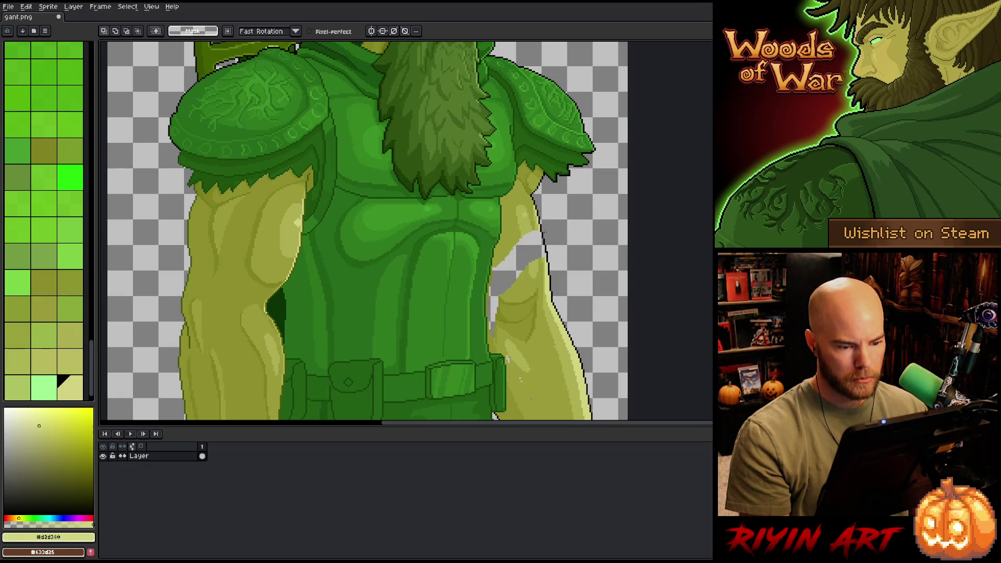
{"action": "left_click_drag", "start_coordinate": [544, 231], "coordinate": [544, 231]}
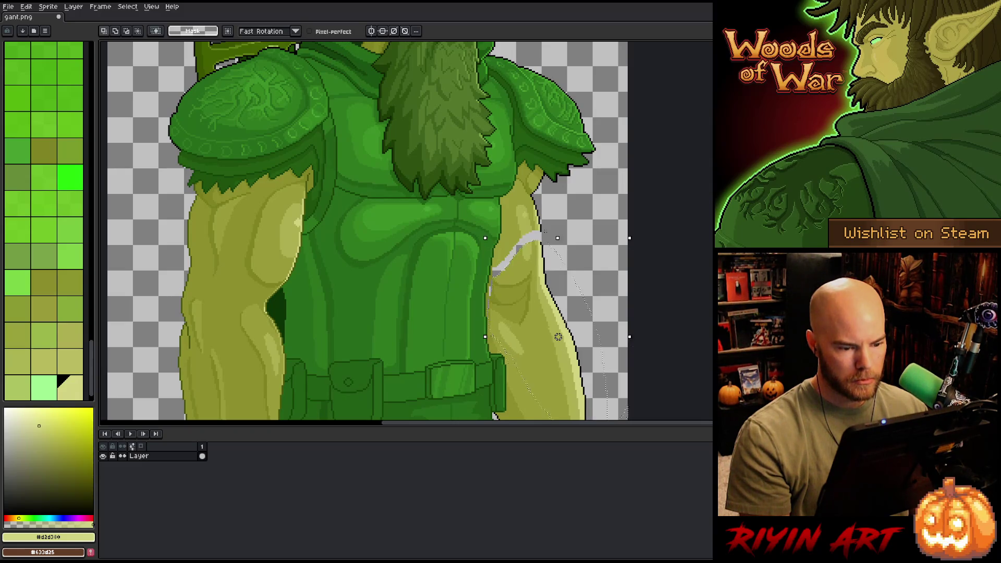
{"action": "left_click_drag", "start_coordinate": [558, 337], "coordinate": [562, 348]}
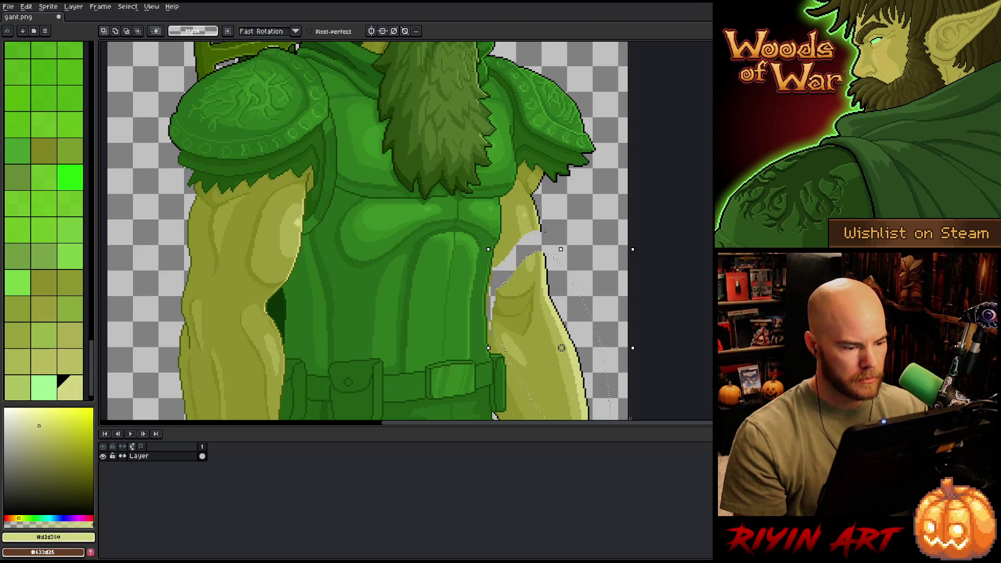
{"action": "left_click_drag", "start_coordinate": [561, 348], "coordinate": [558, 345]}
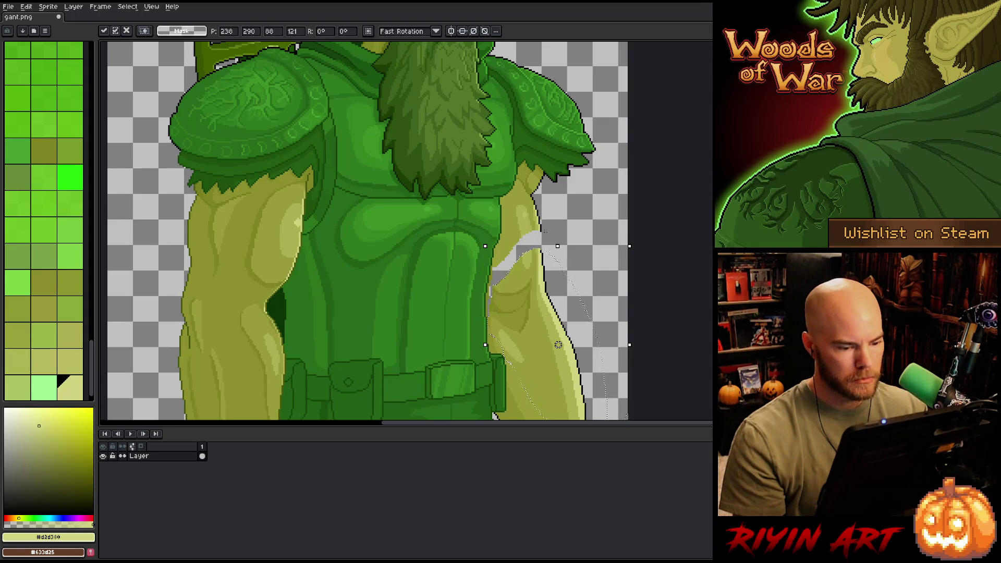
{"action": "key", "text": "Return"}
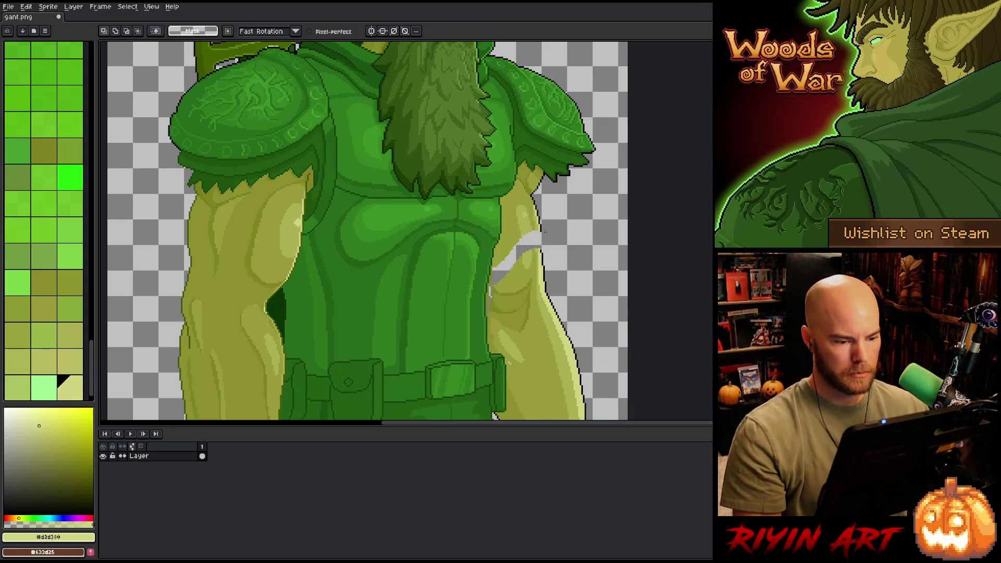
{"action": "scroll", "coordinate": [558, 345], "scroll_direction": "down", "scroll_amount": 4}
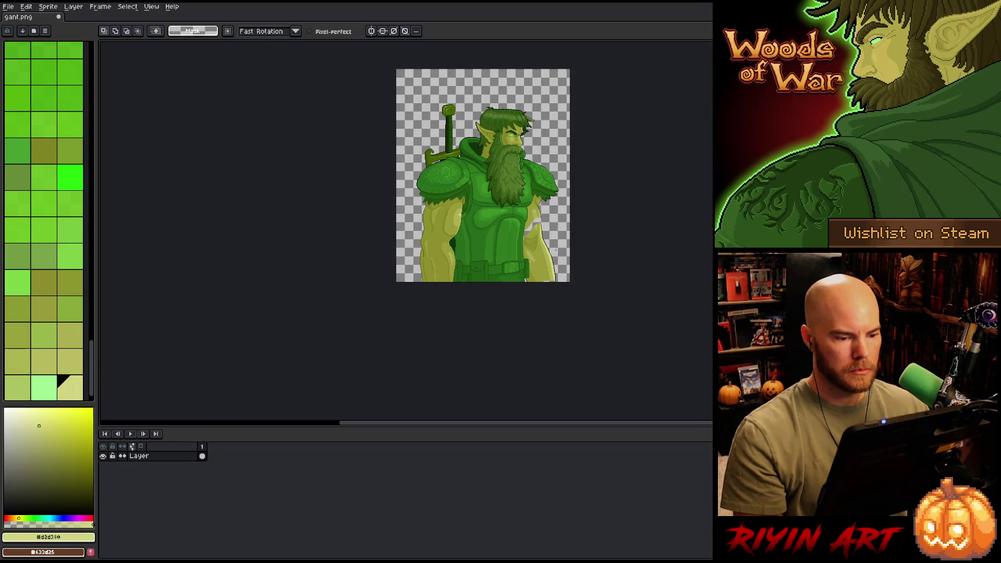
Step: Sample black from the arm outline and close the gap in the outline
{"action": "scroll", "coordinate": [537, 235], "scroll_direction": "up", "scroll_amount": 4}
{"action": "key", "text": "i"}
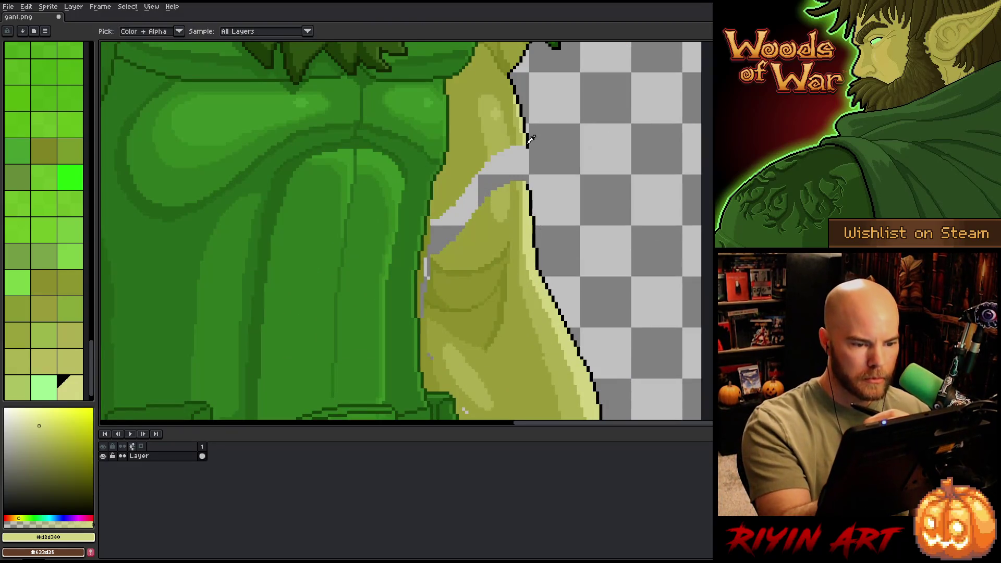
{"action": "left_click", "coordinate": [528, 145]}
{"action": "key", "text": "b"}
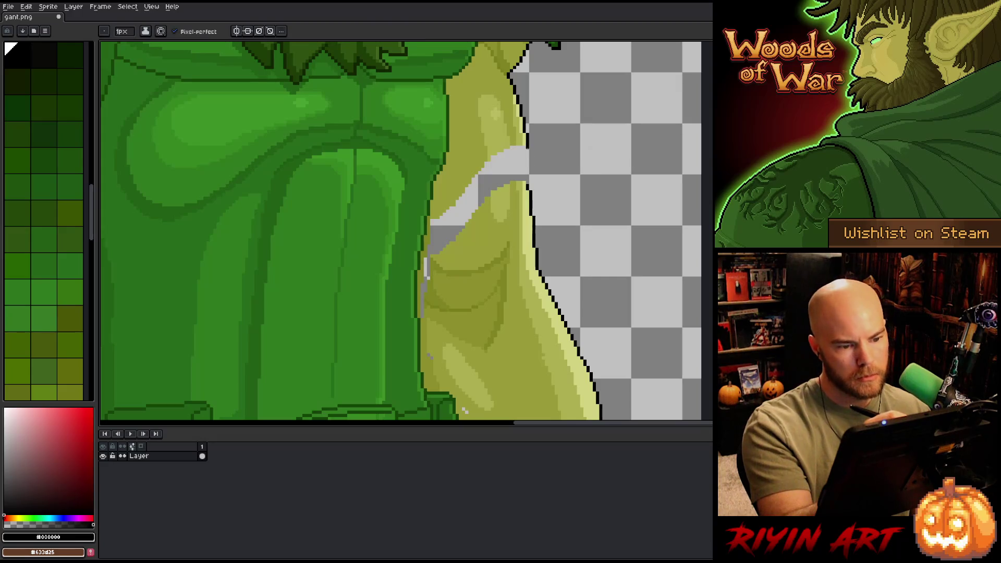
{"action": "left_click_drag", "start_coordinate": [528, 147], "coordinate": [530, 191]}
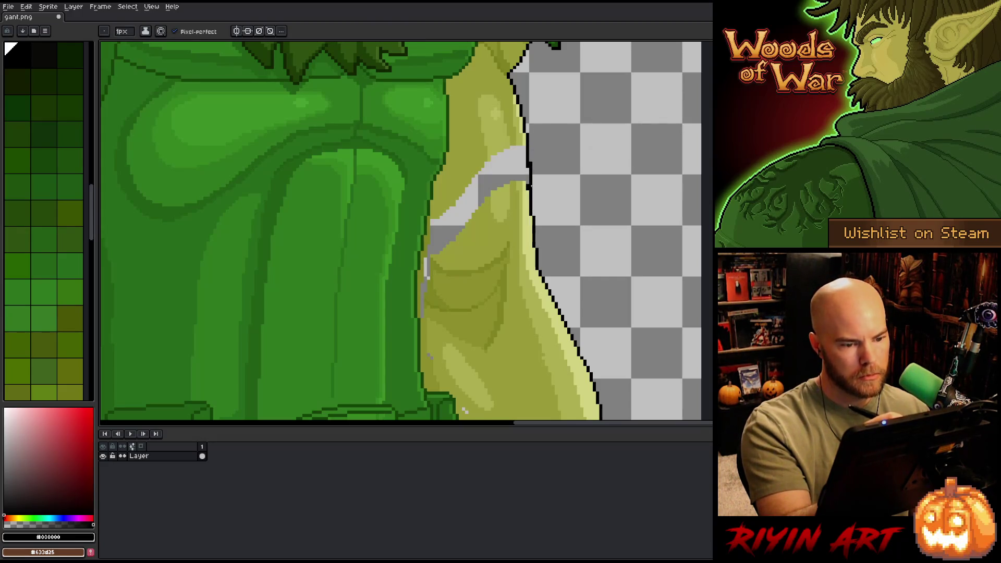
Step: Paint a pale yellow highlight along the arm edge and light olive over the grey patch
{"action": "key", "text": "e"}
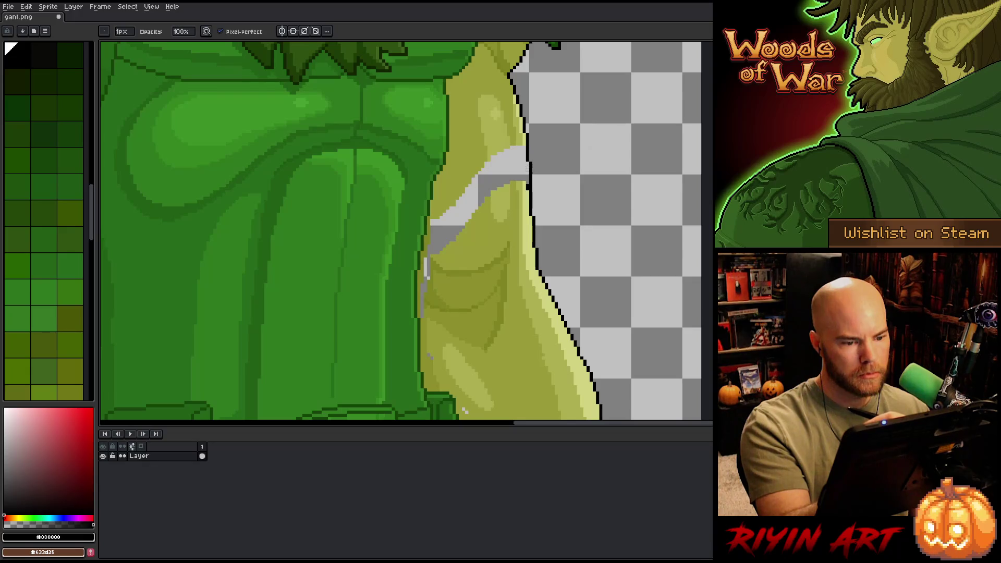
{"action": "key", "text": "b"}
{"action": "left_click", "coordinate": [523, 152], "text": "alt"}
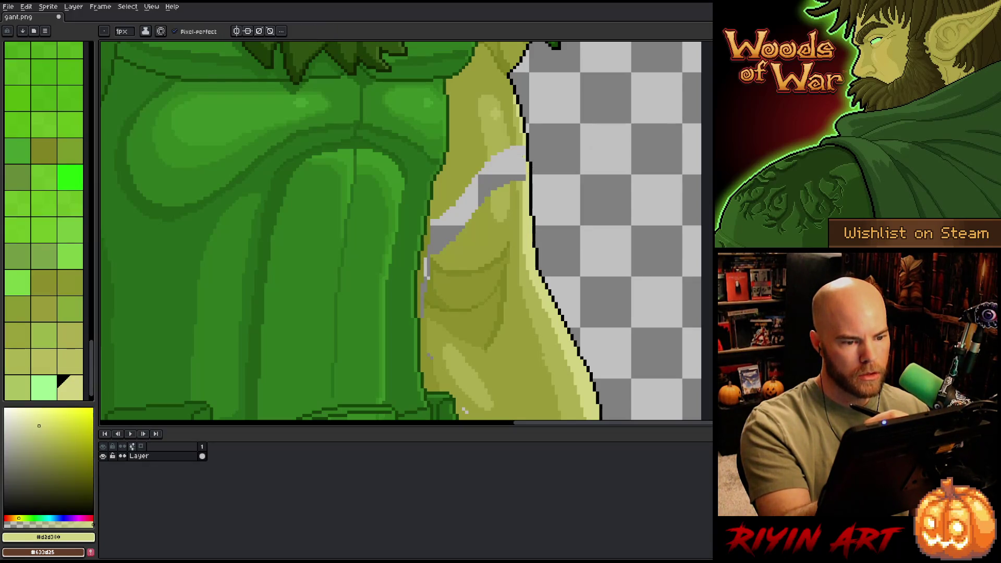
{"action": "mouse_move", "coordinate": [525, 157]}
{"action": "left_mouse_down"}
{"action": "mouse_move", "coordinate": [525, 180]}
{"action": "mouse_move", "coordinate": [518, 168]}
{"action": "mouse_move", "coordinate": [514, 182]}
{"action": "mouse_move", "coordinate": [485, 197]}
{"action": "left_mouse_up"}
{"action": "left_click", "coordinate": [520, 202], "text": "alt"}
{"action": "left_click", "coordinate": [520, 202], "text": "alt"}
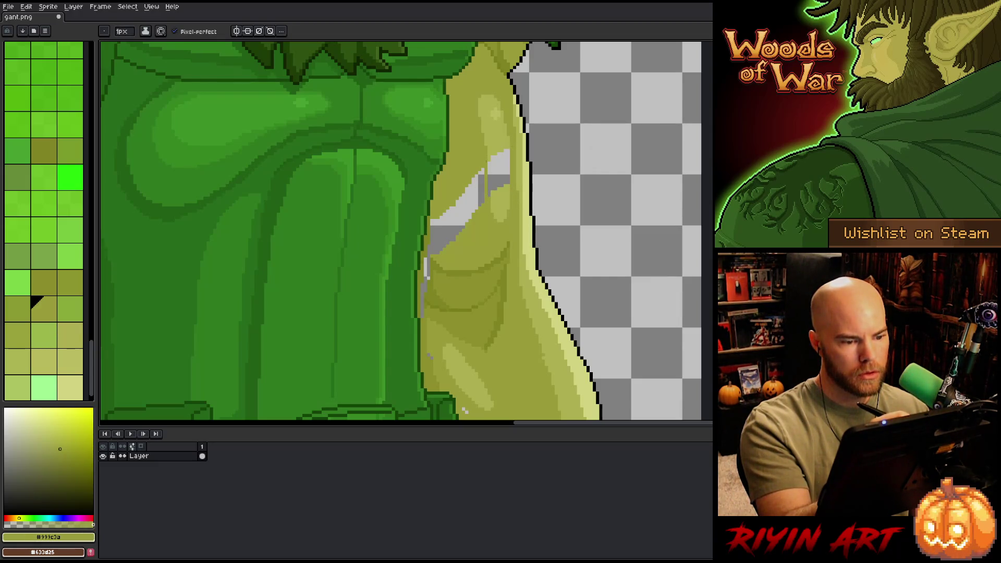
{"action": "left_click_drag", "start_coordinate": [501, 151], "coordinate": [493, 185]}
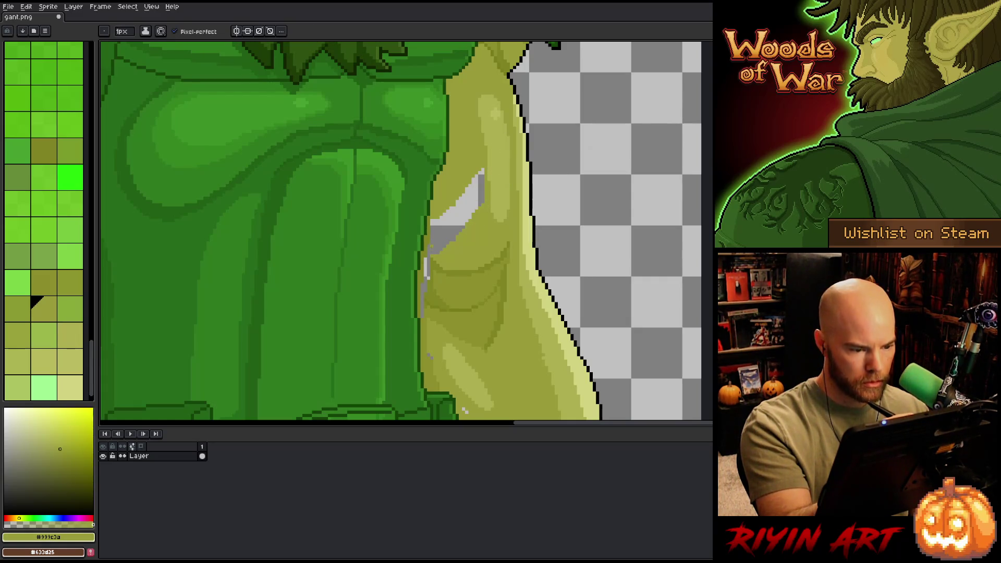
Step: Cover the grey diagonal gap with darker olive and pick lighter yellow-green skin tones
{"action": "left_click", "coordinate": [431, 245], "text": "alt"}
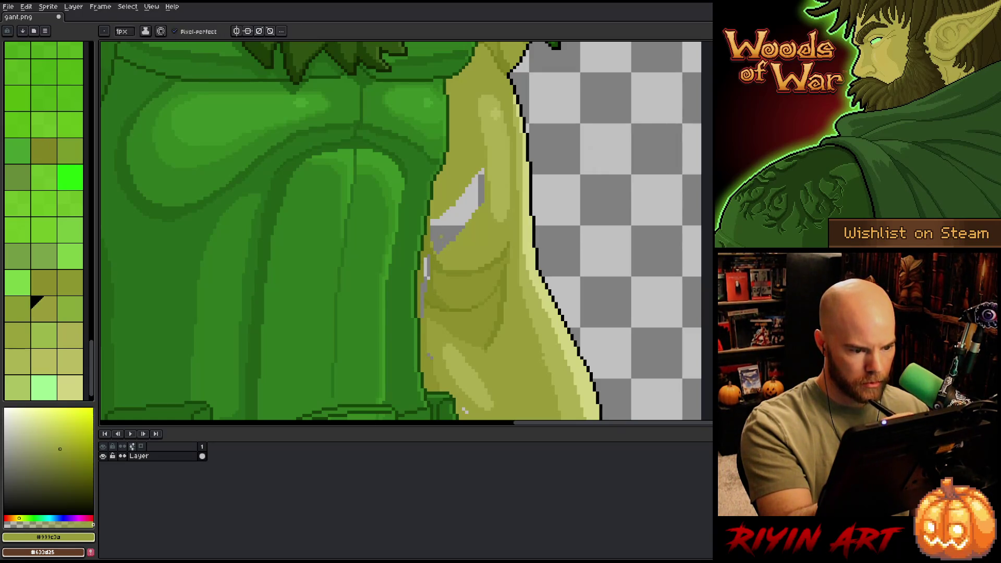
{"action": "left_click_drag", "start_coordinate": [480, 175], "coordinate": [435, 237]}
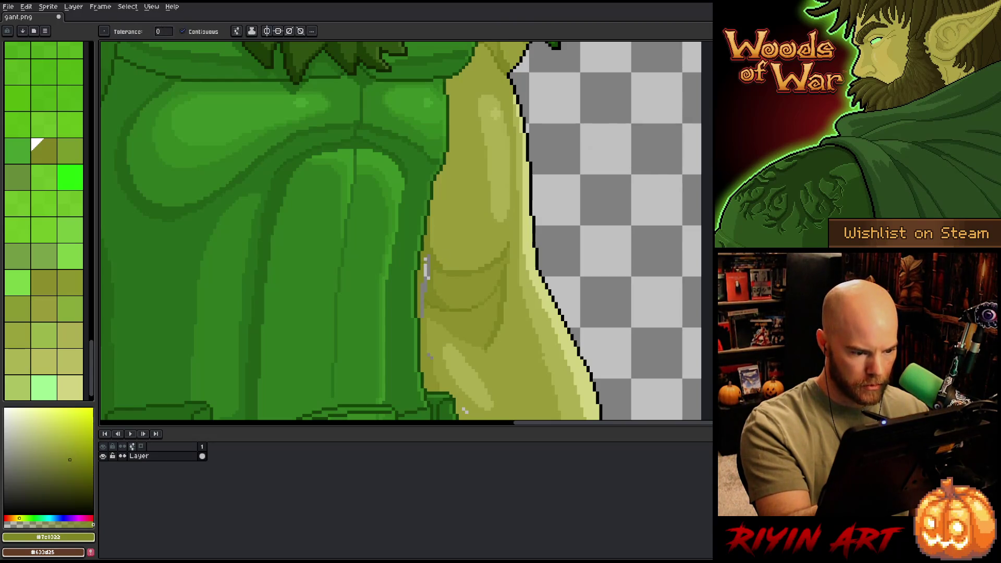
{"action": "left_click", "coordinate": [425, 292], "text": "alt"}
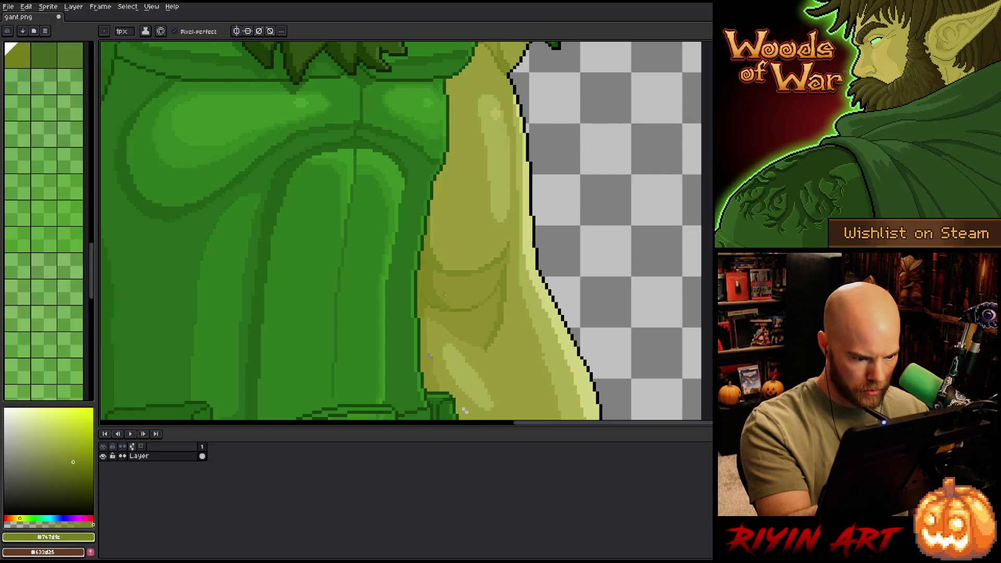
{"action": "left_click", "coordinate": [429, 282], "text": "alt"}
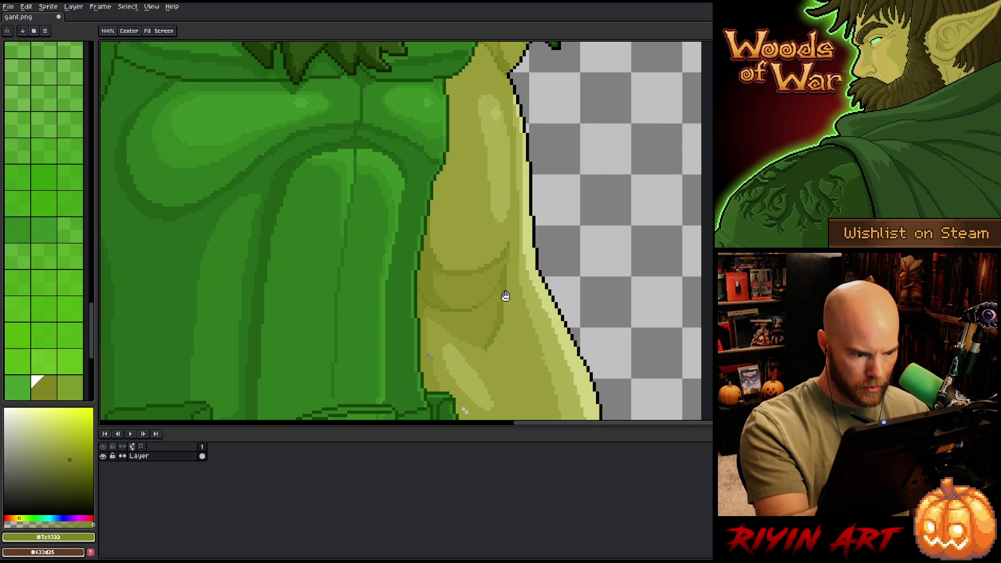
{"action": "left_click_drag", "start_coordinate": [505, 292], "coordinate": [495, 258]}
{"action": "left_click", "coordinate": [425, 290], "text": "alt"}
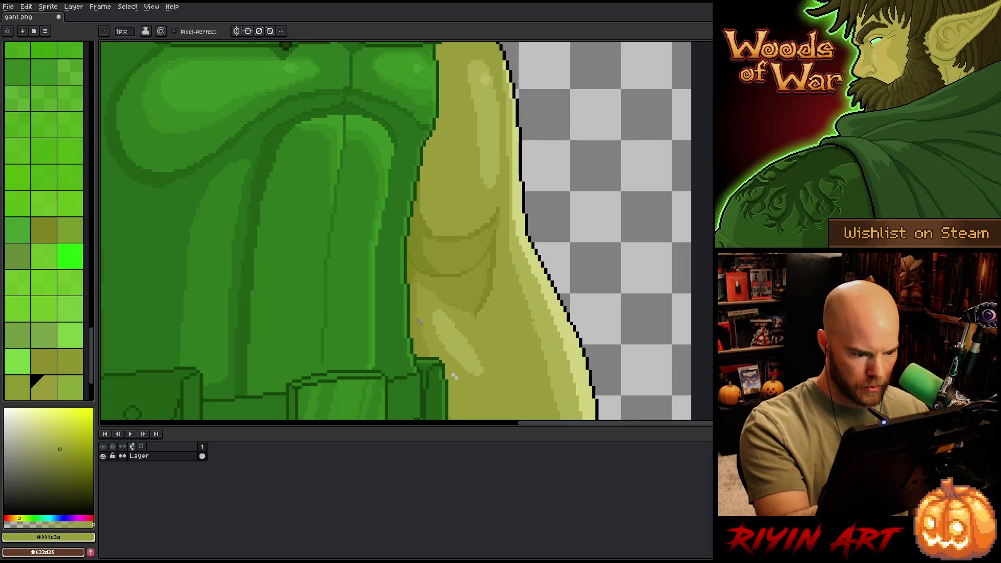
{"action": "left_click", "coordinate": [461, 362], "text": "alt"}
{"action": "left_click_drag", "start_coordinate": [550, 365], "coordinate": [530, 217]}
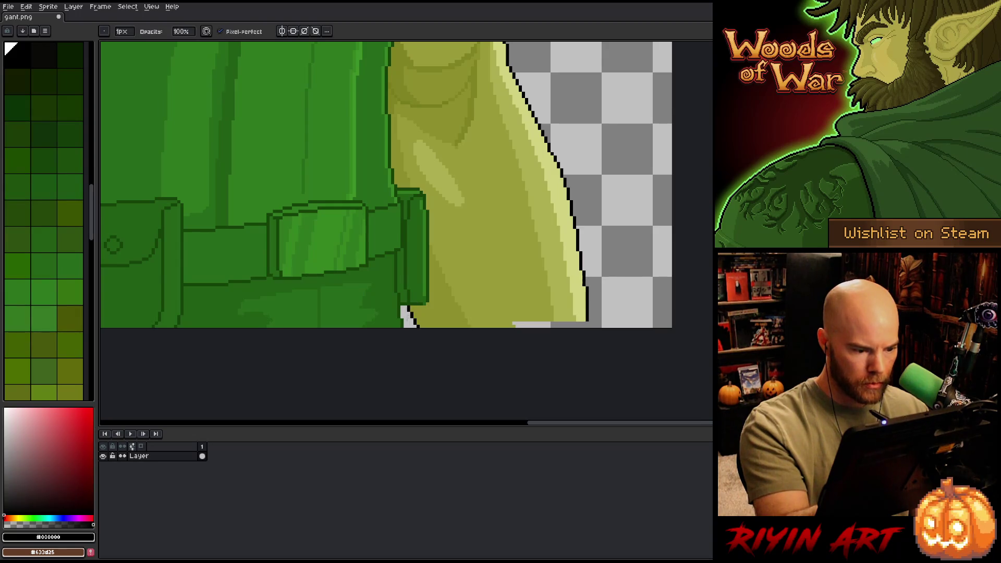
Step: Pick yellow-green #adaf51 and bucket-fill the transparent strip below the arm
{"action": "left_click", "coordinate": [425, 301], "text": "alt"}
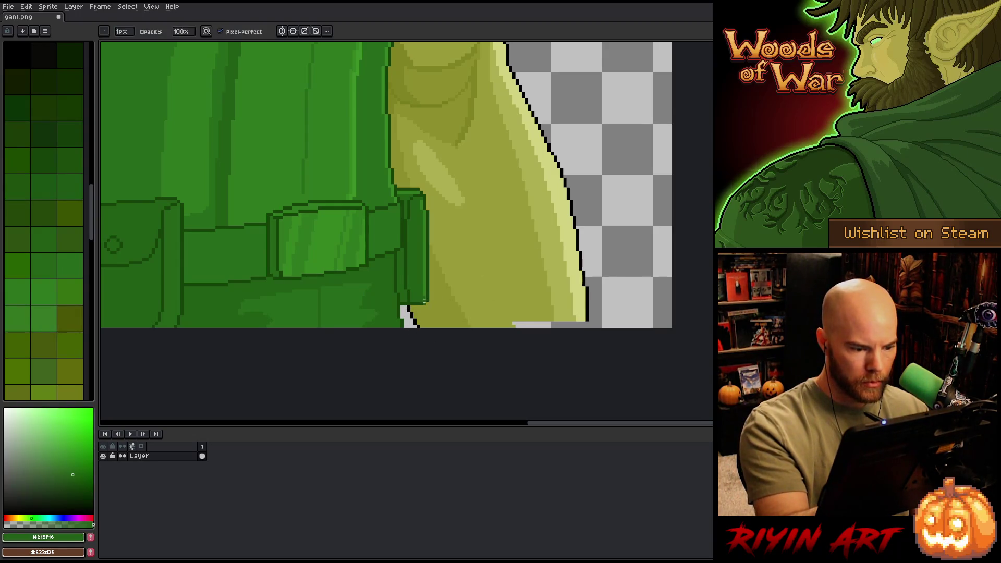
{"action": "left_click", "coordinate": [36, 153]}
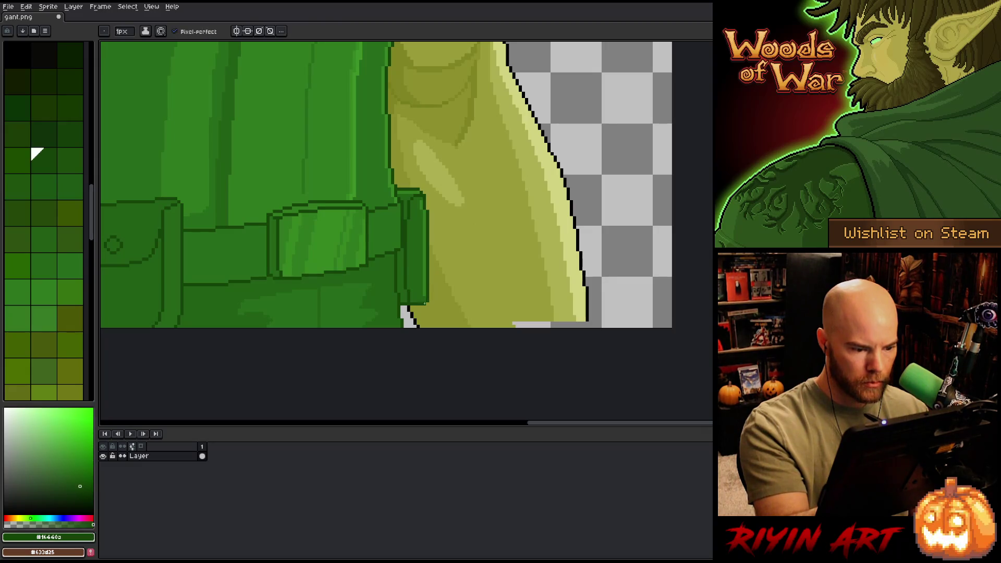
{"action": "left_click", "coordinate": [581, 270], "text": "alt"}
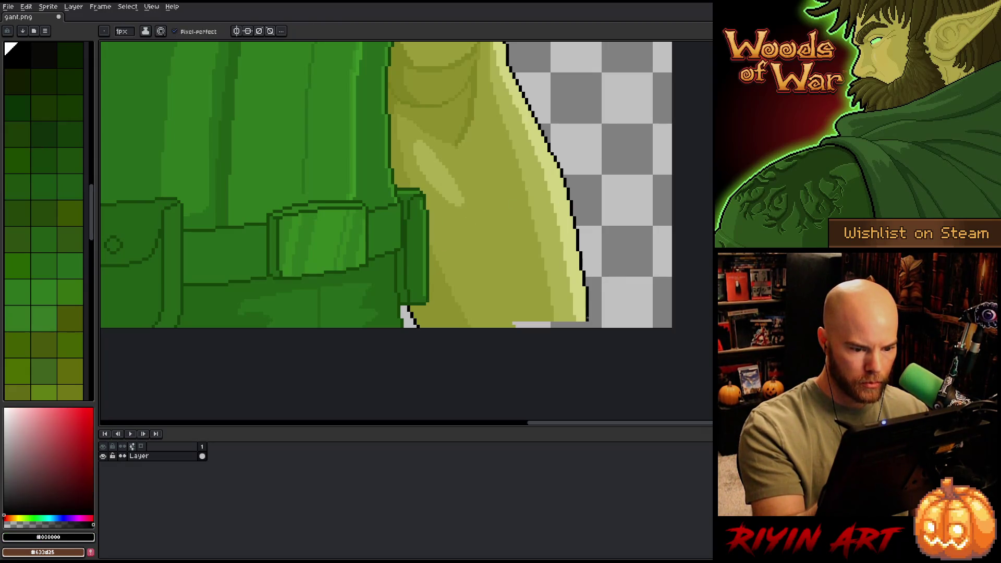
{"action": "left_click", "coordinate": [583, 312], "text": "alt"}
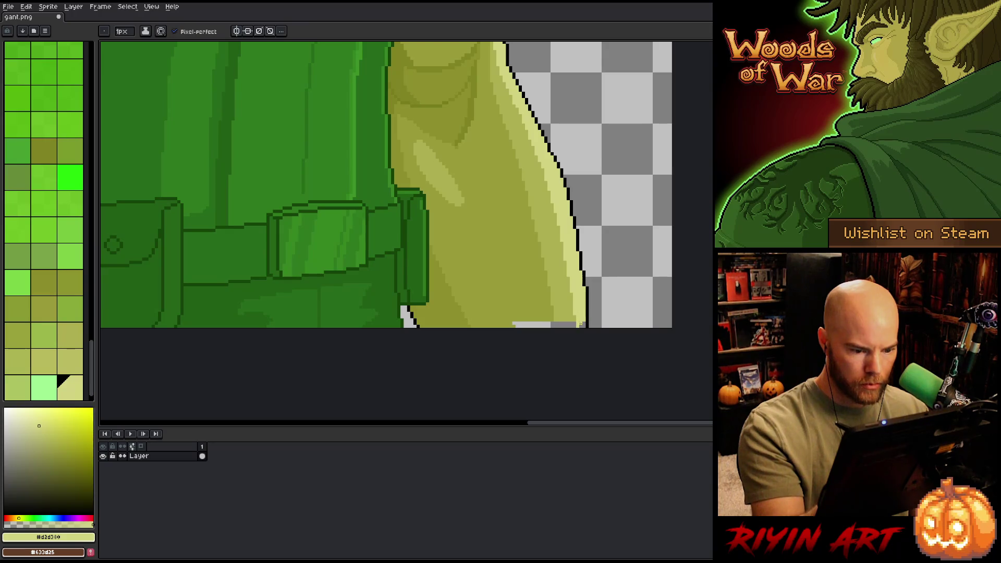
{"action": "left_click", "coordinate": [71, 336]}
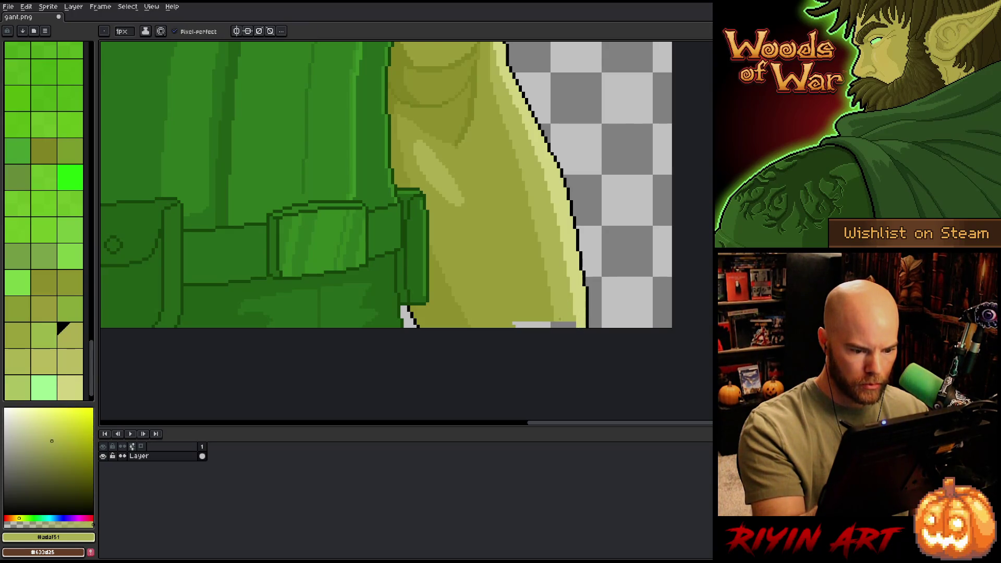
{"action": "key", "text": "g"}
{"action": "left_click", "coordinate": [534, 324]}
{"action": "left_click", "coordinate": [568, 324]}
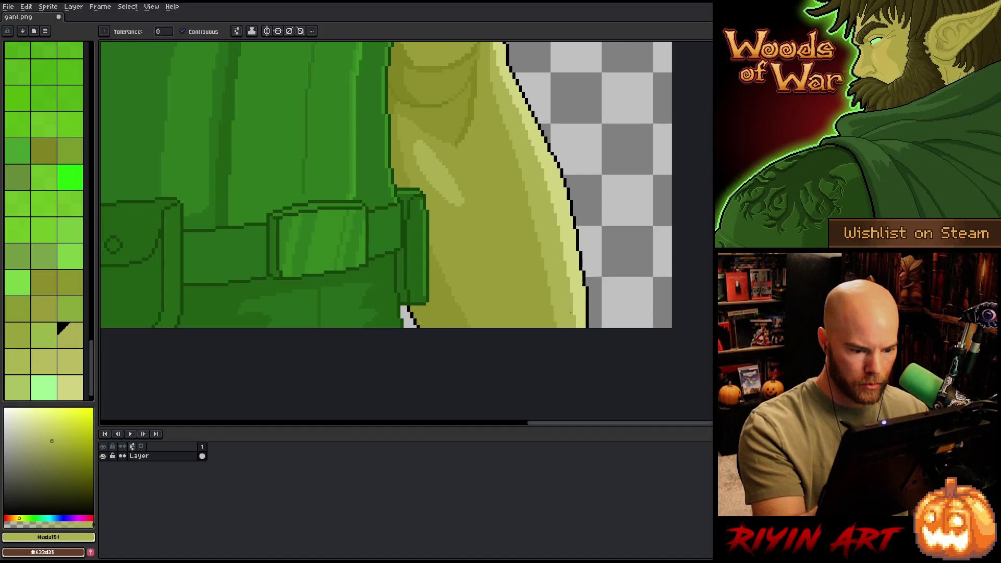
{"action": "scroll", "coordinate": [632, 237], "scroll_direction": "down", "scroll_amount": 4}
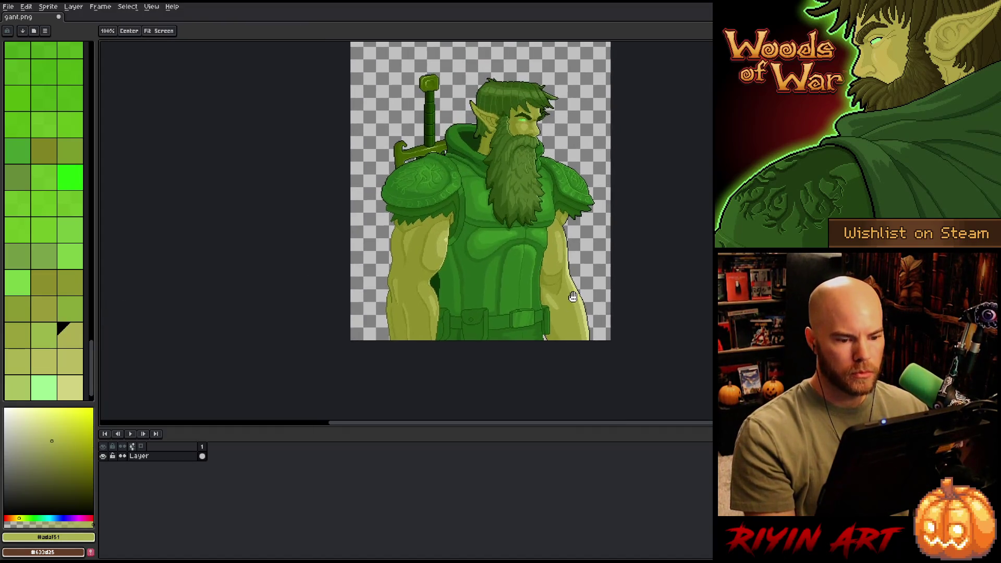
Step: Save gant.png, then centre the sprite and zoom in and out to review the arm
{"action": "key", "text": "g"}
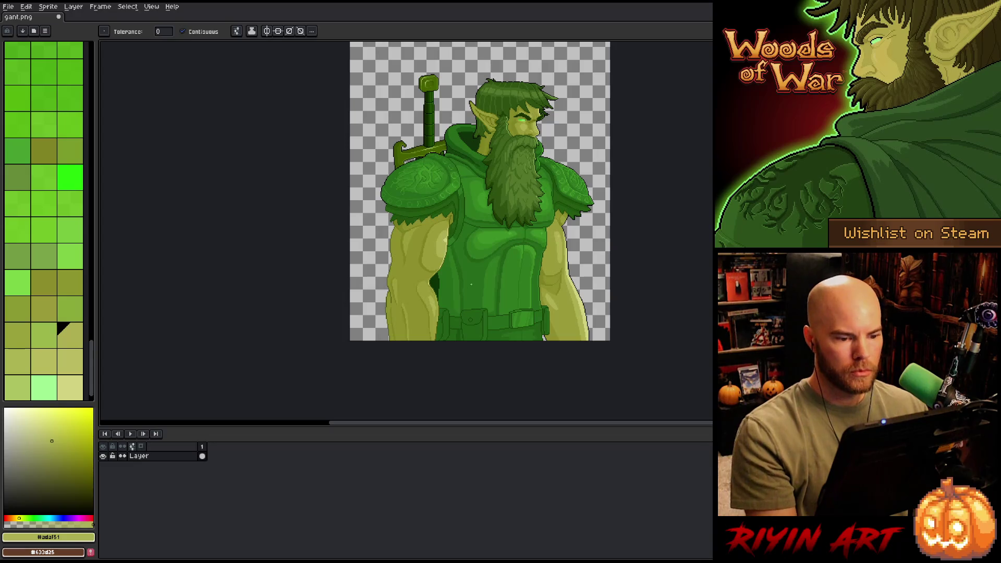
{"action": "key", "text": "ctrl+s"}
{"action": "scroll", "coordinate": [434, 282], "scroll_direction": "up", "scroll_amount": 3}
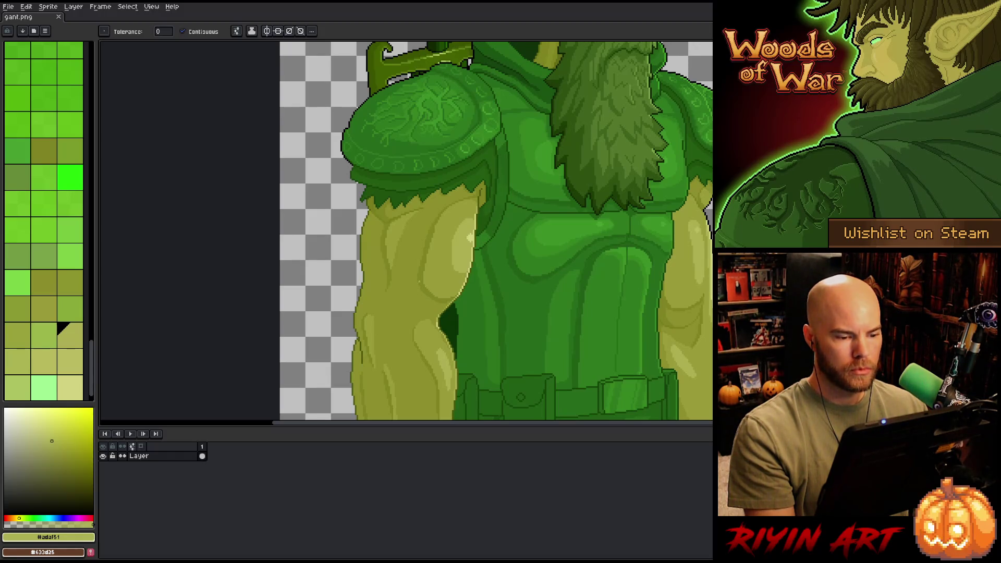
{"action": "scroll", "coordinate": [429, 269], "scroll_direction": "up", "scroll_amount": 2}
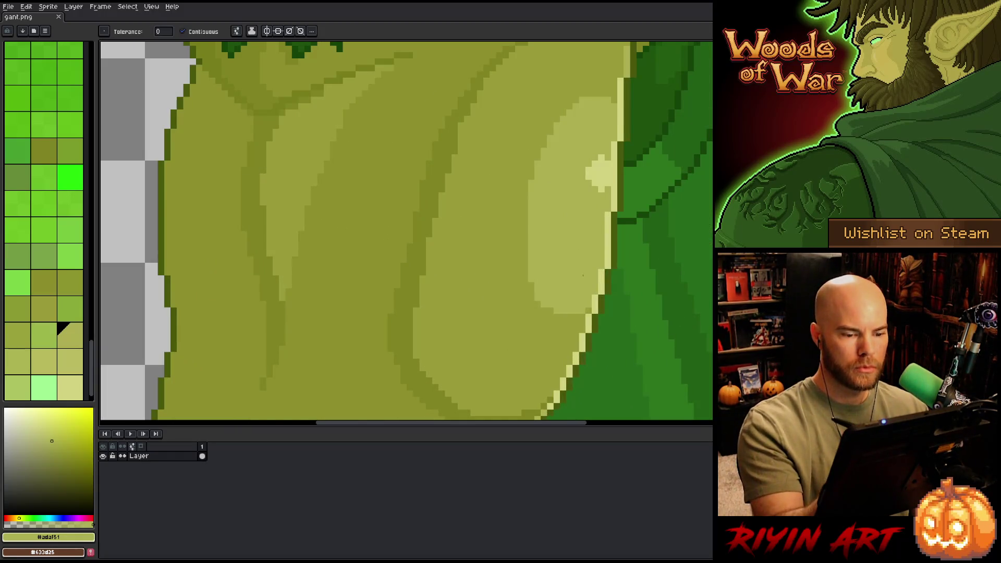
{"action": "scroll", "coordinate": [585, 272], "scroll_direction": "down", "scroll_amount": 3}
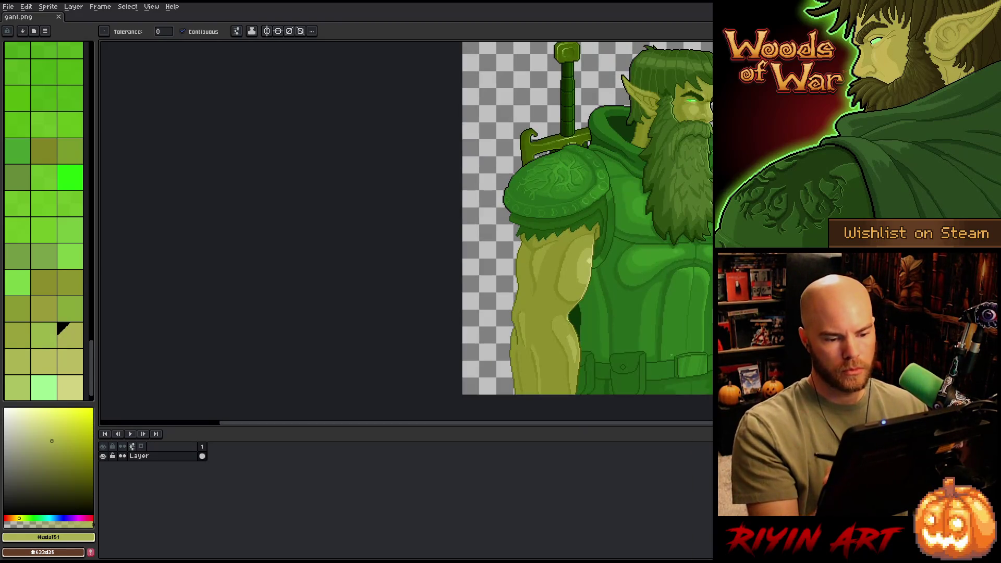
{"action": "scroll", "coordinate": [588, 261], "scroll_direction": "down", "scroll_amount": 3}
{"action": "left_click_drag", "start_coordinate": [588, 261], "coordinate": [354, 301]}
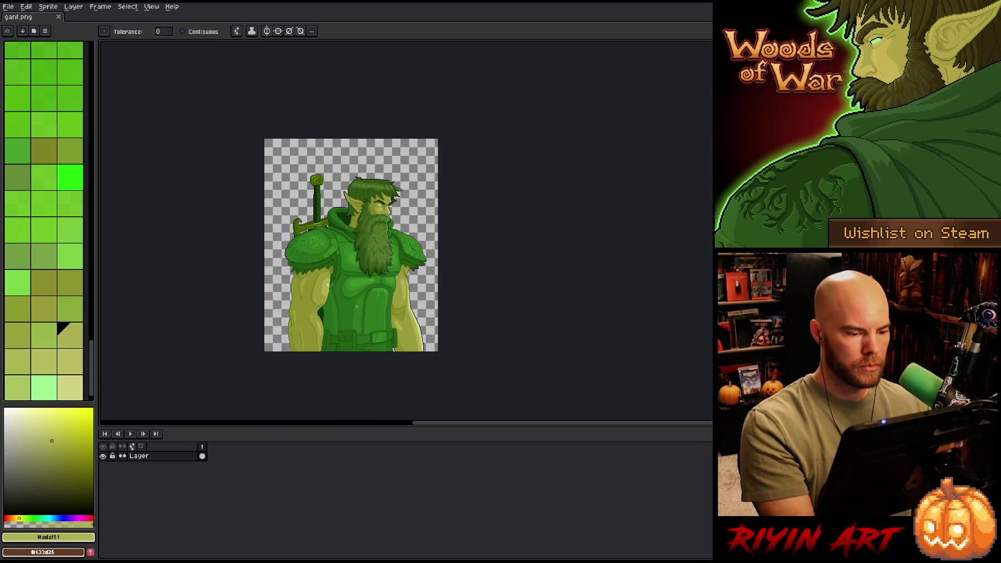
{"action": "scroll", "coordinate": [364, 274], "scroll_direction": "up", "scroll_amount": 2}
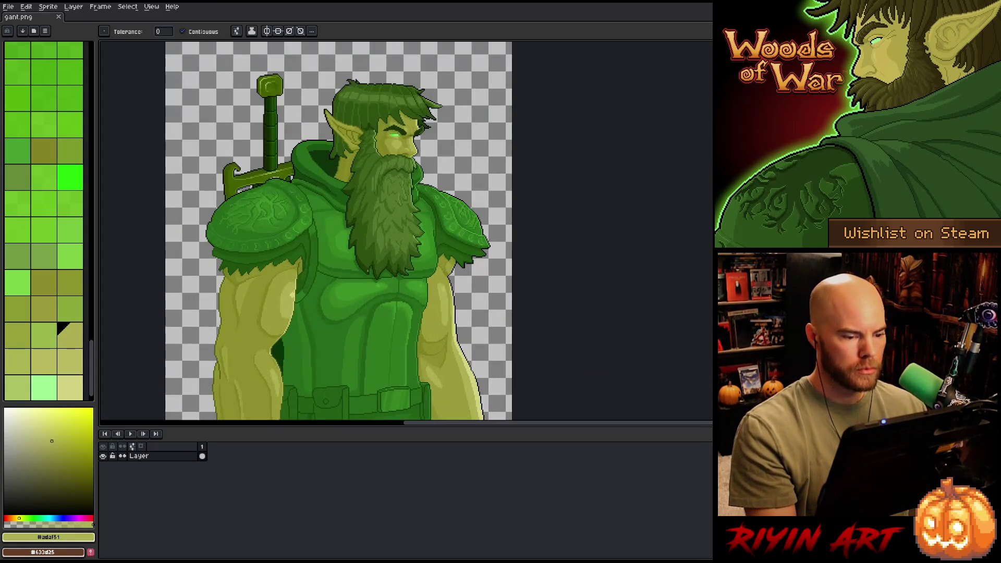
{"action": "scroll", "coordinate": [375, 292], "scroll_direction": "down", "scroll_amount": 1}
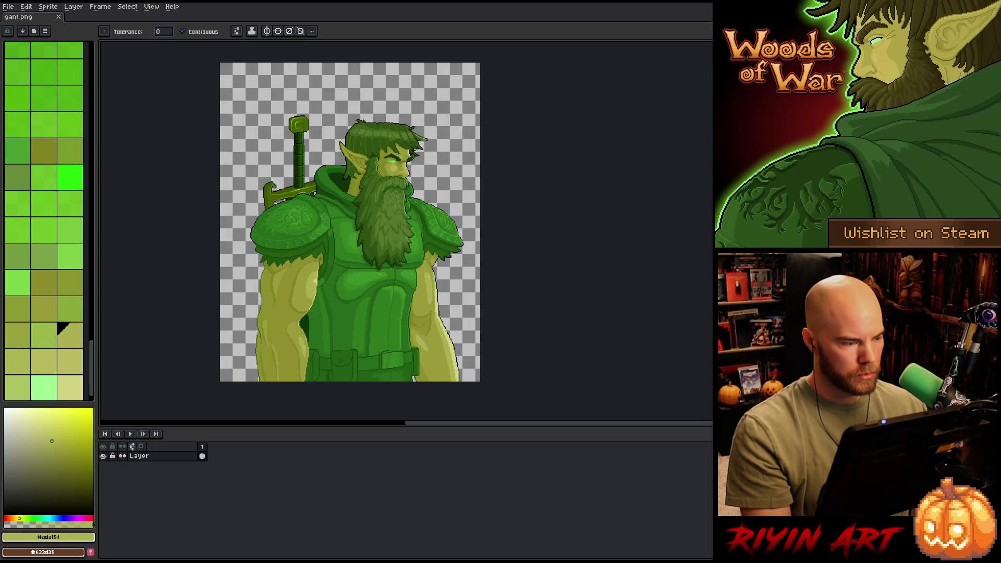
{"action": "scroll", "coordinate": [421, 170], "scroll_direction": "up", "scroll_amount": 5}
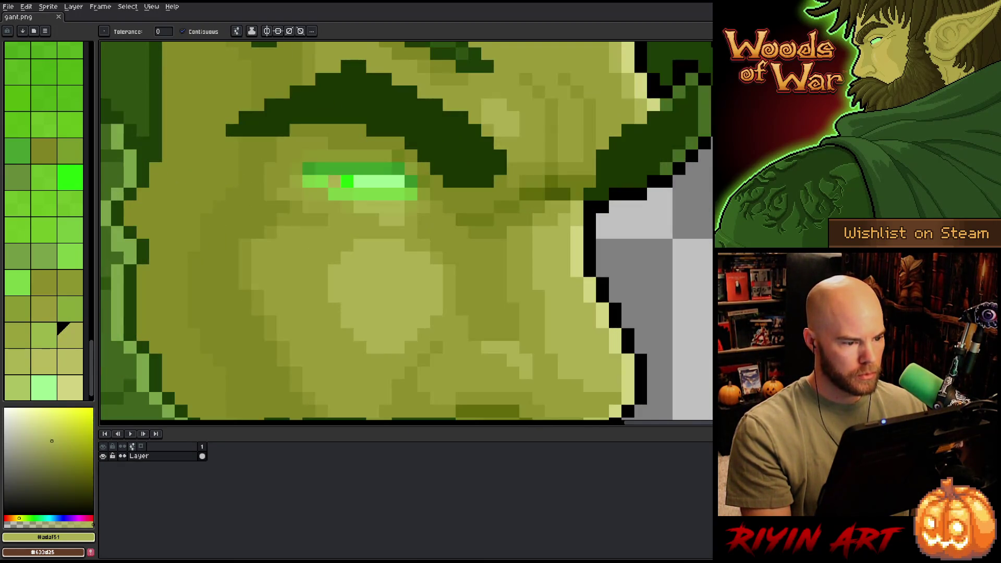
{"action": "scroll", "coordinate": [420, 170], "scroll_direction": "down", "scroll_amount": 4}
{"action": "scroll", "coordinate": [328, 189], "scroll_direction": "down", "scroll_amount": 2}
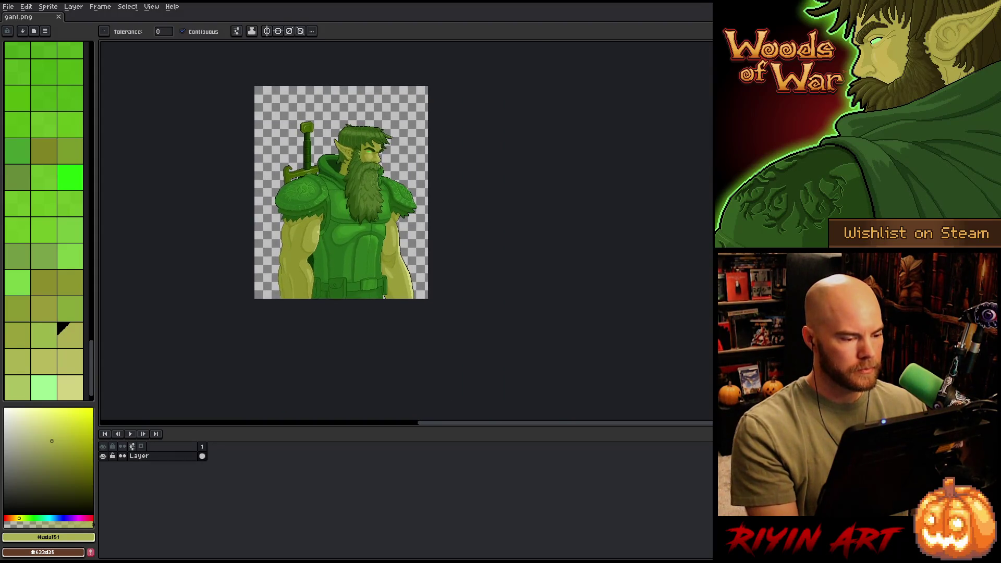
Step: Open gant_confused.png from the recent files list
{"action": "scroll", "coordinate": [324, 173], "scroll_direction": "up", "scroll_amount": 1}
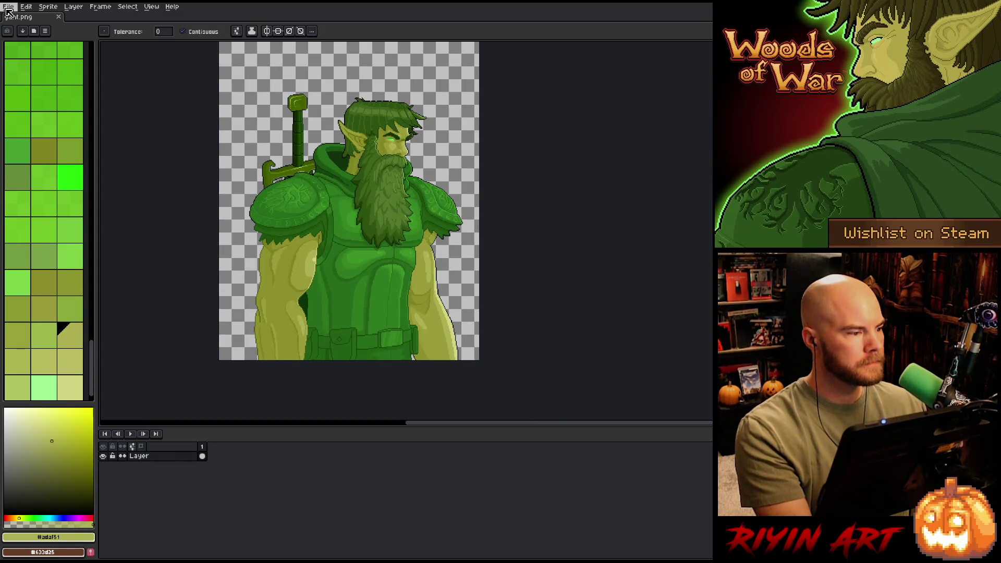
{"action": "left_click", "coordinate": [9, 7]}
{"action": "mouse_move", "coordinate": [31, 35]}
{"action": "left_click", "coordinate": [161, 61]}
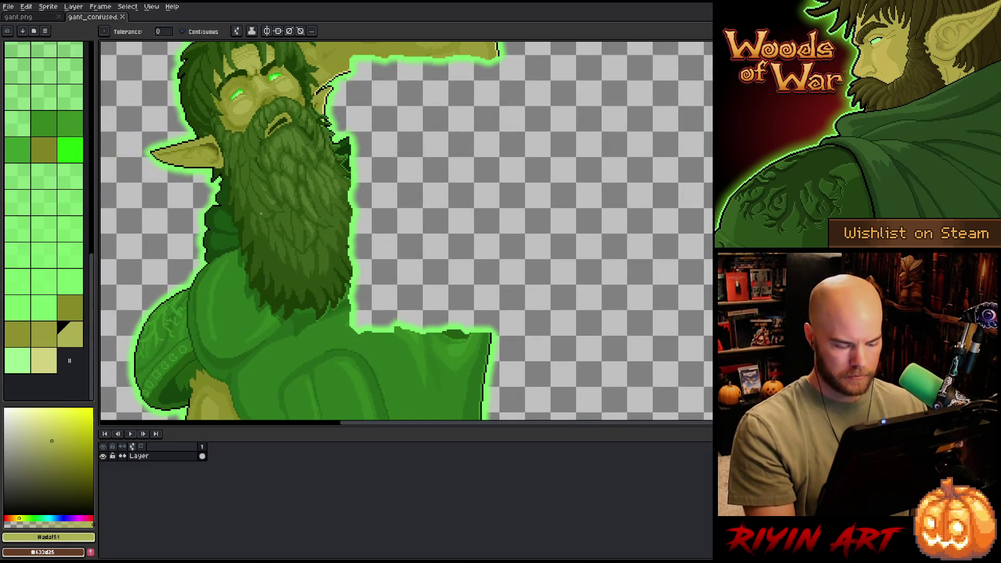
Step: Eyedrop the light-green outline colour and pan to show the whole character
{"action": "key", "text": "i"}
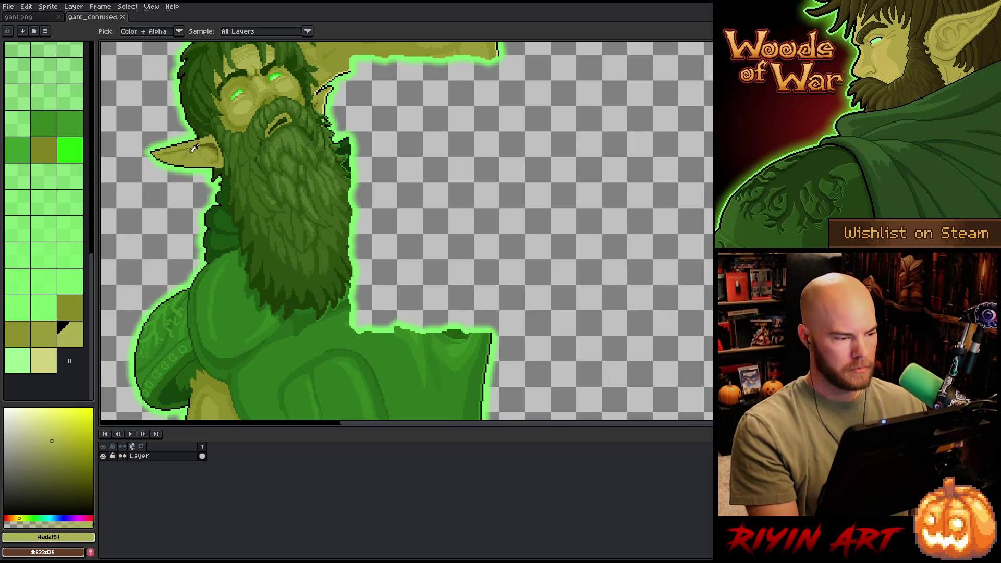
{"action": "scroll", "coordinate": [237, 221], "scroll_direction": "up", "scroll_amount": 3}
{"action": "left_click", "coordinate": [312, 172]}
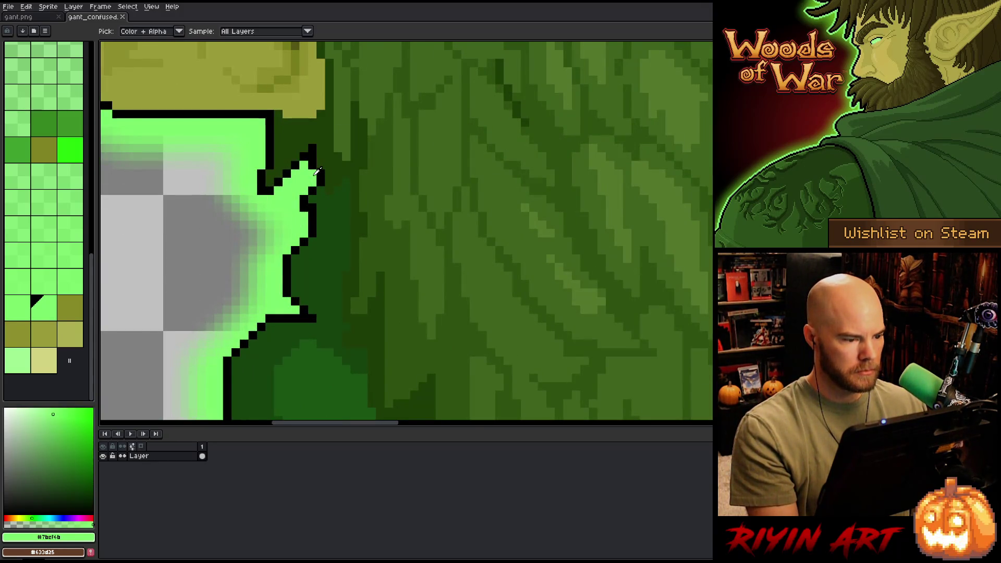
{"action": "scroll", "coordinate": [317, 172], "scroll_direction": "down", "scroll_amount": 5}
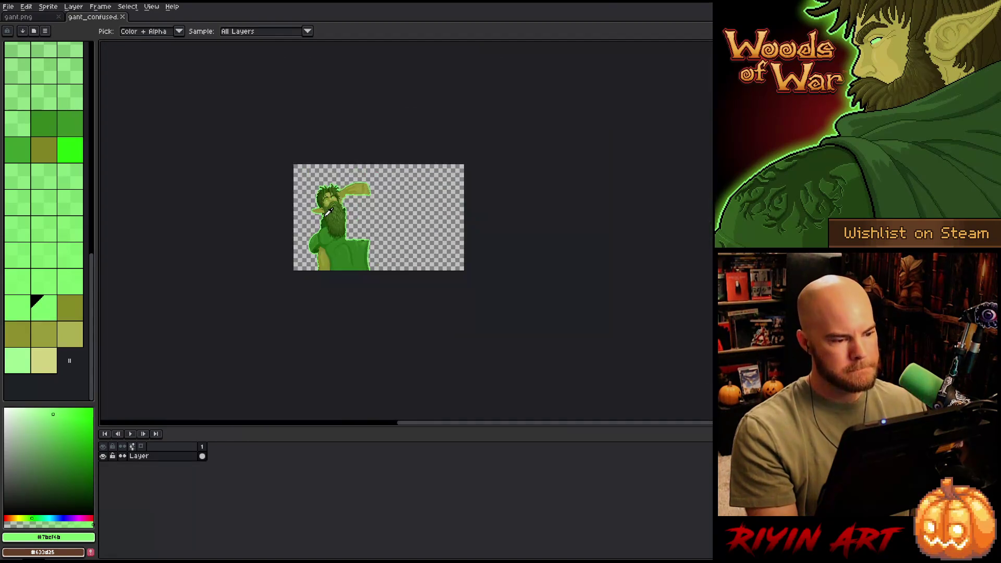
{"action": "scroll", "coordinate": [342, 246], "scroll_direction": "up", "scroll_amount": 2}
{"action": "key", "text": "h"}
{"action": "left_click_drag", "start_coordinate": [342, 246], "coordinate": [277, 212]}
{"action": "key", "text": "i"}
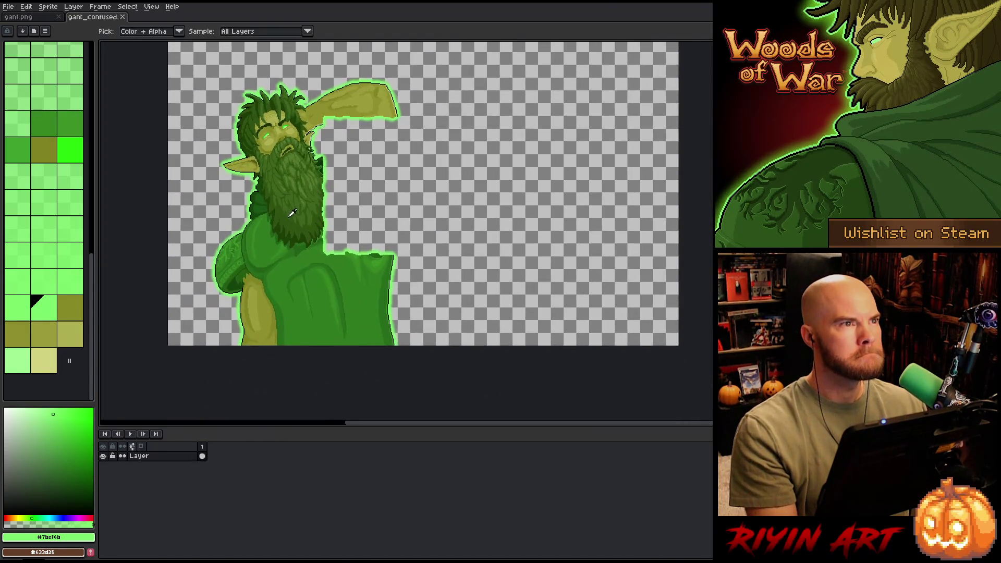
{"action": "scroll", "coordinate": [296, 206], "scroll_direction": "up", "scroll_amount": 1}
Step: On gant.png, fill the character's selection on a new layer placed beneath it
{"action": "left_click", "coordinate": [42, 18]}
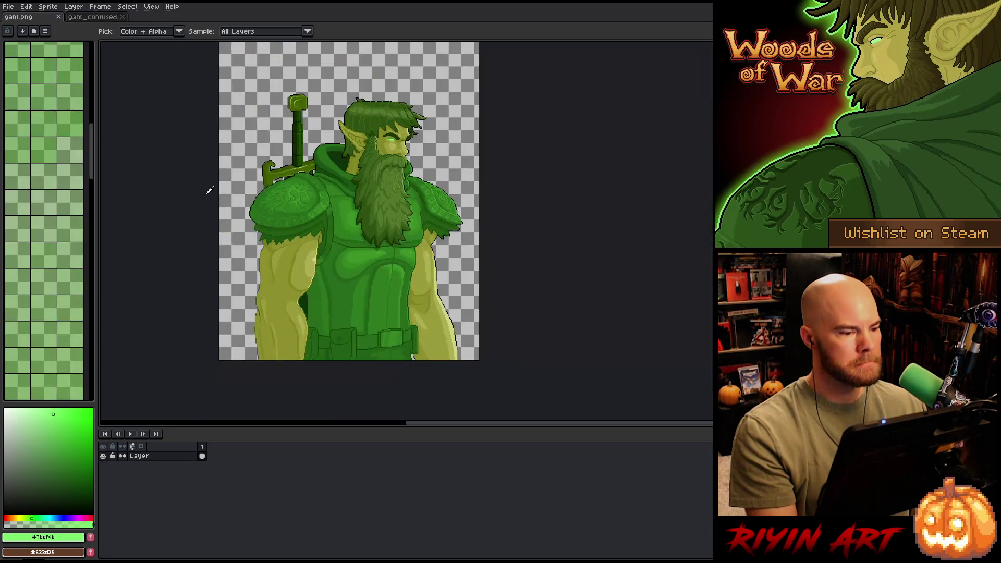
{"action": "left_click", "coordinate": [203, 456], "text": "ctrl"}
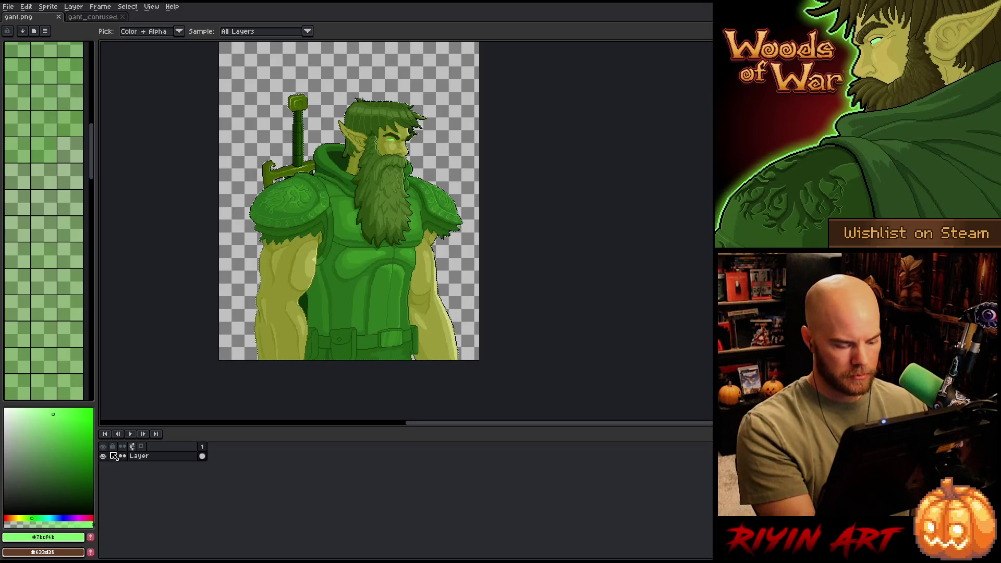
{"action": "key", "text": "shift+n"}
{"action": "left_click_drag", "start_coordinate": [153, 456], "coordinate": [155, 468]}
{"action": "key", "text": "f"}
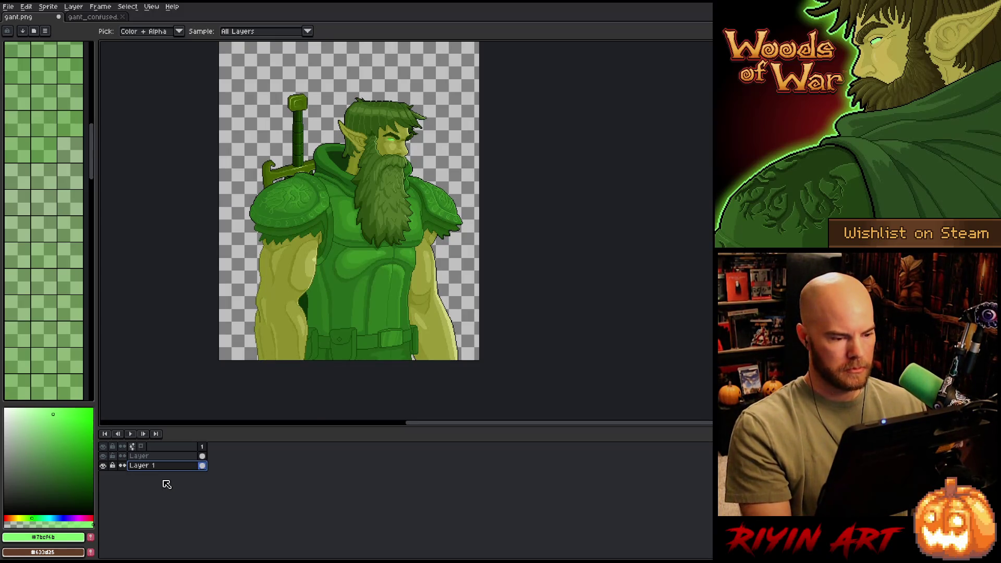
Step: Apply the green Outline effect four more times, cancelling the Convolution Matrix filter twice
{"action": "key", "text": "shift+o"}
{"action": "key", "text": "Return"}
{"action": "key", "text": "shift+o"}
{"action": "key", "text": "Return"}
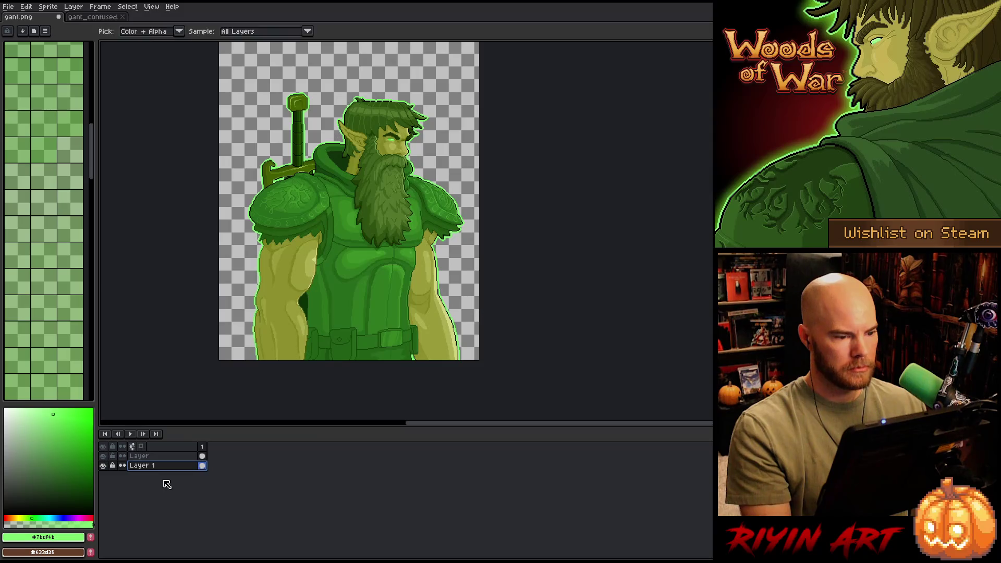
{"action": "key", "text": "shift+o"}
{"action": "key", "text": "Return"}
{"action": "key", "text": "F9"}
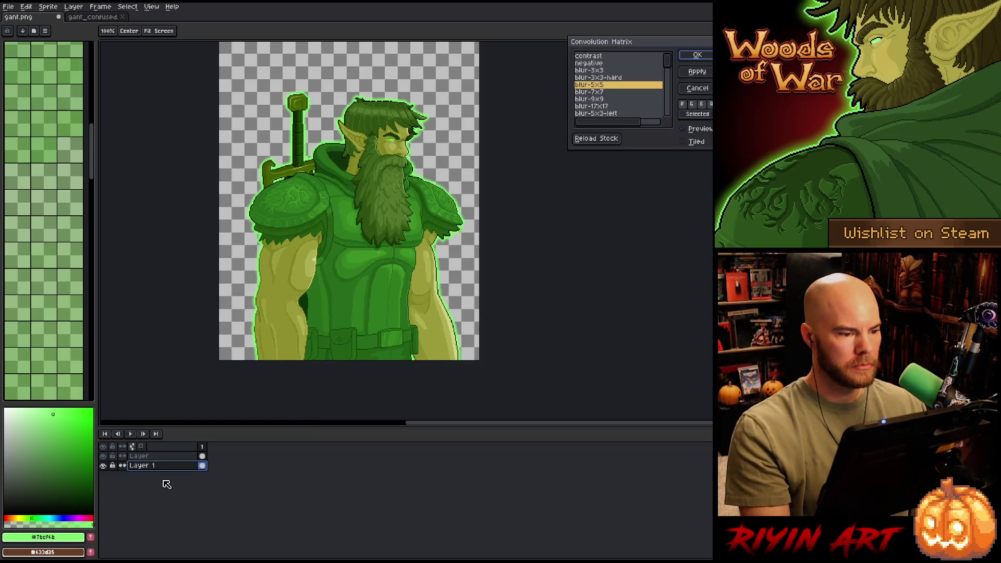
{"action": "left_click", "coordinate": [697, 88]}
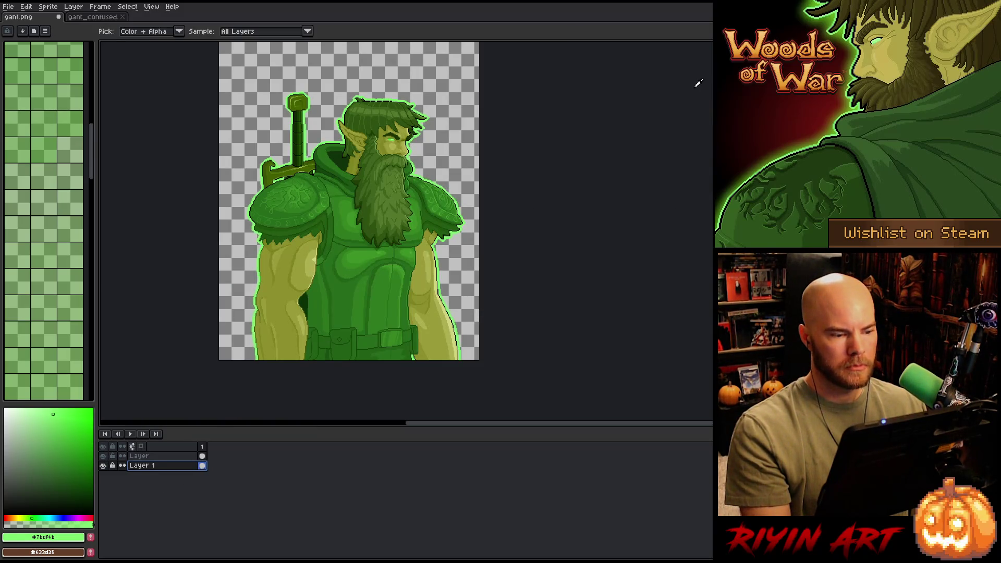
{"action": "key", "text": "shift+o"}
{"action": "key", "text": "Return"}
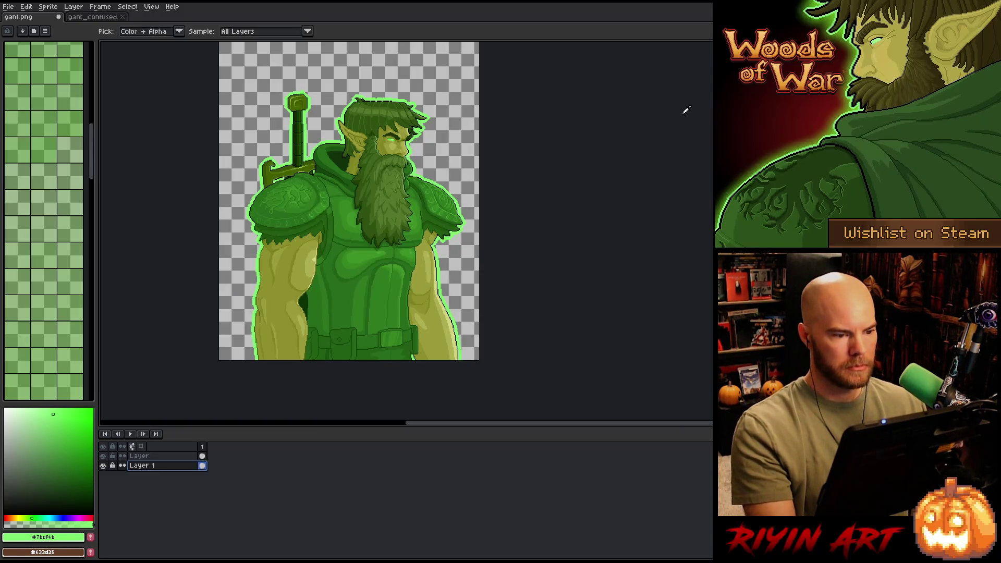
{"action": "key", "text": "F9"}
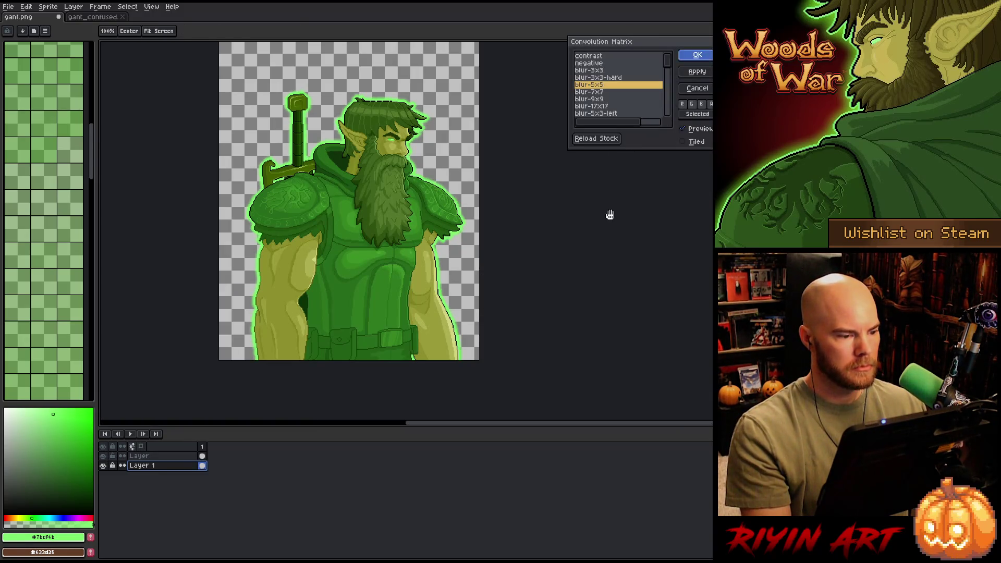
{"action": "key", "text": "Escape"}
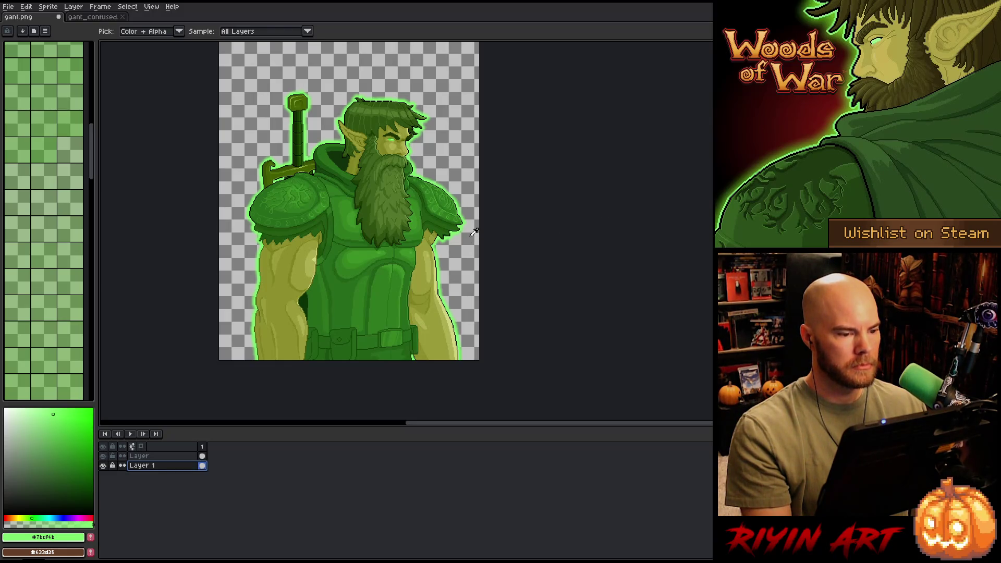
Step: Save gant.png
{"action": "scroll", "coordinate": [479, 213], "scroll_direction": "up", "scroll_amount": 1}
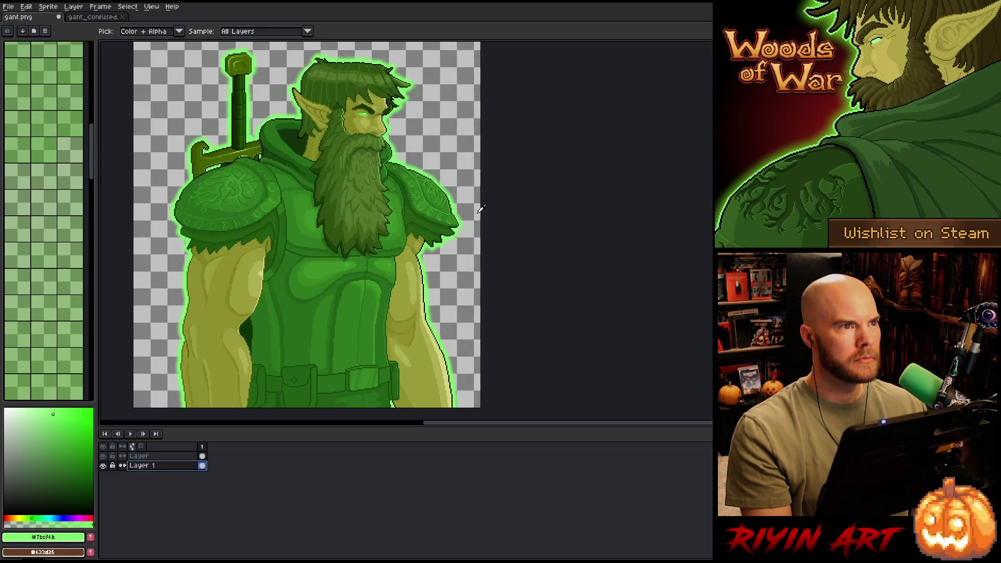
{"action": "key", "text": "ctrl+s"}
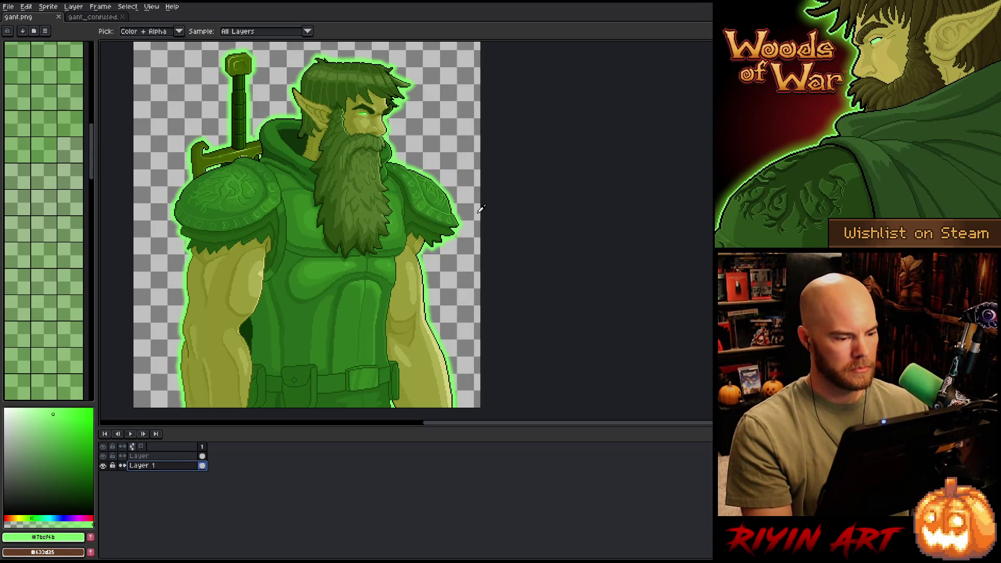
{"action": "scroll", "coordinate": [424, 207], "scroll_direction": "down", "scroll_amount": 1}
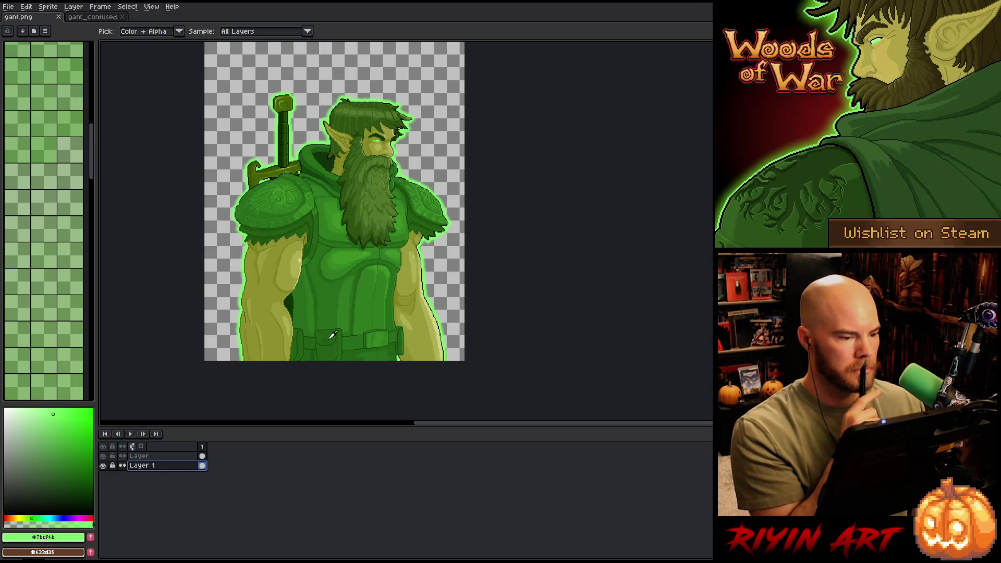
{"action": "scroll", "coordinate": [340, 347], "scroll_direction": "down", "scroll_amount": 1}
{"action": "scroll", "coordinate": [342, 230], "scroll_direction": "up", "scroll_amount": 2}
{"action": "scroll", "coordinate": [340, 230], "scroll_direction": "down", "scroll_amount": 1}
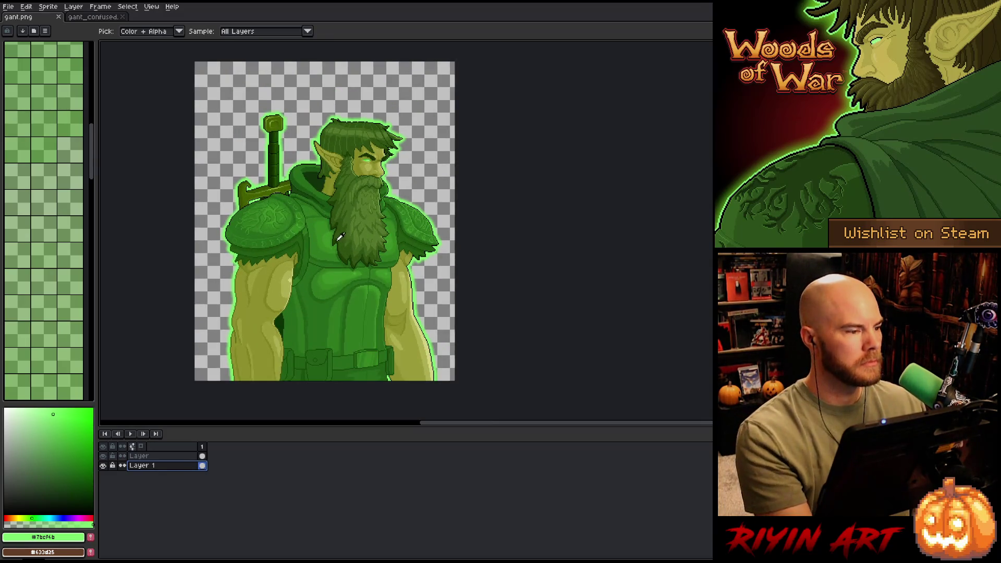
Step: Close the gant.png and gant_confused sprite tabs
{"action": "key", "text": "v"}
{"action": "left_click", "coordinate": [59, 17]}
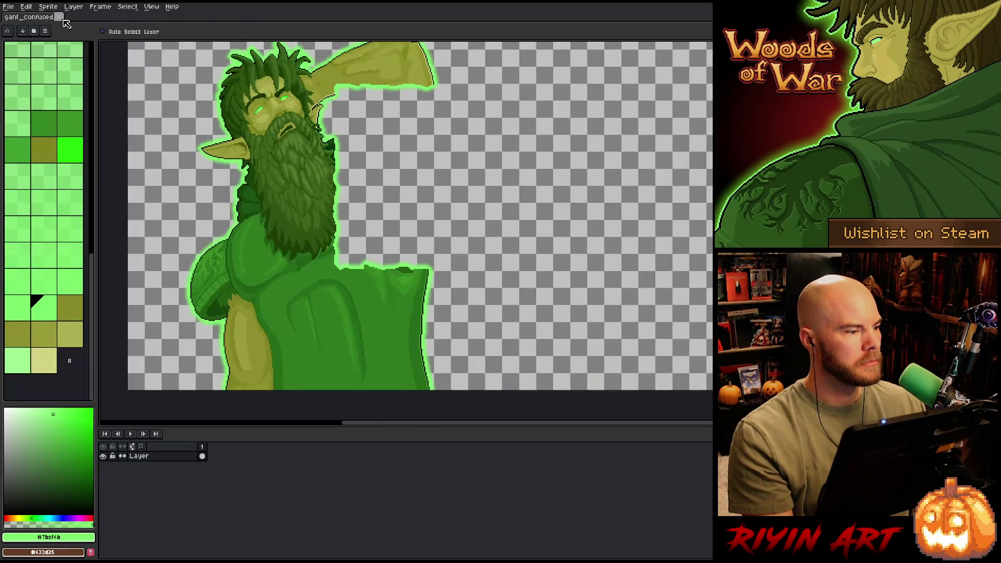
{"action": "left_click", "coordinate": [59, 16]}
Step: Open frog_lord.png and frog_lord_angry.png together from the dialogue folder
{"action": "left_click", "coordinate": [9, 6]}
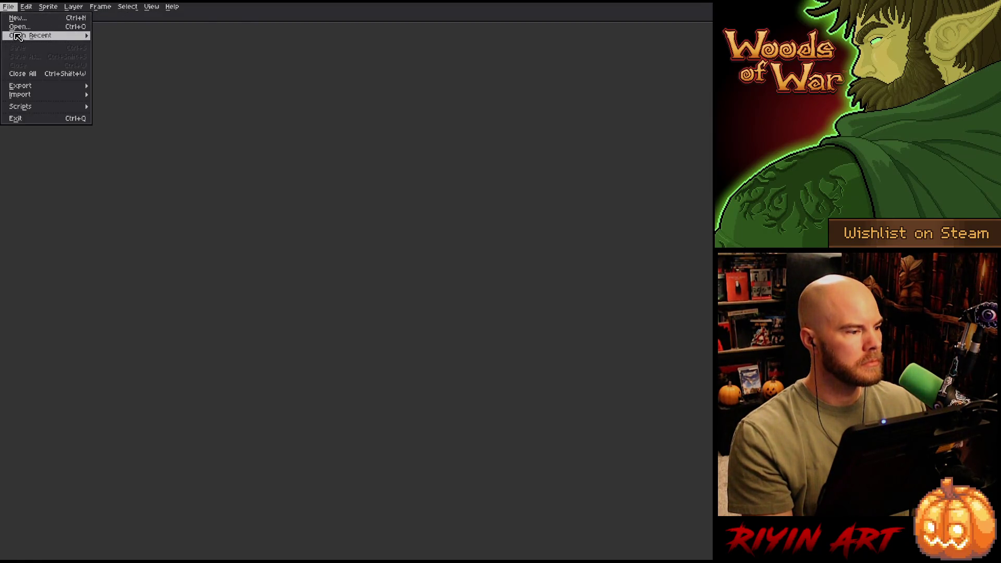
{"action": "left_click", "coordinate": [16, 27]}
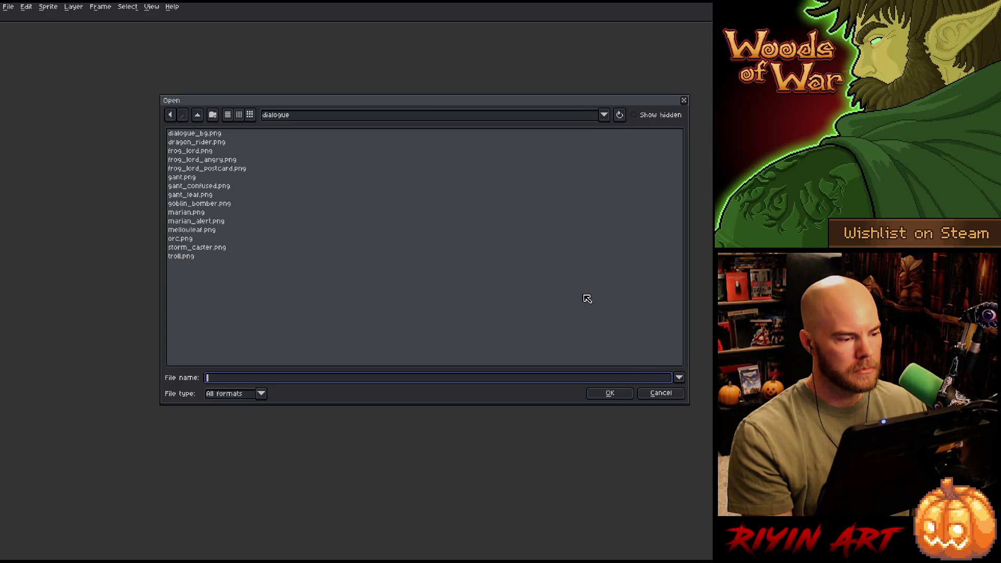
{"action": "left_click", "coordinate": [206, 153]}
{"action": "left_click", "coordinate": [213, 164], "text": "shift"}
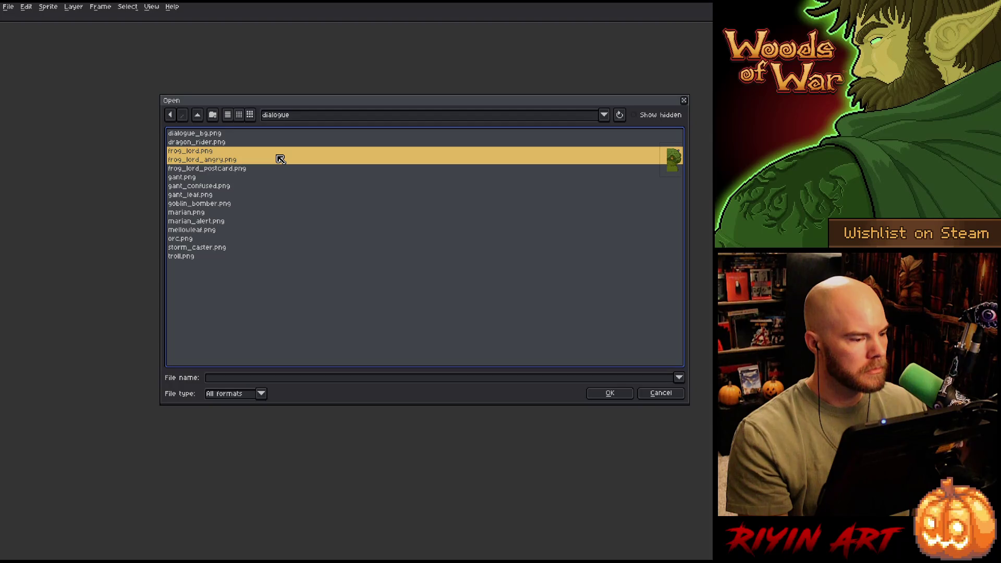
{"action": "key", "text": "Return"}
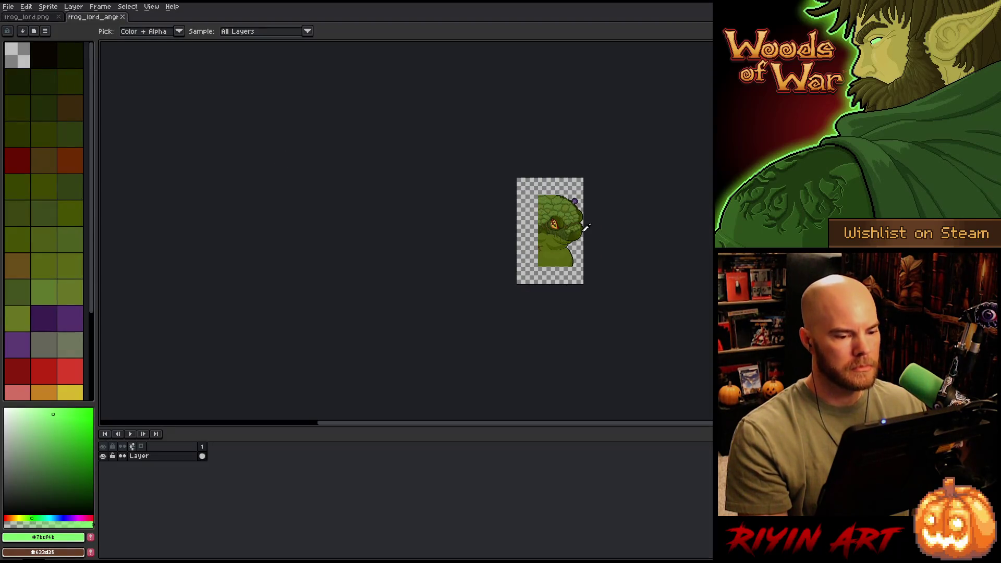
Step: In frog_lord.png, sketch dark left and right outlines extending below the frog's body
{"action": "left_click_drag", "start_coordinate": [596, 257], "coordinate": [339, 255]}
{"action": "key", "text": "i"}
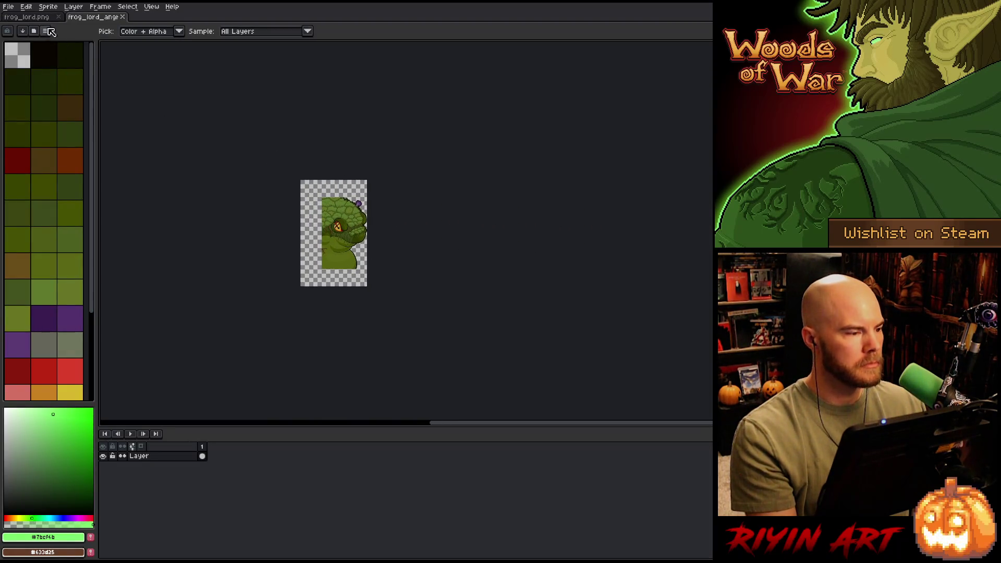
{"action": "left_click", "coordinate": [35, 19]}
{"action": "scroll", "coordinate": [600, 243], "scroll_direction": "up", "scroll_amount": 4}
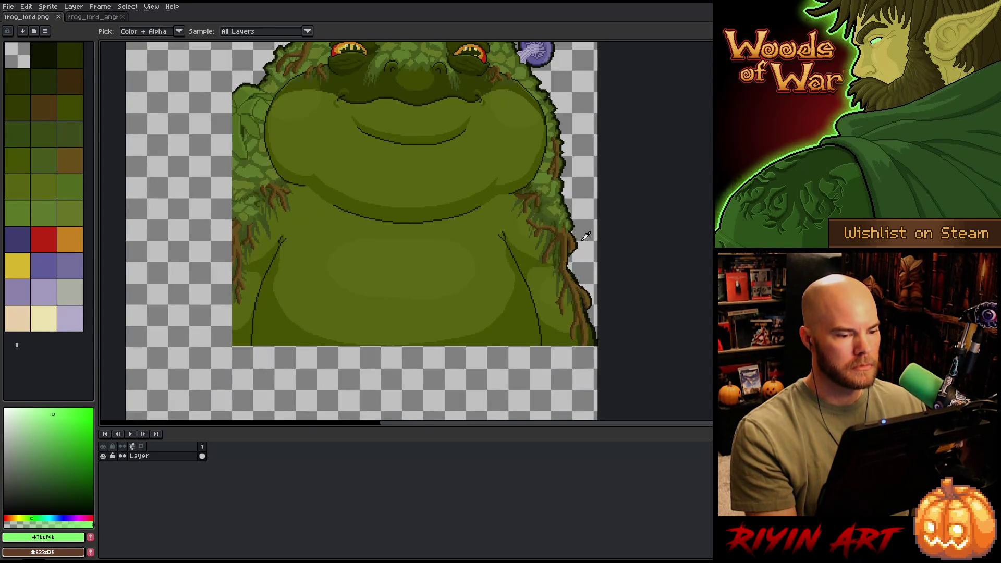
{"action": "left_click_drag", "start_coordinate": [377, 264], "coordinate": [406, 226]}
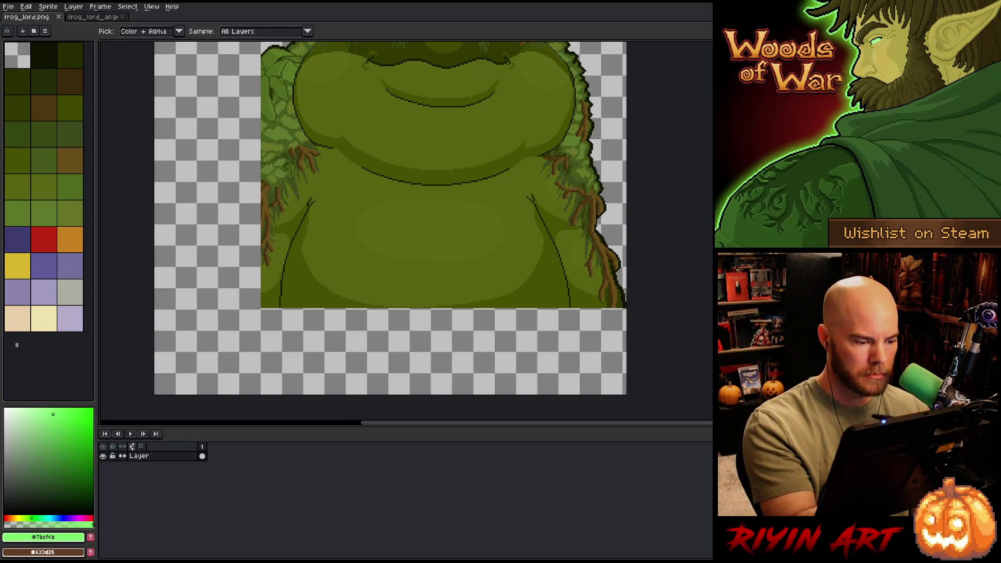
{"action": "left_click", "coordinate": [281, 302], "text": "alt"}
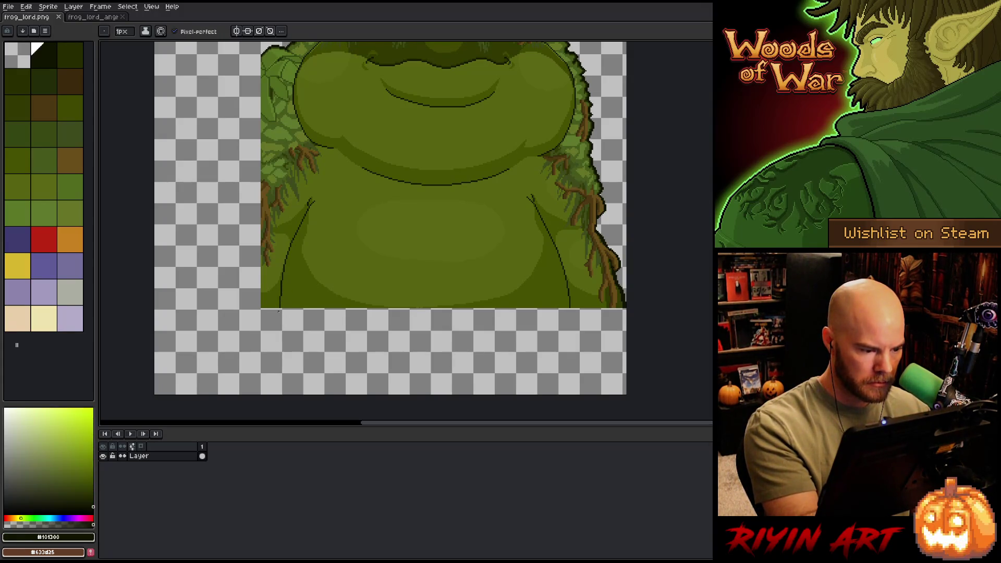
{"action": "left_click_drag", "start_coordinate": [277, 312], "coordinate": [289, 395]}
{"action": "key", "text": "ctrl+z"}
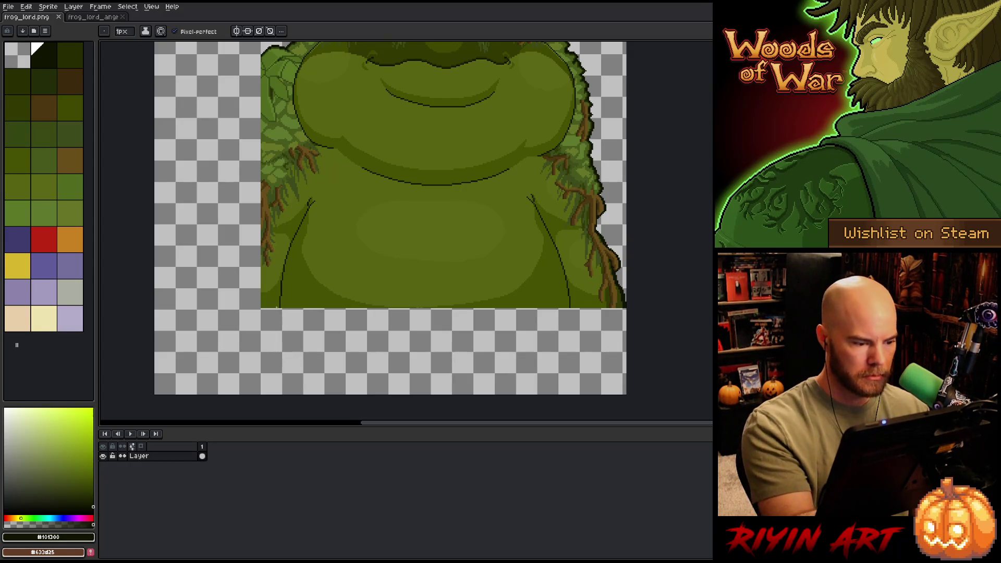
{"action": "left_click_drag", "start_coordinate": [280, 308], "coordinate": [277, 383]}
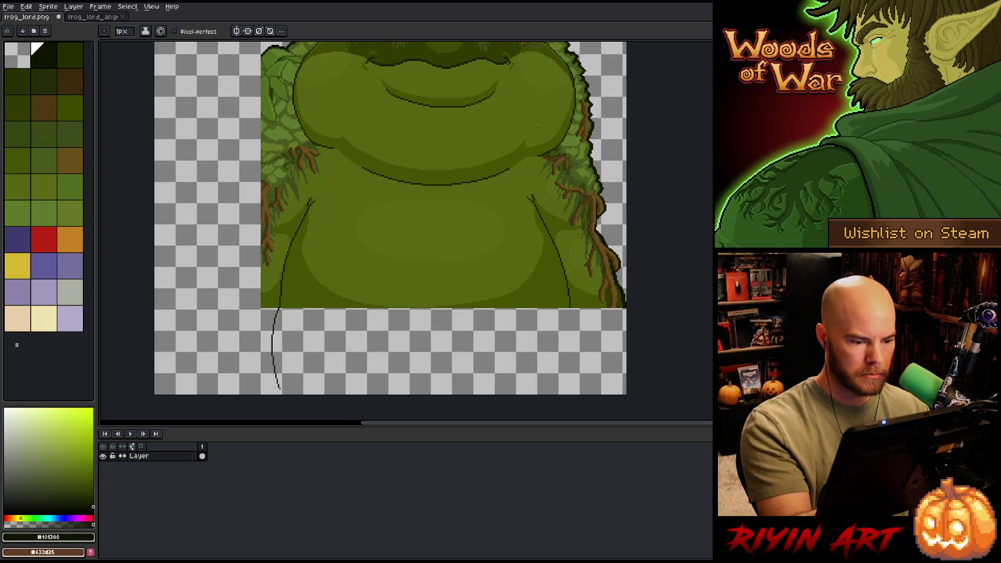
{"action": "key", "text": "ctrl+z"}
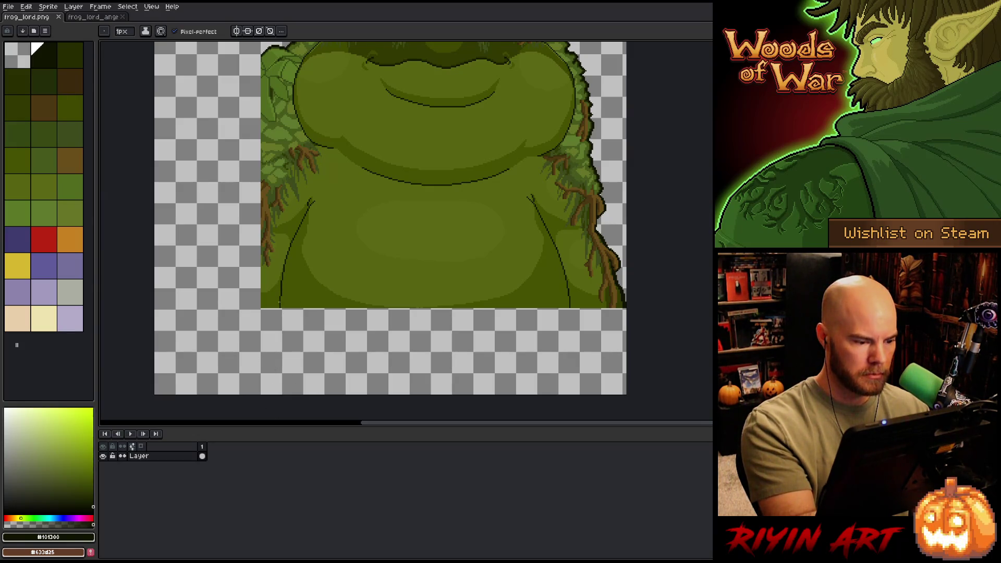
{"action": "left_click_drag", "start_coordinate": [280, 304], "coordinate": [260, 396]}
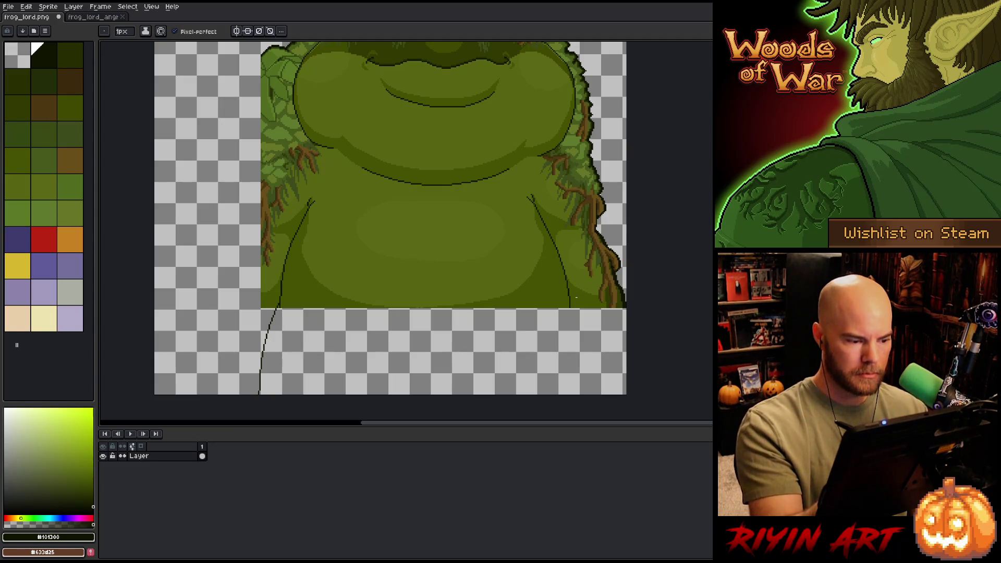
{"action": "left_click_drag", "start_coordinate": [570, 302], "coordinate": [581, 390]}
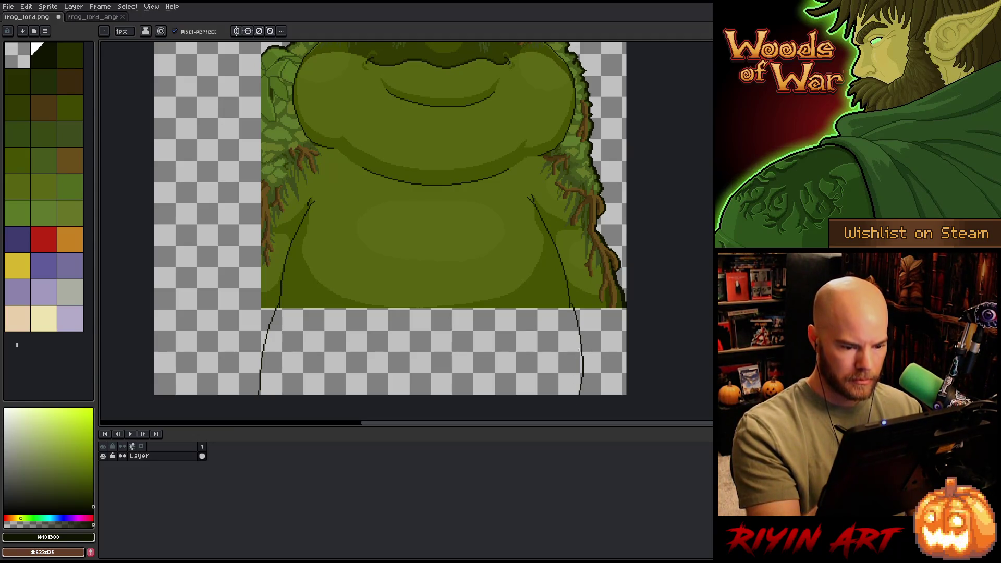
{"action": "key", "text": "ctrl+z"}
{"action": "left_click_drag", "start_coordinate": [570, 303], "coordinate": [597, 391]}
Step: Try a dark green fill between the new outlines, then undo it
{"action": "key", "text": "g"}
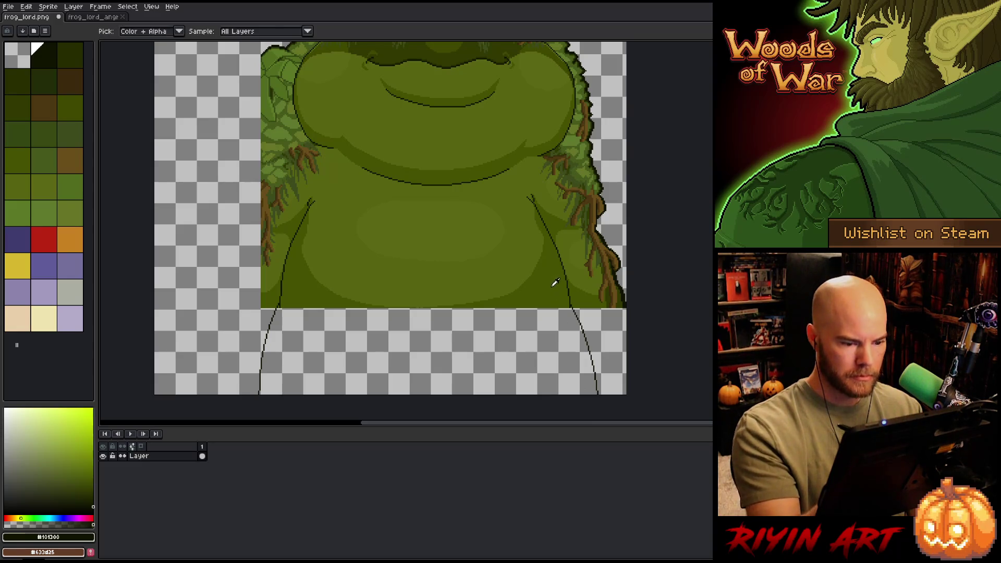
{"action": "left_click", "coordinate": [547, 323]}
{"action": "left_click", "coordinate": [508, 267], "text": "alt"}
{"action": "key", "text": "w"}
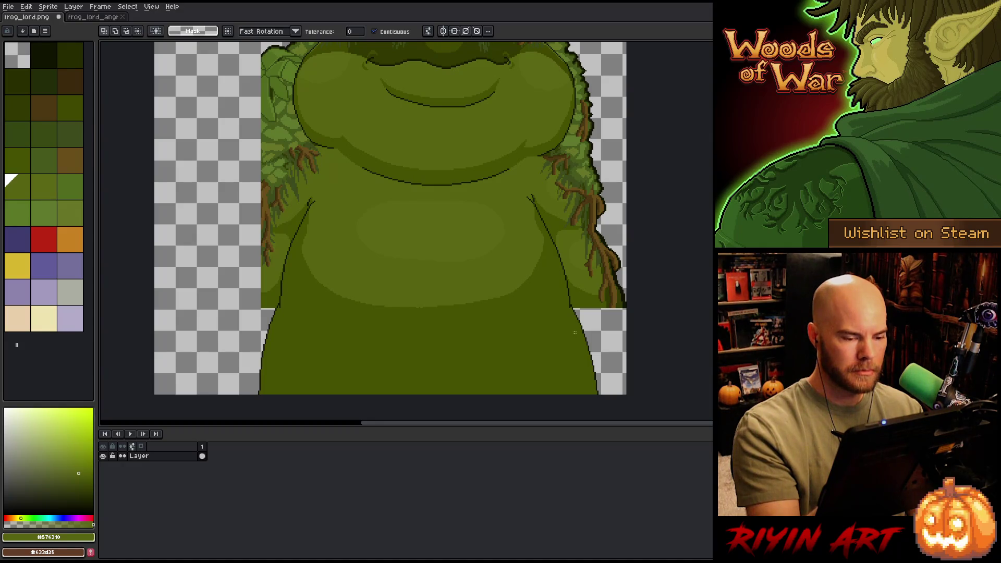
{"action": "key", "text": "ctrl+z"}
{"action": "key", "text": "ctrl+z"}
{"action": "key", "text": "ctrl+z"}
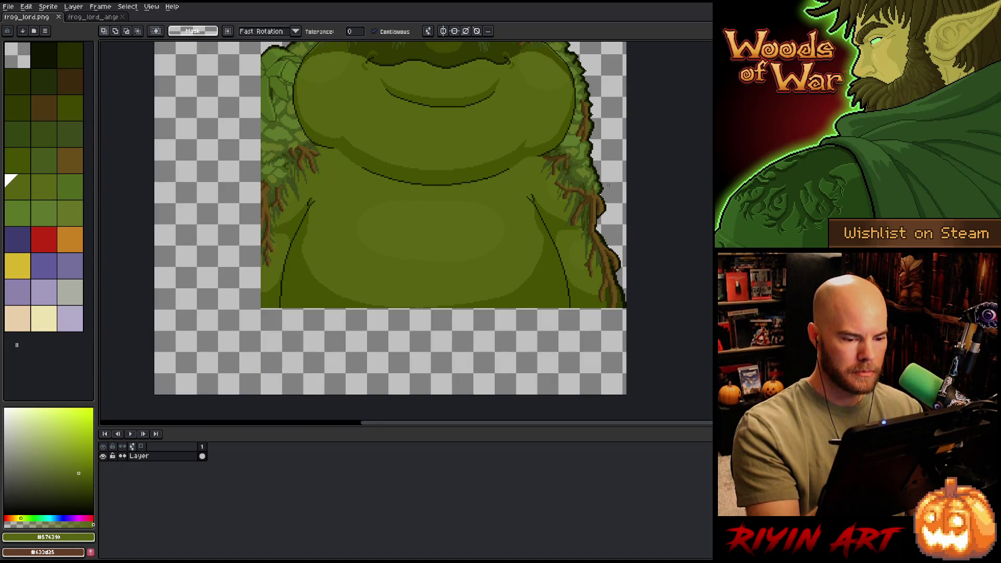
{"action": "key", "text": "b"}
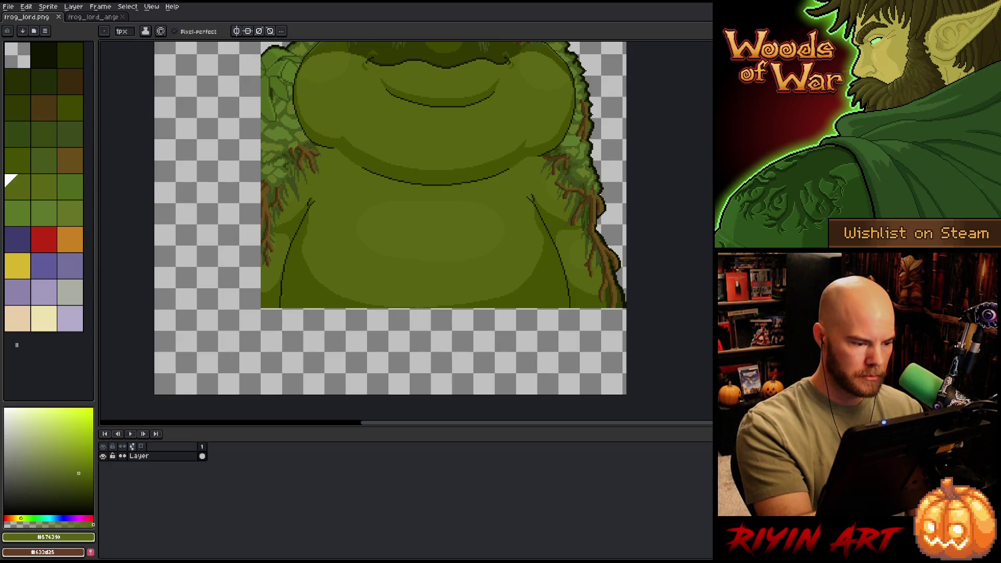
Step: Redraw both body outlines wider to the canvas bottom and fill between them with #445100
{"action": "key", "text": "i"}
{"action": "left_click", "coordinate": [283, 299]}
{"action": "key", "text": "b"}
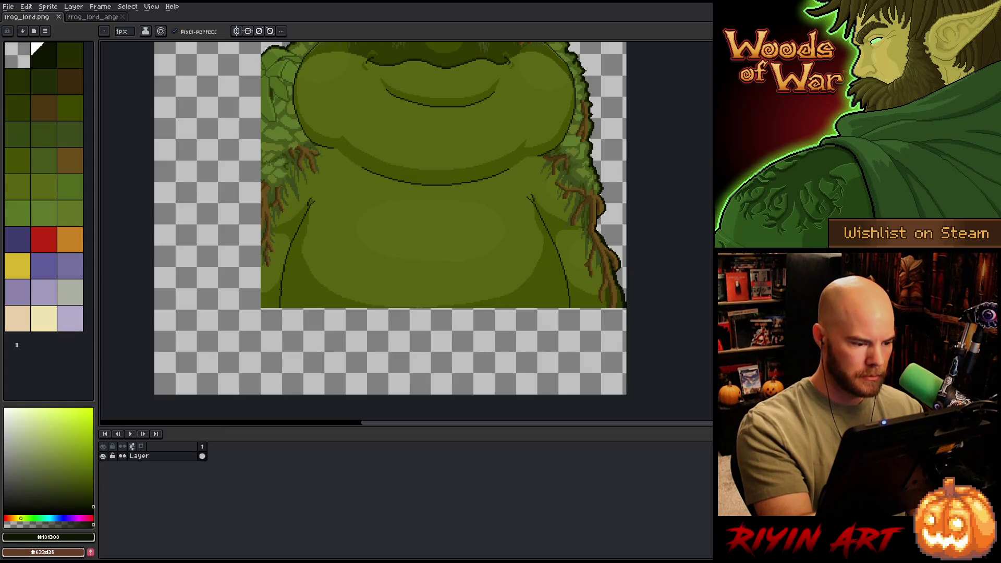
{"action": "left_click_drag", "start_coordinate": [281, 290], "coordinate": [244, 395]}
{"action": "key", "text": "ctrl+z"}
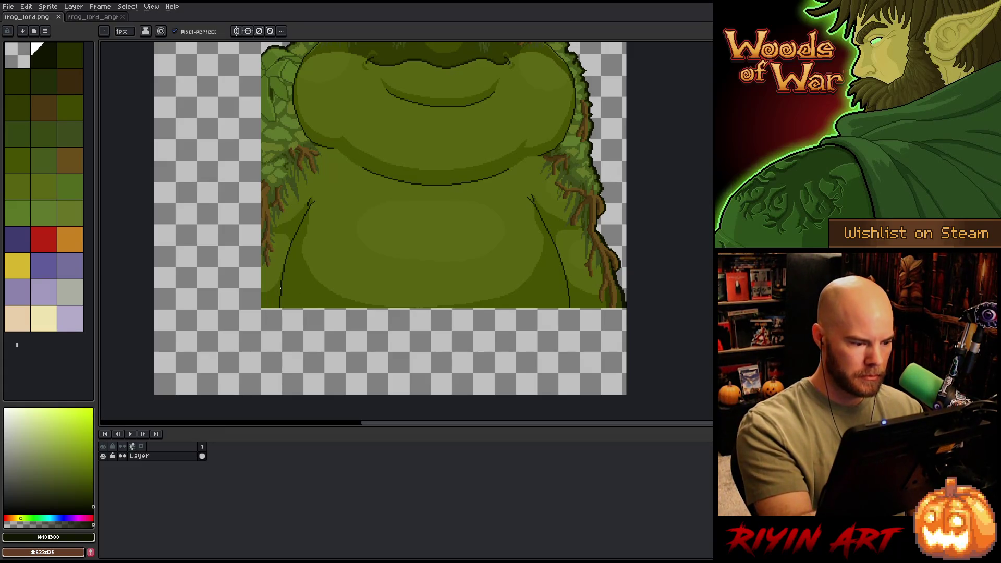
{"action": "left_click_drag", "start_coordinate": [282, 286], "coordinate": [240, 394]}
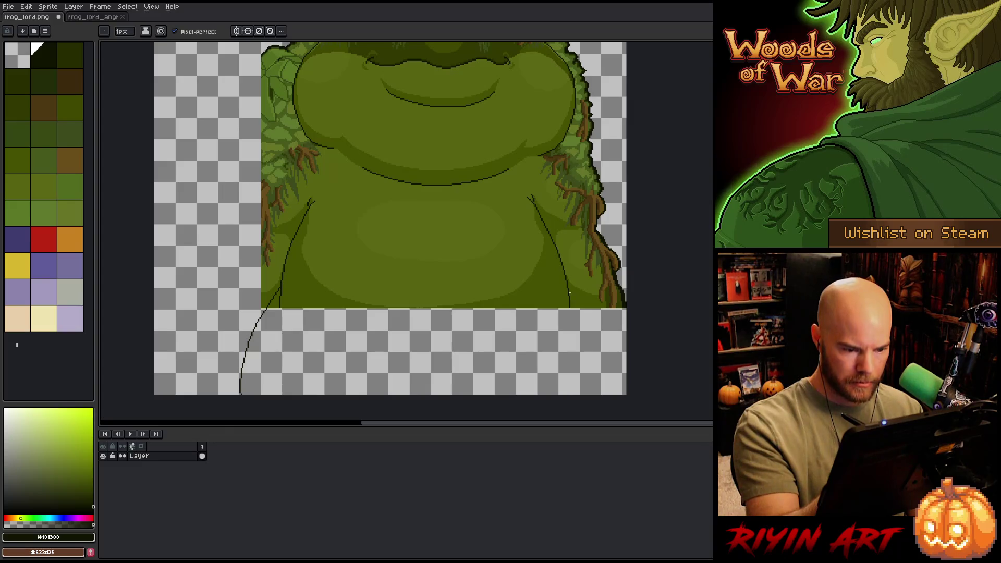
{"action": "left_click_drag", "start_coordinate": [570, 293], "coordinate": [609, 395]}
{"action": "key", "text": "ctrl+z"}
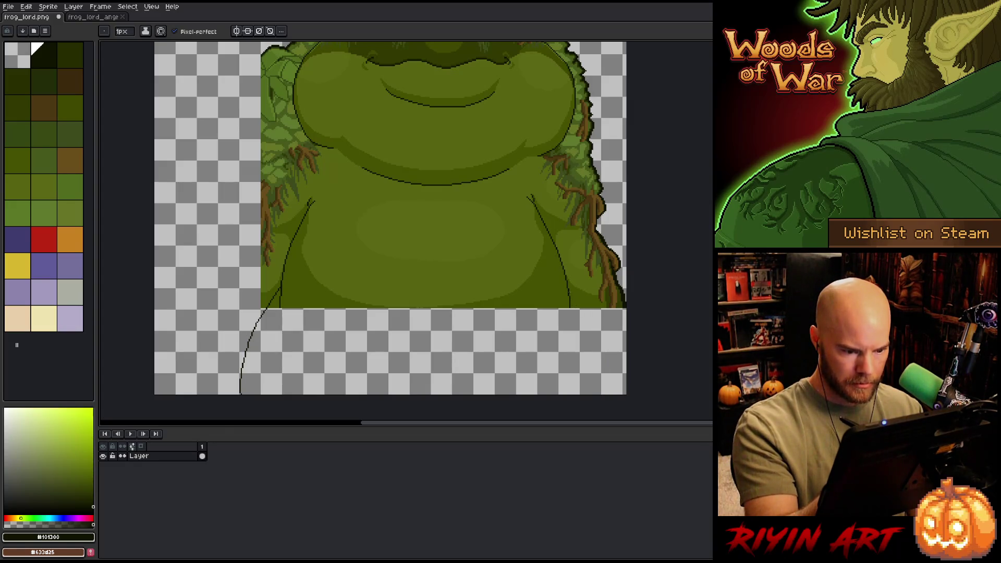
{"action": "left_click_drag", "start_coordinate": [571, 293], "coordinate": [620, 395]}
{"action": "key", "text": "ctrl+z"}
{"action": "left_click_drag", "start_coordinate": [570, 295], "coordinate": [615, 420]}
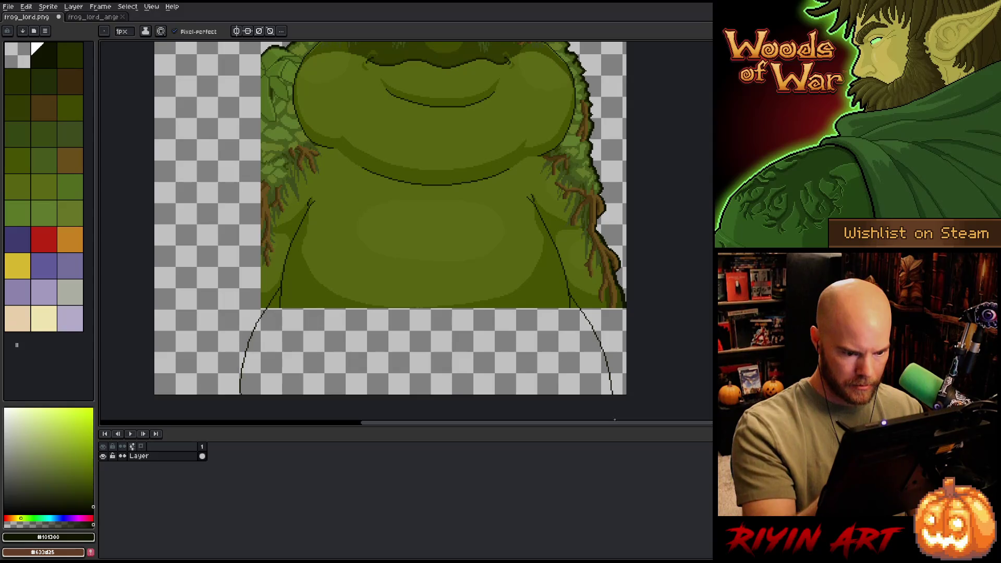
{"action": "left_click", "coordinate": [560, 297], "text": "alt"}
{"action": "key", "text": "g"}
{"action": "left_click", "coordinate": [565, 349]}
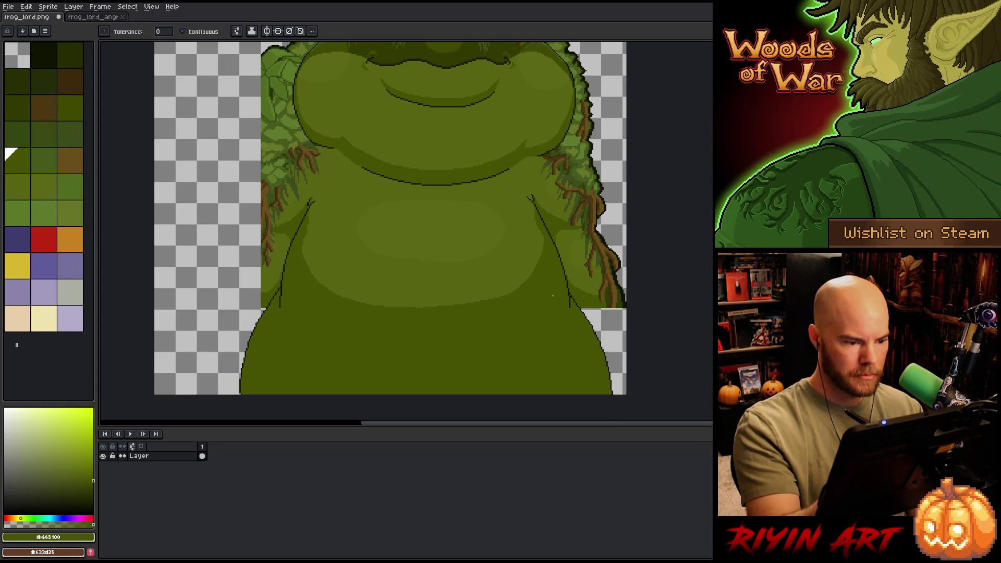
Step: Draw a curved lower-belly edge and fill the patch with lighter #576310 green
{"action": "key", "text": "b"}
{"action": "left_click", "coordinate": [522, 266], "text": "alt"}
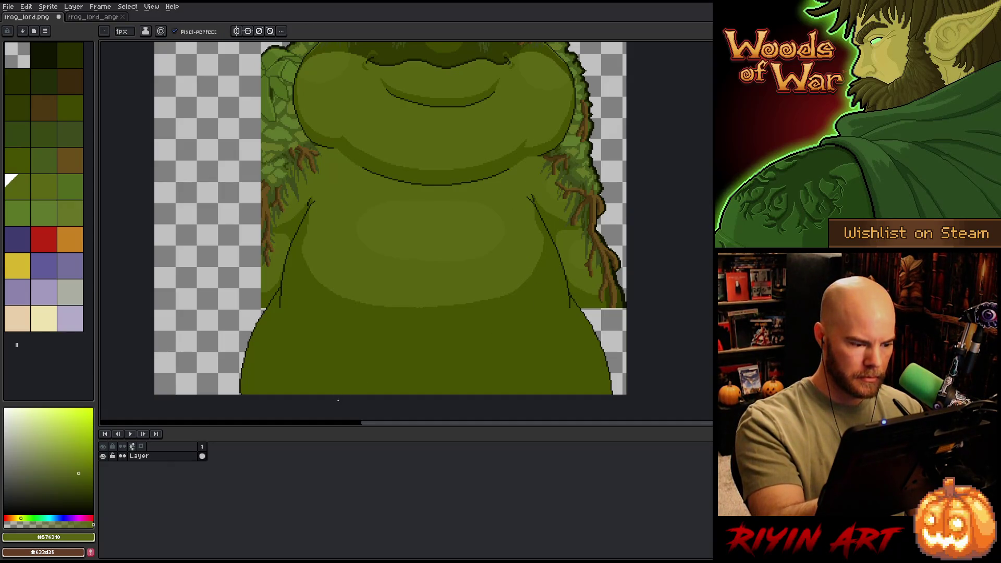
{"action": "mouse_move", "coordinate": [307, 361]}
{"action": "left_mouse_down"}
{"action": "mouse_move", "coordinate": [365, 336]}
{"action": "mouse_move", "coordinate": [534, 327]}
{"action": "left_mouse_up"}
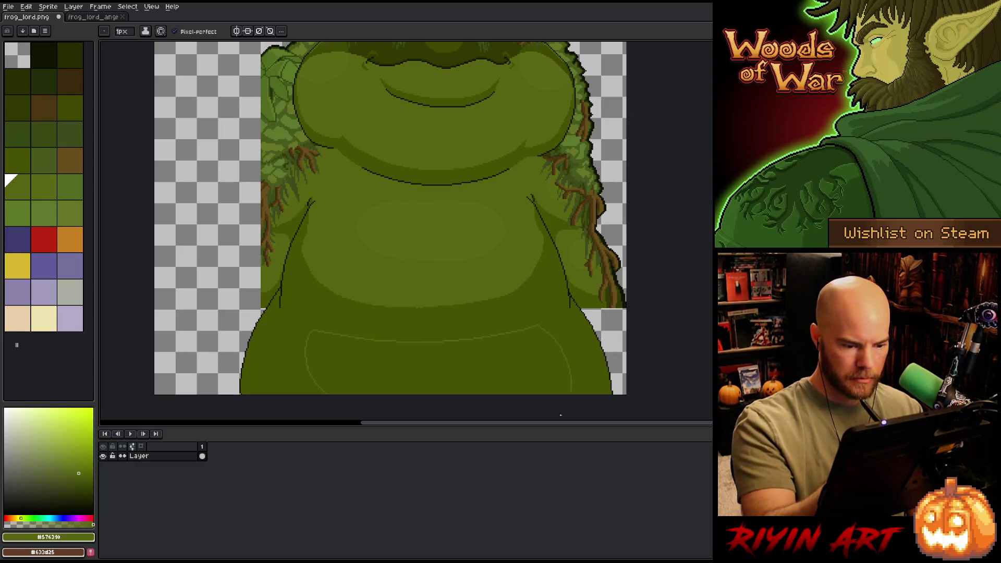
{"action": "scroll", "coordinate": [561, 416], "scroll_direction": "down", "scroll_amount": 3}
{"action": "scroll", "coordinate": [555, 329], "scroll_direction": "up", "scroll_amount": 2}
{"action": "key", "text": "g"}
{"action": "left_click", "coordinate": [572, 303]}
Step: Divide the belly highlight with a short dark line and fill its right part darker
{"action": "key", "text": "b"}
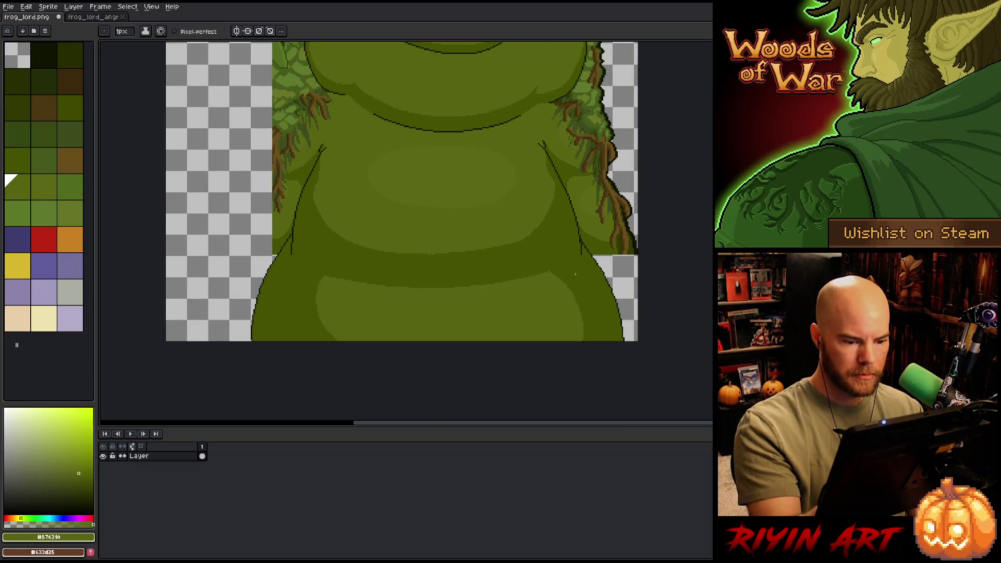
{"action": "left_click", "coordinate": [575, 274], "text": "alt"}
{"action": "left_click_drag", "start_coordinate": [559, 279], "coordinate": [559, 300]}
{"action": "key", "text": "g"}
{"action": "left_click", "coordinate": [571, 313]}
{"action": "key", "text": "space"}
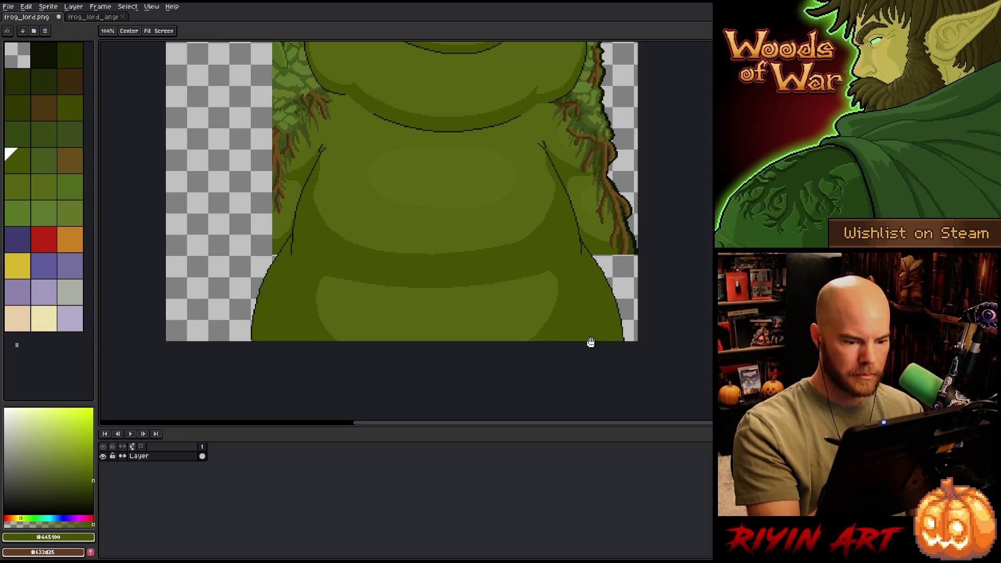
{"action": "left_click_drag", "start_coordinate": [591, 342], "coordinate": [607, 388]}
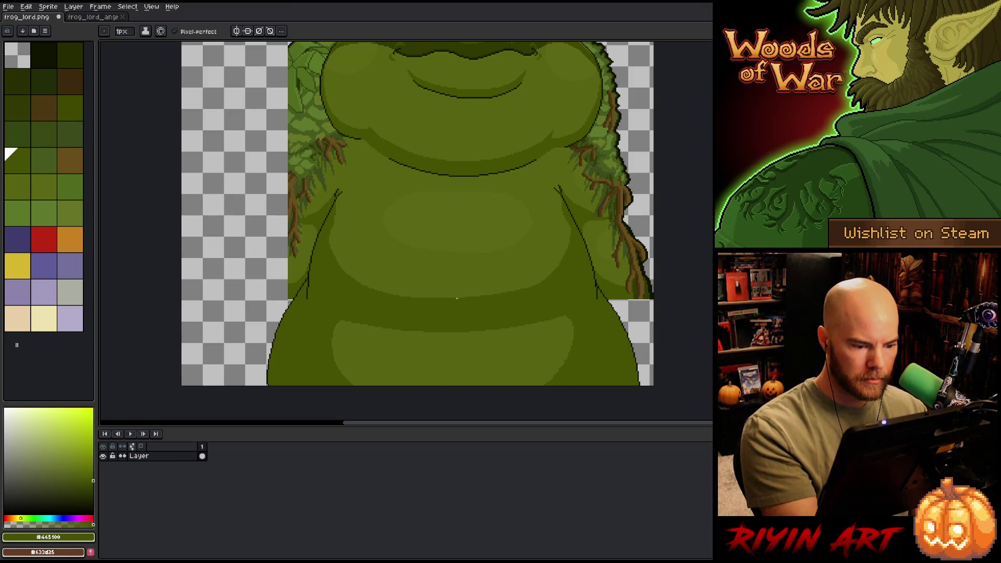
Step: Magic Wand-select the light lower-belly patch
{"action": "left_click", "coordinate": [506, 233], "text": "alt"}
{"action": "key", "text": "w"}
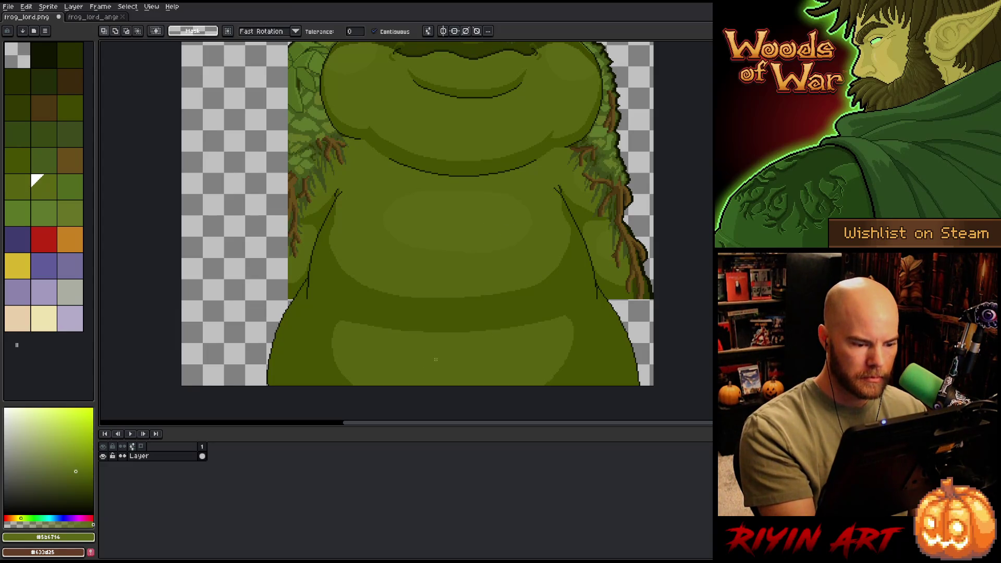
{"action": "left_click", "coordinate": [436, 359]}
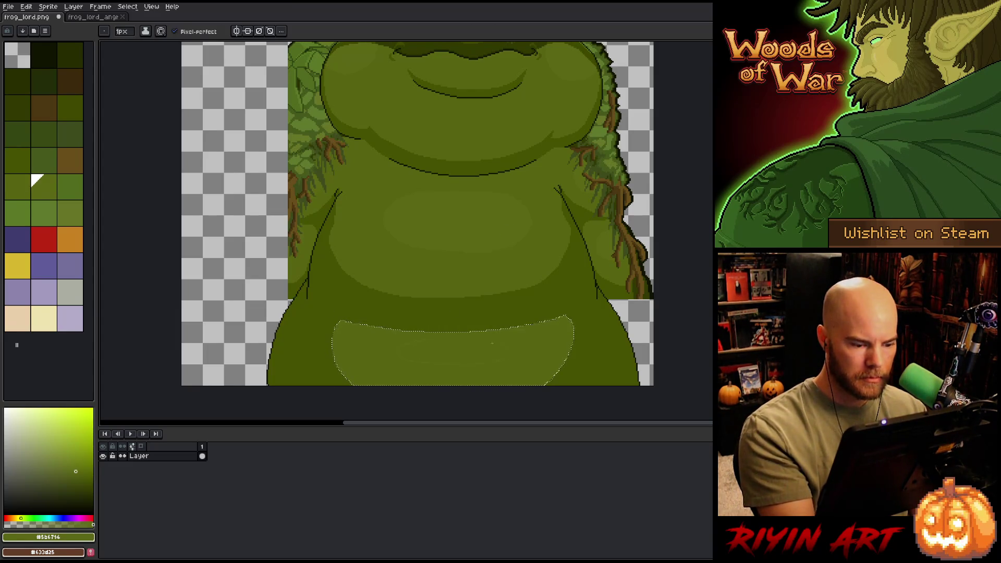
{"action": "key", "text": "g"}
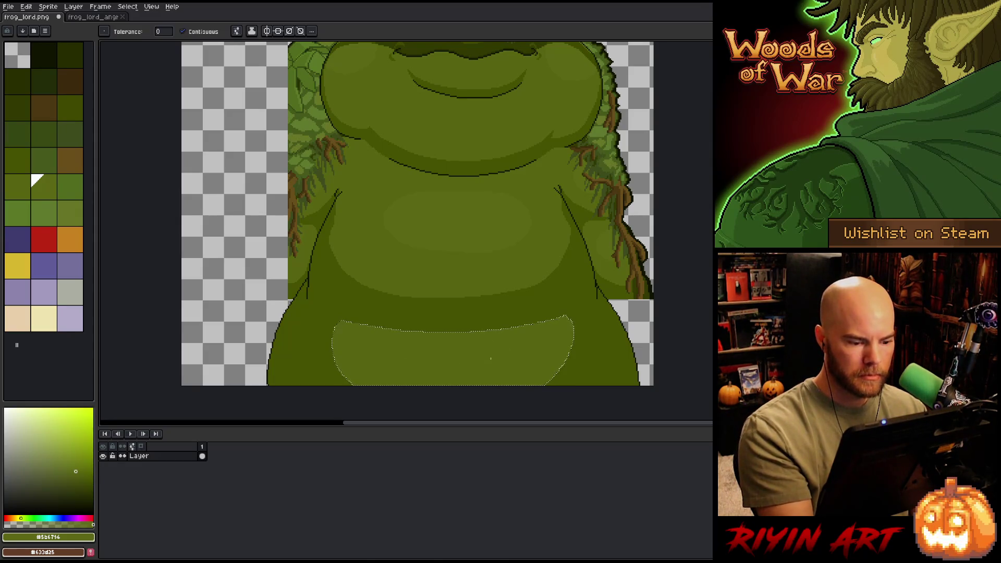
{"action": "key", "text": "b"}
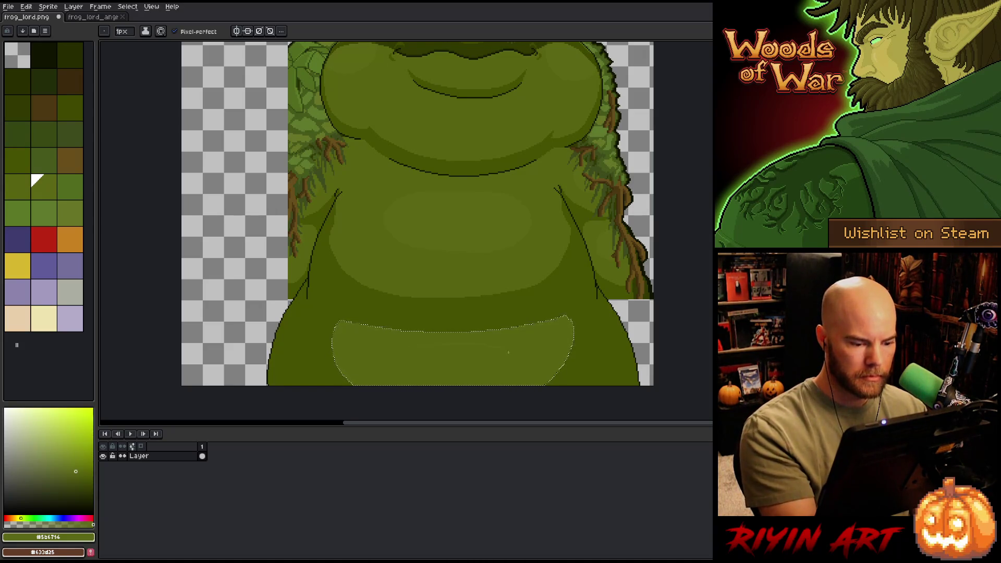
{"action": "key", "text": "g"}
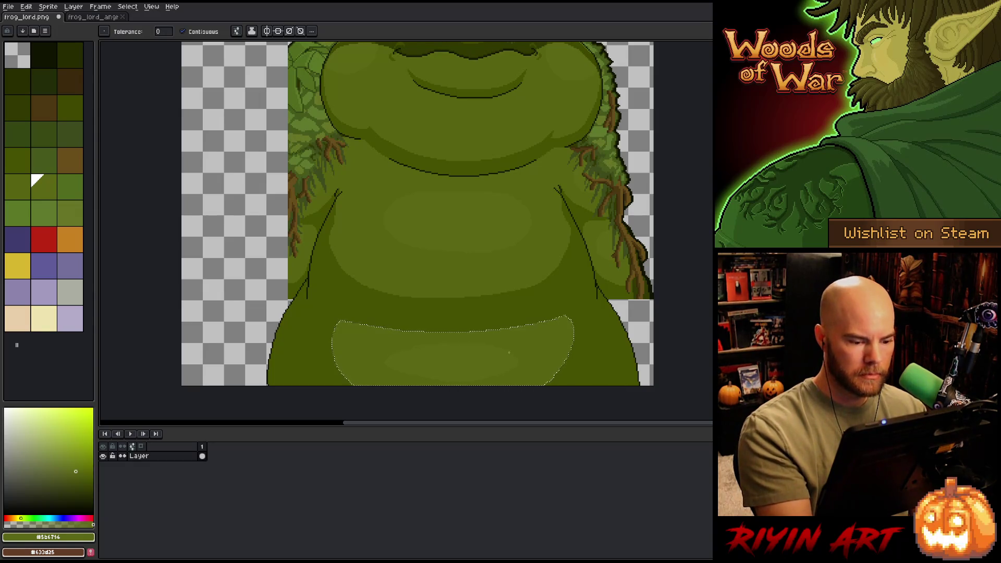
{"action": "key", "text": "b"}
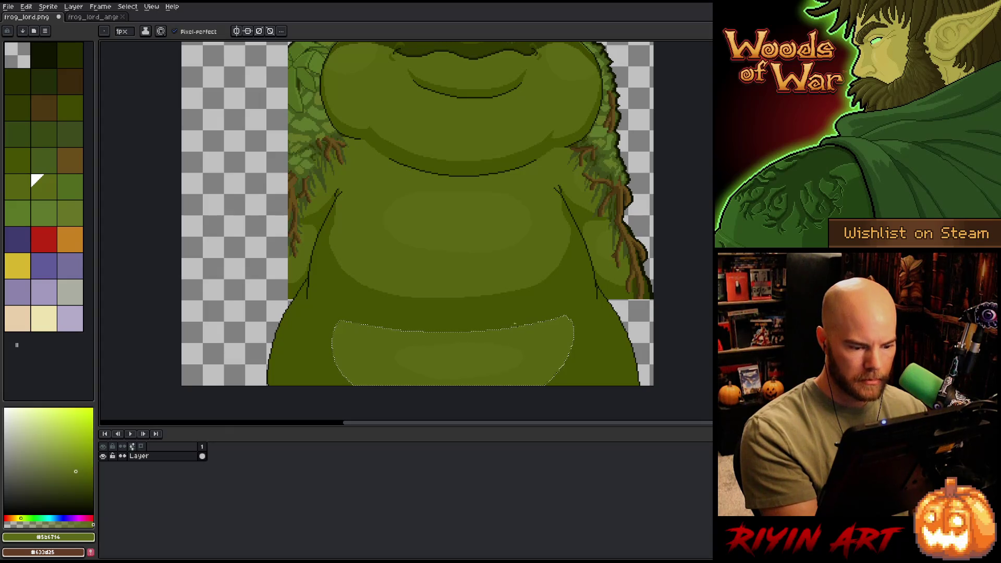
Step: Sample #5b6714 and paint a soft highlight across the belly's middle inside the selection
{"action": "key", "text": "bracketleft"}
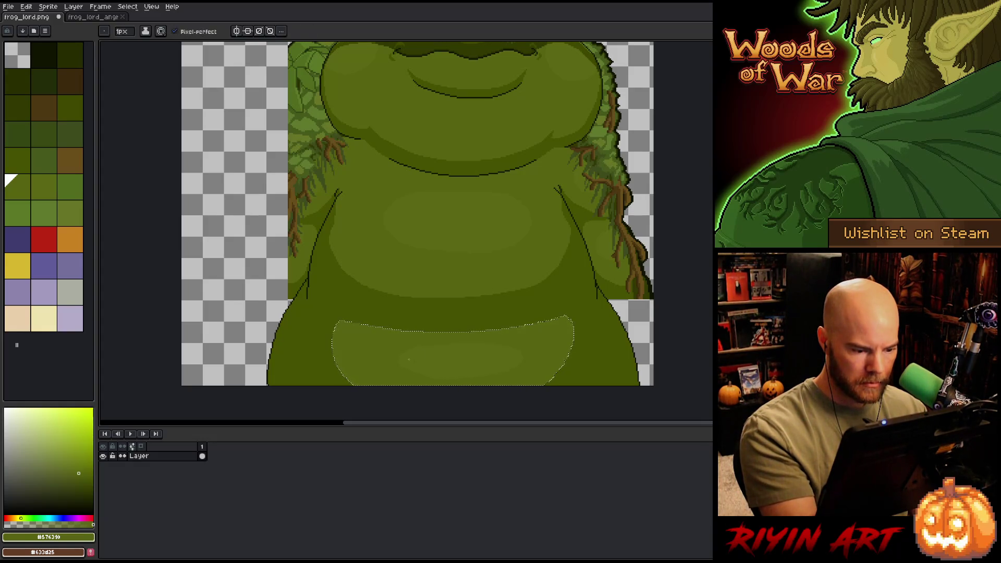
{"action": "left_click", "coordinate": [407, 351], "text": "alt"}
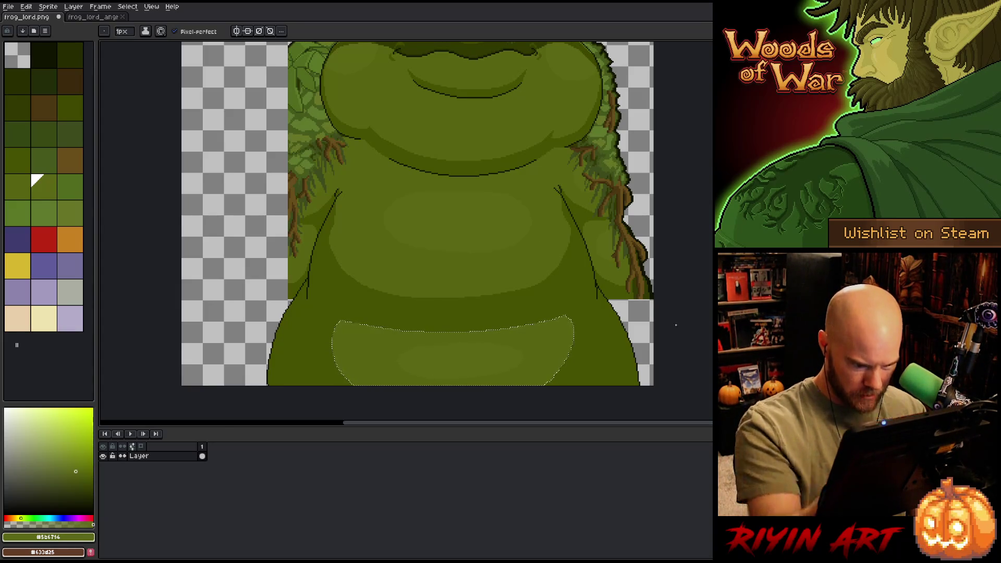
{"action": "scroll", "coordinate": [455, 364], "scroll_direction": "up", "scroll_amount": 5}
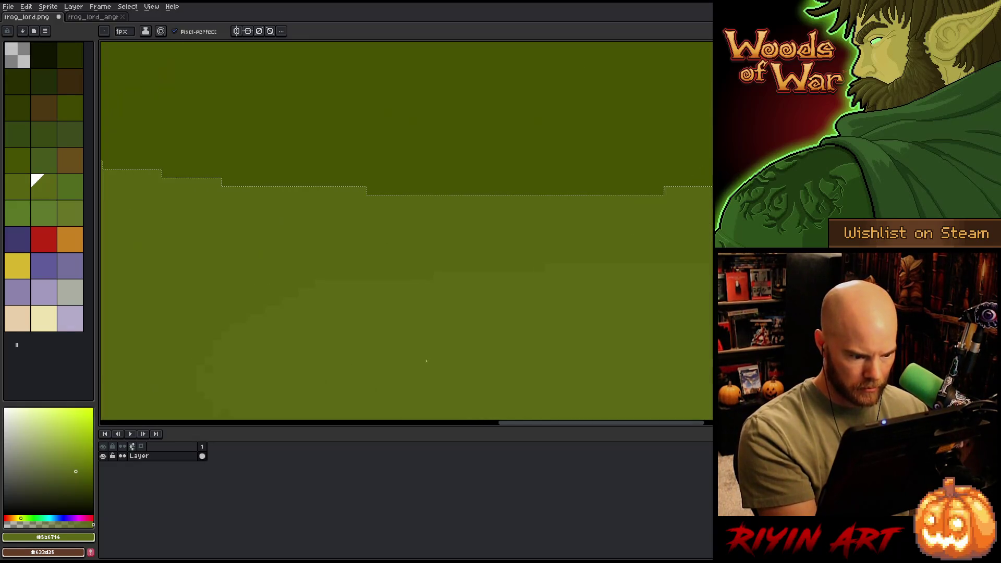
{"action": "left_click", "coordinate": [331, 262], "text": "alt"}
{"action": "mouse_move", "coordinate": [210, 368]}
{"action": "left_mouse_down"}
{"action": "mouse_move", "coordinate": [350, 300]}
{"action": "mouse_move", "coordinate": [469, 302]}
{"action": "mouse_move", "coordinate": [599, 332]}
{"action": "mouse_move", "coordinate": [409, 398]}
{"action": "left_mouse_up"}
{"action": "left_click", "coordinate": [350, 301], "text": "alt"}
{"action": "key", "text": "space"}
{"action": "key", "text": "space"}
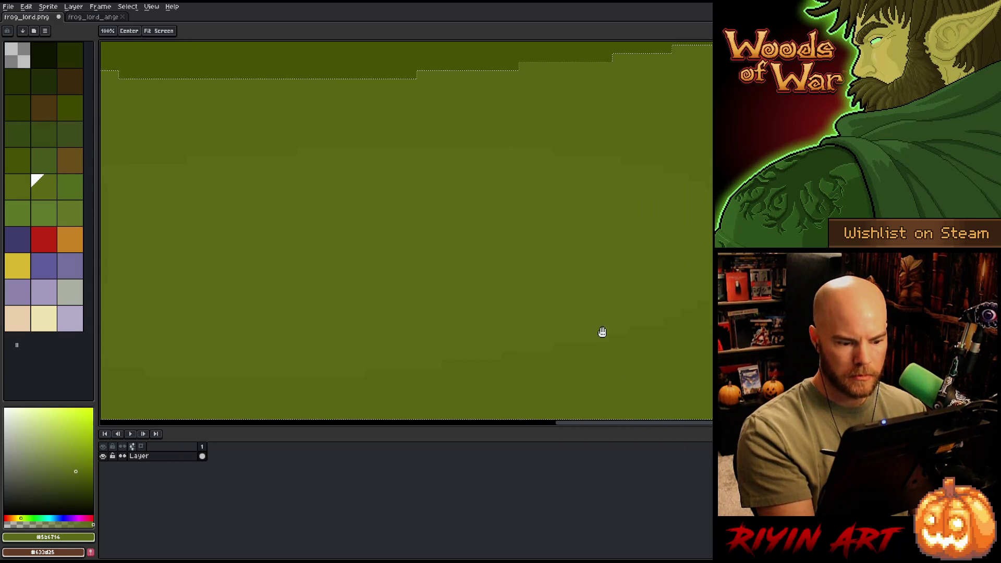
{"action": "scroll", "coordinate": [422, 252], "scroll_direction": "down", "scroll_amount": 1}
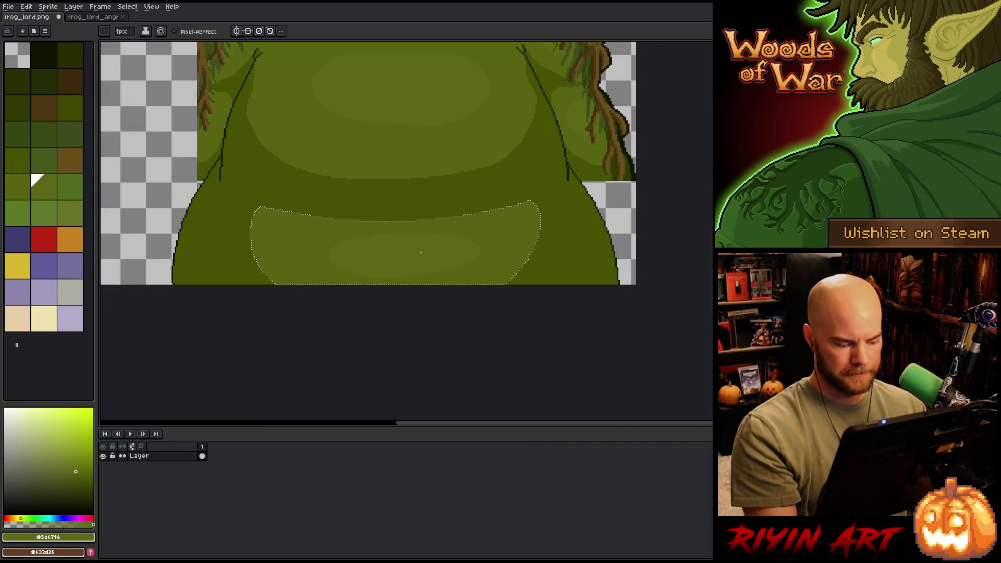
Step: Extend the dark outline down the frog's lower right side
{"action": "key", "text": "space"}
{"action": "key", "text": "space"}
{"action": "left_click_drag", "start_coordinate": [421, 253], "coordinate": [334, 351]}
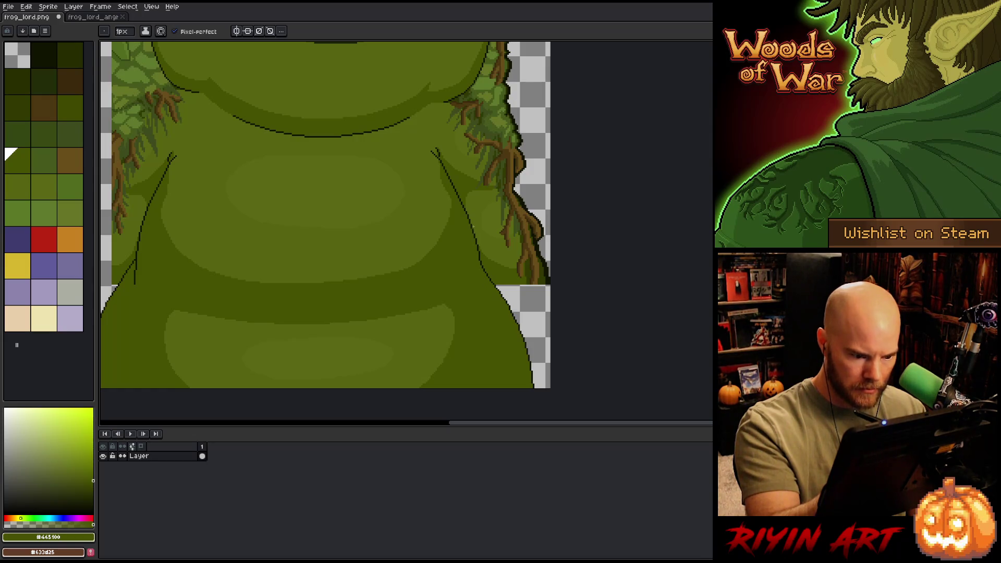
{"action": "mouse_move", "coordinate": [514, 355]}
{"action": "left_mouse_down"}
{"action": "mouse_move", "coordinate": [559, 335]}
{"action": "mouse_move", "coordinate": [640, 394]}
{"action": "left_mouse_up"}
{"action": "mouse_move", "coordinate": [673, 319]}
{"action": "left_mouse_down"}
{"action": "mouse_move", "coordinate": [673, 258]}
{"action": "mouse_move", "coordinate": [665, 321]}
{"action": "left_mouse_up"}
{"action": "left_click", "coordinate": [673, 259], "text": "alt"}
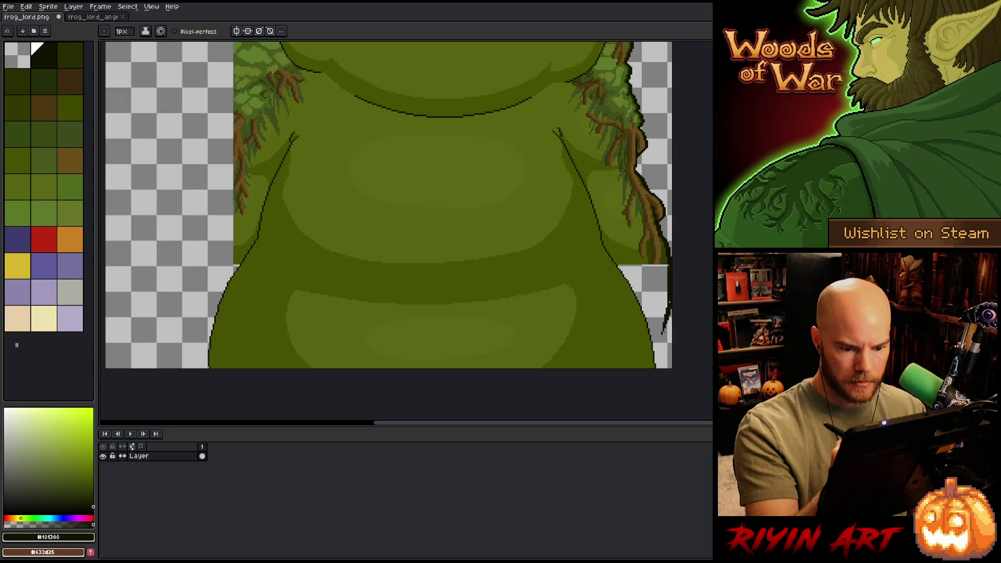
{"action": "left_click_drag", "start_coordinate": [664, 333], "coordinate": [661, 370]}
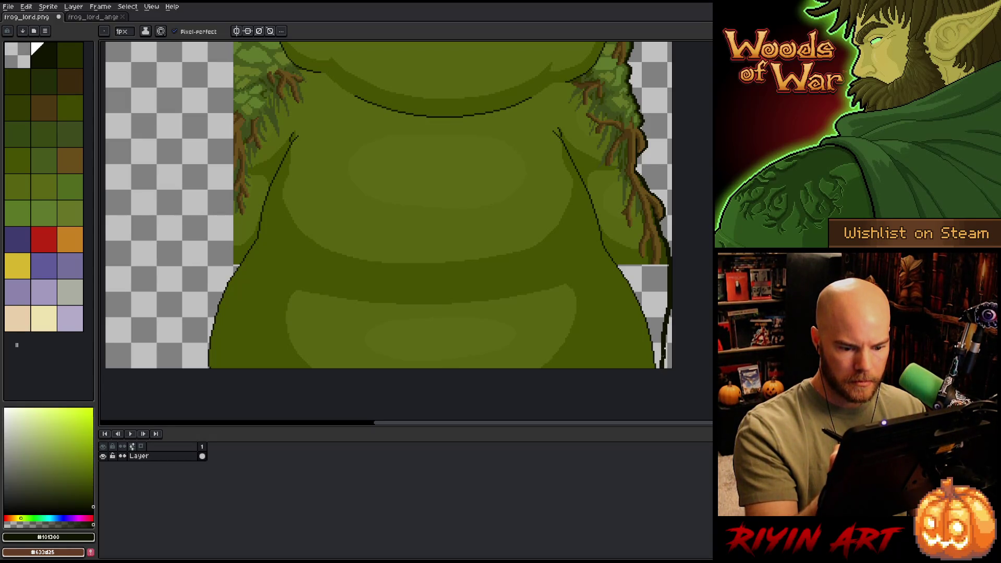
Step: Fill the lower-right gap with #313900, then repaint it #445100 inside a Magic Wand selection
{"action": "left_click", "coordinate": [18, 107]}
{"action": "key", "text": "g"}
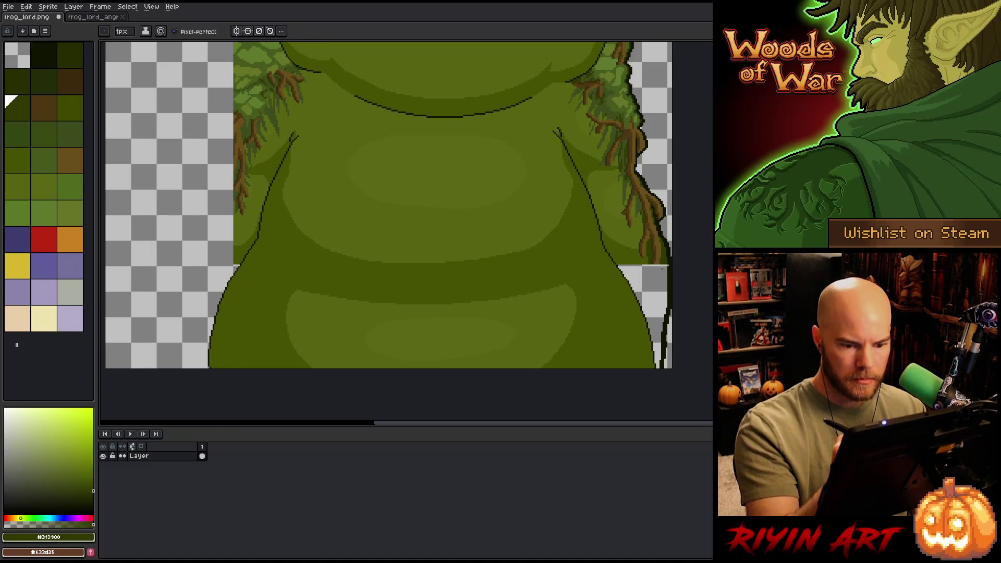
{"action": "left_click", "coordinate": [646, 271]}
{"action": "left_click", "coordinate": [18, 159]}
{"action": "key", "text": "w"}
{"action": "left_click", "coordinate": [642, 313]}
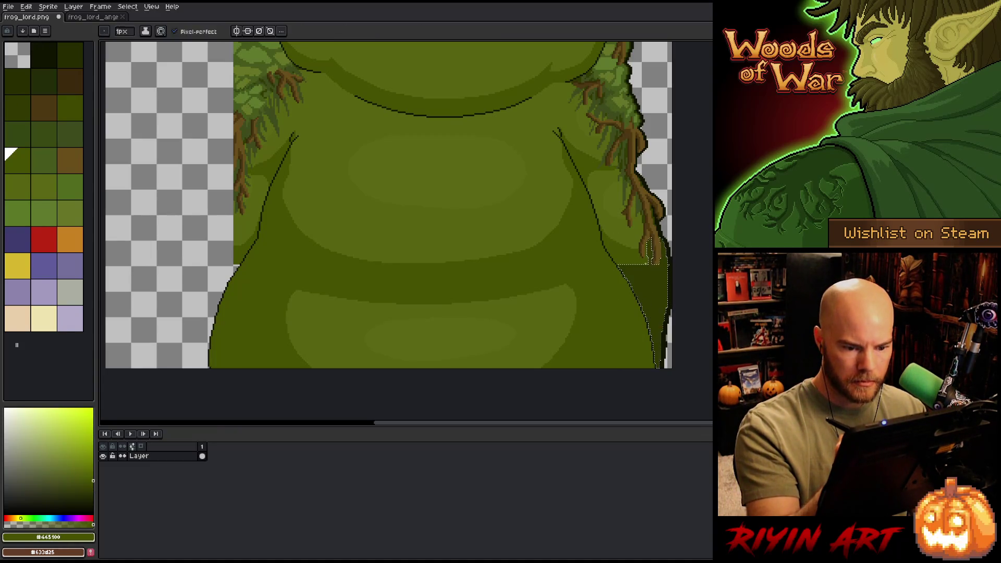
{"action": "key", "text": "b"}
{"action": "left_click_drag", "start_coordinate": [649, 266], "coordinate": [650, 294]}
{"action": "left_click_drag", "start_coordinate": [621, 253], "coordinate": [647, 318]}
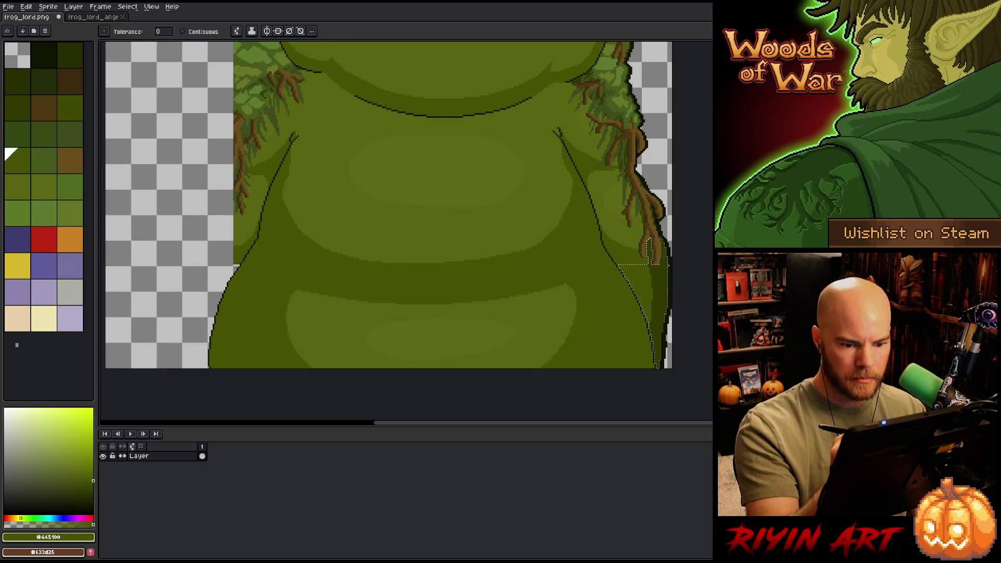
{"action": "key", "text": "ctrl+d"}
Step: Eyedropper the dark green and several root browns from the frog's right side
{"action": "left_click", "coordinate": [668, 260], "text": "alt"}
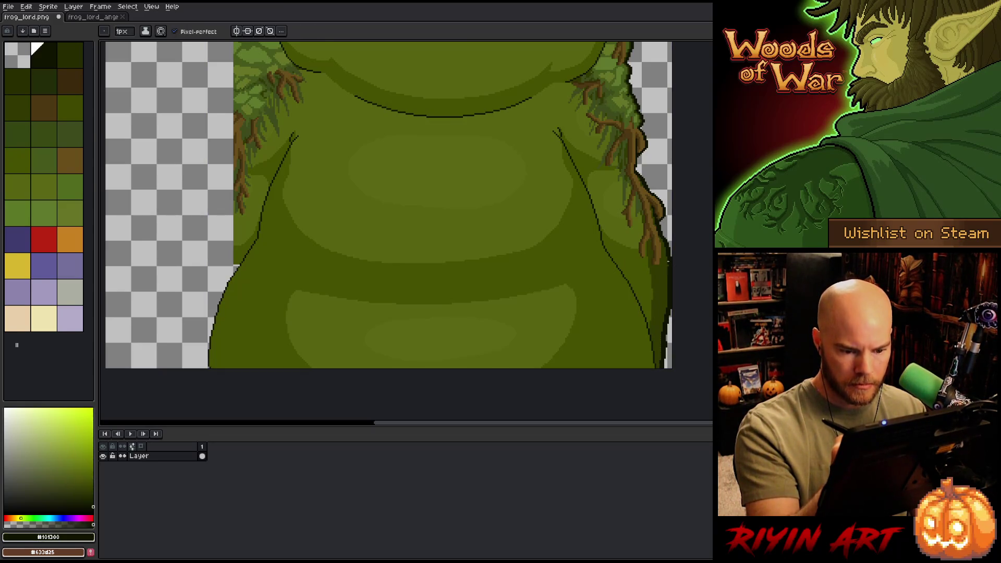
{"action": "left_click", "coordinate": [658, 275], "text": "alt"}
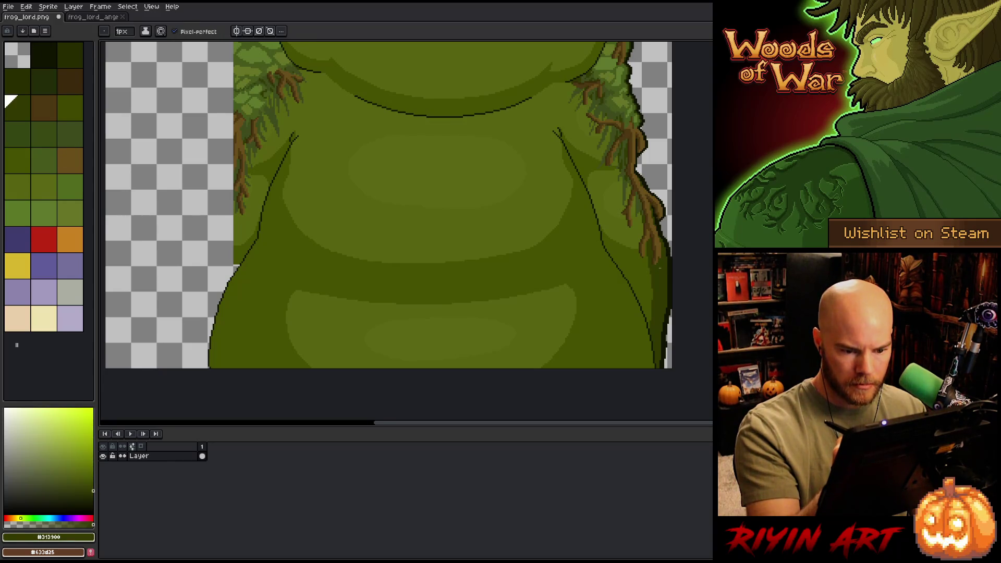
{"action": "left_click", "coordinate": [658, 261], "text": "alt"}
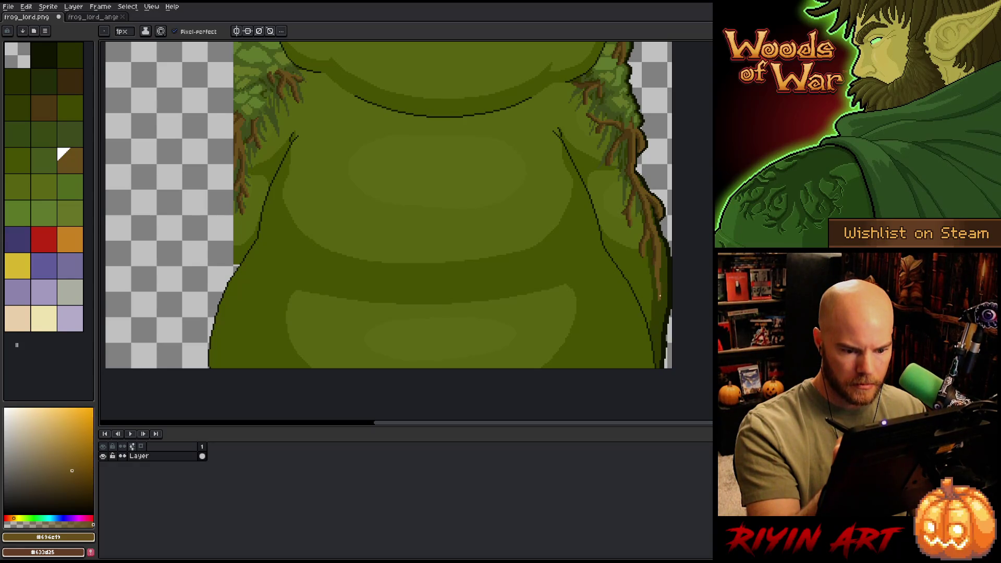
{"action": "left_click", "coordinate": [657, 285], "text": "alt"}
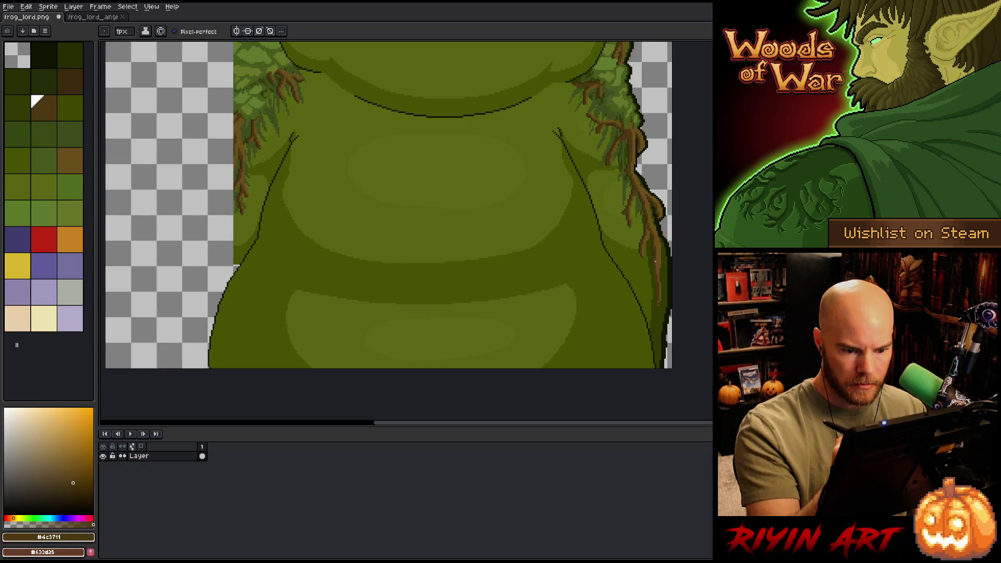
{"action": "left_click", "coordinate": [656, 275], "text": "alt"}
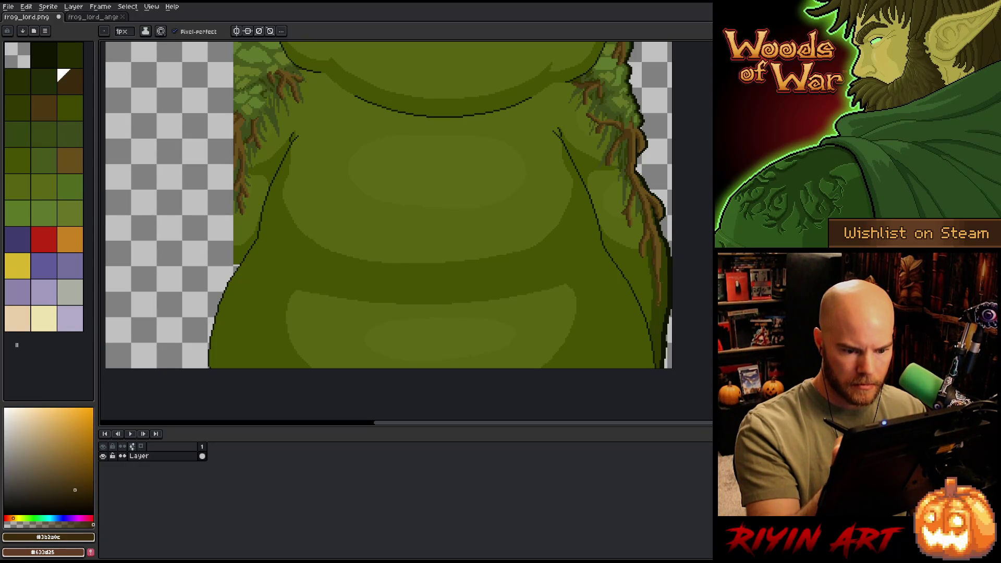
{"action": "scroll", "coordinate": [636, 237], "scroll_direction": "up", "scroll_amount": 3}
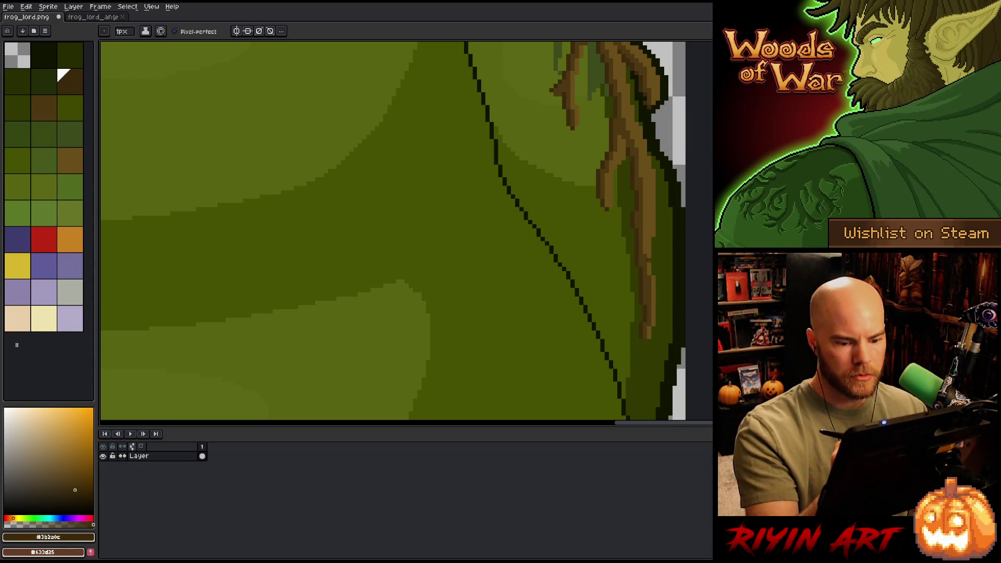
{"action": "scroll", "coordinate": [645, 298], "scroll_direction": "down", "scroll_amount": 5}
{"action": "scroll", "coordinate": [647, 278], "scroll_direction": "up", "scroll_amount": 3}
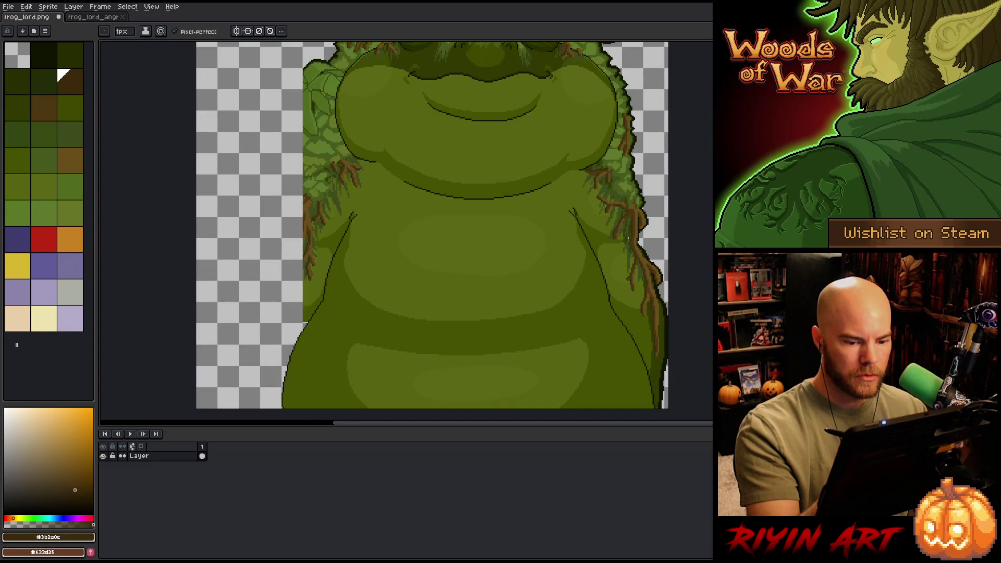
Step: Draw jagged dark outline strokes down the frog's left side to the canvas bottom
{"action": "scroll", "coordinate": [629, 241], "scroll_direction": "down", "scroll_amount": 2}
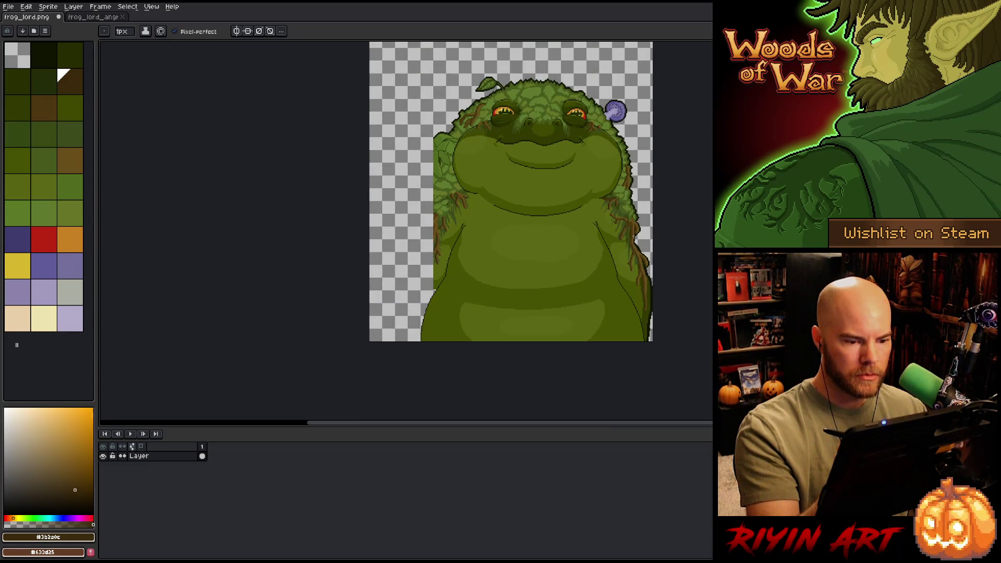
{"action": "scroll", "coordinate": [633, 239], "scroll_direction": "up", "scroll_amount": 3}
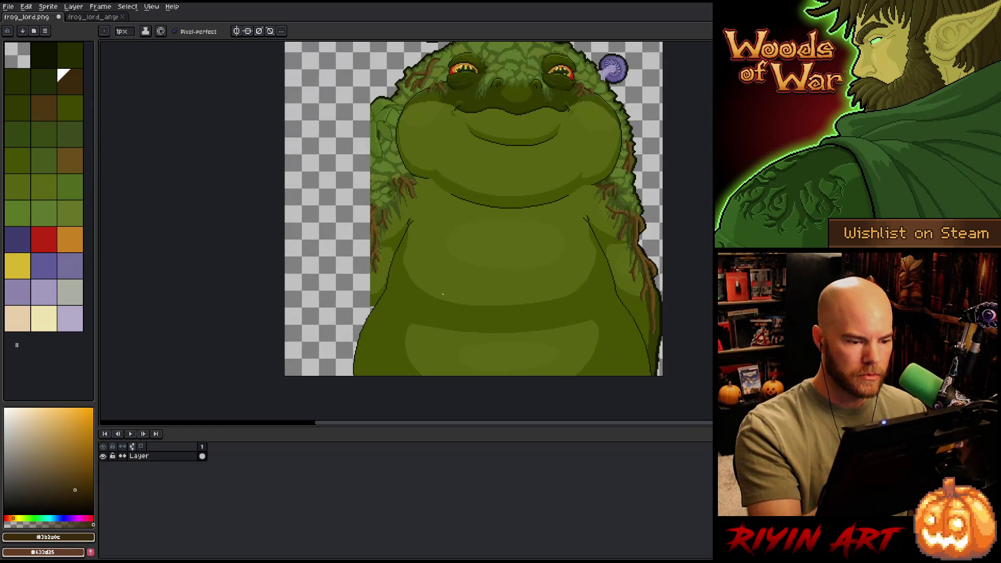
{"action": "left_click_drag", "start_coordinate": [413, 360], "coordinate": [502, 362]}
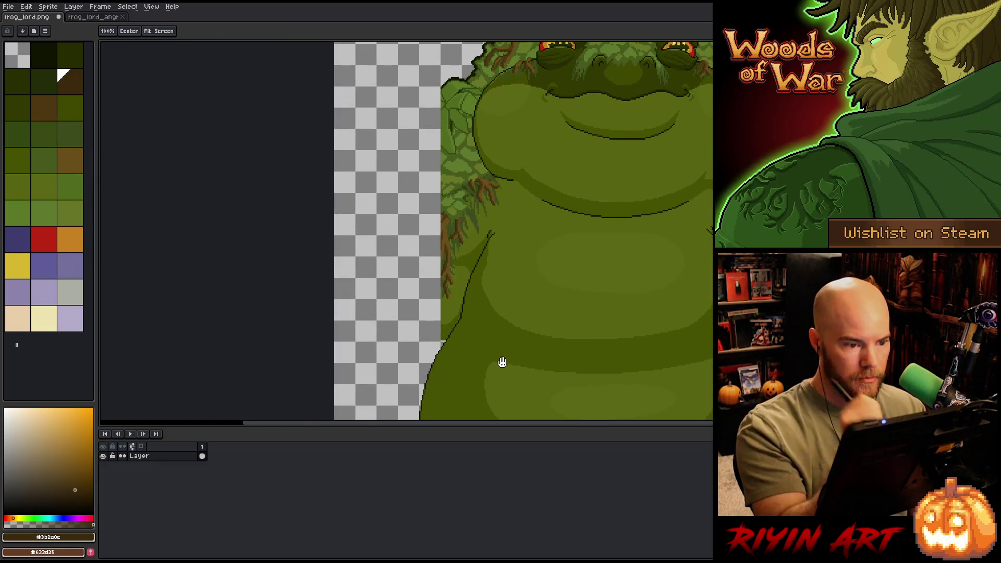
{"action": "scroll", "coordinate": [502, 362], "scroll_direction": "down", "scroll_amount": 2}
{"action": "left_click", "coordinate": [469, 188], "text": "alt"}
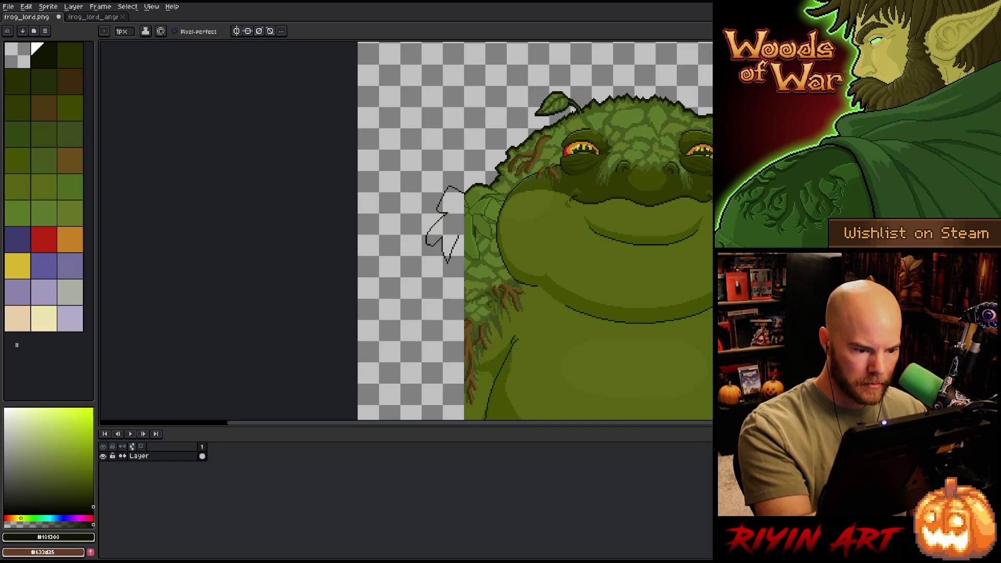
{"action": "left_click_drag", "start_coordinate": [459, 263], "coordinate": [442, 196]}
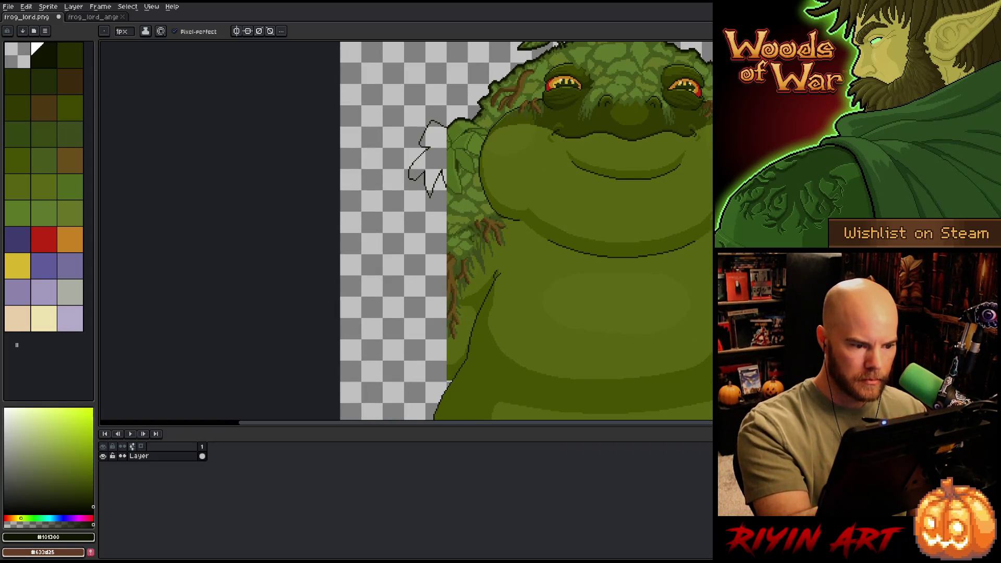
{"action": "left_click_drag", "start_coordinate": [413, 232], "coordinate": [400, 339]}
{"action": "key", "text": "ctrl+z"}
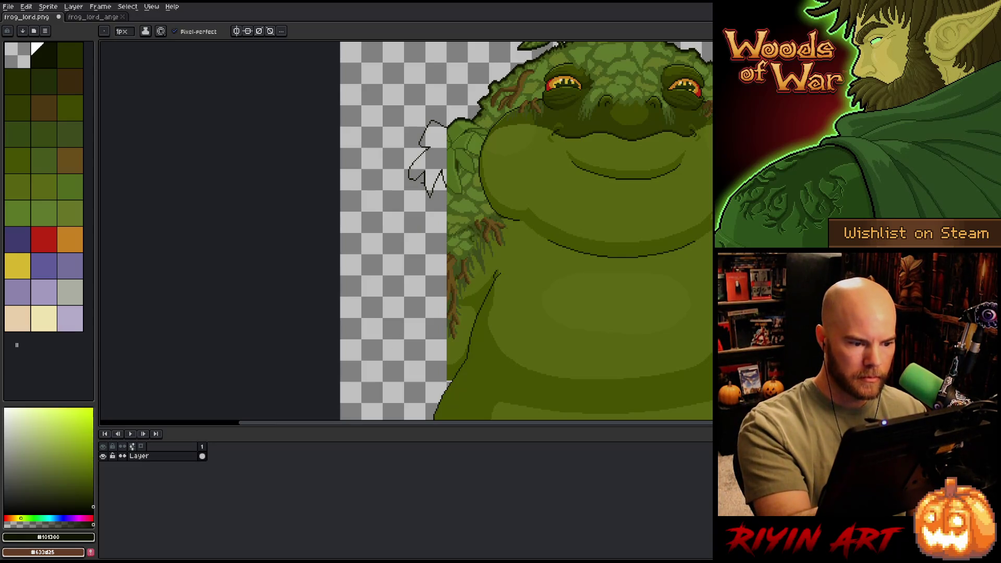
{"action": "left_click_drag", "start_coordinate": [421, 183], "coordinate": [391, 272]}
{"action": "left_click_drag", "start_coordinate": [388, 307], "coordinate": [372, 412]}
{"action": "left_click_drag", "start_coordinate": [484, 324], "coordinate": [488, 233]}
{"action": "left_click_drag", "start_coordinate": [376, 324], "coordinate": [376, 369]}
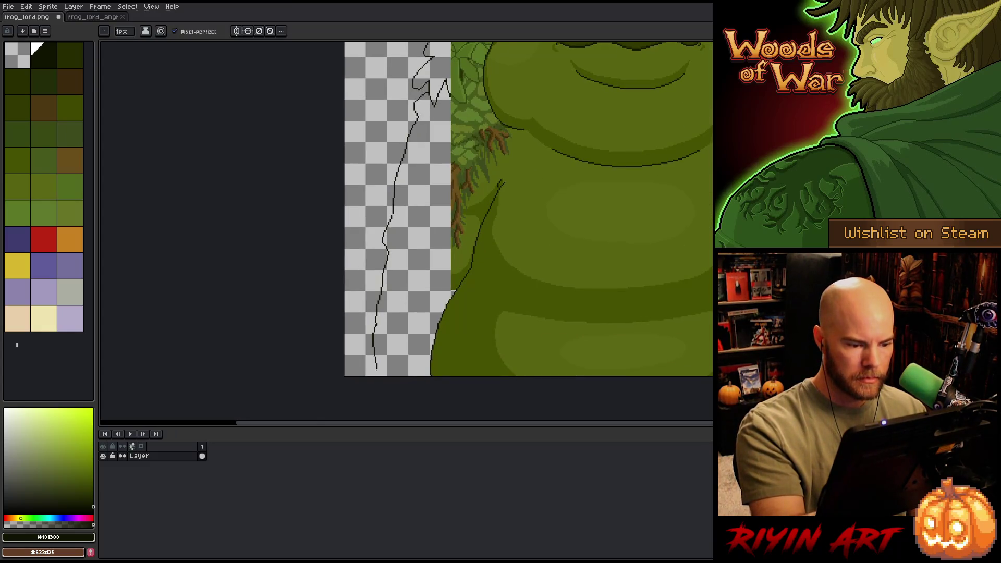
{"action": "left_click_drag", "start_coordinate": [503, 320], "coordinate": [467, 287]}
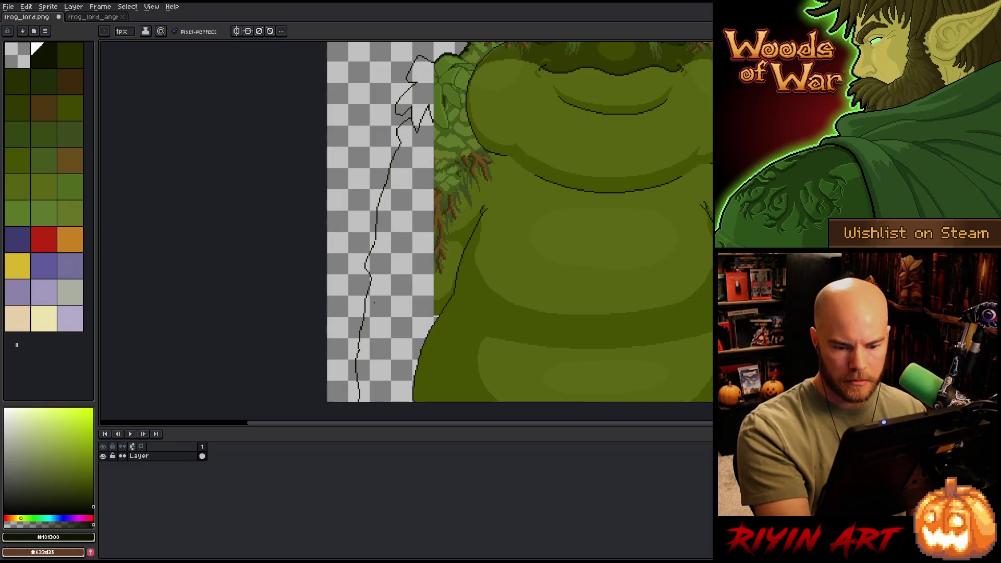
Step: Draw a darker olive inner line curving down beside the new left outline
{"action": "left_click", "coordinate": [17, 107]}
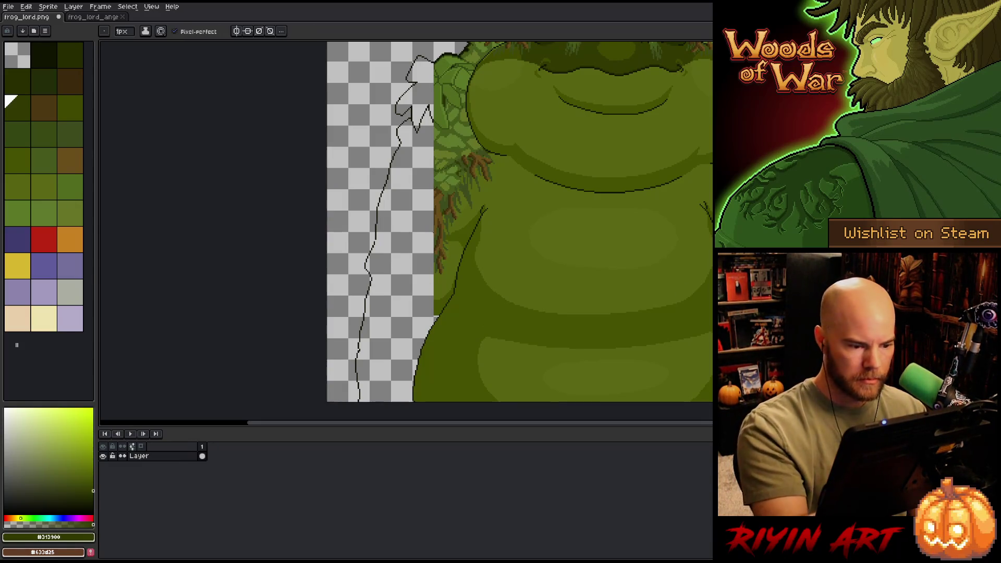
{"action": "mouse_move", "coordinate": [433, 218]}
{"action": "left_mouse_down"}
{"action": "mouse_move", "coordinate": [410, 259]}
{"action": "mouse_move", "coordinate": [402, 326]}
{"action": "left_mouse_up"}
{"action": "key", "text": "ctrl+z"}
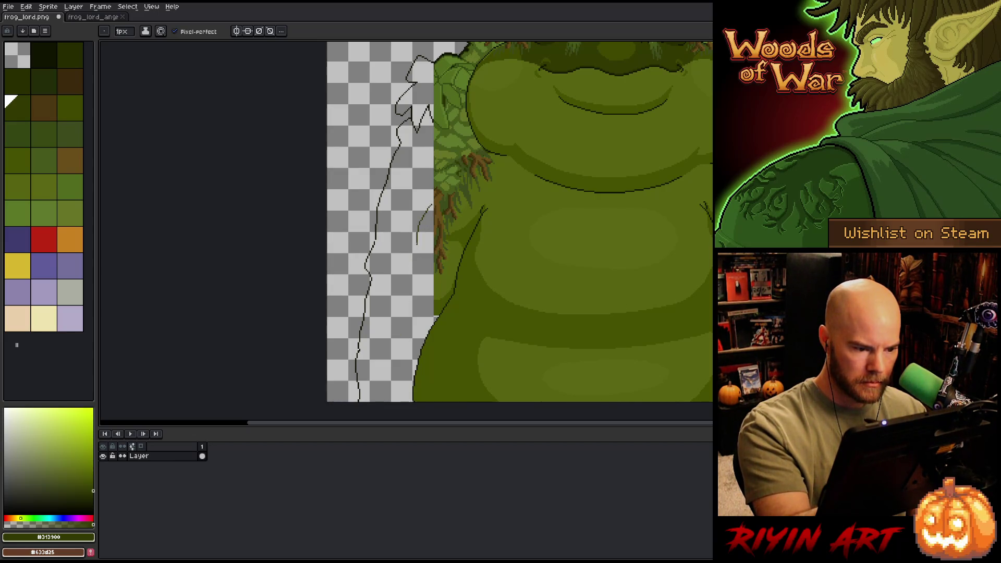
{"action": "key", "text": "ctrl+z"}
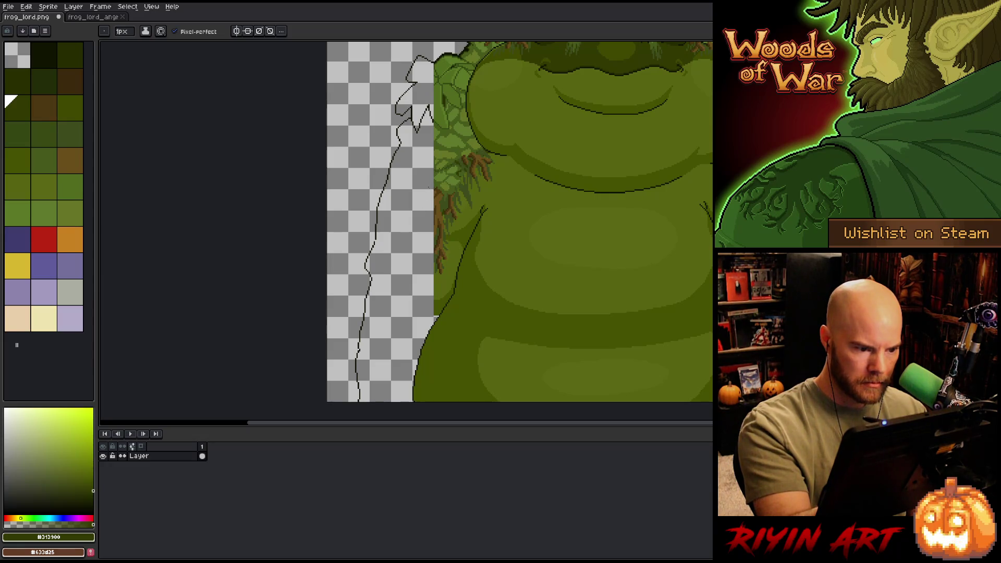
{"action": "left_click_drag", "start_coordinate": [432, 188], "coordinate": [417, 213]}
{"action": "key", "text": "ctrl+z"}
{"action": "left_click_drag", "start_coordinate": [432, 178], "coordinate": [360, 402]}
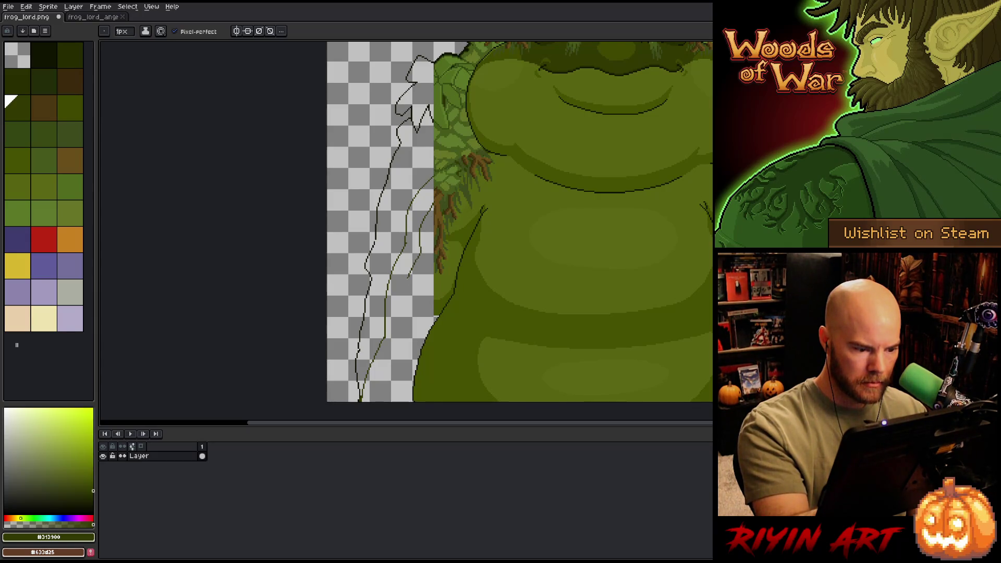
{"action": "left_click_drag", "start_coordinate": [409, 277], "coordinate": [375, 401]}
Step: Fill the band between the lines on the frog's left side with dark green
{"action": "scroll", "coordinate": [519, 222], "scroll_direction": "down", "scroll_amount": 1}
{"action": "key", "text": "g"}
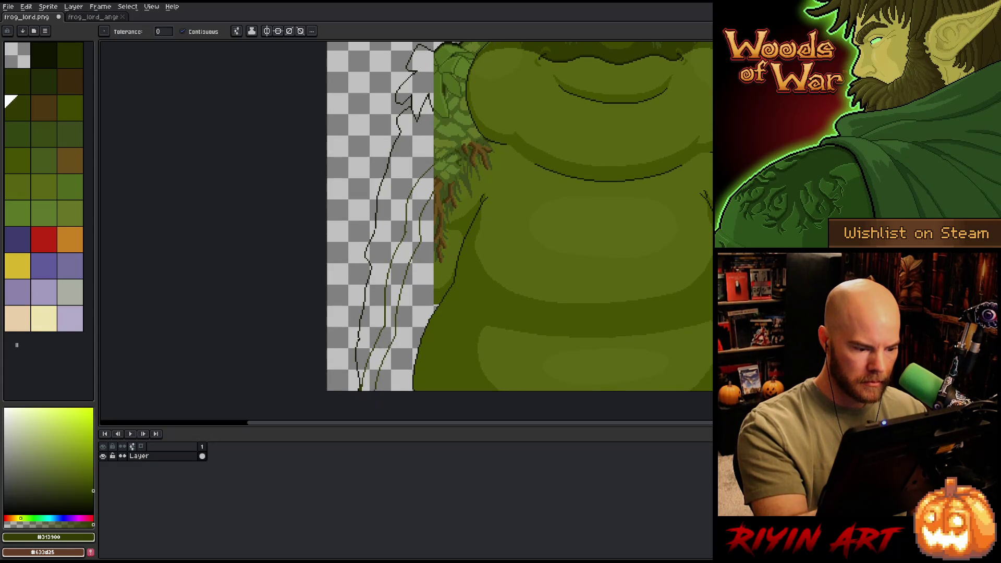
{"action": "left_click", "coordinate": [414, 234]}
{"action": "key", "text": "space"}
{"action": "left_click_drag", "start_coordinate": [585, 343], "coordinate": [557, 333]}
Step: Fill the remaining strip and the outlined patch with olive green sampled from the artwork
{"action": "left_click", "coordinate": [417, 259], "text": "alt"}
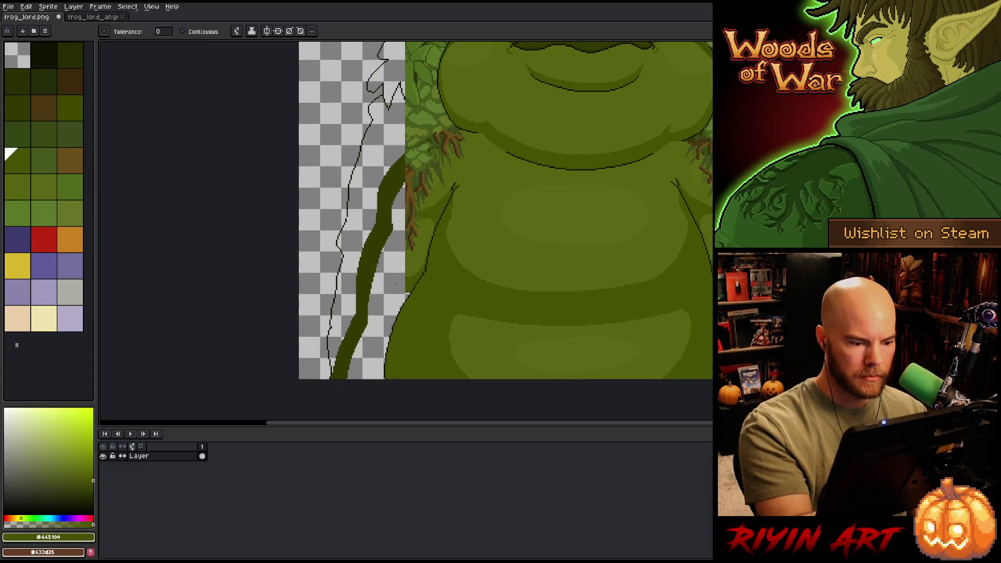
{"action": "left_click", "coordinate": [396, 261]}
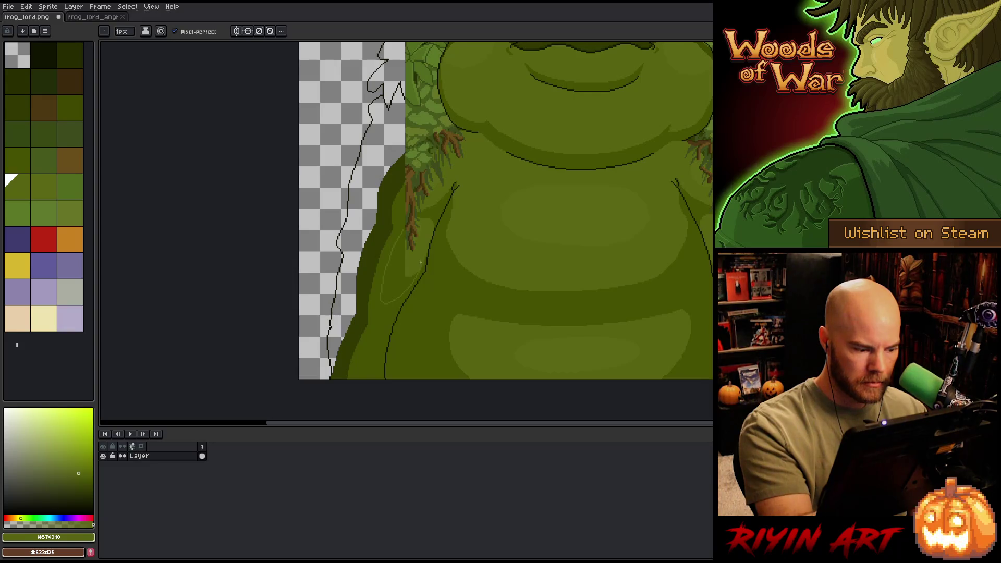
{"action": "left_click", "coordinate": [407, 260]}
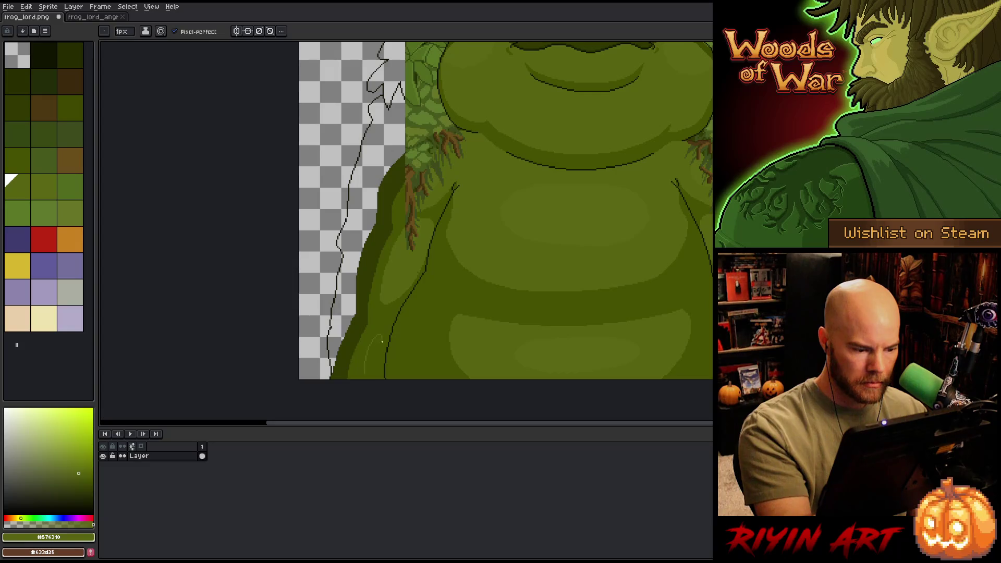
{"action": "left_click_drag", "start_coordinate": [597, 374], "coordinate": [536, 397]}
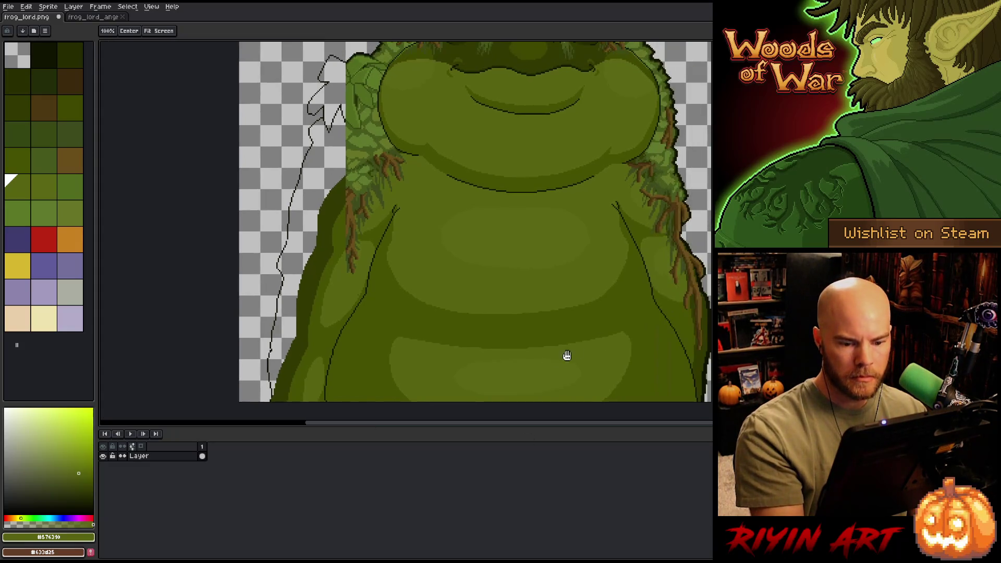
{"action": "mouse_move", "coordinate": [646, 352]}
{"action": "left_mouse_down"}
{"action": "mouse_move", "coordinate": [603, 313]}
{"action": "mouse_move", "coordinate": [628, 343]}
{"action": "mouse_move", "coordinate": [555, 327]}
{"action": "left_mouse_up"}
{"action": "scroll", "coordinate": [628, 344], "scroll_direction": "down", "scroll_amount": 5}
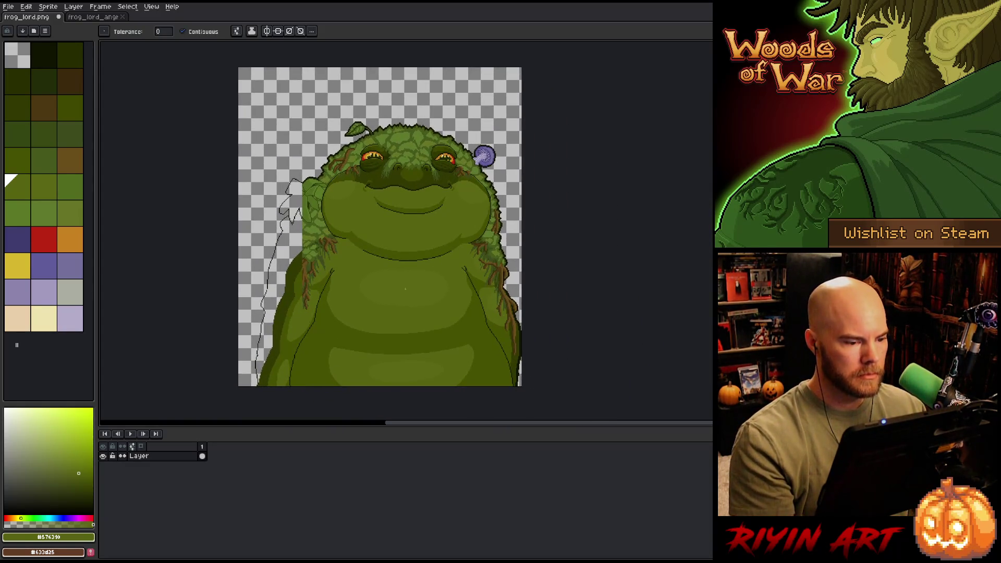
Step: Set the canvas width to 365 px in Canvas Size, adding the new space on the right
{"action": "left_click", "coordinate": [48, 6]}
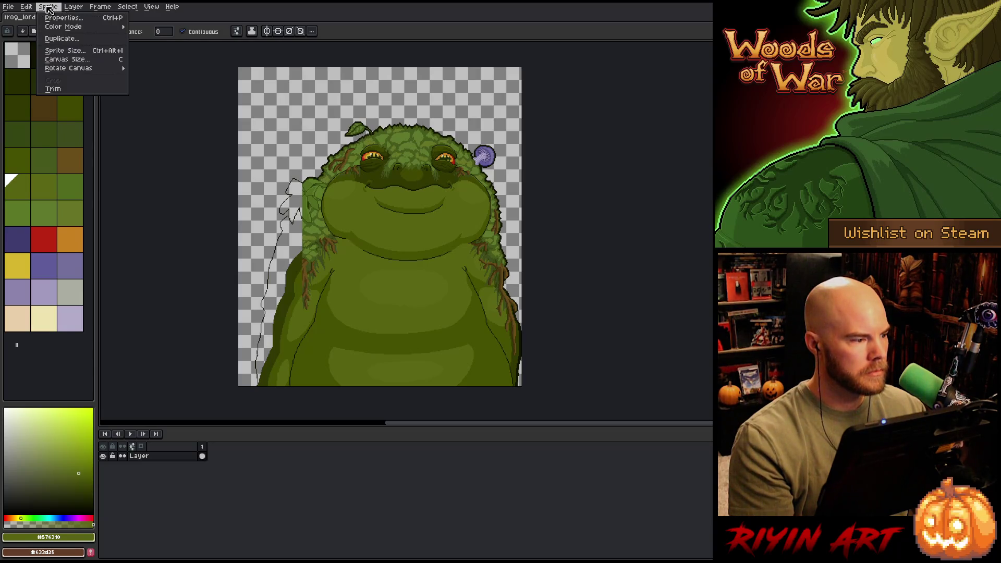
{"action": "left_click", "coordinate": [63, 59]}
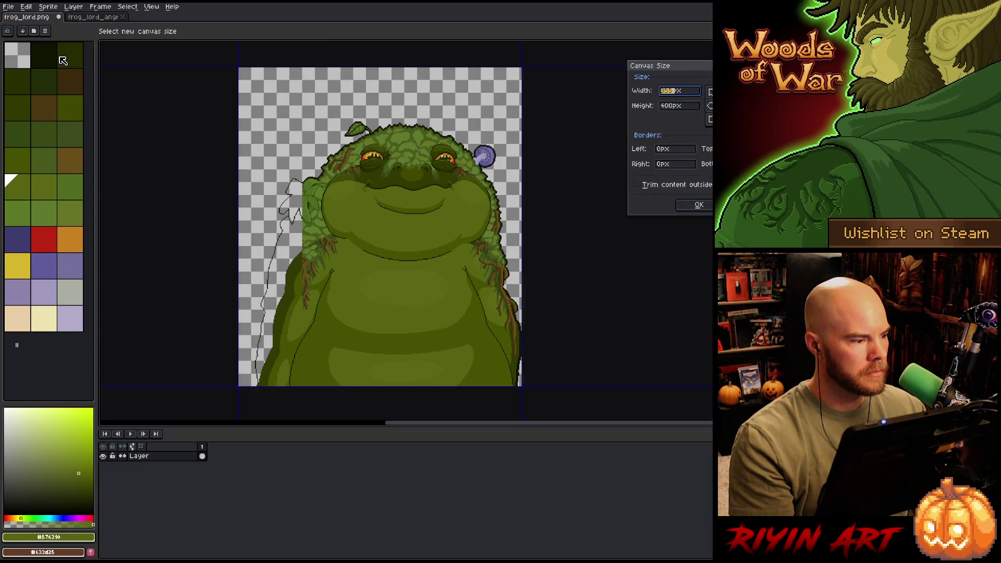
{"action": "left_click", "coordinate": [710, 107]}
{"action": "left_click", "coordinate": [670, 92]}
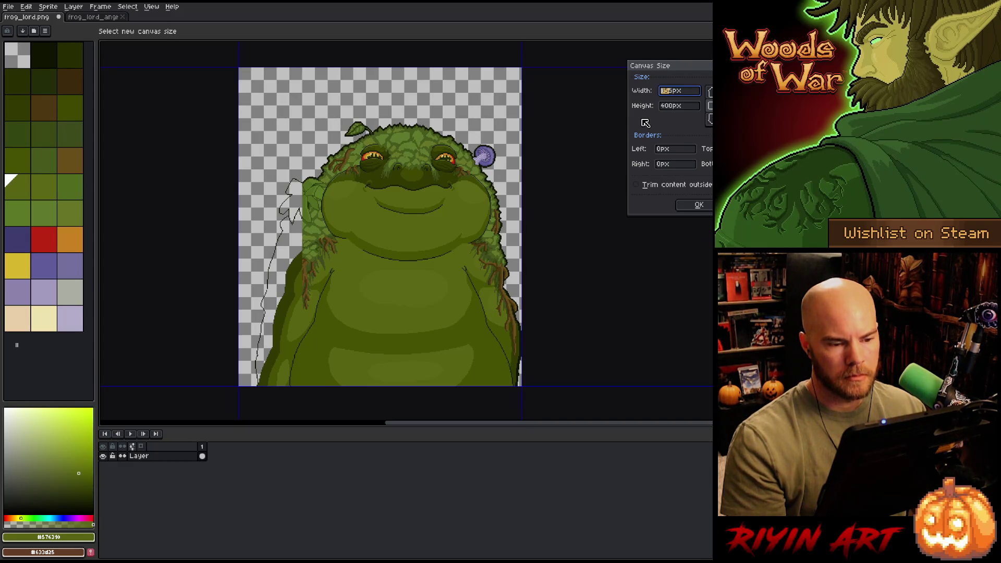
{"action": "type", "text": "365"}
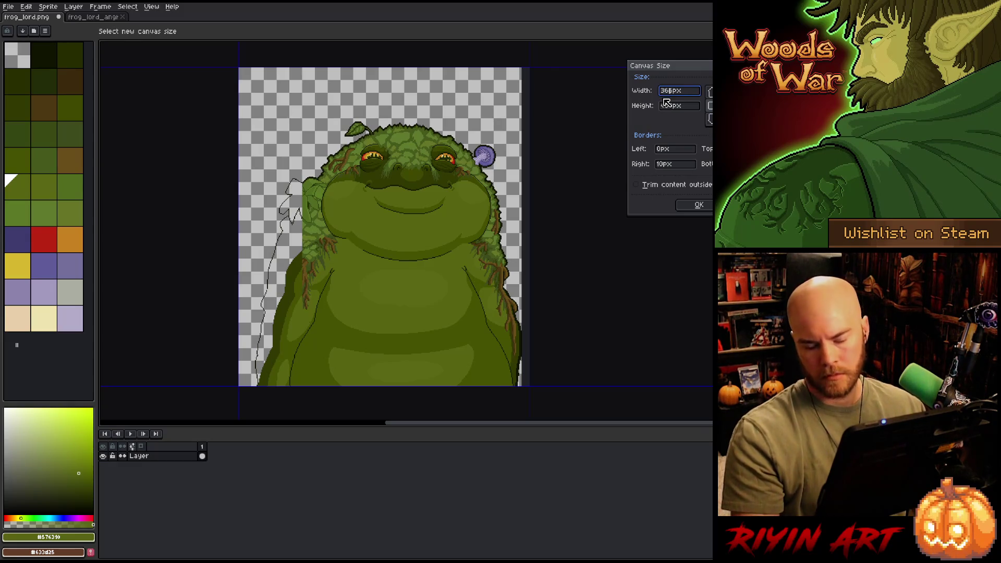
{"action": "key", "text": "Return"}
{"action": "scroll", "coordinate": [488, 185], "scroll_direction": "up", "scroll_amount": 3}
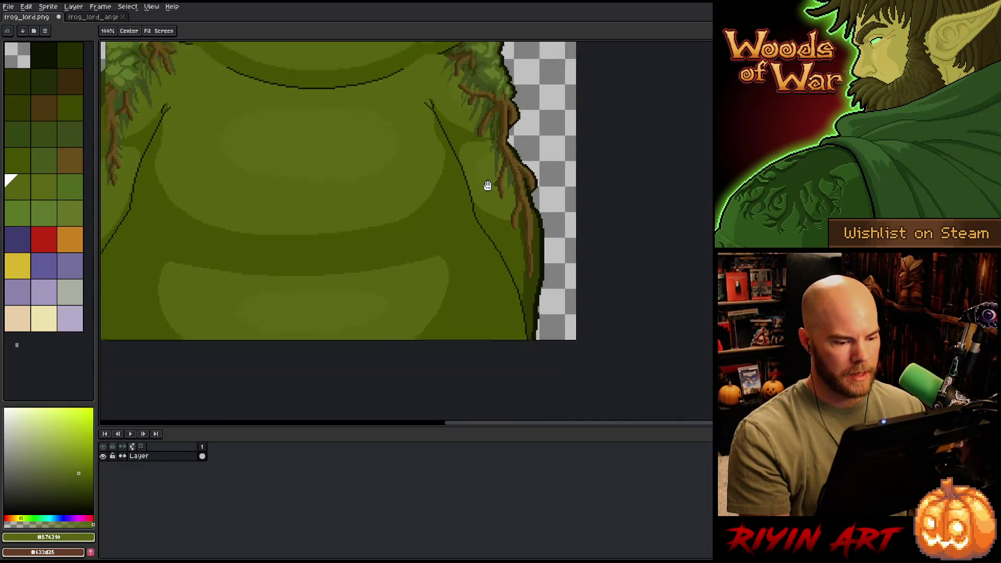
Step: Draw a new 2px dark outline down the frog's right edge
{"action": "left_click_drag", "start_coordinate": [487, 186], "coordinate": [498, 164]}
{"action": "left_click", "coordinate": [555, 202], "text": "alt"}
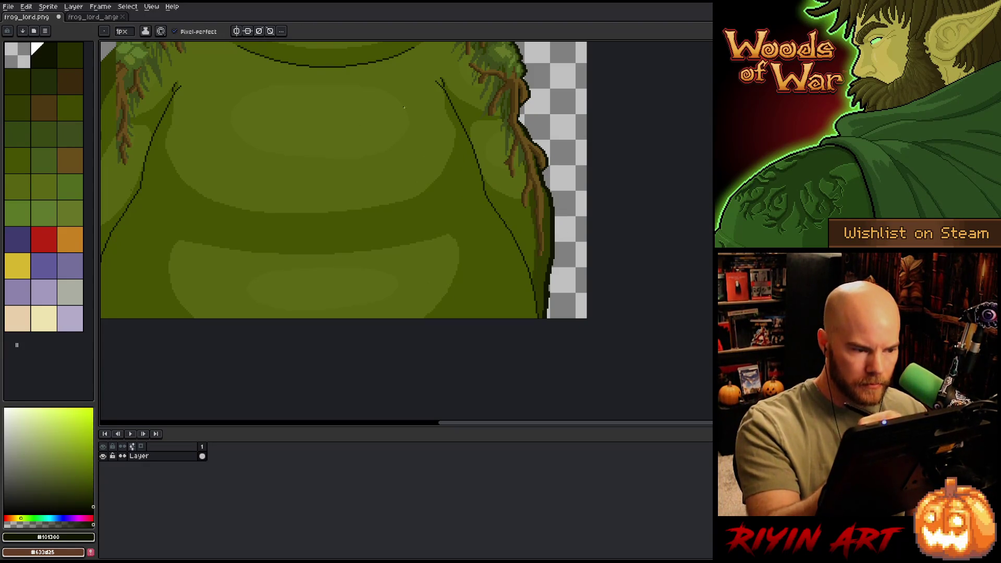
{"action": "left_click", "coordinate": [123, 32]}
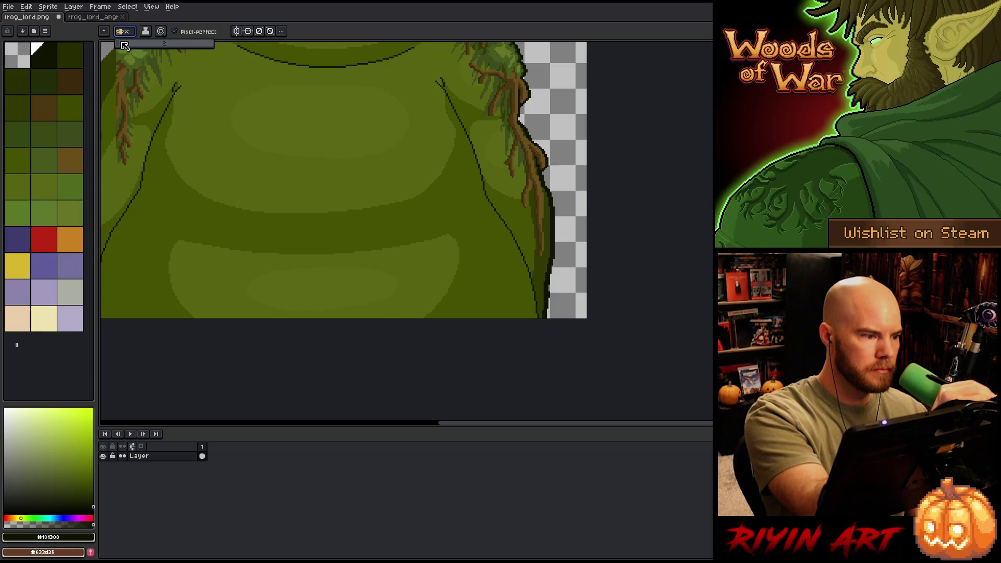
{"action": "type", "text": "2"}
{"action": "left_click_drag", "start_coordinate": [554, 200], "coordinate": [577, 318]}
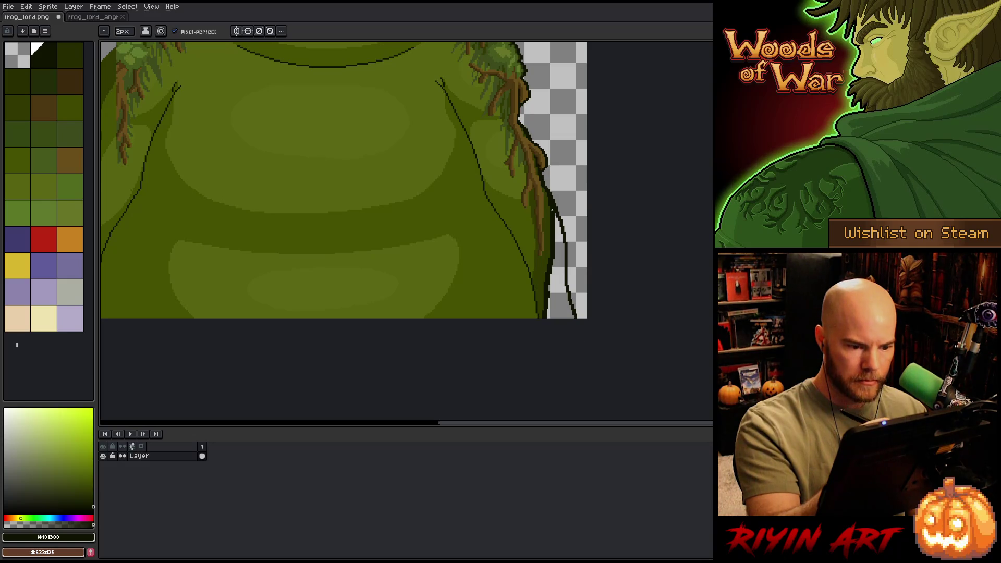
Step: Paint and fill the gap inside the right outline with dark olive green
{"action": "left_click", "coordinate": [549, 226], "text": "alt"}
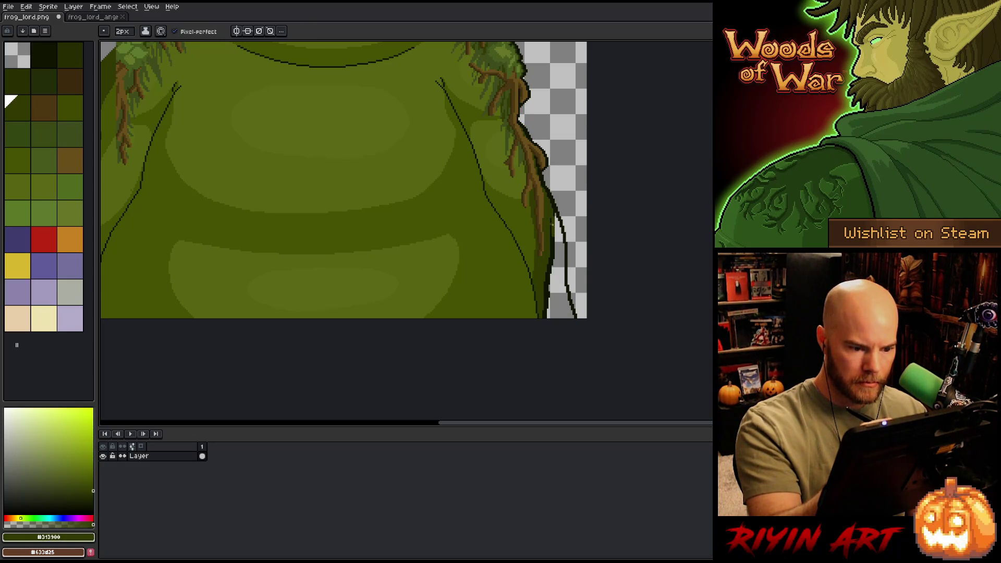
{"action": "mouse_move", "coordinate": [559, 242]}
{"action": "left_mouse_down"}
{"action": "mouse_move", "coordinate": [554, 224]}
{"action": "mouse_move", "coordinate": [547, 308]}
{"action": "left_mouse_up"}
{"action": "key", "text": "g"}
{"action": "left_click", "coordinate": [558, 253]}
{"action": "key", "text": "b"}
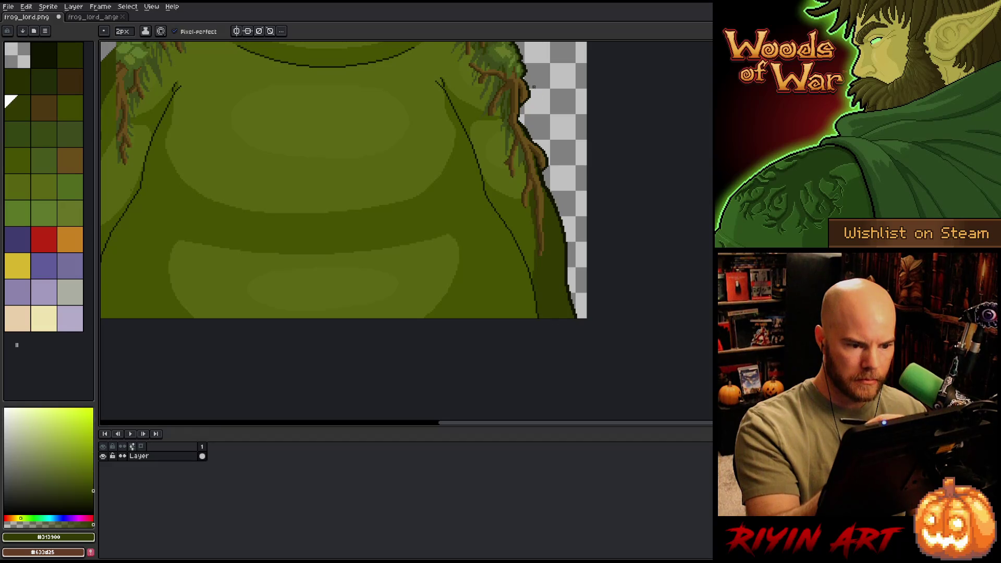
Step: Sample a lighter olive and select the dark olive strip on the right edge
{"action": "left_click", "coordinate": [533, 254], "text": "alt"}
{"action": "key", "text": "w"}
{"action": "left_click", "coordinate": [538, 251]}
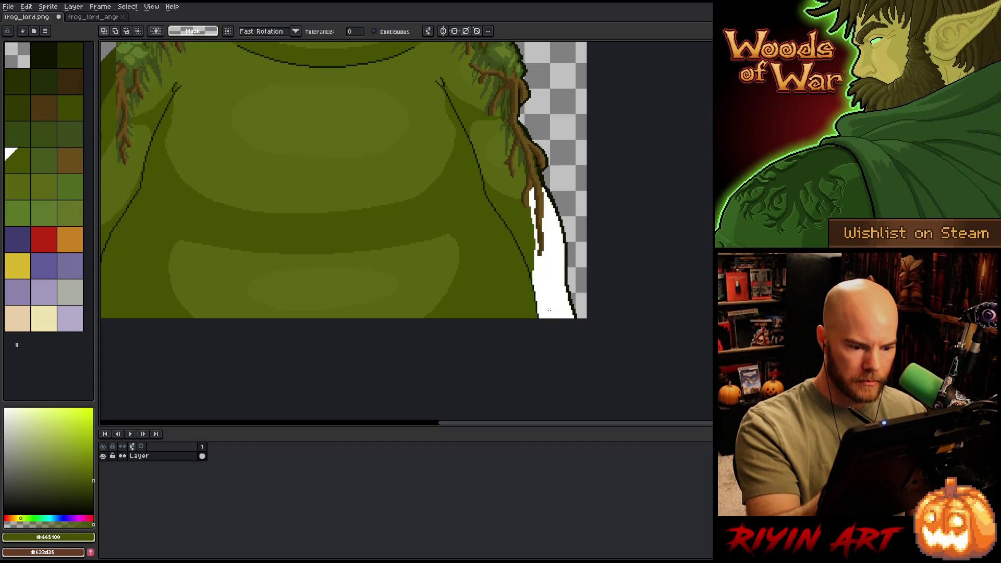
{"action": "key", "text": "b"}
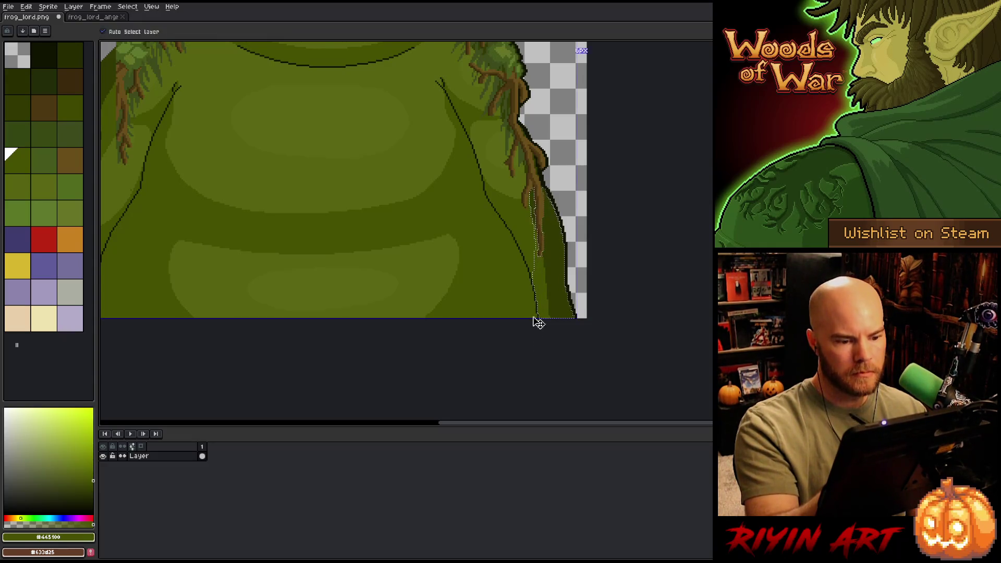
{"action": "left_click_drag", "start_coordinate": [524, 280], "coordinate": [701, 335]}
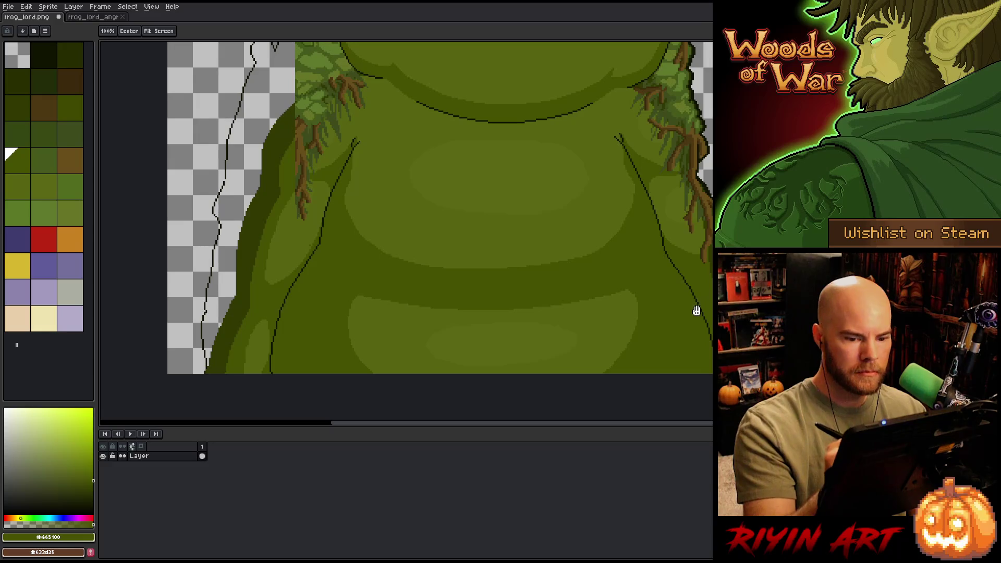
Step: Fill the transparent gap left of the frog's body with mid green #44591c
{"action": "key", "text": "b"}
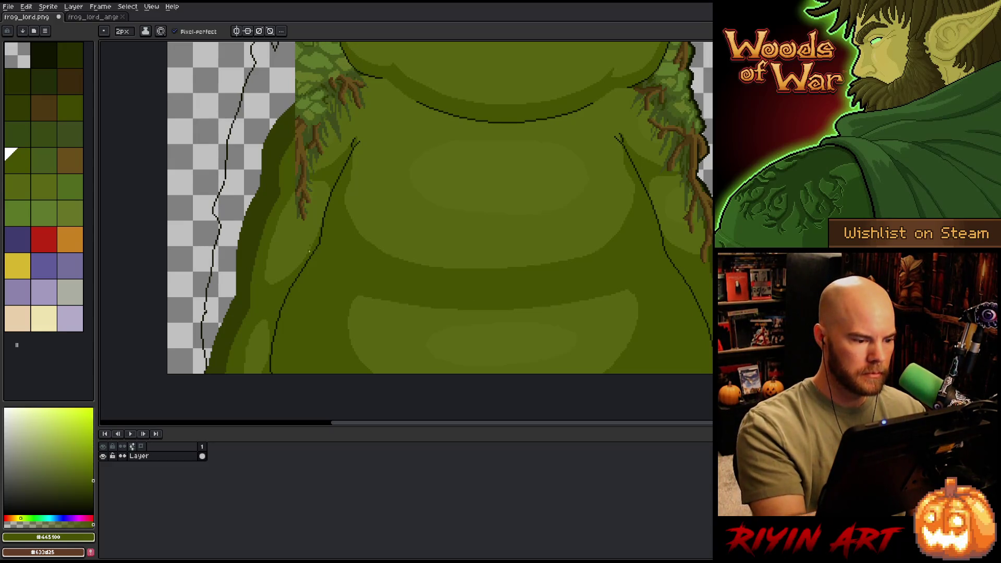
{"action": "left_click", "coordinate": [306, 244], "text": "alt"}
{"action": "left_click_drag", "start_coordinate": [327, 207], "coordinate": [392, 344]}
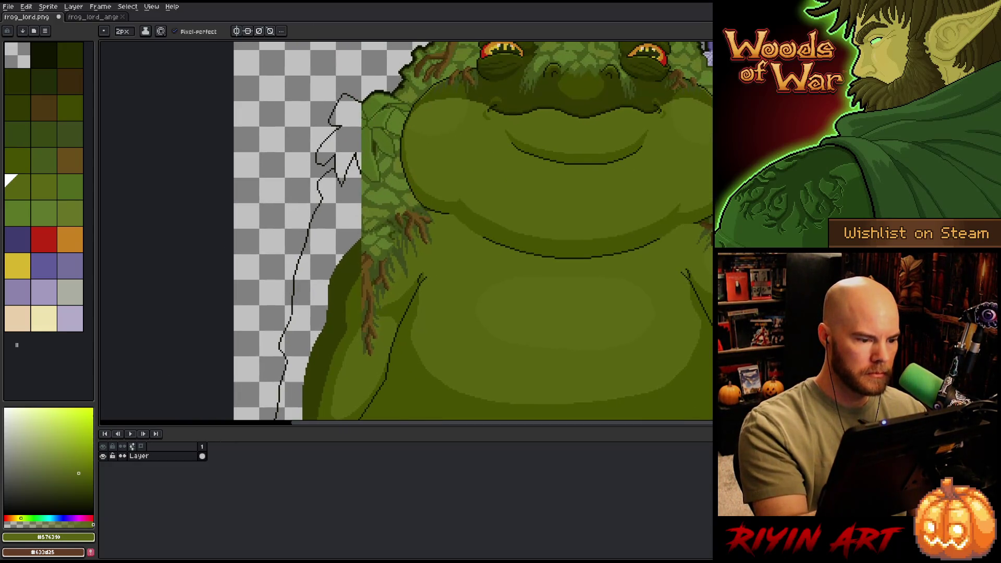
{"action": "left_click_drag", "start_coordinate": [468, 320], "coordinate": [523, 205]}
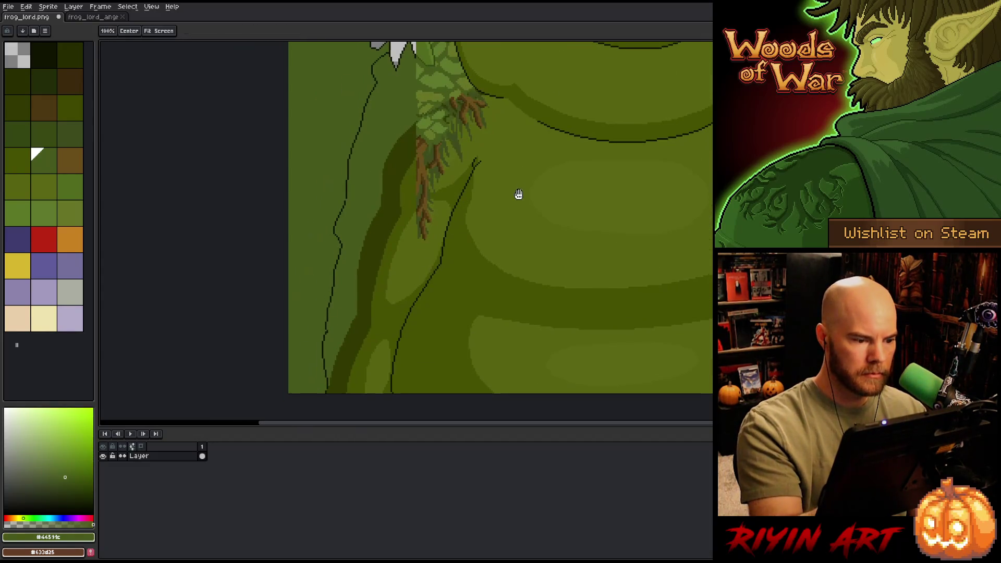
{"action": "key", "text": "w"}
{"action": "mouse_move", "coordinate": [428, 278]}
{"action": "left_mouse_down"}
{"action": "mouse_move", "coordinate": [443, 273]}
{"action": "mouse_move", "coordinate": [439, 344]}
{"action": "left_mouse_up"}
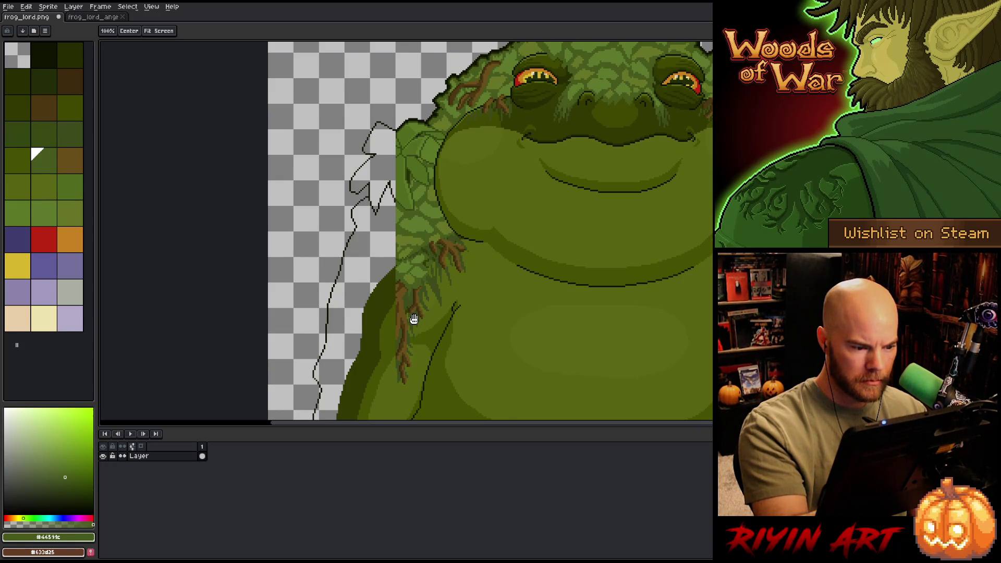
{"action": "left_click_drag", "start_coordinate": [436, 331], "coordinate": [459, 169]}
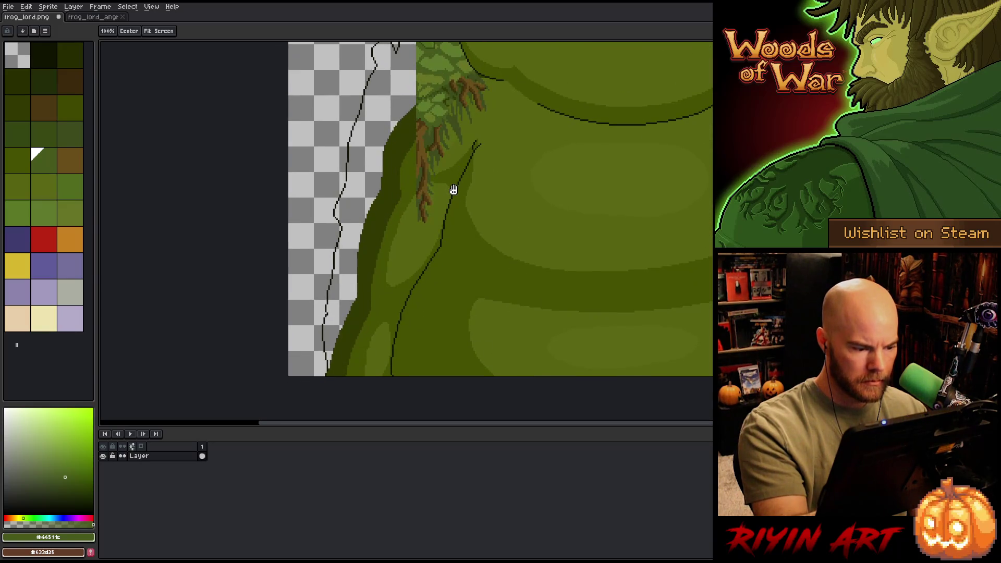
{"action": "left_click", "coordinate": [349, 178], "text": "alt"}
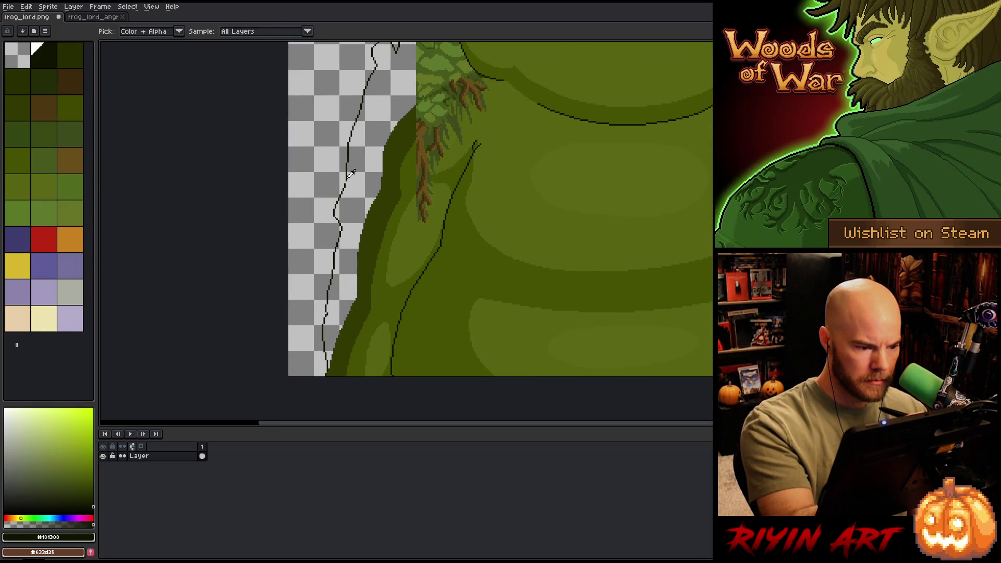
{"action": "left_click", "coordinate": [353, 181], "text": "alt"}
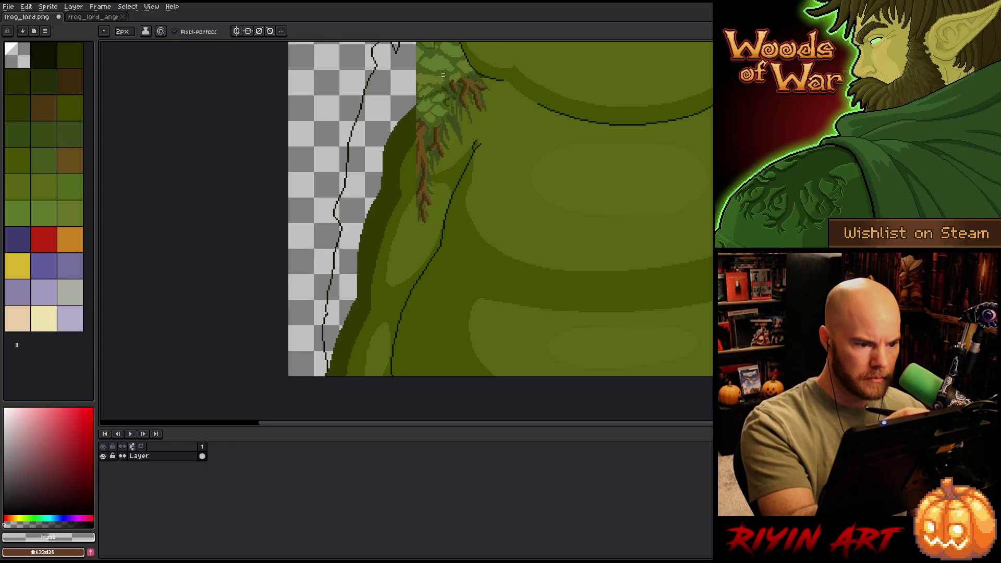
{"action": "left_click", "coordinate": [386, 292], "text": "alt"}
{"action": "left_click", "coordinate": [355, 234]}
Step: Draw and fill a curved, darker-green shading band across the belly
{"action": "scroll", "coordinate": [478, 339], "scroll_direction": "down", "scroll_amount": 2}
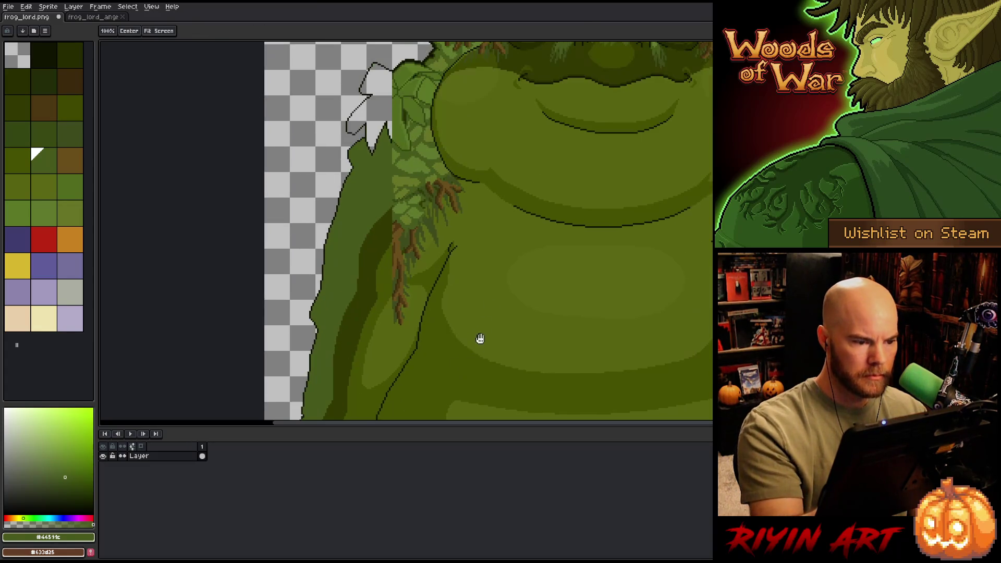
{"action": "scroll", "coordinate": [549, 233], "scroll_direction": "up", "scroll_amount": 2}
{"action": "scroll", "coordinate": [549, 234], "scroll_direction": "down", "scroll_amount": 1}
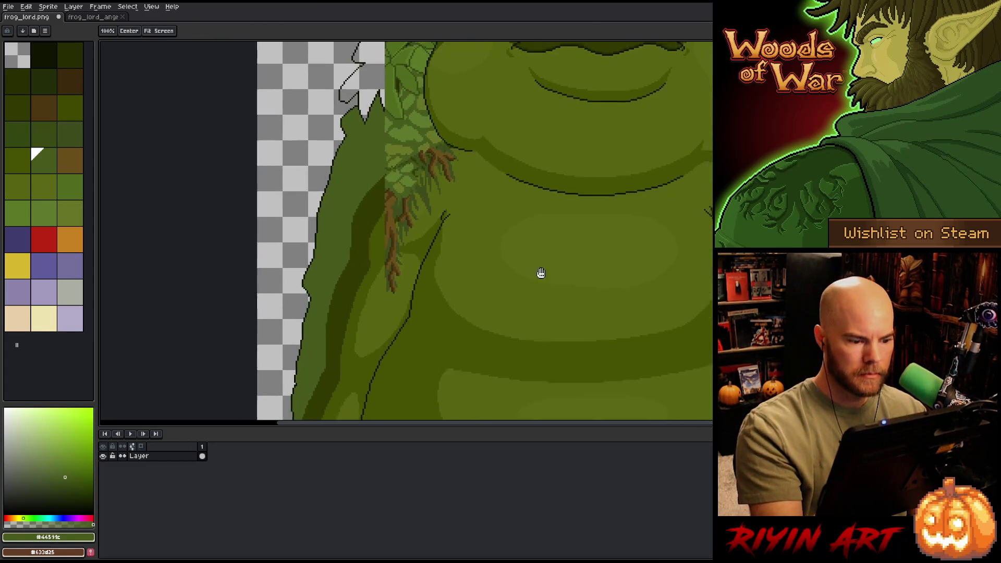
{"action": "scroll", "coordinate": [559, 226], "scroll_direction": "up", "scroll_amount": 1}
{"action": "scroll", "coordinate": [497, 324], "scroll_direction": "down", "scroll_amount": 1}
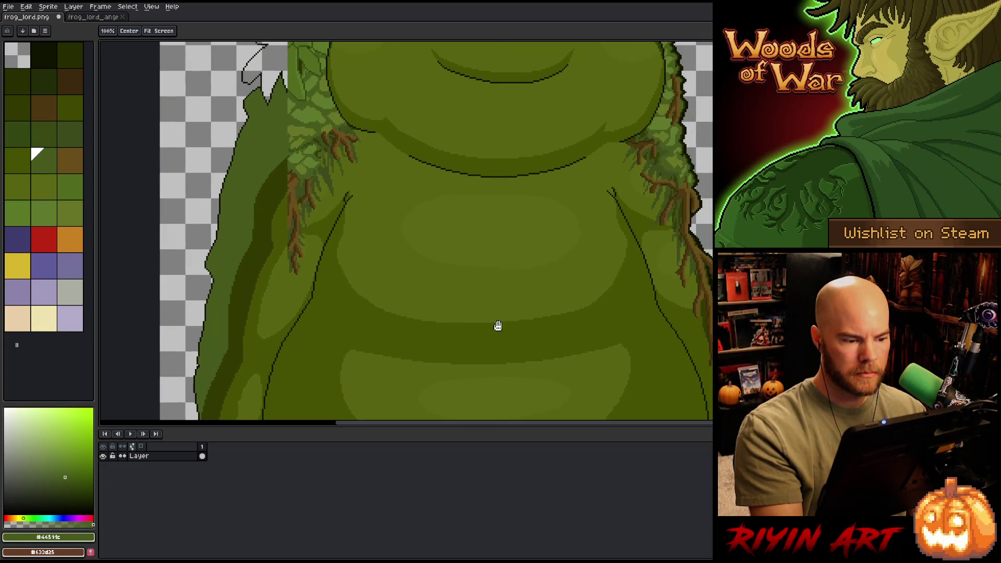
{"action": "scroll", "coordinate": [573, 321], "scroll_direction": "up", "scroll_amount": 1}
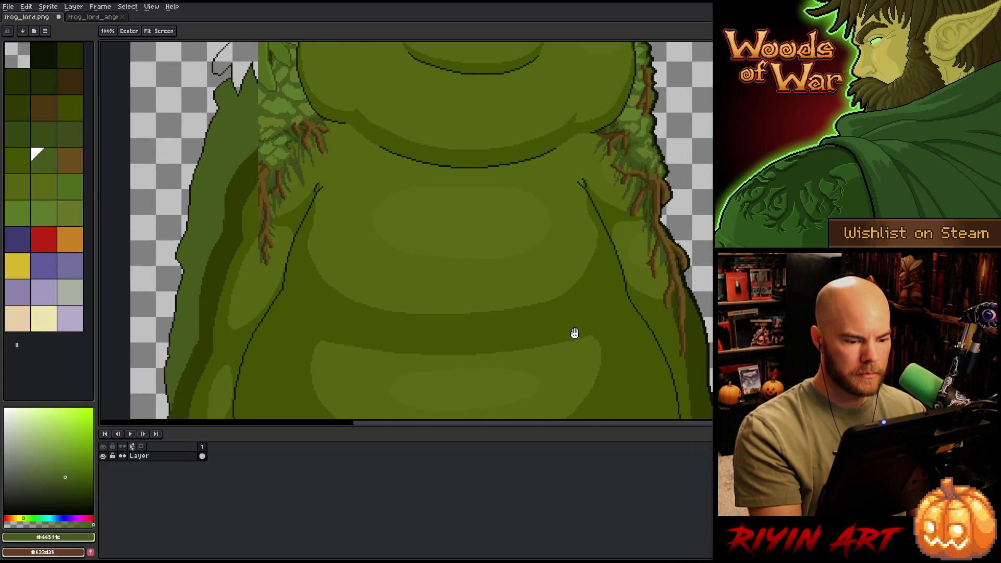
{"action": "key", "text": "i"}
{"action": "left_click", "coordinate": [458, 324], "text": "alt"}
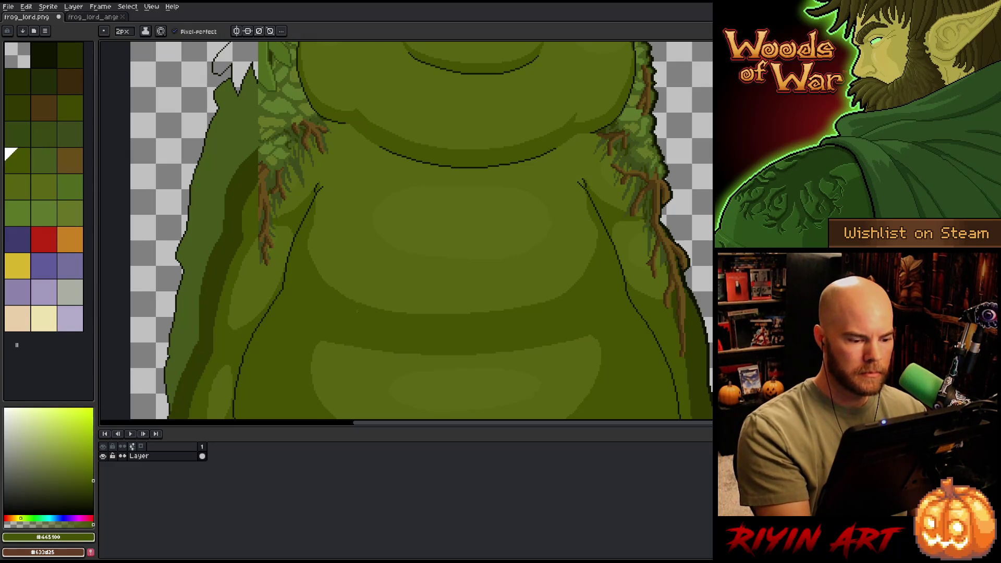
{"action": "mouse_move", "coordinate": [377, 311]}
{"action": "left_mouse_down"}
{"action": "mouse_move", "coordinate": [499, 298]}
{"action": "mouse_move", "coordinate": [534, 305]}
{"action": "left_mouse_up"}
{"action": "key", "text": "ctrl+z"}
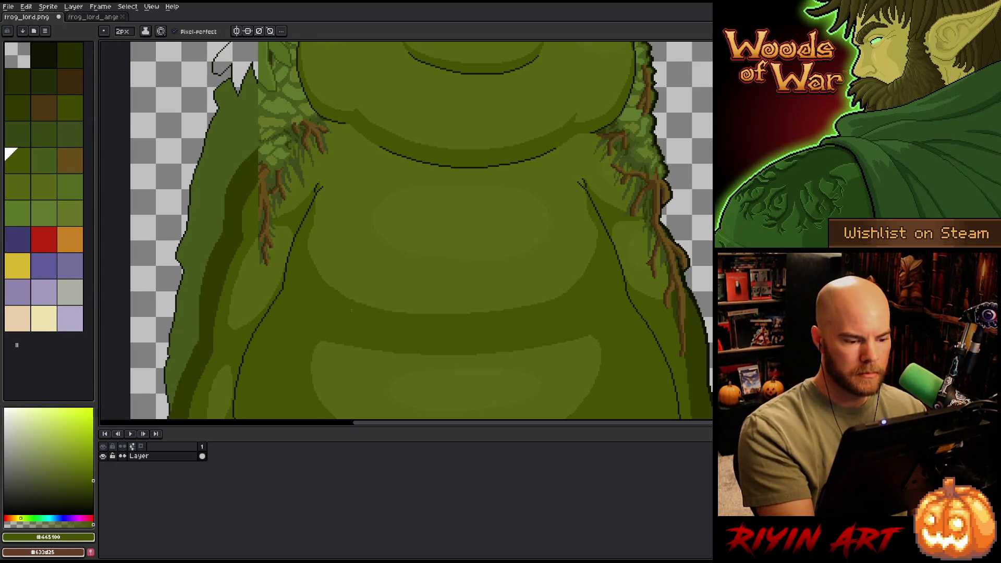
{"action": "left_click_drag", "start_coordinate": [372, 310], "coordinate": [519, 308]}
{"action": "key", "text": "g"}
{"action": "left_click", "coordinate": [460, 306]}
Step: Add a lighter olive curved line across the lower belly
{"action": "key", "text": "b"}
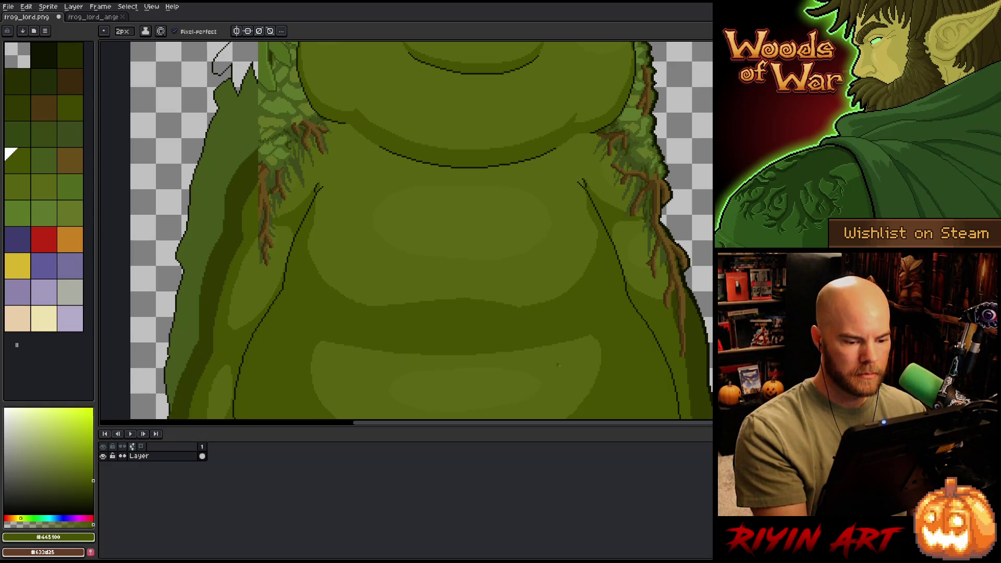
{"action": "left_click", "coordinate": [567, 353], "text": "alt"}
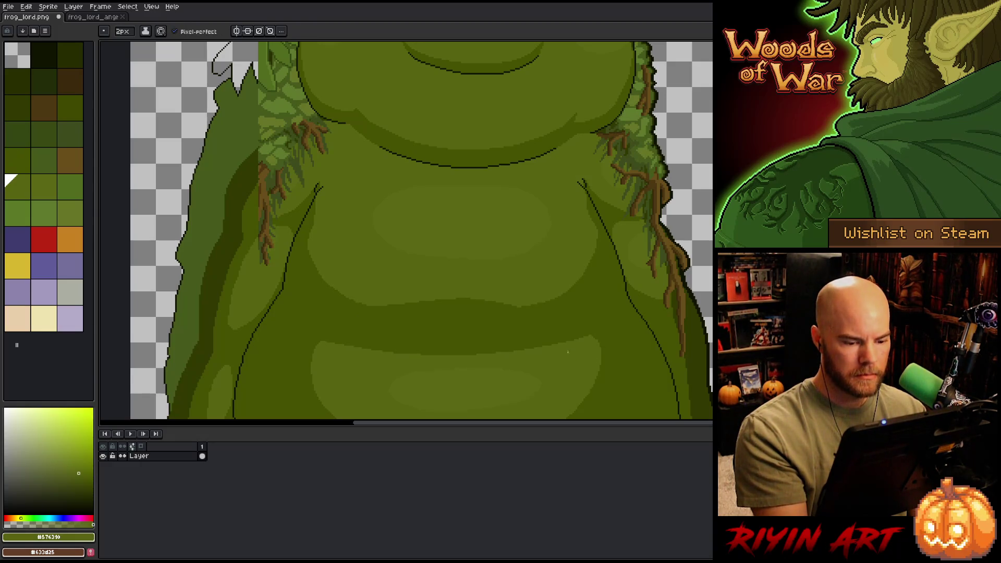
{"action": "left_click_drag", "start_coordinate": [543, 345], "coordinate": [372, 347]}
{"action": "key", "text": "g"}
{"action": "left_click", "coordinate": [372, 346]}
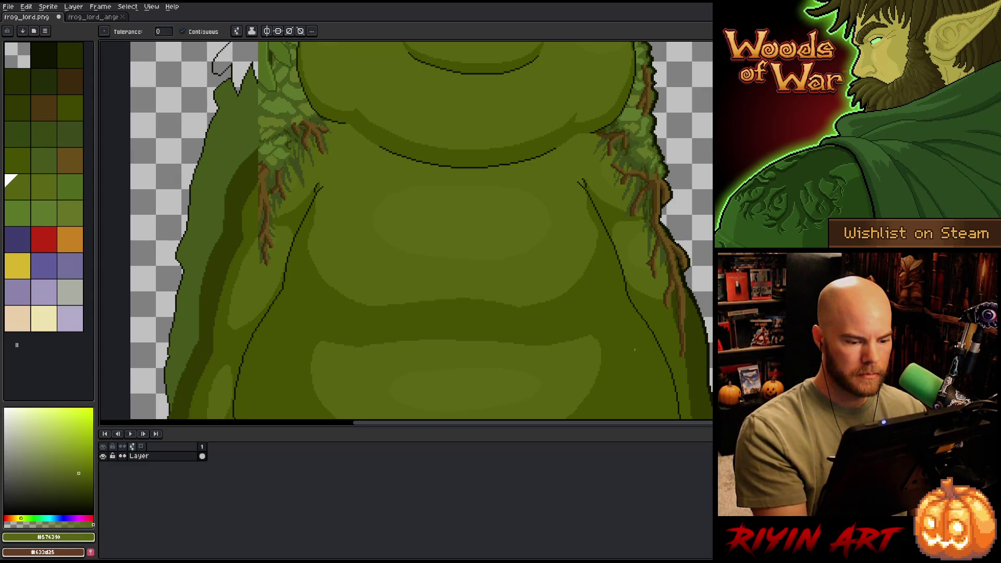
{"action": "scroll", "coordinate": [670, 330], "scroll_direction": "down", "scroll_amount": 5}
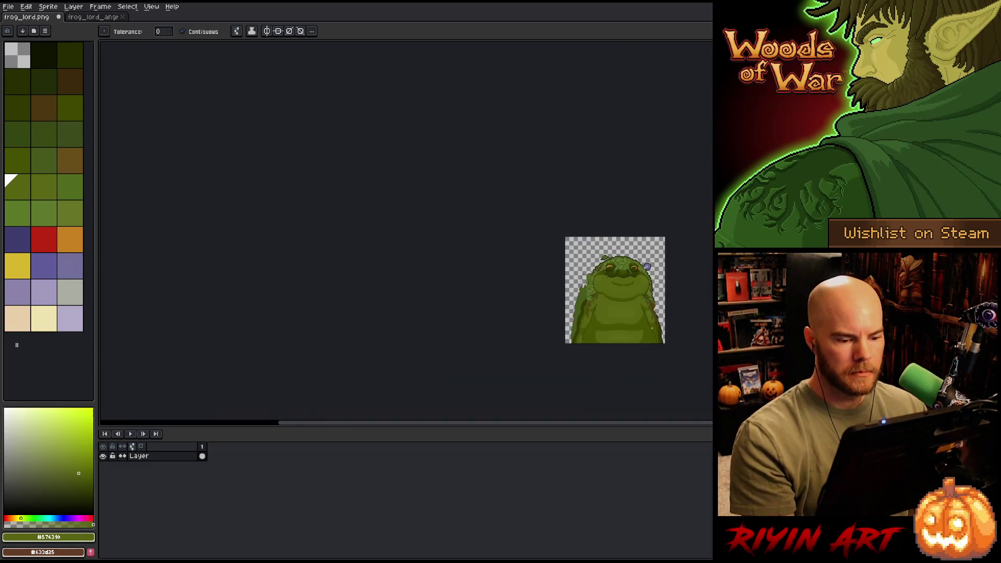
{"action": "scroll", "coordinate": [653, 333], "scroll_direction": "up", "scroll_amount": 3}
{"action": "left_click_drag", "start_coordinate": [653, 333], "coordinate": [532, 309]}
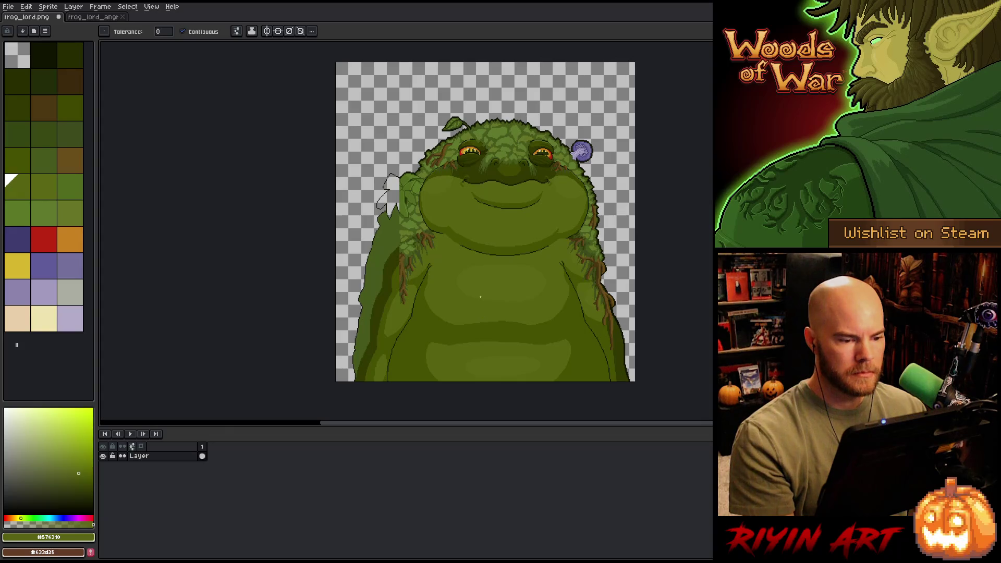
{"action": "scroll", "coordinate": [455, 283], "scroll_direction": "up", "scroll_amount": 2}
{"action": "scroll", "coordinate": [454, 283], "scroll_direction": "down", "scroll_amount": 1}
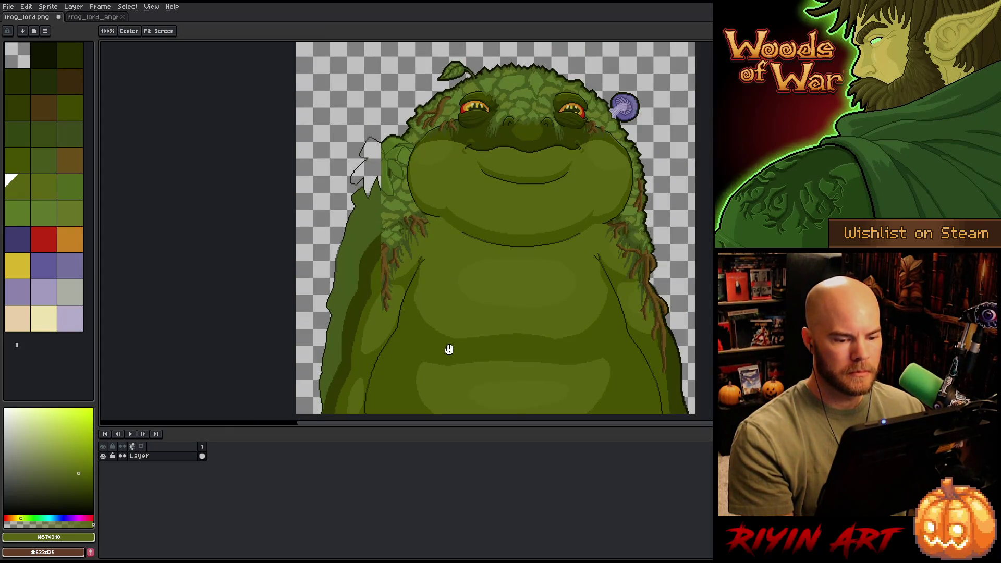
{"action": "mouse_move", "coordinate": [447, 351]}
{"action": "left_mouse_down"}
{"action": "mouse_move", "coordinate": [435, 297]}
{"action": "mouse_move", "coordinate": [475, 333]}
{"action": "left_mouse_up"}
{"action": "scroll", "coordinate": [540, 291], "scroll_direction": "up", "scroll_amount": 3}
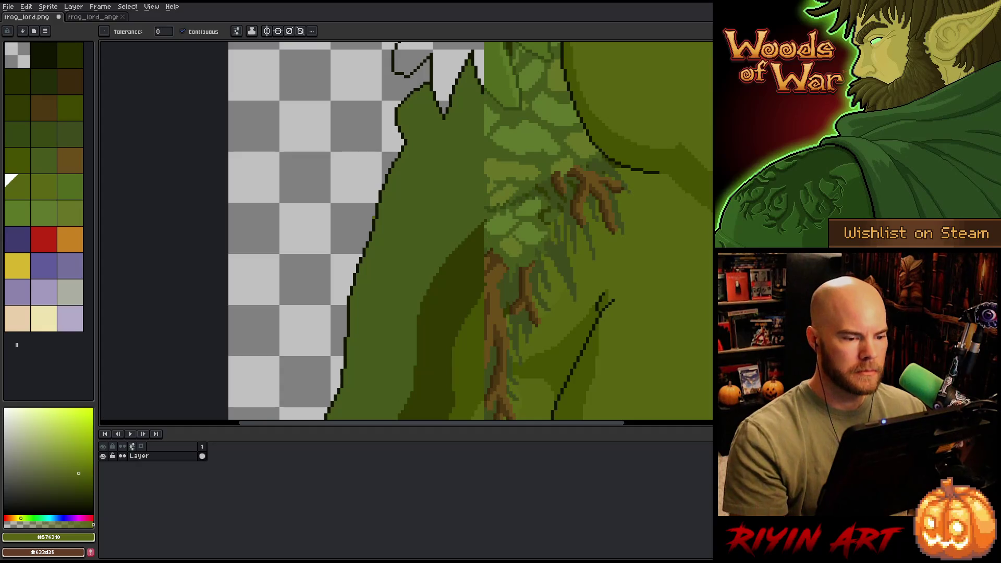
Step: Outline an oval leaf on the left shoulder and fill it with light green
{"action": "left_click_drag", "start_coordinate": [539, 291], "coordinate": [547, 353]}
{"action": "key", "text": "b"}
{"action": "mouse_move", "coordinate": [493, 203]}
{"action": "left_mouse_down"}
{"action": "mouse_move", "coordinate": [478, 203]}
{"action": "mouse_move", "coordinate": [498, 228]}
{"action": "left_mouse_up"}
{"action": "key", "text": "ctrl+z"}
{"action": "key", "text": "g"}
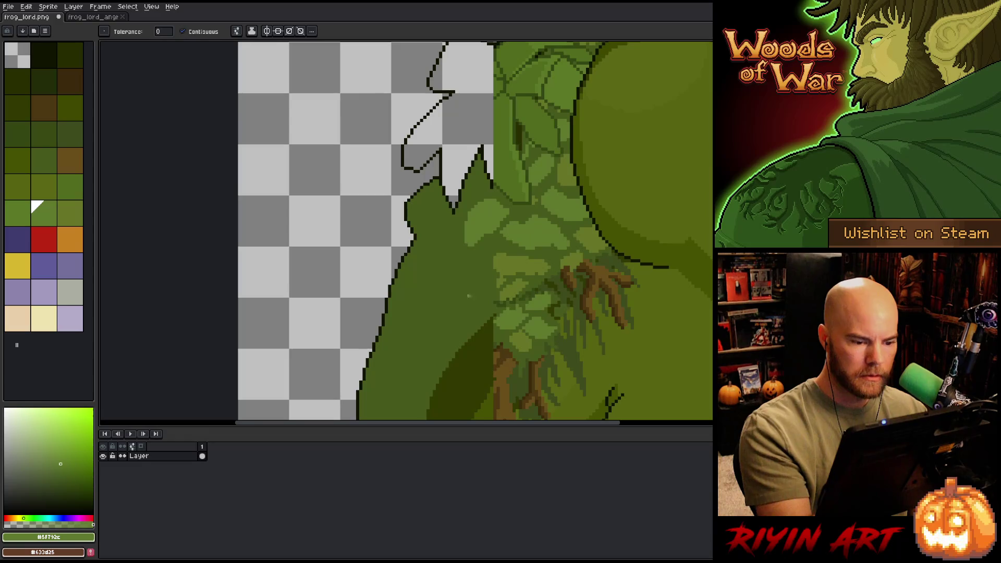
{"action": "key", "text": "b"}
{"action": "mouse_move", "coordinate": [448, 277]}
{"action": "left_mouse_down"}
{"action": "mouse_move", "coordinate": [467, 301]}
{"action": "mouse_move", "coordinate": [453, 277]}
{"action": "left_mouse_up"}
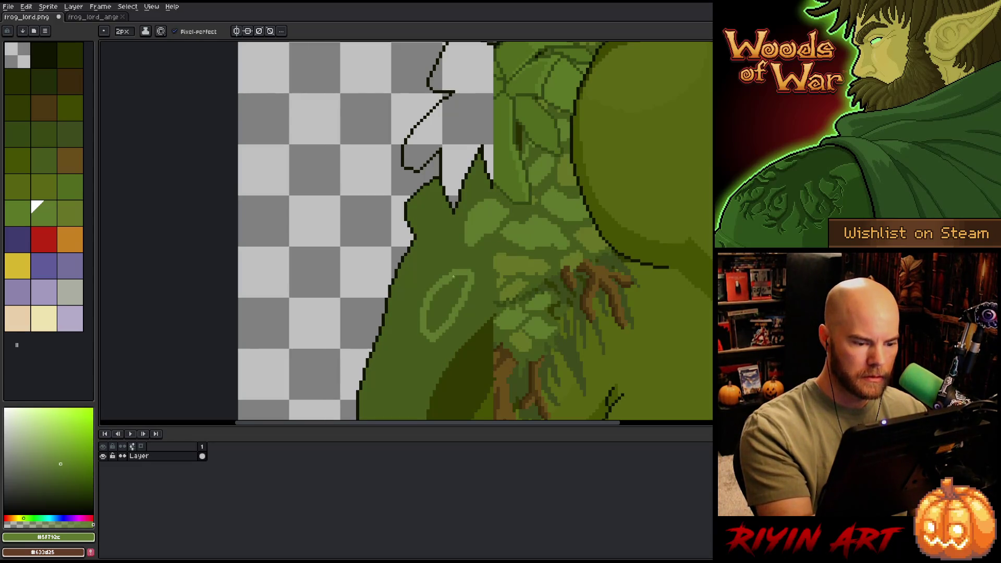
{"action": "key", "text": "g"}
{"action": "left_click", "coordinate": [448, 303]}
Step: Add more light-green leaf shapes on the shoulder, resampling the leaf green
{"action": "key", "text": "b"}
{"action": "mouse_move", "coordinate": [433, 206]}
{"action": "left_mouse_down"}
{"action": "mouse_move", "coordinate": [446, 245]}
{"action": "mouse_move", "coordinate": [429, 217]}
{"action": "left_mouse_up"}
{"action": "left_click_drag", "start_coordinate": [453, 264], "coordinate": [416, 283]}
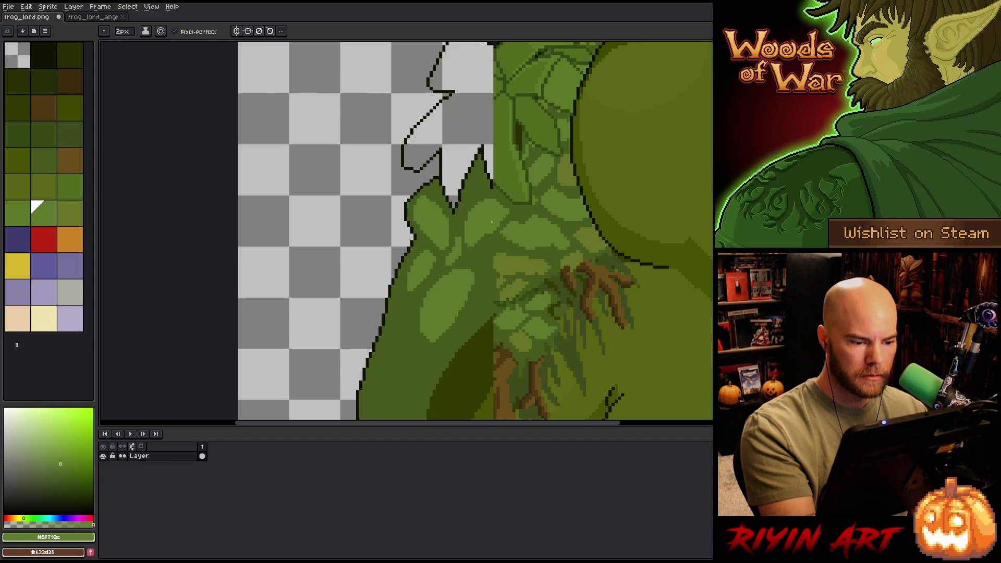
{"action": "mouse_move", "coordinate": [484, 311]}
{"action": "left_mouse_down"}
{"action": "mouse_move", "coordinate": [488, 285]}
{"action": "mouse_move", "coordinate": [480, 318]}
{"action": "mouse_move", "coordinate": [561, 212]}
{"action": "left_mouse_up"}
{"action": "key", "text": "alt"}
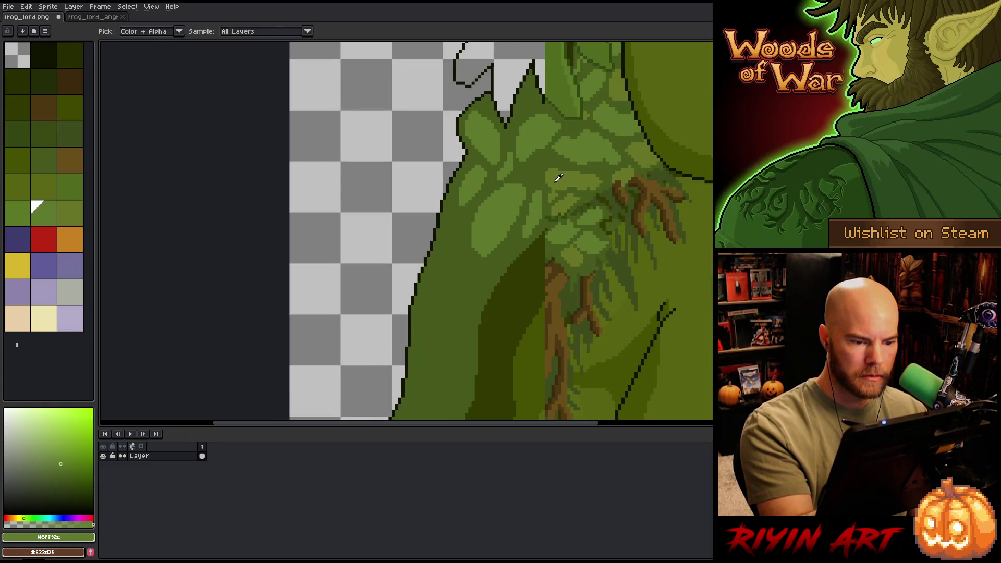
{"action": "left_click", "coordinate": [558, 178], "text": "alt"}
{"action": "left_click", "coordinate": [537, 209], "text": "alt"}
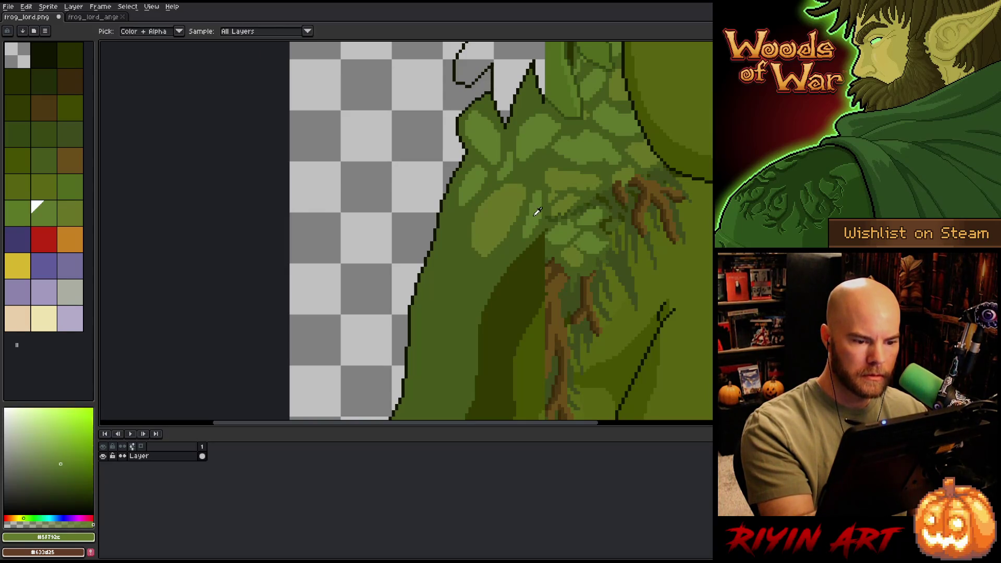
Step: Paint elongated light-green leaves and highlights lower down the frog's side
{"action": "scroll", "coordinate": [487, 223], "scroll_direction": "down", "scroll_amount": 2}
{"action": "left_click_drag", "start_coordinate": [459, 176], "coordinate": [459, 212]}
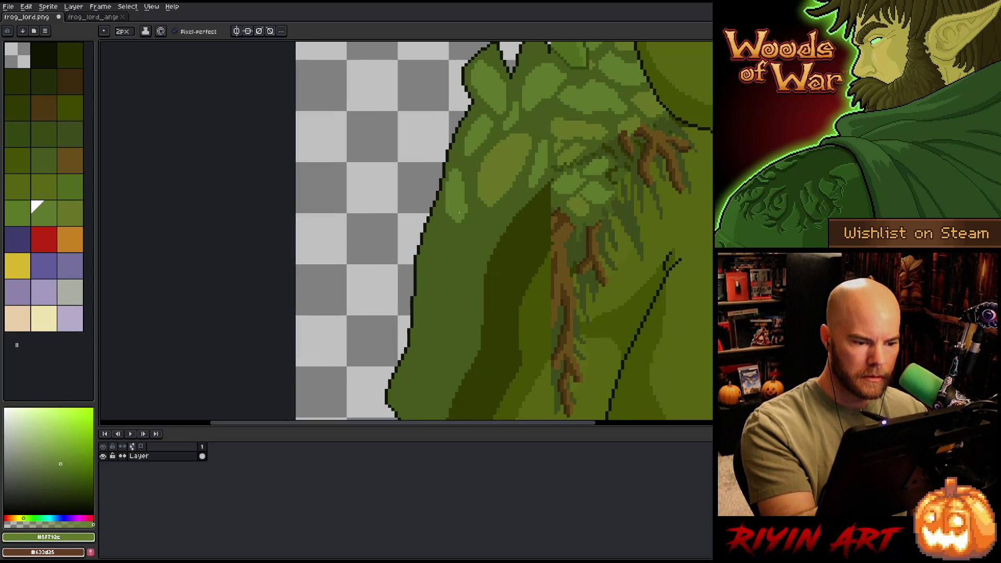
{"action": "mouse_move", "coordinate": [475, 256]}
{"action": "left_mouse_down"}
{"action": "mouse_move", "coordinate": [495, 219]}
{"action": "mouse_move", "coordinate": [467, 254]}
{"action": "mouse_move", "coordinate": [444, 249]}
{"action": "mouse_move", "coordinate": [439, 263]}
{"action": "mouse_move", "coordinate": [441, 233]}
{"action": "mouse_move", "coordinate": [431, 287]}
{"action": "left_mouse_up"}
{"action": "left_click_drag", "start_coordinate": [454, 225], "coordinate": [457, 238]}
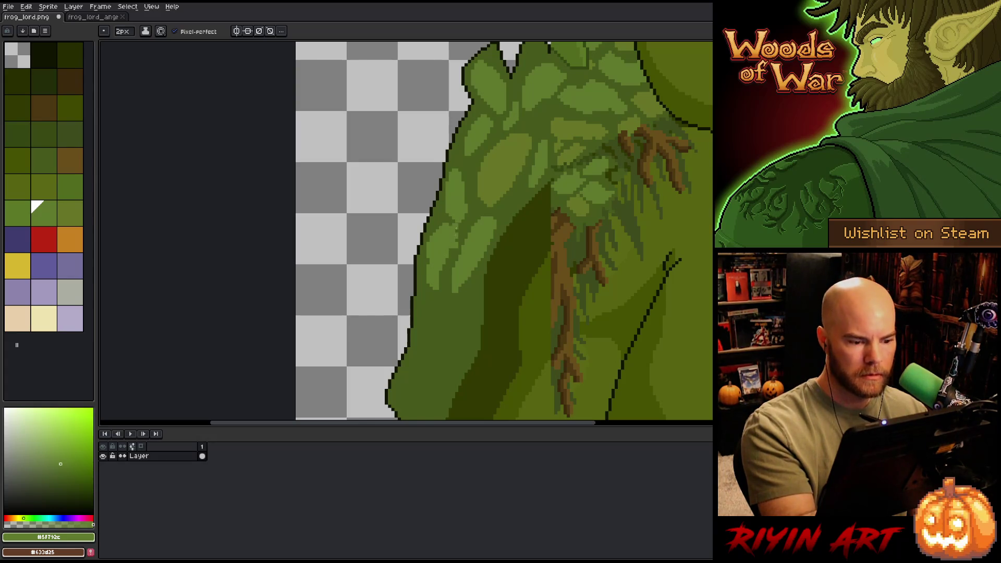
{"action": "mouse_move", "coordinate": [465, 295]}
{"action": "left_mouse_down"}
{"action": "mouse_move", "coordinate": [462, 335]}
{"action": "mouse_move", "coordinate": [451, 306]}
{"action": "mouse_move", "coordinate": [425, 355]}
{"action": "left_mouse_up"}
{"action": "mouse_move", "coordinate": [441, 308]}
{"action": "left_mouse_down"}
{"action": "mouse_move", "coordinate": [424, 302]}
{"action": "mouse_move", "coordinate": [417, 315]}
{"action": "left_mouse_up"}
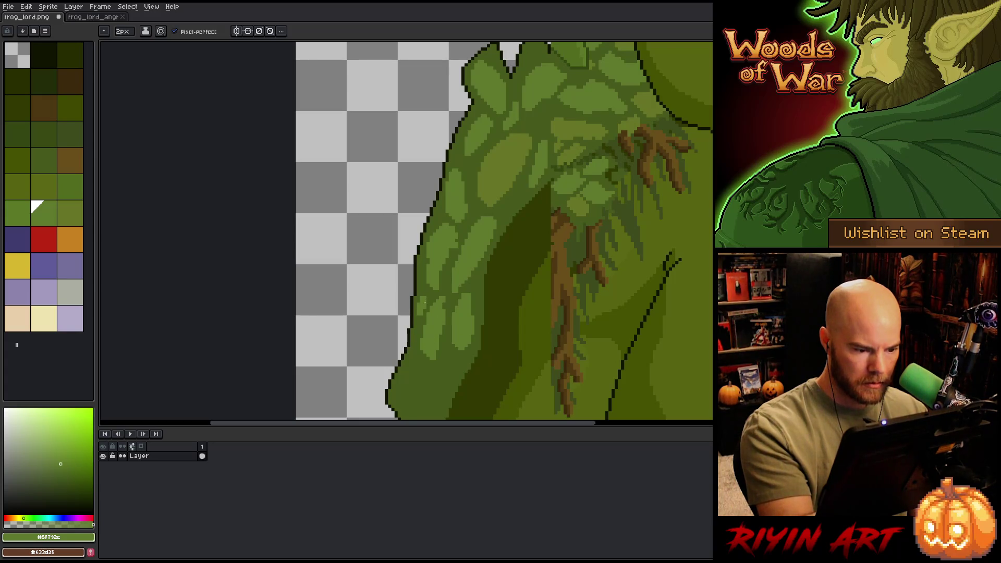
{"action": "scroll", "coordinate": [471, 329], "scroll_direction": "down", "scroll_amount": 3}
{"action": "mouse_move", "coordinate": [460, 268]}
{"action": "left_mouse_down"}
{"action": "mouse_move", "coordinate": [444, 313]}
{"action": "mouse_move", "coordinate": [459, 264]}
{"action": "left_mouse_up"}
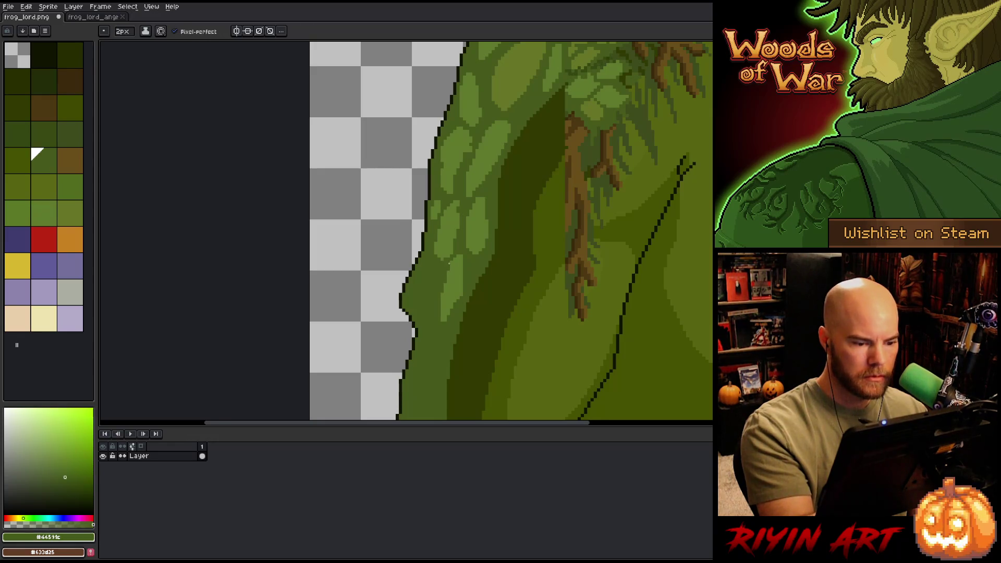
Step: Paint a few more small light leaf strokes along the body's left edge
{"action": "left_click_drag", "start_coordinate": [432, 280], "coordinate": [420, 313]}
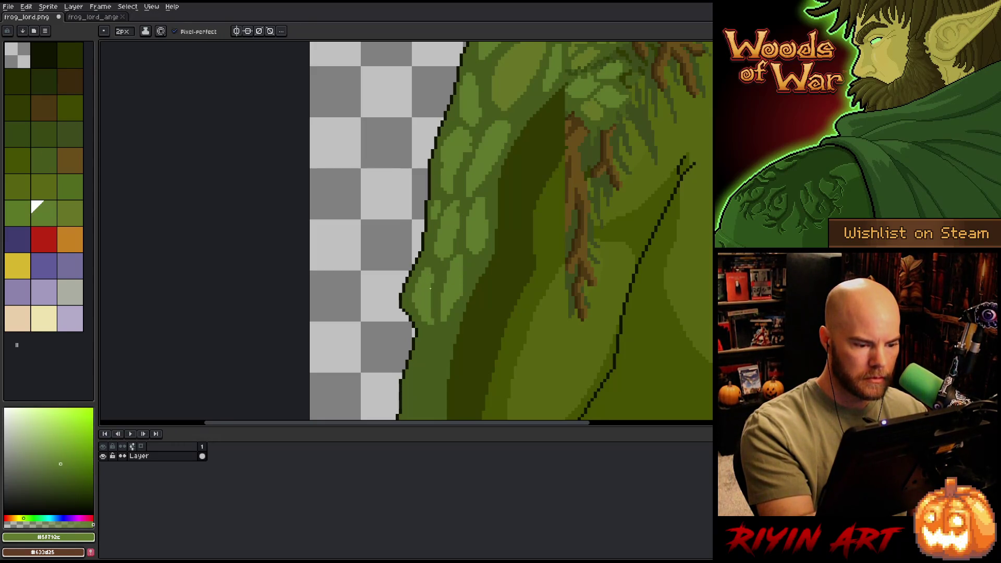
{"action": "left_click_drag", "start_coordinate": [481, 266], "coordinate": [501, 172]}
{"action": "left_click_drag", "start_coordinate": [454, 245], "coordinate": [443, 290]}
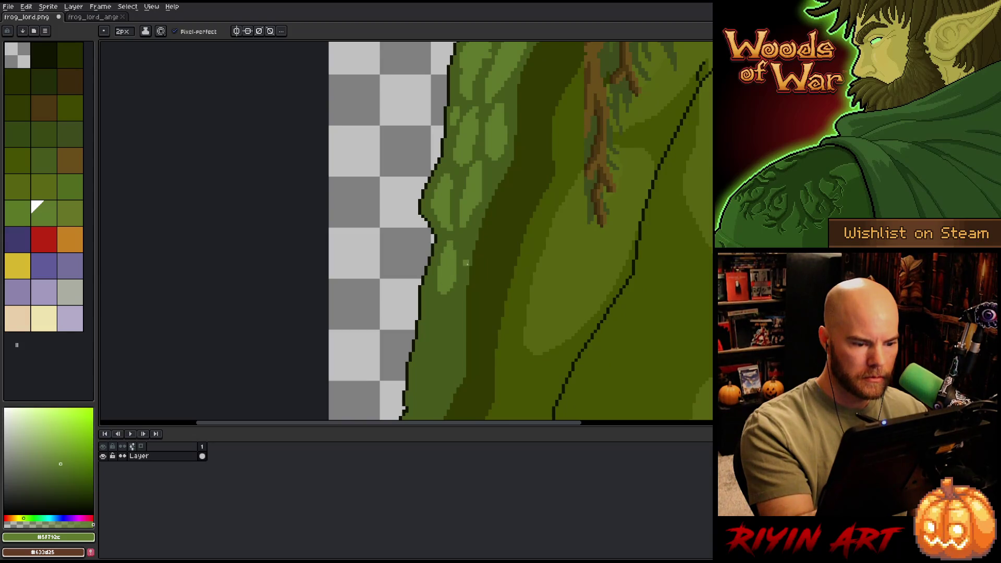
{"action": "left_click_drag", "start_coordinate": [467, 259], "coordinate": [470, 241]}
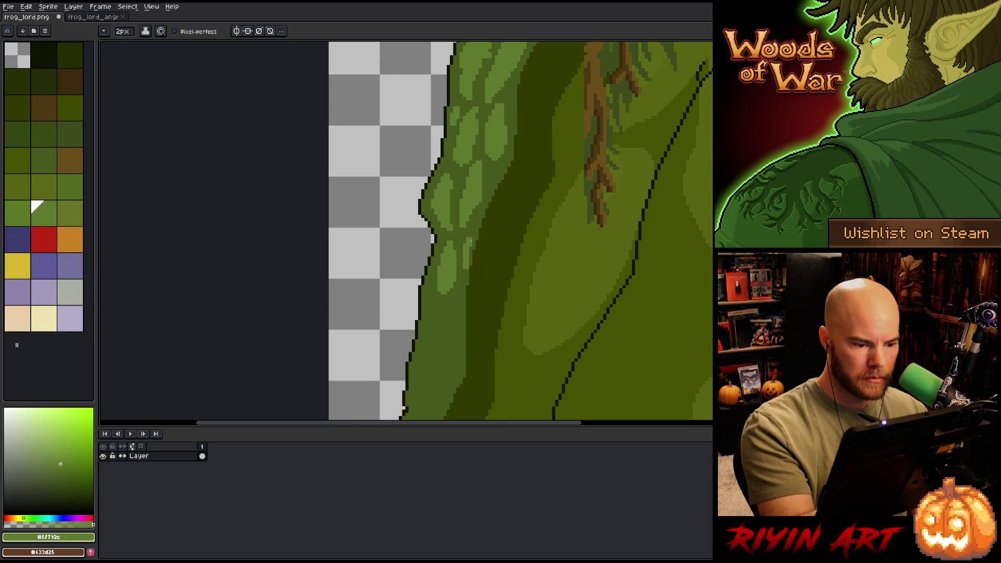
Step: Recolour the selected light green patches on the left flank with #667426, then deselect
{"action": "left_click", "coordinate": [474, 286]}
{"action": "mouse_move", "coordinate": [476, 315]}
{"action": "left_mouse_down"}
{"action": "mouse_move", "coordinate": [487, 216]}
{"action": "mouse_move", "coordinate": [448, 233]}
{"action": "left_mouse_up"}
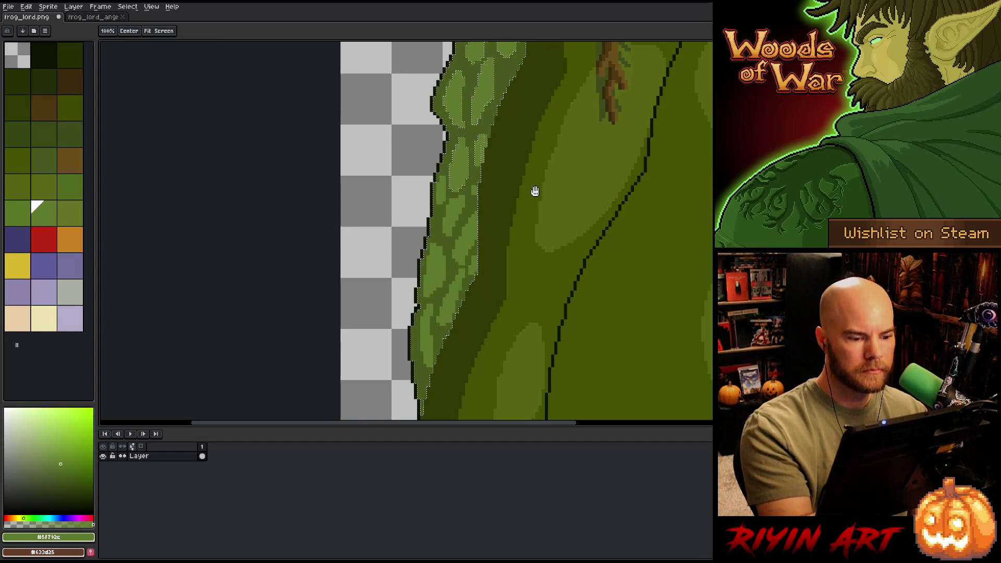
{"action": "left_click_drag", "start_coordinate": [532, 193], "coordinate": [516, 301]}
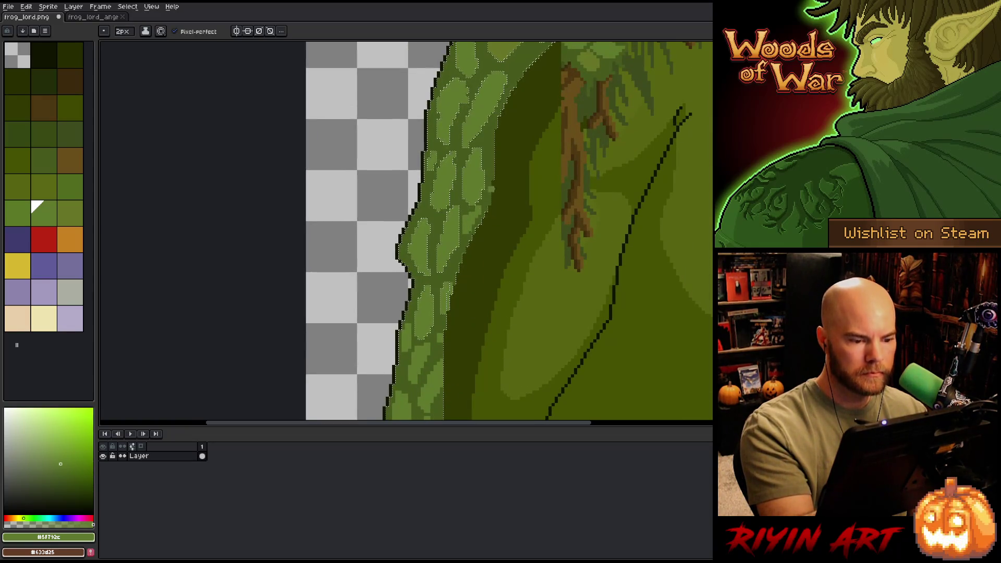
{"action": "left_click_drag", "start_coordinate": [491, 189], "coordinate": [496, 335]}
{"action": "key", "text": "g"}
{"action": "left_click", "coordinate": [480, 161], "text": "alt"}
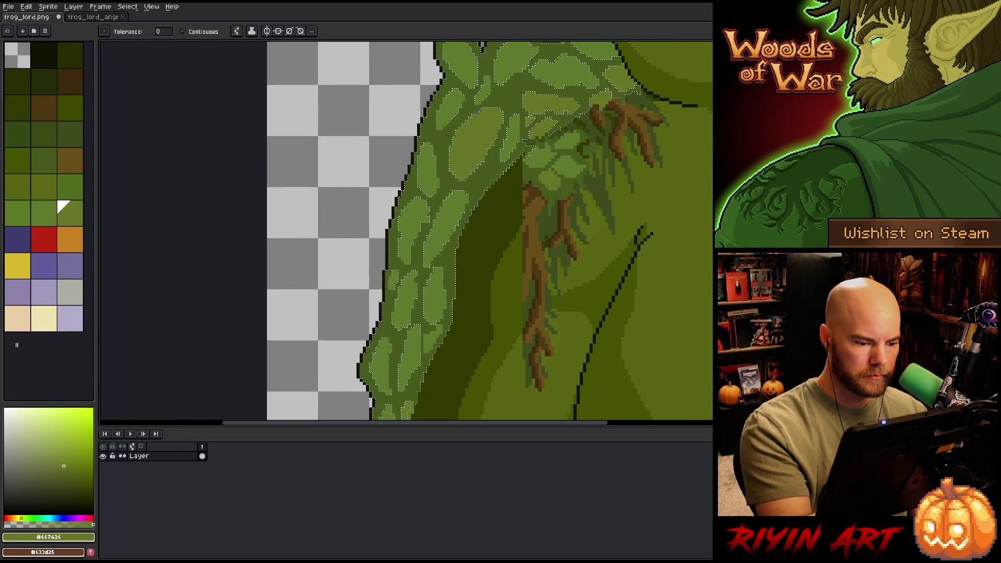
{"action": "key", "text": "ctrl+d"}
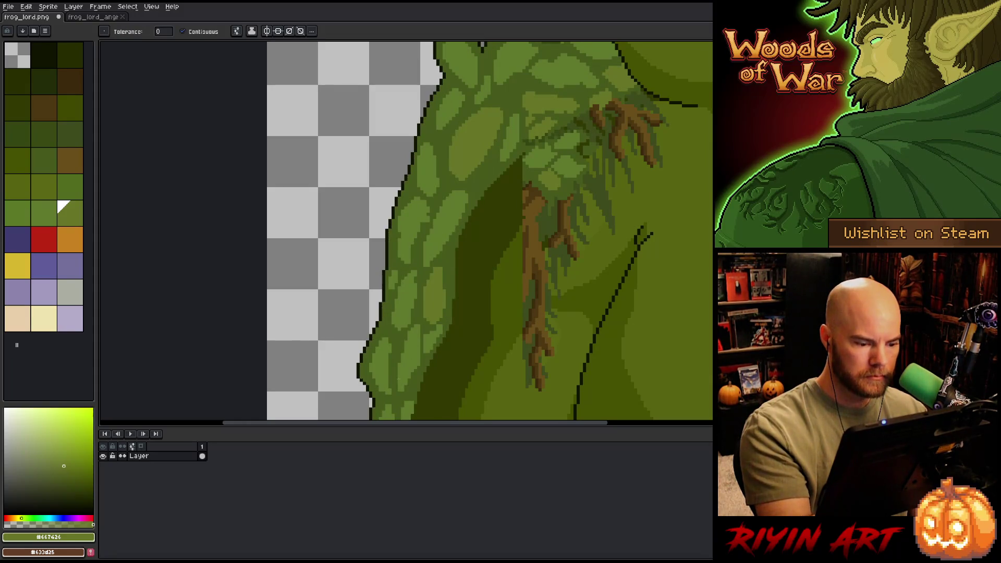
Step: Move the view up the flank to the empty leaf outline near the shoulder
{"action": "mouse_move", "coordinate": [428, 341]}
{"action": "left_mouse_down"}
{"action": "mouse_move", "coordinate": [456, 312]}
{"action": "mouse_move", "coordinate": [459, 184]}
{"action": "left_mouse_up"}
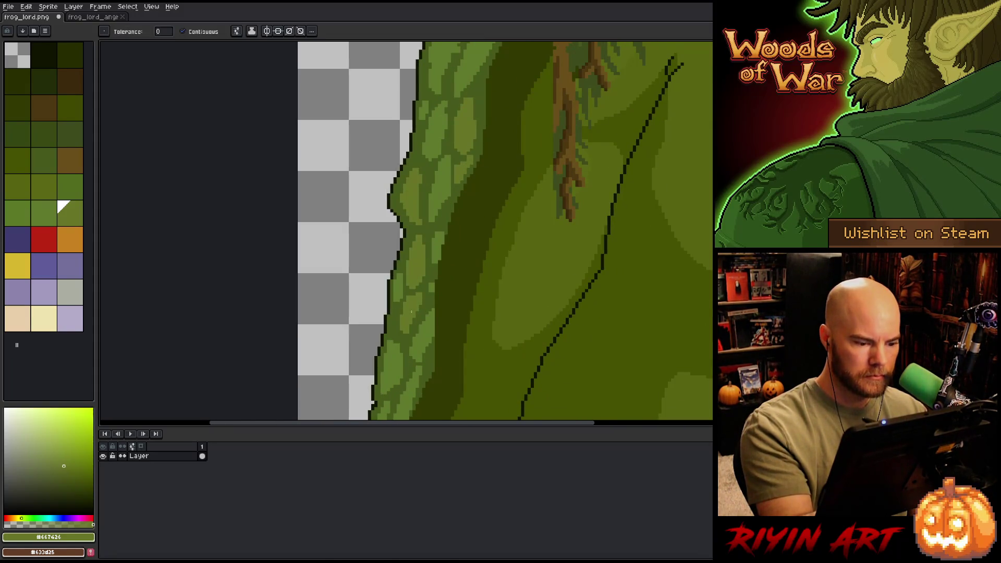
{"action": "mouse_move", "coordinate": [411, 312]}
{"action": "left_mouse_down"}
{"action": "mouse_move", "coordinate": [472, 300]}
{"action": "mouse_move", "coordinate": [476, 245]}
{"action": "left_mouse_up"}
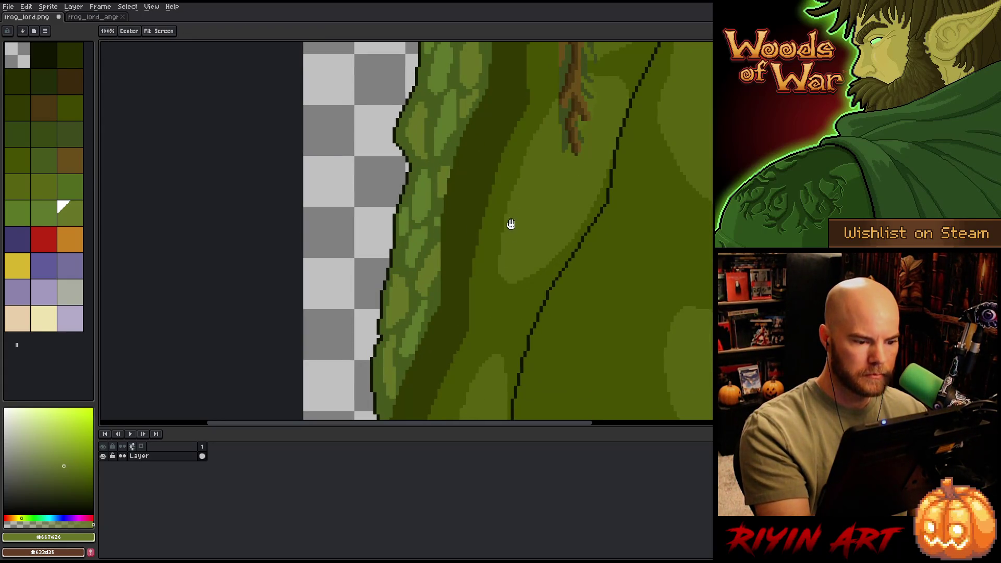
{"action": "mouse_move", "coordinate": [510, 224]}
{"action": "left_mouse_down"}
{"action": "mouse_move", "coordinate": [412, 326]}
{"action": "mouse_move", "coordinate": [474, 356]}
{"action": "left_mouse_up"}
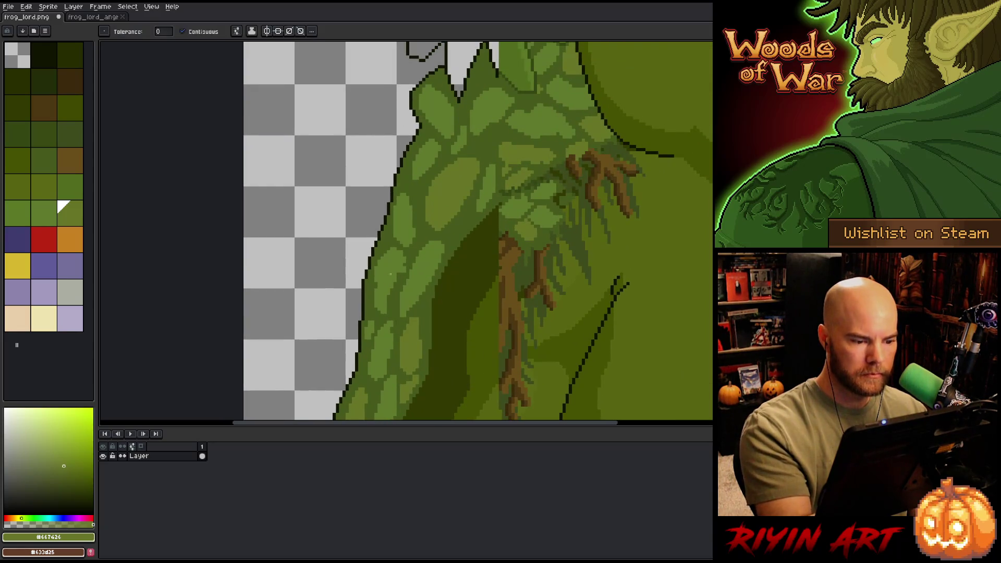
{"action": "key", "text": "b"}
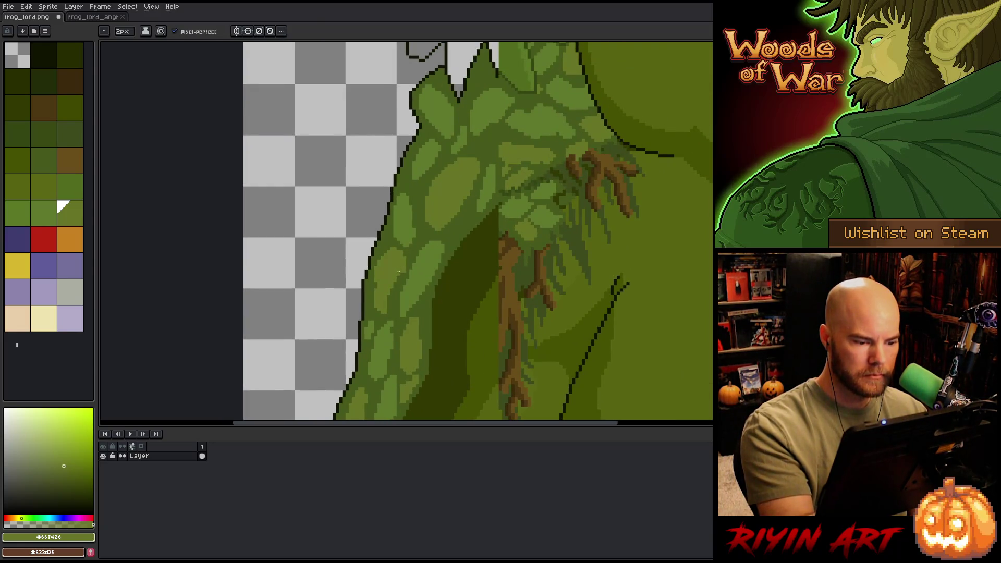
{"action": "left_click_drag", "start_coordinate": [501, 221], "coordinate": [483, 288]}
{"action": "key", "text": "g"}
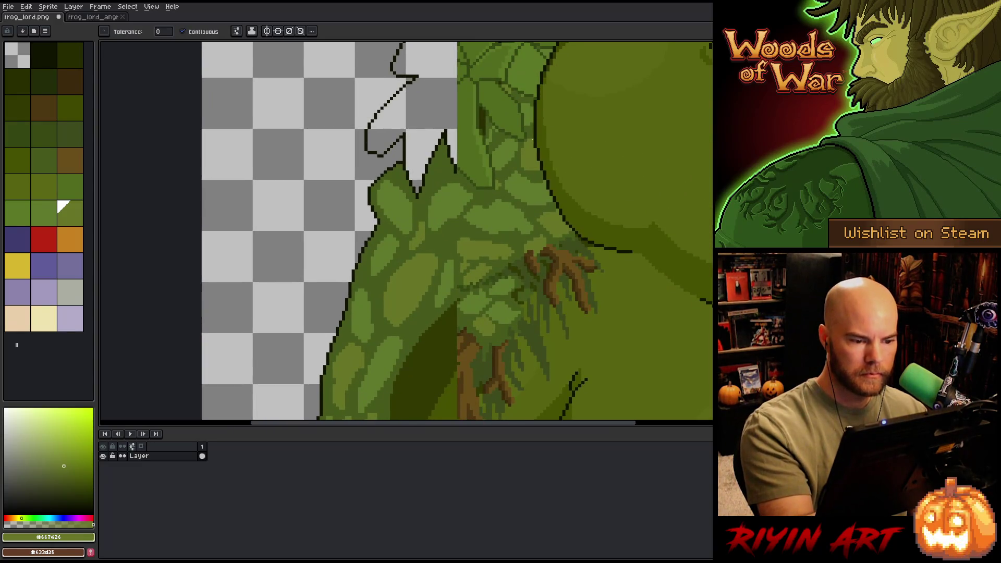
{"action": "left_click_drag", "start_coordinate": [509, 149], "coordinate": [495, 282]}
Step: Fill the empty leaf outline with green #506a1e and sample dark green #344712
{"action": "left_click", "coordinate": [495, 282], "text": "alt"}
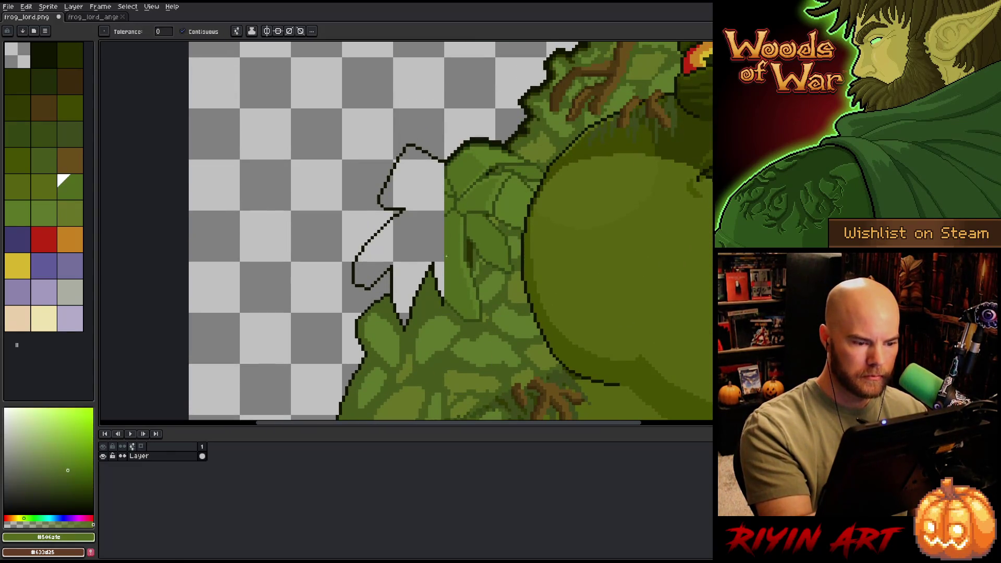
{"action": "left_click", "coordinate": [397, 225]}
{"action": "key", "text": "b"}
{"action": "left_click", "coordinate": [455, 198], "text": "alt"}
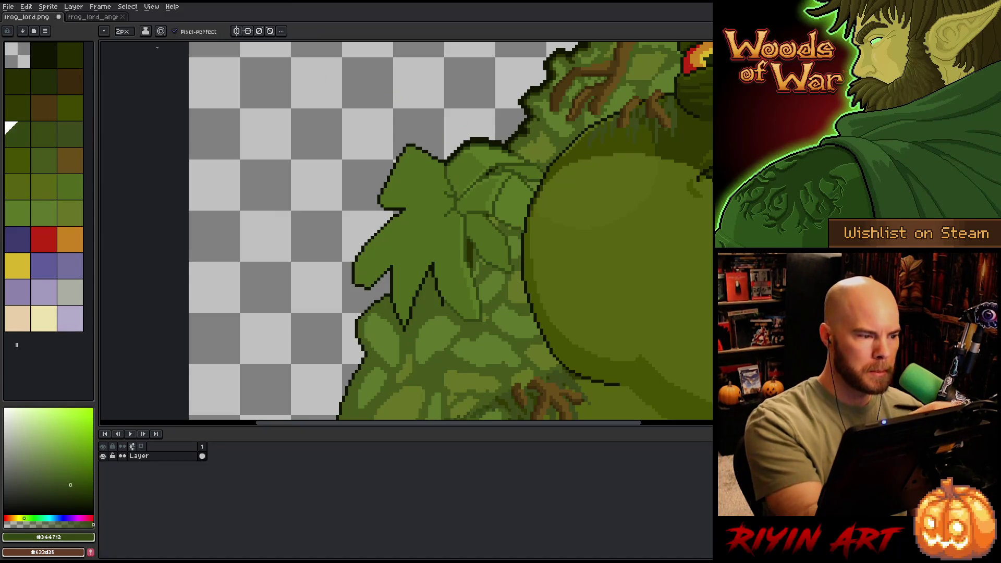
{"action": "left_click", "coordinate": [123, 33]}
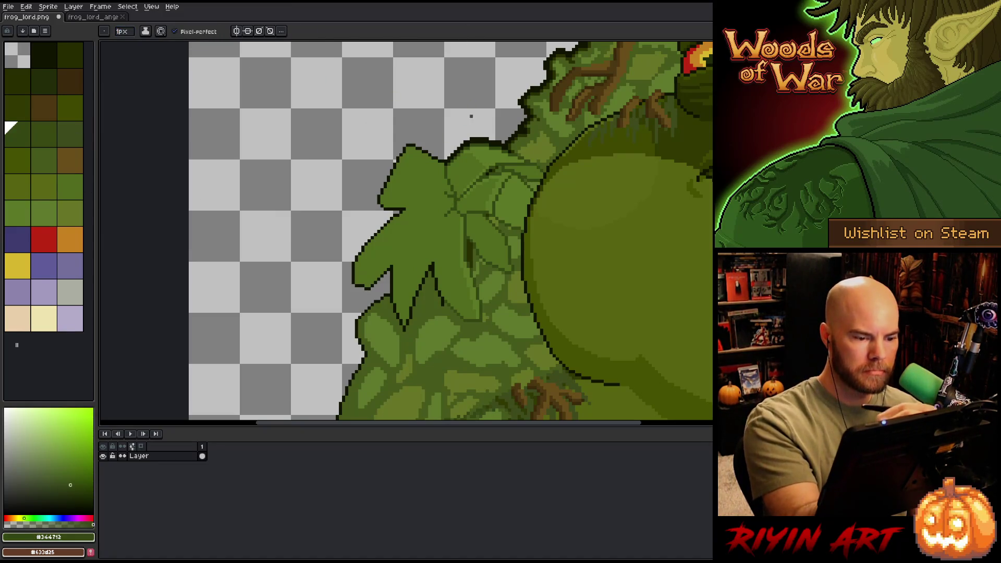
Step: Replace the leaf's black #101300 outline with dark green #344712 using Replace Color
{"action": "key", "text": "m"}
{"action": "mouse_move", "coordinate": [490, 305]}
{"action": "left_mouse_down"}
{"action": "mouse_move", "coordinate": [456, 230]}
{"action": "mouse_move", "coordinate": [398, 290]}
{"action": "mouse_move", "coordinate": [430, 355]}
{"action": "mouse_move", "coordinate": [490, 312]}
{"action": "left_mouse_up"}
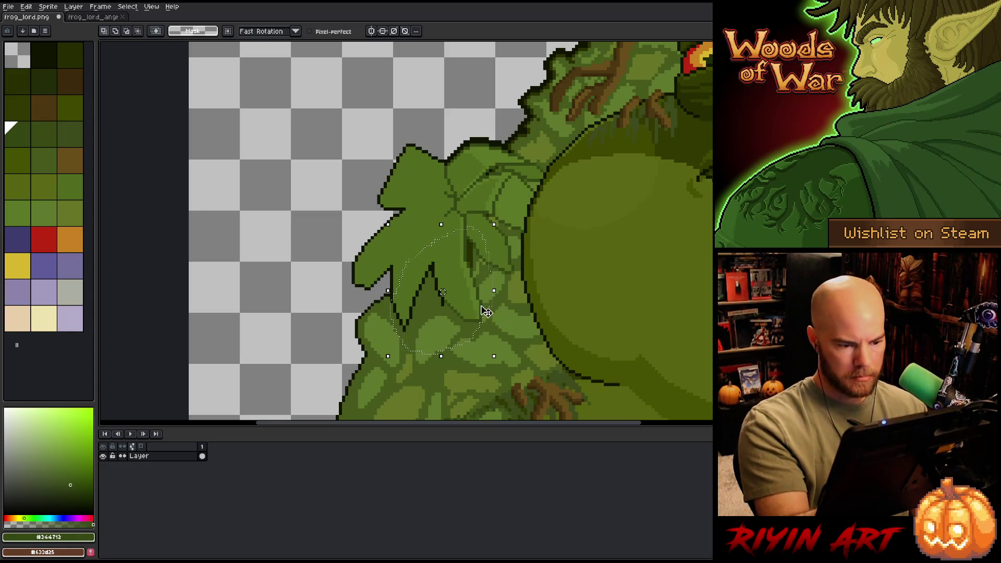
{"action": "key", "text": "shift+r"}
{"action": "left_click", "coordinate": [437, 270]}
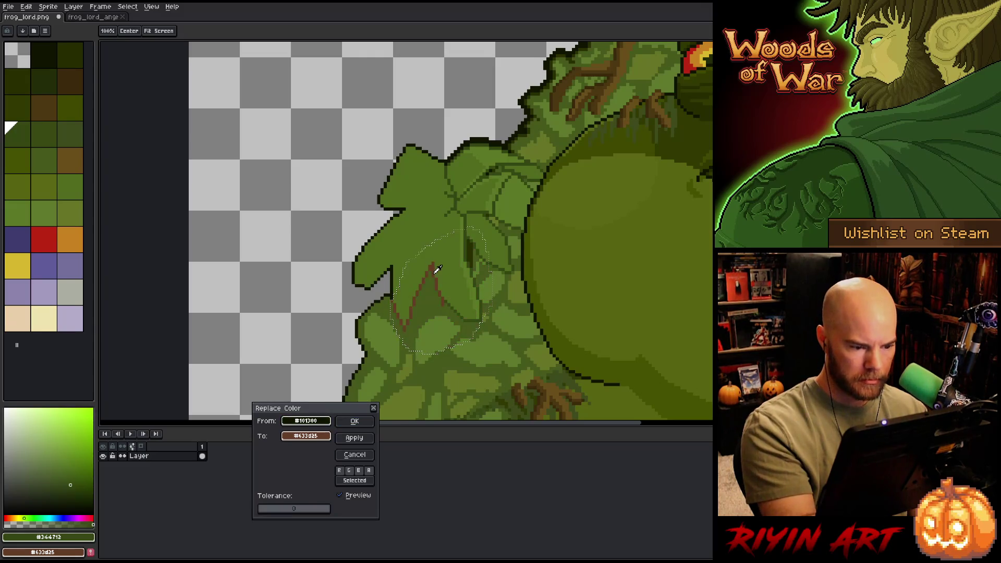
{"action": "left_click", "coordinate": [306, 437]}
{"action": "left_click", "coordinate": [470, 312]}
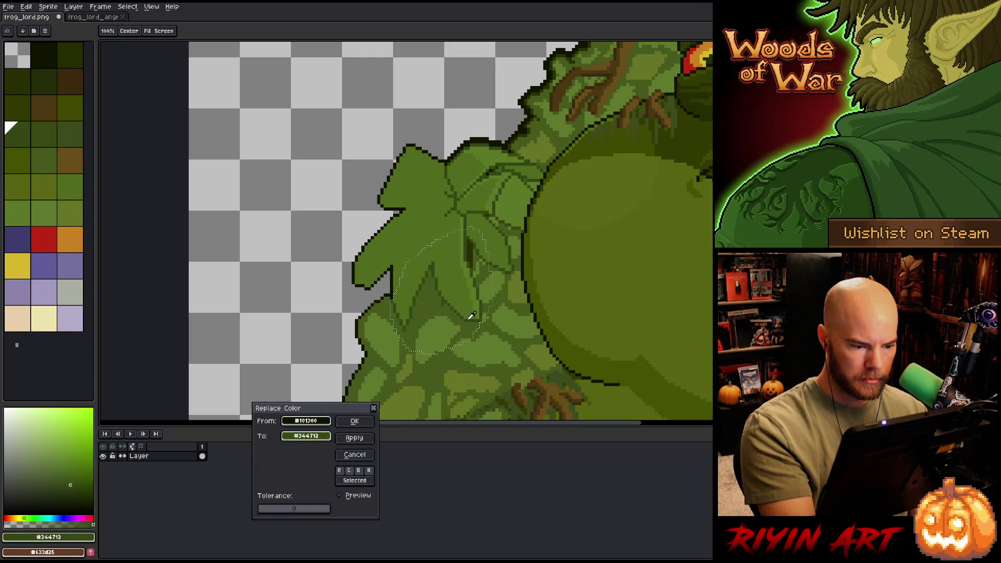
{"action": "left_click", "coordinate": [354, 421]}
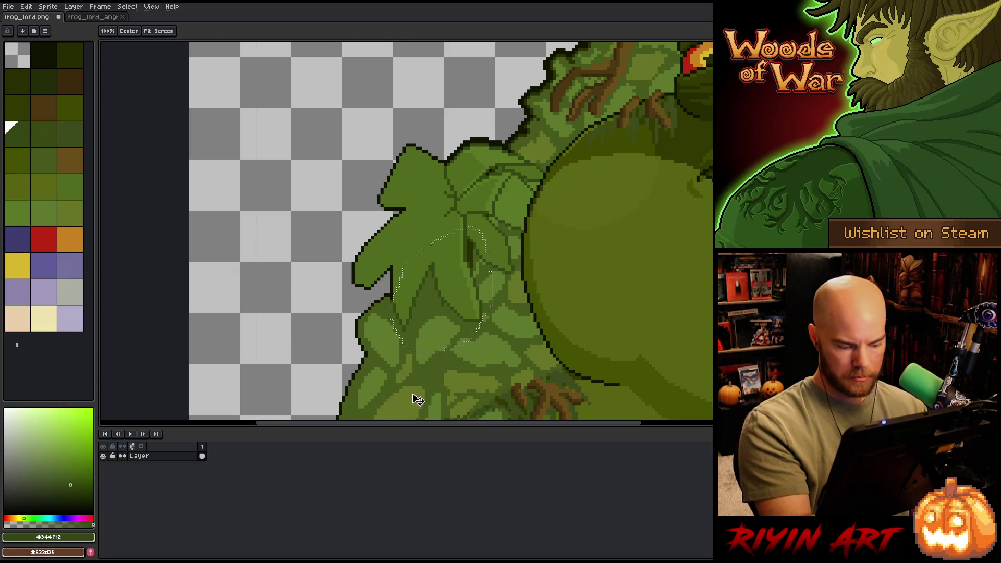
Step: Draw 1px dark green #344712 vein and edge lines on the leaf
{"action": "key", "text": "b"}
{"action": "left_click", "coordinate": [442, 303], "text": "alt"}
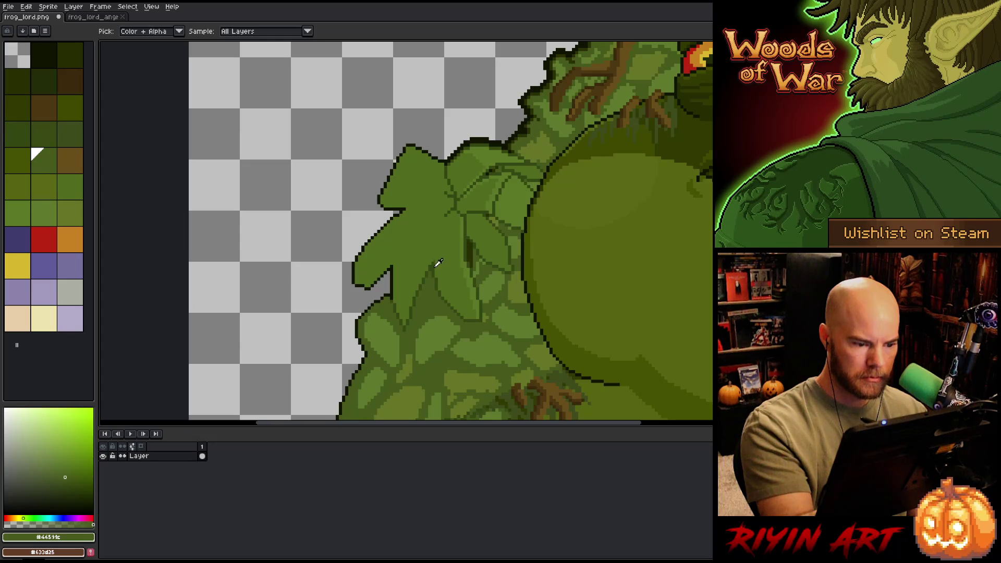
{"action": "left_click", "coordinate": [437, 235], "text": "alt"}
{"action": "left_click_drag", "start_coordinate": [445, 216], "coordinate": [433, 259]}
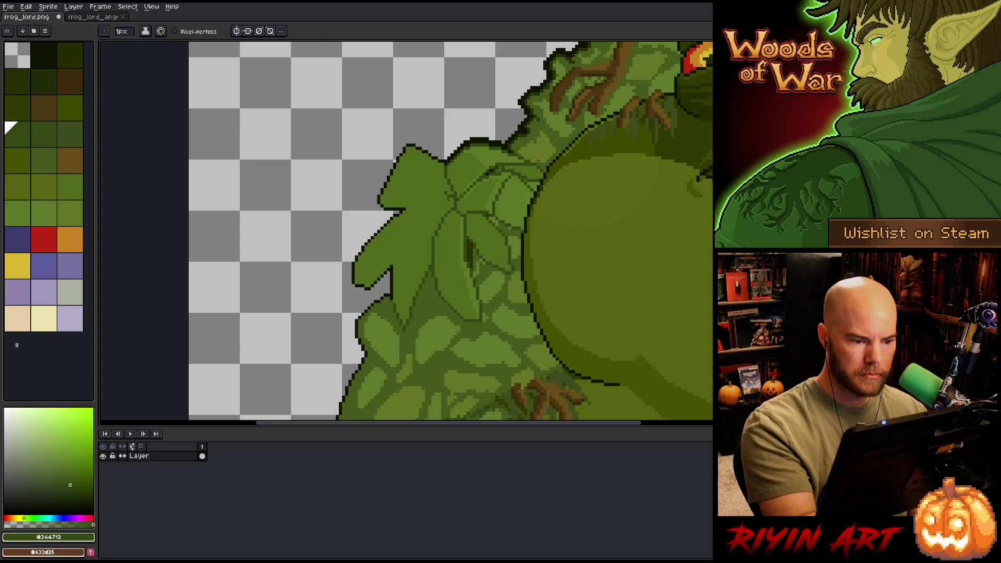
{"action": "left_click_drag", "start_coordinate": [446, 193], "coordinate": [408, 208]}
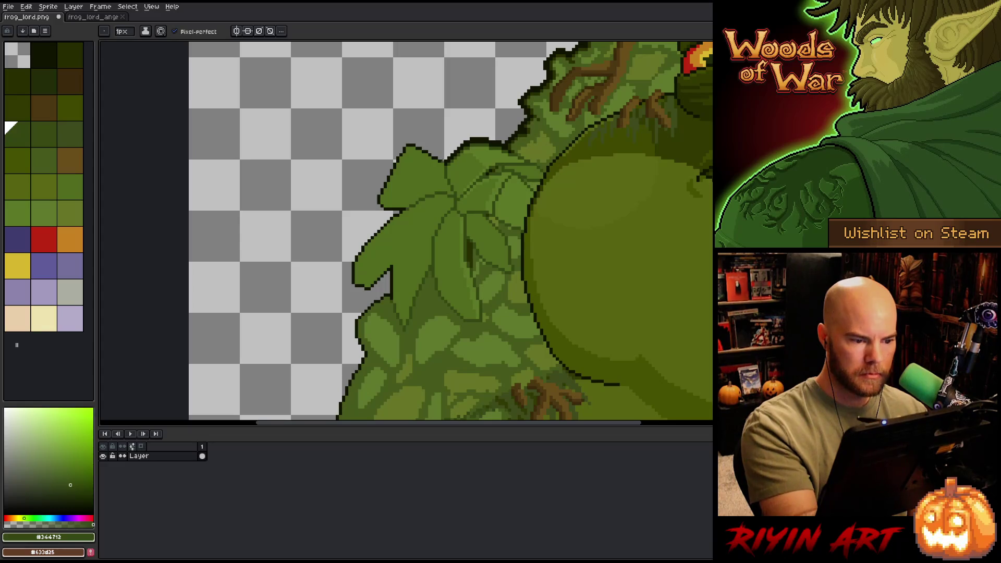
{"action": "left_click_drag", "start_coordinate": [439, 163], "coordinate": [449, 192]}
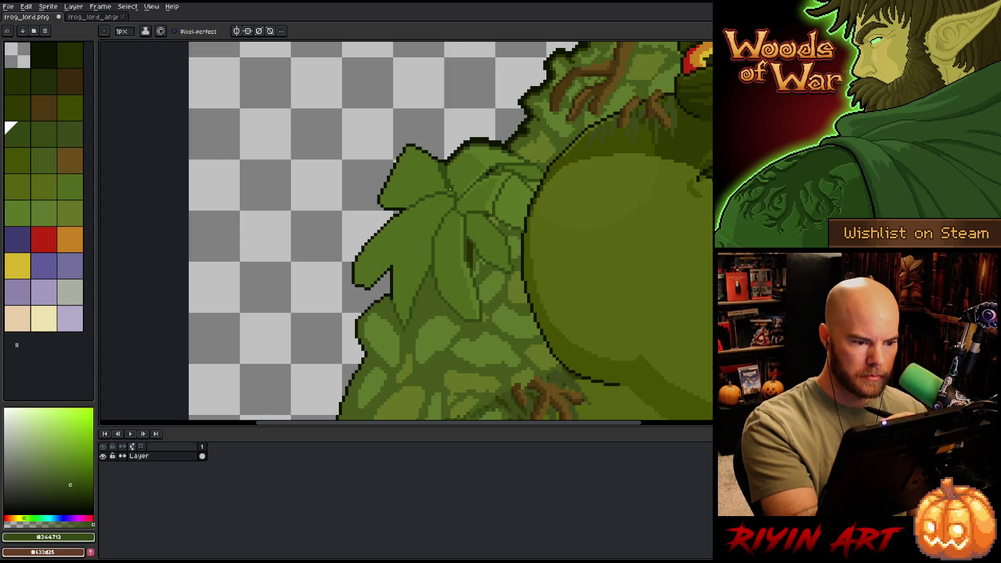
Step: Redraw the rising vein up toward the leaf tip, then pick lighter green #5b772c
{"action": "key", "text": "ctrl+z"}
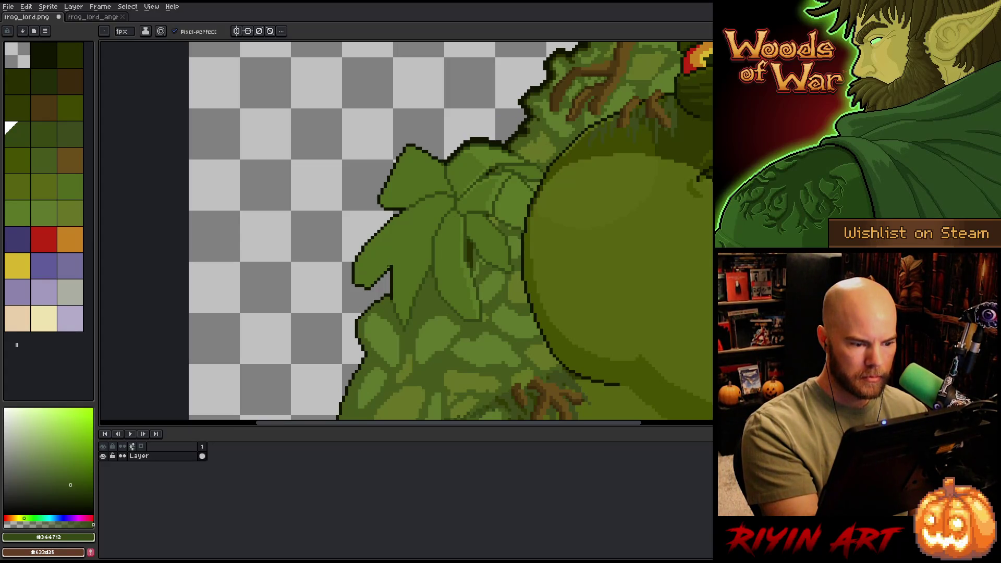
{"action": "left_click_drag", "start_coordinate": [394, 263], "coordinate": [431, 233]}
{"action": "key", "text": "ctrl+z"}
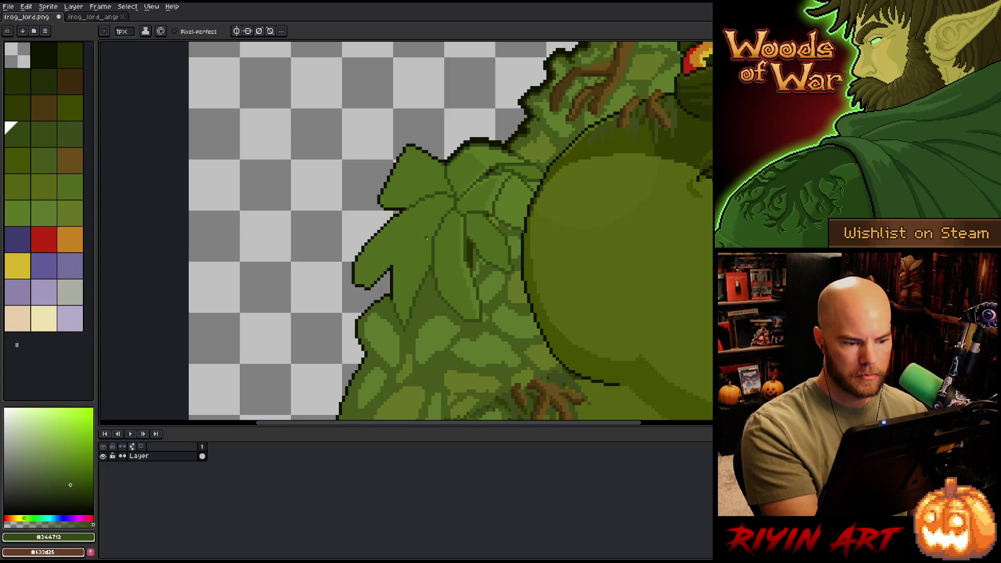
{"action": "mouse_move", "coordinate": [391, 265]}
{"action": "left_mouse_down"}
{"action": "mouse_move", "coordinate": [399, 235]}
{"action": "mouse_move", "coordinate": [435, 208]}
{"action": "left_mouse_up"}
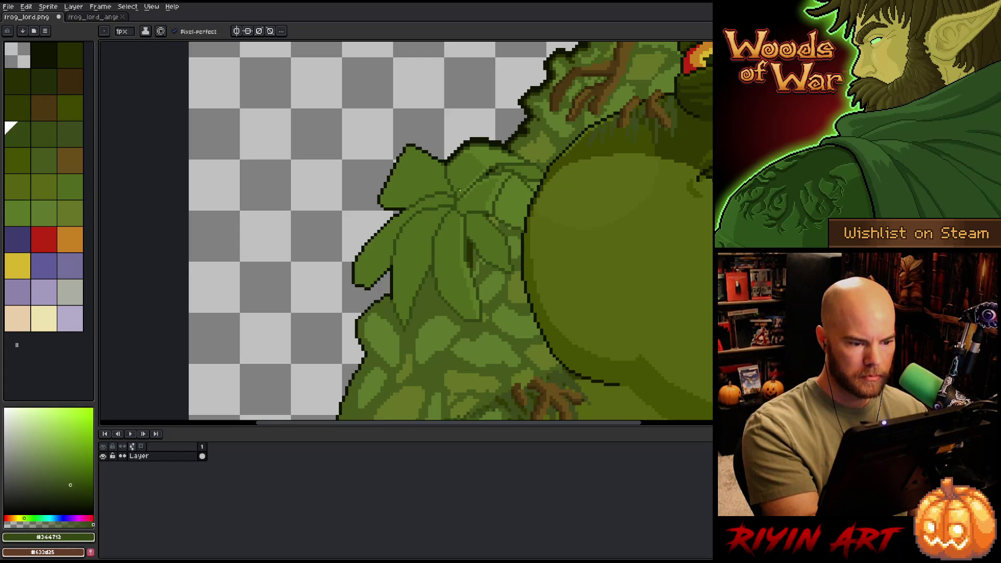
{"action": "key", "text": "ctrl+z"}
{"action": "left_click_drag", "start_coordinate": [391, 263], "coordinate": [422, 200]}
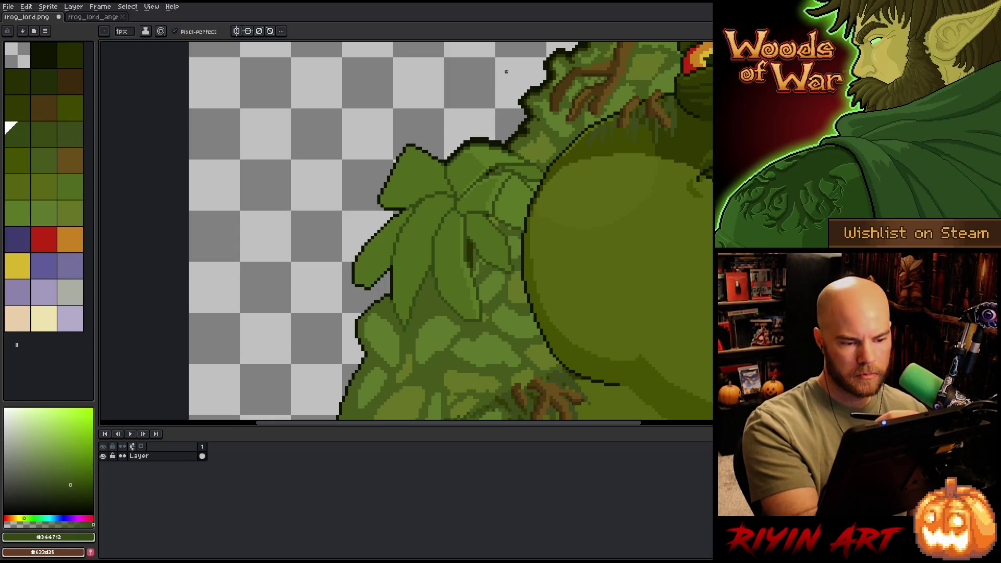
{"action": "left_click", "coordinate": [428, 162], "text": "alt"}
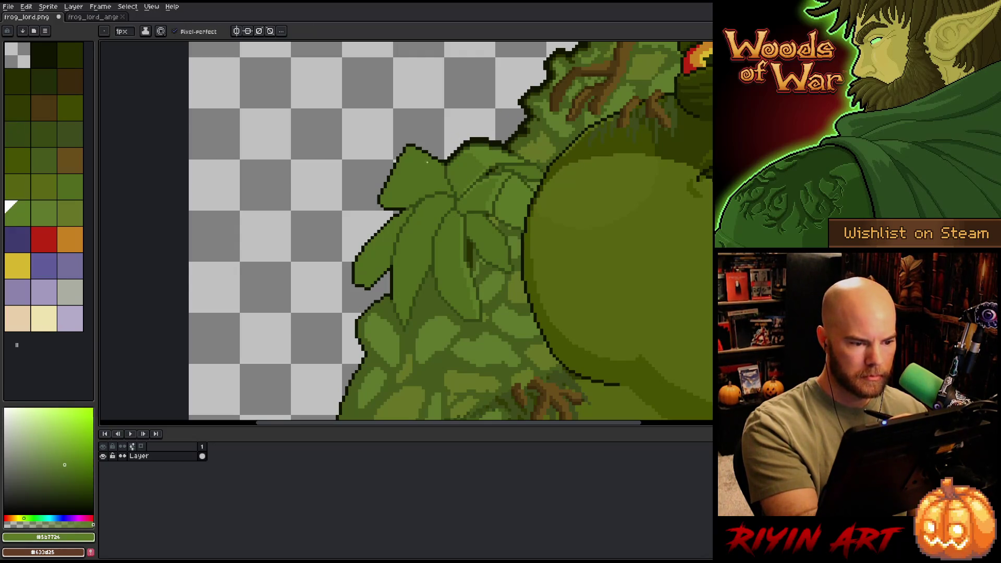
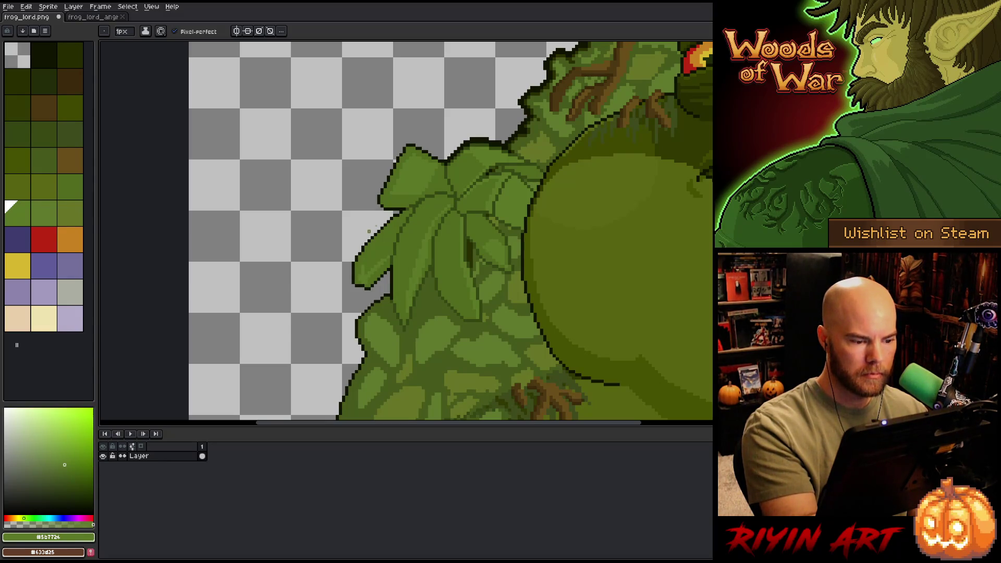
Step: Sample the leaf green and flat-fill the Magic Wand–selected top leaf with it, then deselect
{"action": "left_click", "coordinate": [424, 195], "text": "alt"}
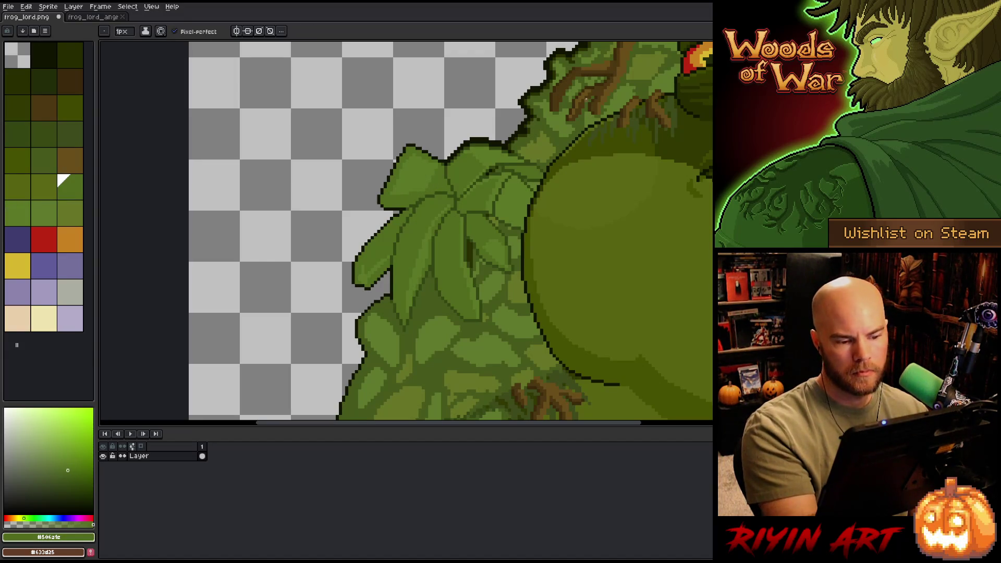
{"action": "left_click", "coordinate": [405, 164], "text": "alt"}
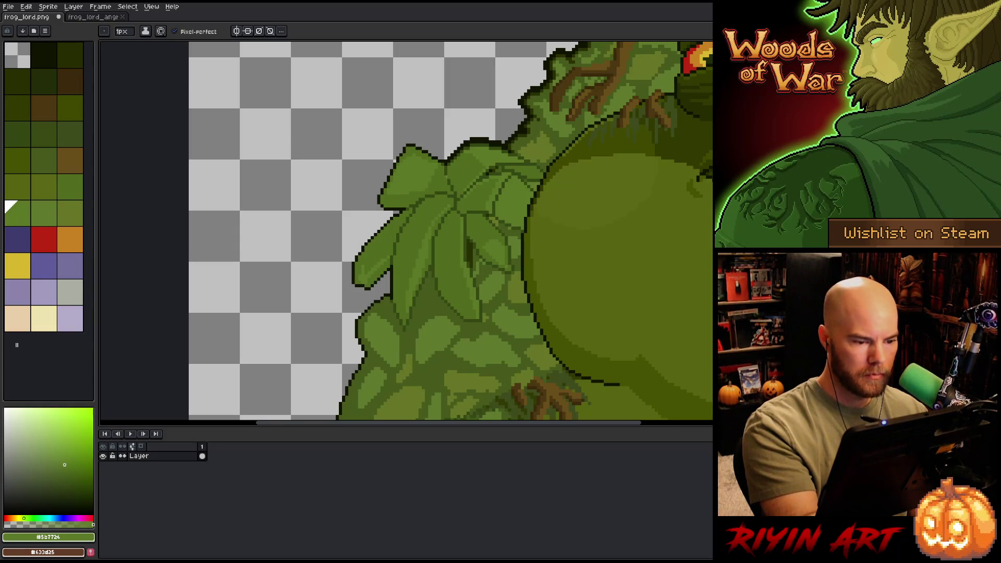
{"action": "key", "text": "w"}
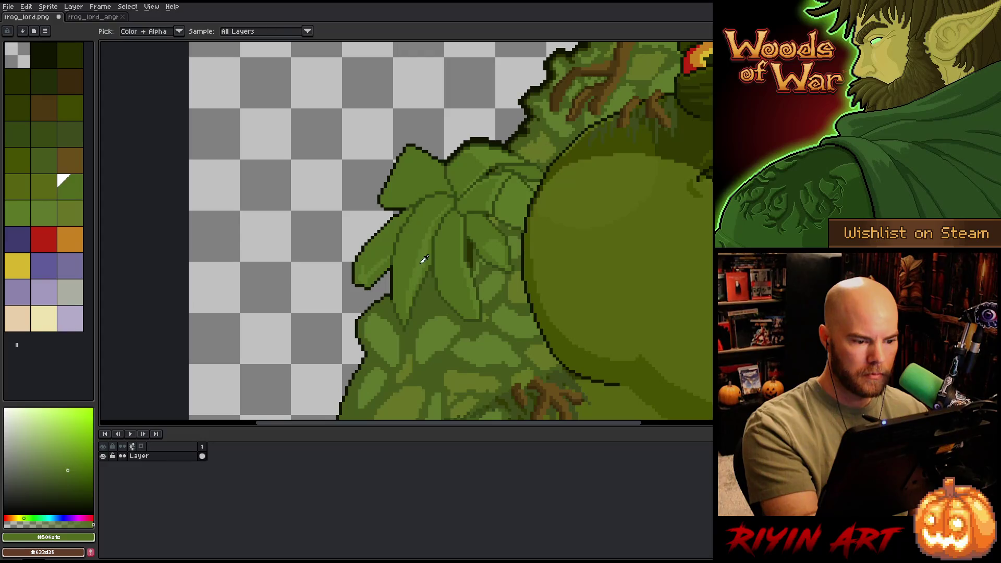
{"action": "left_click", "coordinate": [436, 183]}
{"action": "key", "text": "f"}
{"action": "key", "text": "b"}
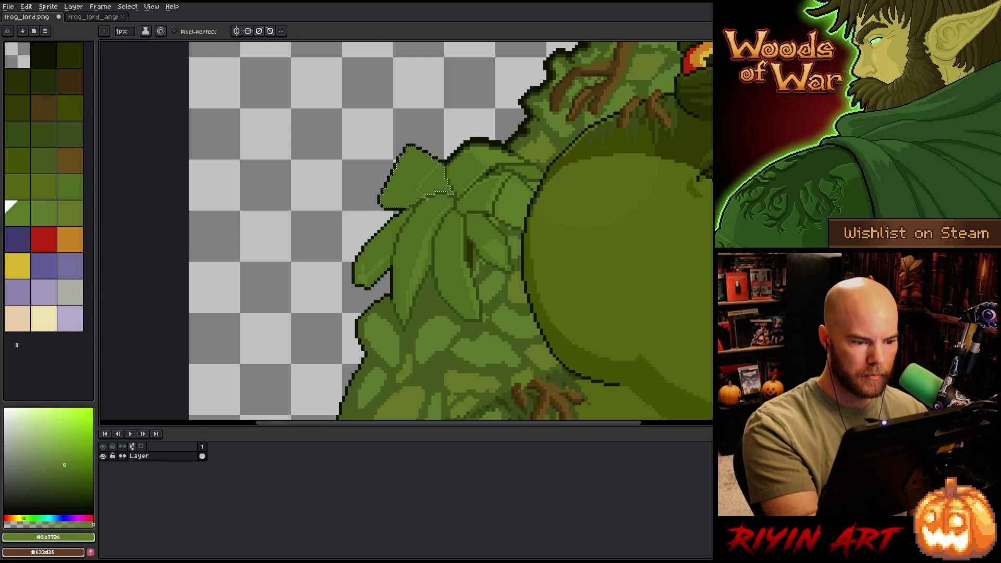
{"action": "key", "text": "w"}
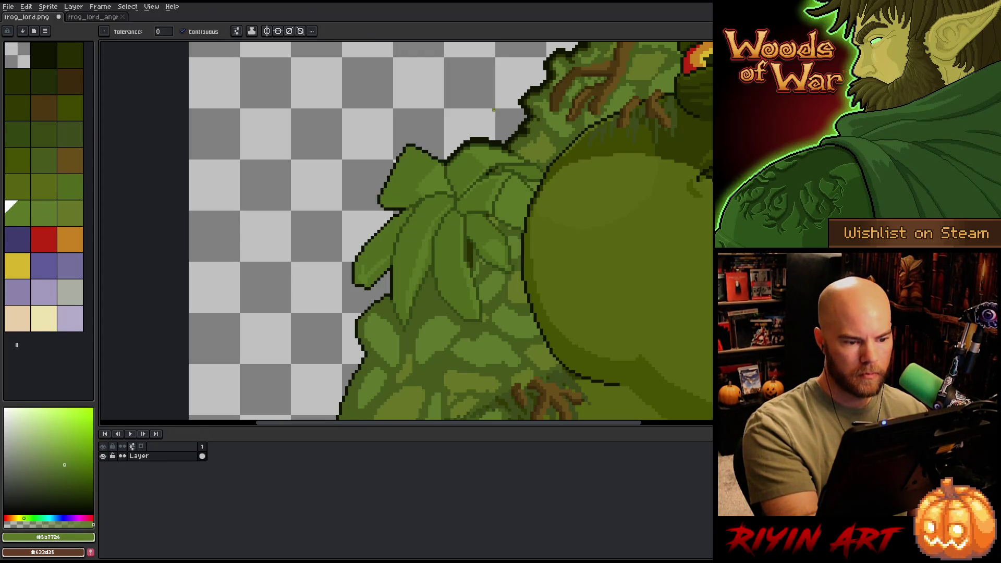
{"action": "key", "text": "ctrl+d"}
{"action": "key", "text": "b"}
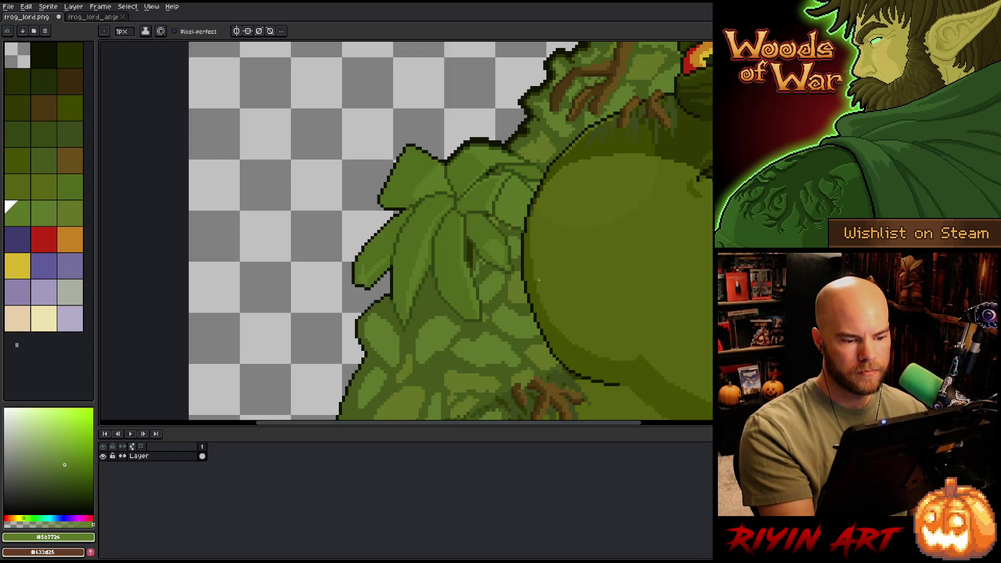
Step: Pick the darkest leaf green and pencil an outline along a leaf edge, undoing the stray stroke
{"action": "left_click", "coordinate": [446, 186], "text": "alt"}
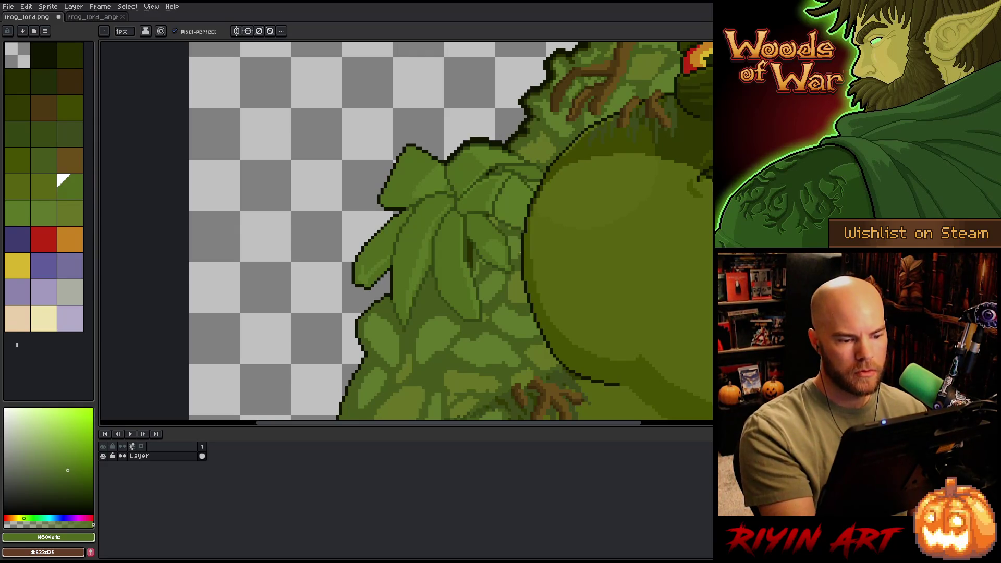
{"action": "scroll", "coordinate": [491, 301], "scroll_direction": "down", "scroll_amount": 4}
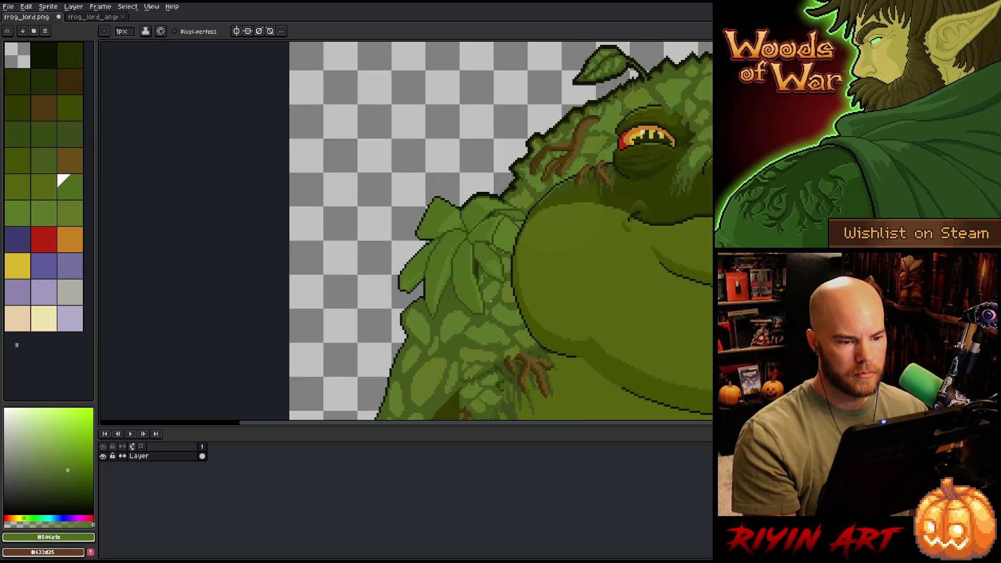
{"action": "scroll", "coordinate": [397, 208], "scroll_direction": "up", "scroll_amount": 3}
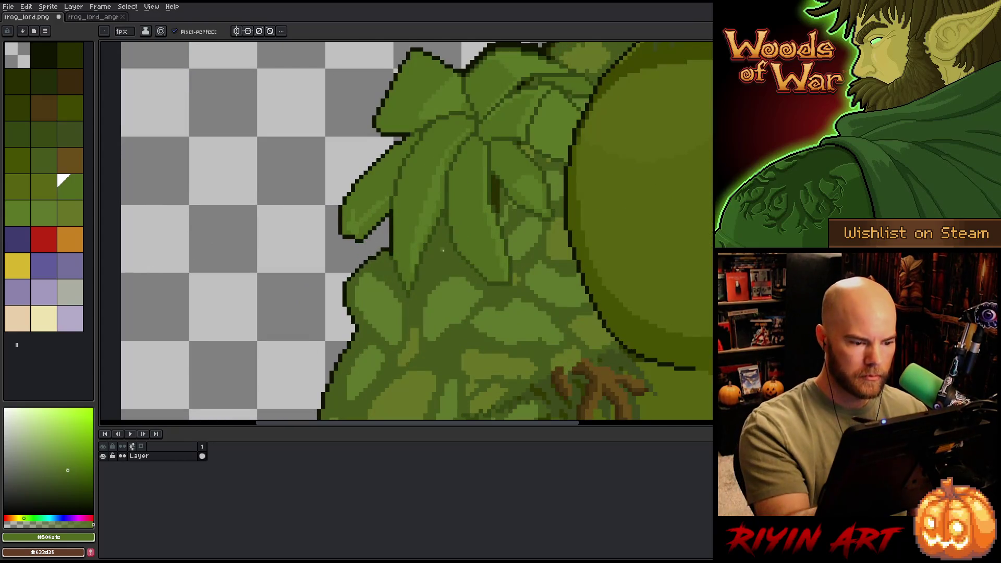
{"action": "left_click", "coordinate": [443, 221]}
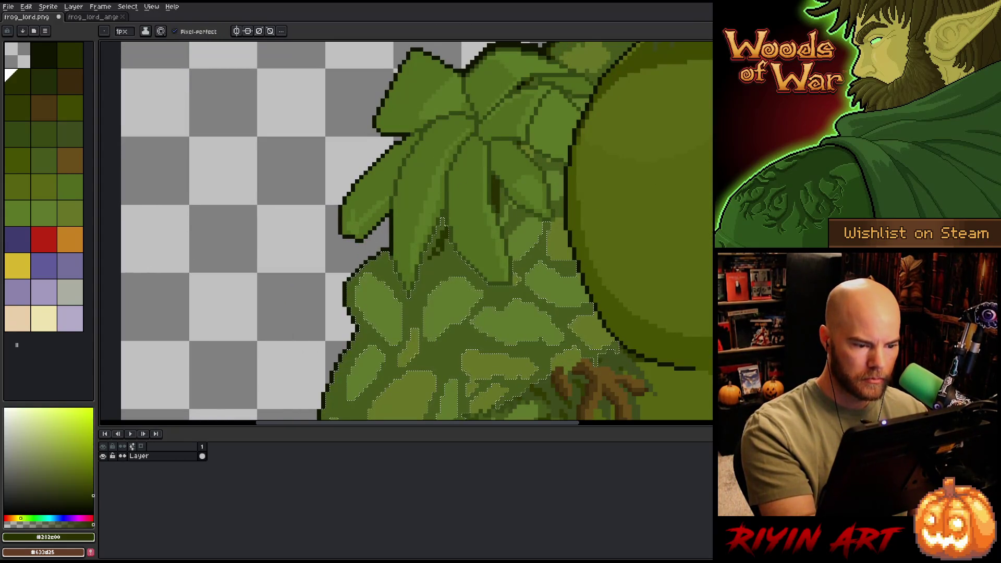
{"action": "left_click_drag", "start_coordinate": [439, 219], "coordinate": [472, 268]}
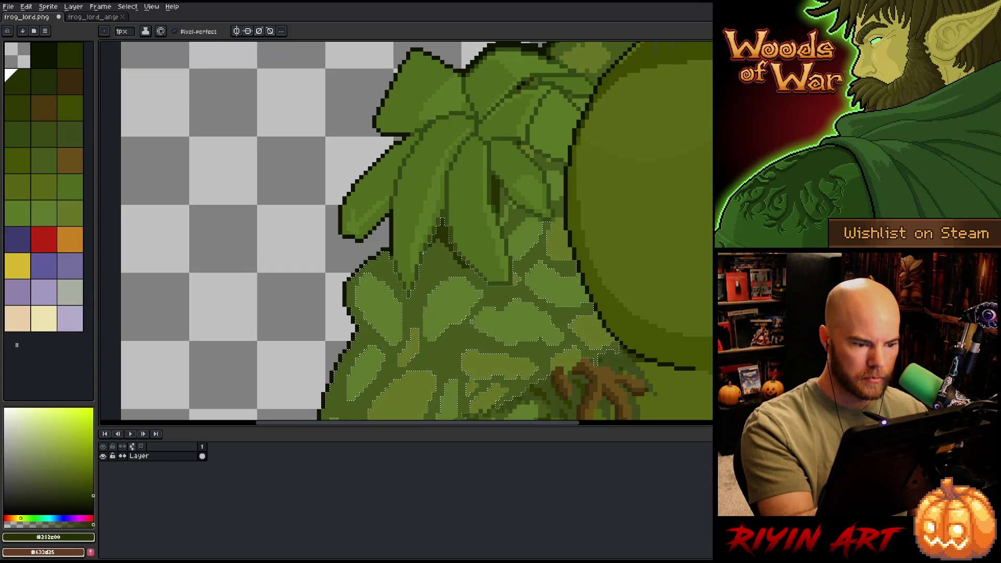
{"action": "left_click_drag", "start_coordinate": [416, 321], "coordinate": [450, 87]}
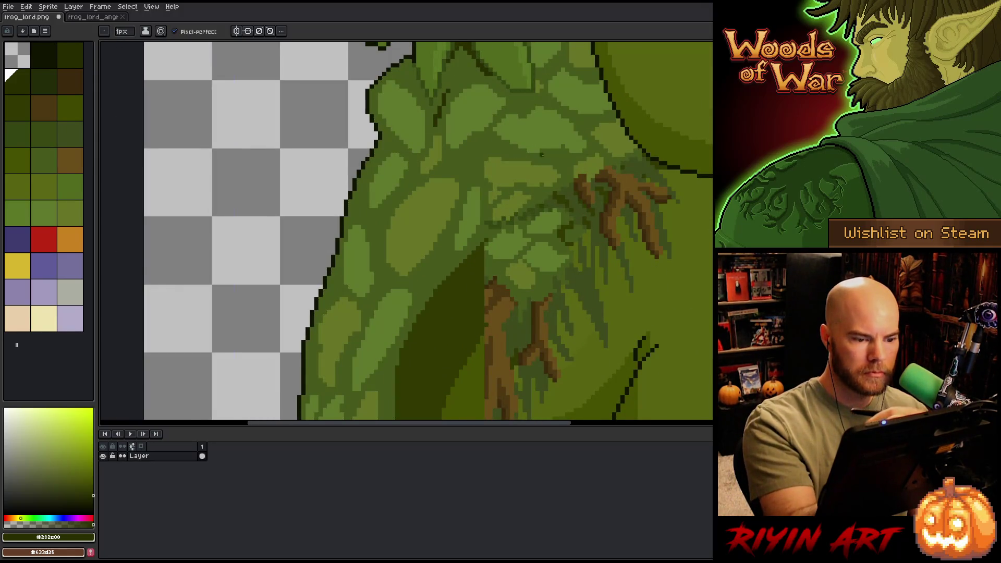
{"action": "key", "text": "ctrl+z"}
Step: Draw a thin brown branch stroke outlined in darker brown, and repaint a nearby dark patch with moss green
{"action": "mouse_move", "coordinate": [547, 266]}
{"action": "left_mouse_down"}
{"action": "mouse_move", "coordinate": [603, 241]}
{"action": "mouse_move", "coordinate": [595, 154]}
{"action": "left_mouse_up"}
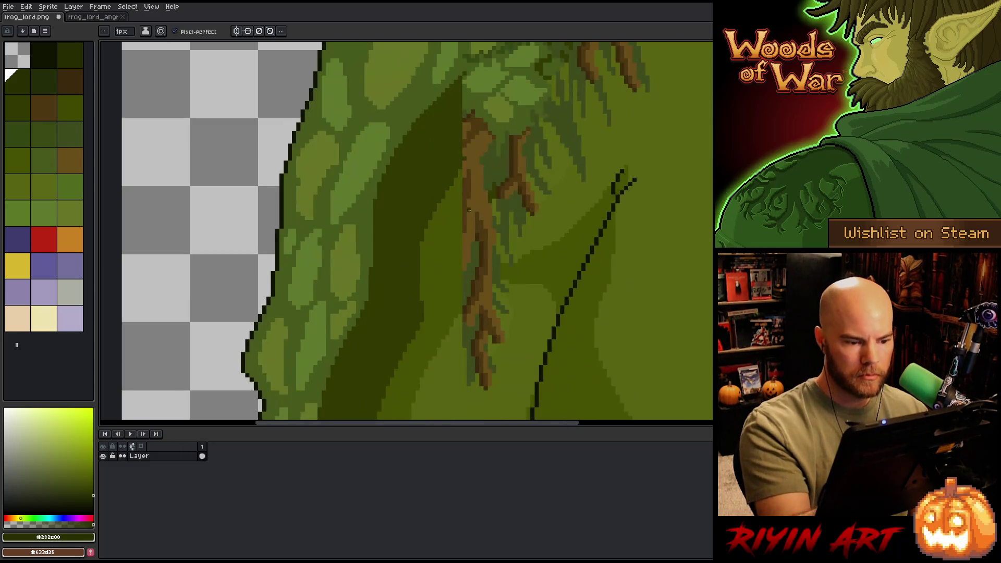
{"action": "left_click", "coordinate": [474, 194], "text": "alt"}
{"action": "mouse_move", "coordinate": [528, 214]}
{"action": "left_mouse_down"}
{"action": "mouse_move", "coordinate": [469, 133]}
{"action": "mouse_move", "coordinate": [430, 214]}
{"action": "mouse_move", "coordinate": [427, 249]}
{"action": "left_mouse_up"}
{"action": "left_click", "coordinate": [470, 133], "text": "alt"}
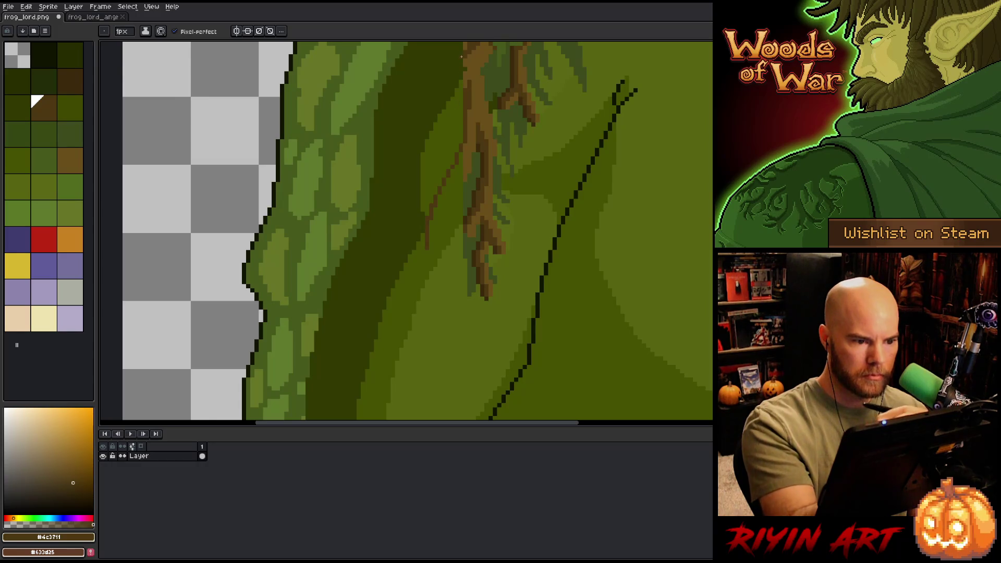
{"action": "mouse_move", "coordinate": [419, 111]}
{"action": "left_mouse_down"}
{"action": "mouse_move", "coordinate": [448, 236]}
{"action": "mouse_move", "coordinate": [423, 221]}
{"action": "left_mouse_up"}
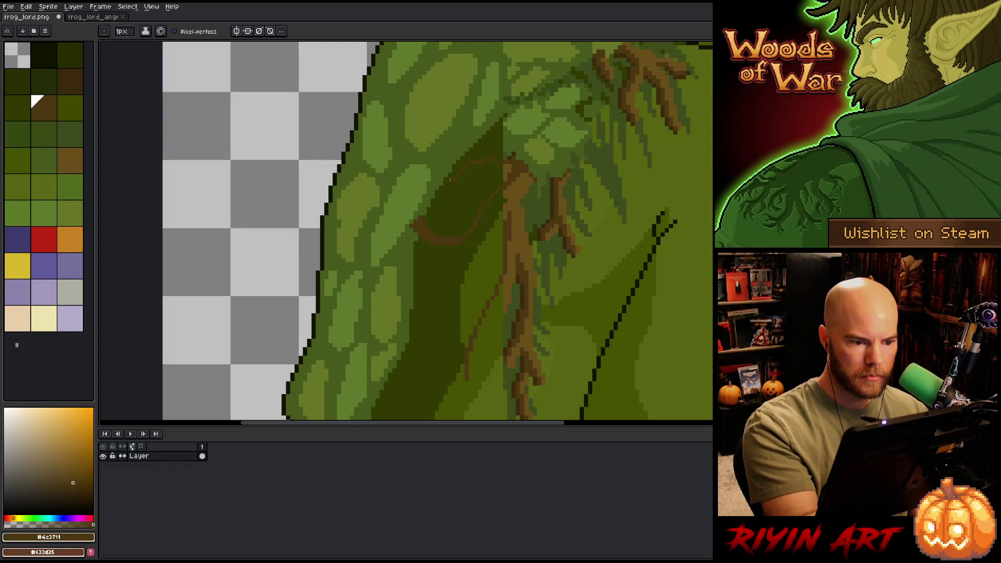
{"action": "mouse_move", "coordinate": [450, 179]}
{"action": "left_mouse_down"}
{"action": "mouse_move", "coordinate": [453, 159]}
{"action": "mouse_move", "coordinate": [446, 173]}
{"action": "left_mouse_up"}
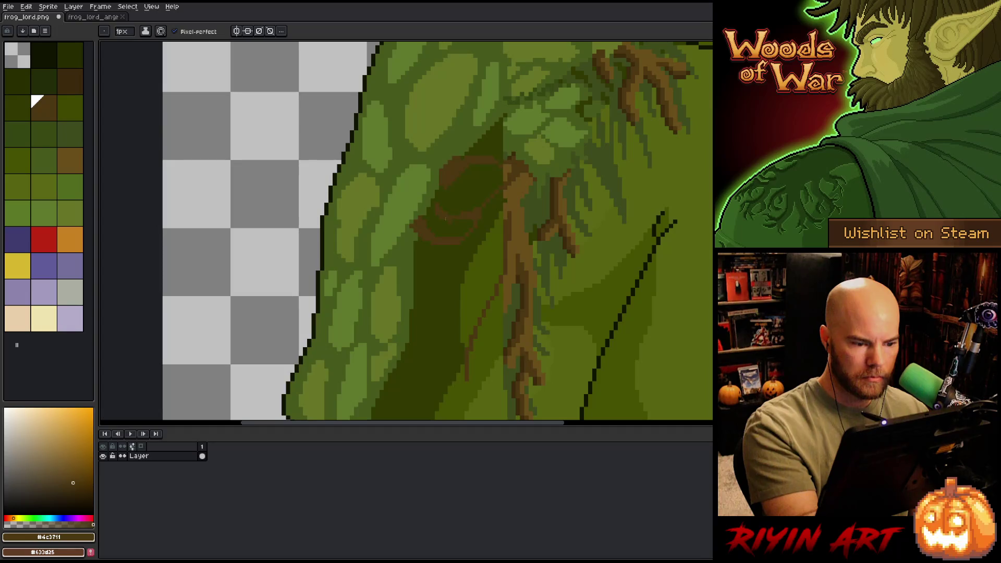
{"action": "left_click", "coordinate": [544, 124], "text": "alt"}
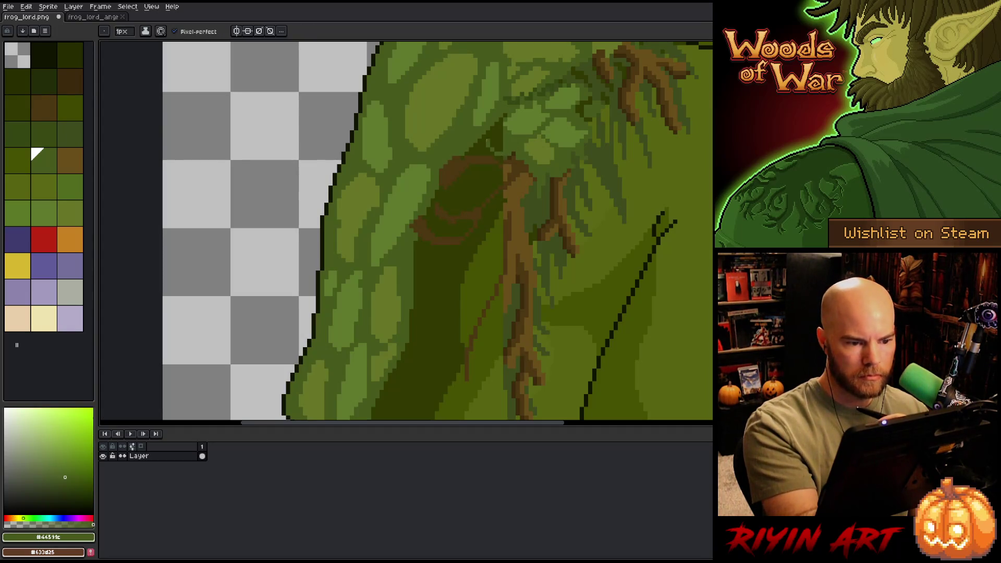
{"action": "mouse_move", "coordinate": [505, 113]}
{"action": "left_mouse_down"}
{"action": "mouse_move", "coordinate": [496, 144]}
{"action": "mouse_move", "coordinate": [501, 128]}
{"action": "left_mouse_up"}
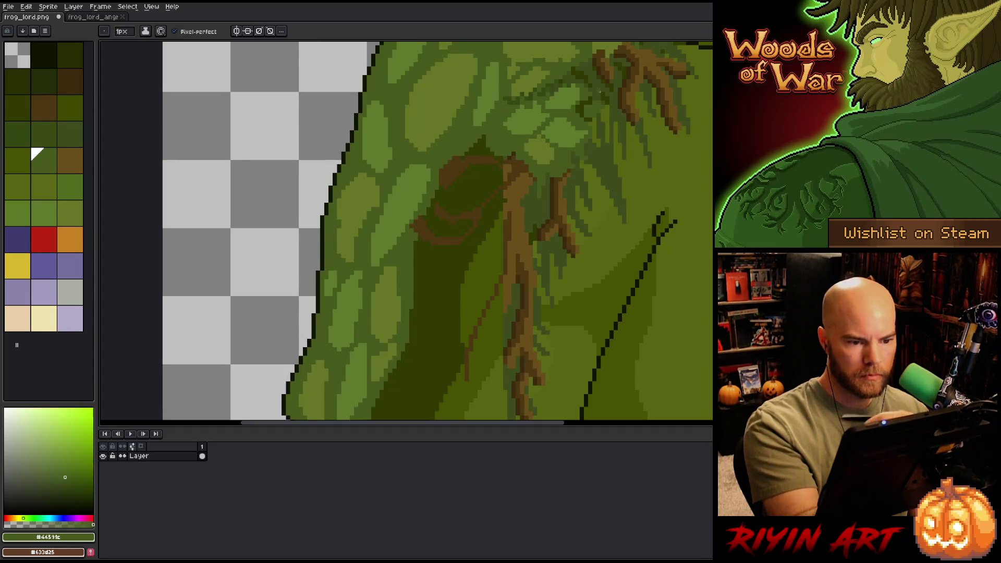
{"action": "left_click", "coordinate": [513, 80], "text": "alt"}
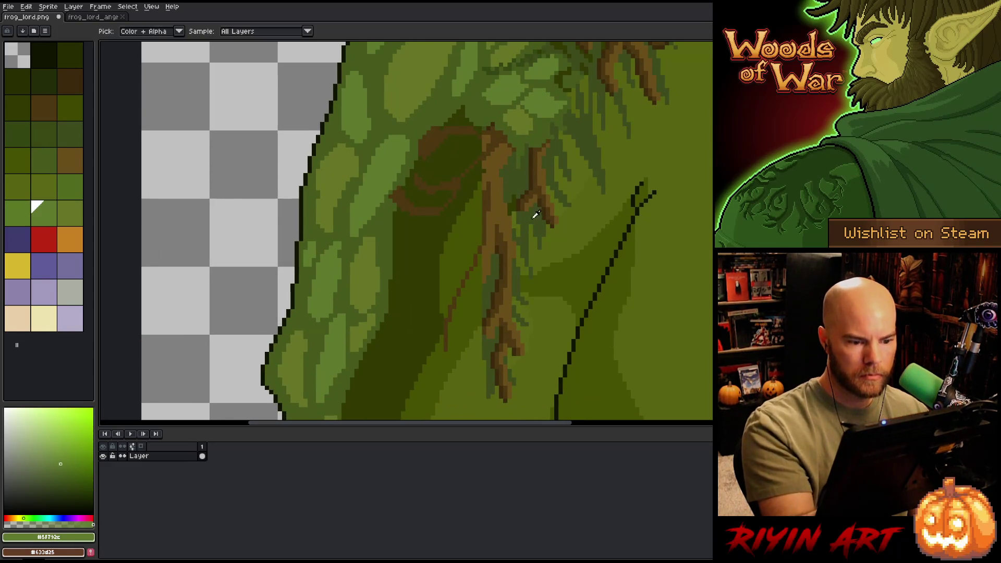
Step: Draw a brown branch curving left from the trunk, with light-brown highlights on its loop
{"action": "left_click", "coordinate": [504, 178], "text": "alt"}
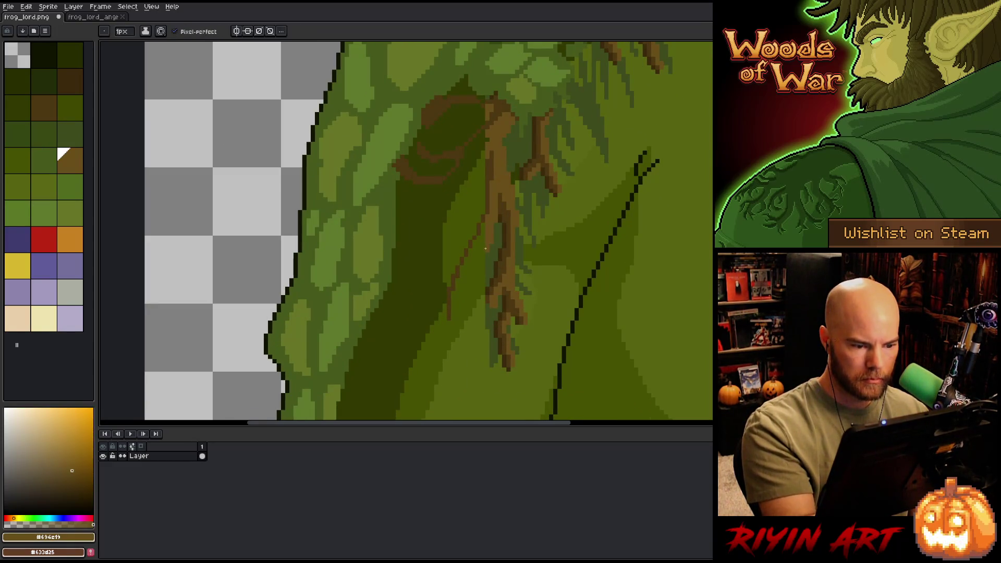
{"action": "left_click", "coordinate": [490, 162], "text": "alt"}
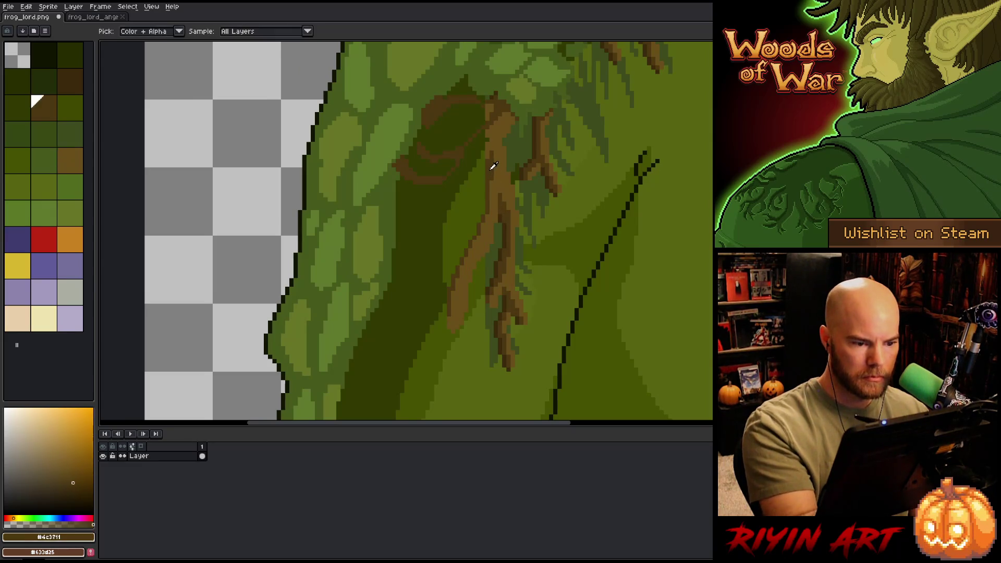
{"action": "left_click", "coordinate": [491, 154], "text": "alt"}
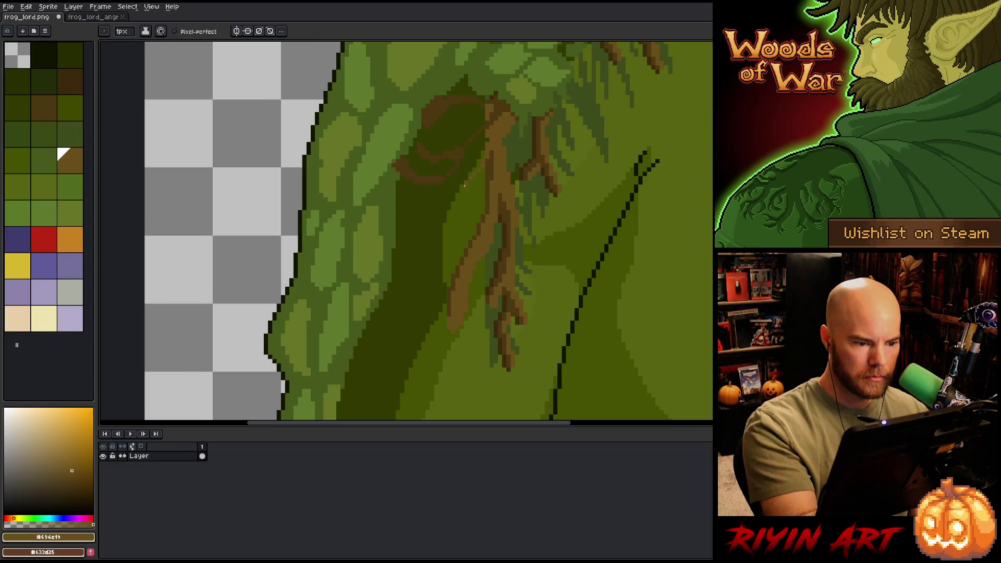
{"action": "mouse_move", "coordinate": [465, 185]}
{"action": "left_mouse_down"}
{"action": "mouse_move", "coordinate": [422, 194]}
{"action": "mouse_move", "coordinate": [405, 181]}
{"action": "mouse_move", "coordinate": [479, 169]}
{"action": "left_mouse_up"}
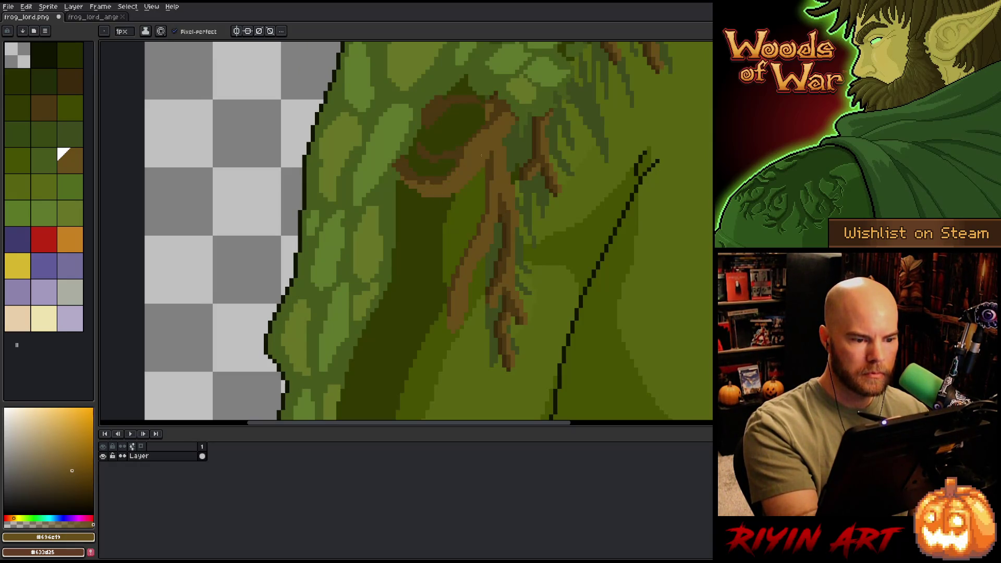
{"action": "left_click", "coordinate": [466, 146], "text": "alt"}
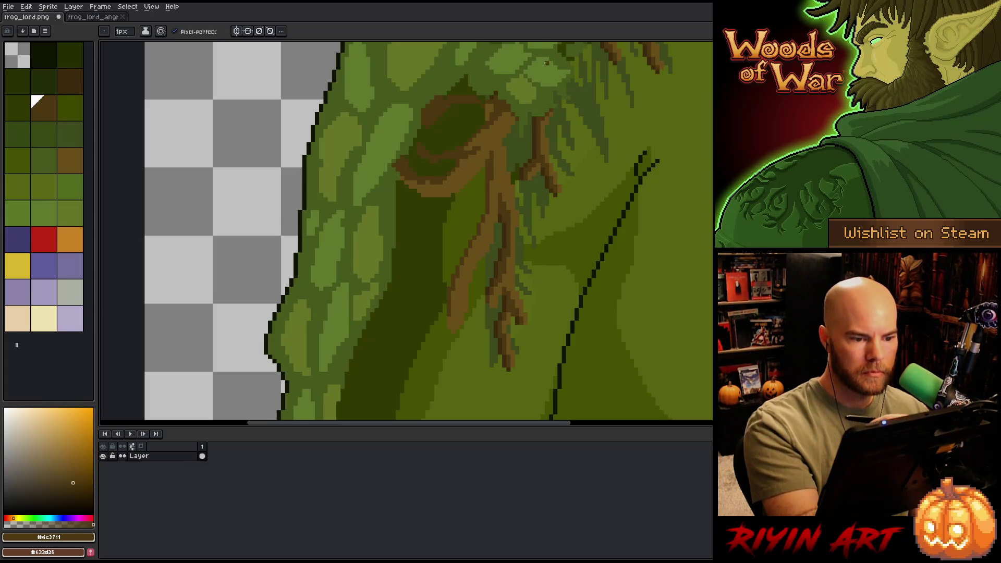
{"action": "left_click", "coordinate": [492, 108], "text": "alt"}
{"action": "mouse_move", "coordinate": [486, 110]}
{"action": "left_mouse_down"}
{"action": "mouse_move", "coordinate": [436, 110]}
{"action": "mouse_move", "coordinate": [475, 105]}
{"action": "left_mouse_up"}
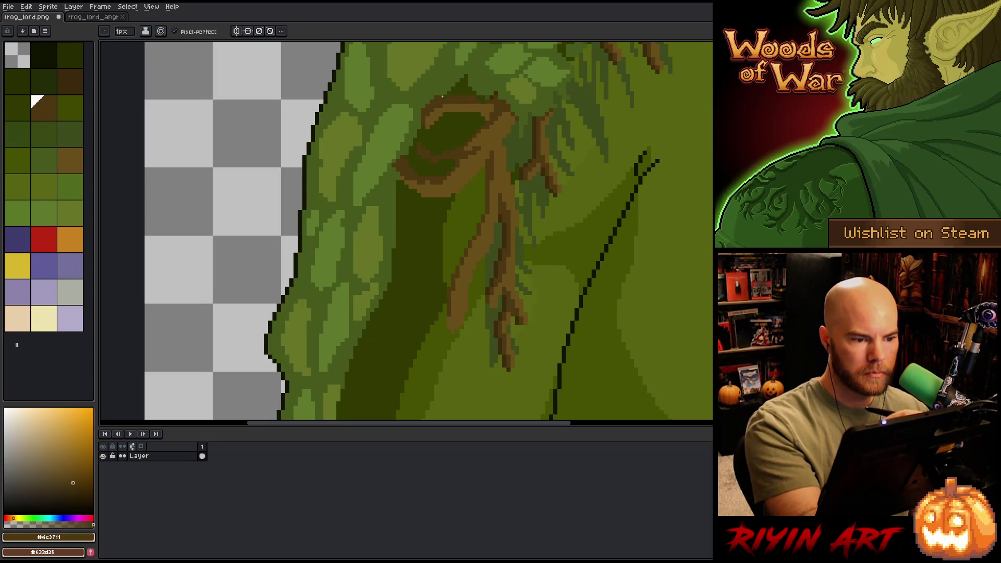
{"action": "left_click_drag", "start_coordinate": [461, 94], "coordinate": [469, 93]}
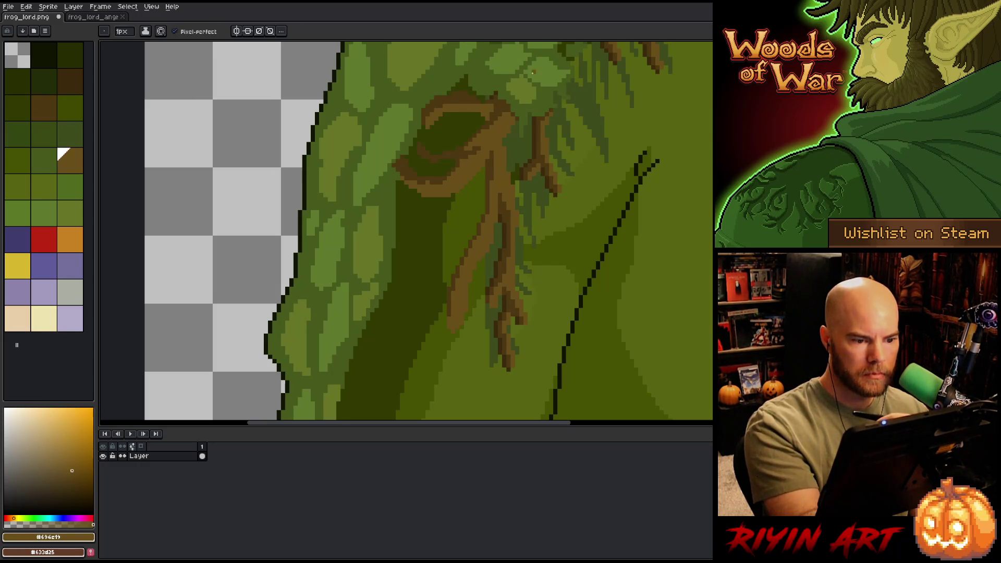
Step: Extend the left brown branch further downward in short strokes, undoing one attempt
{"action": "left_click", "coordinate": [489, 118], "text": "alt"}
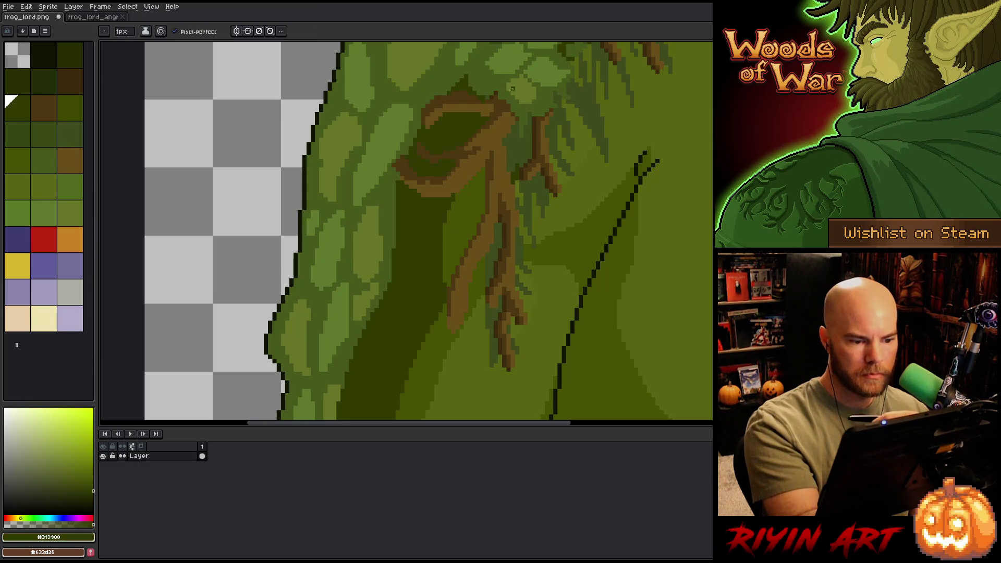
{"action": "left_click", "coordinate": [479, 147], "text": "alt"}
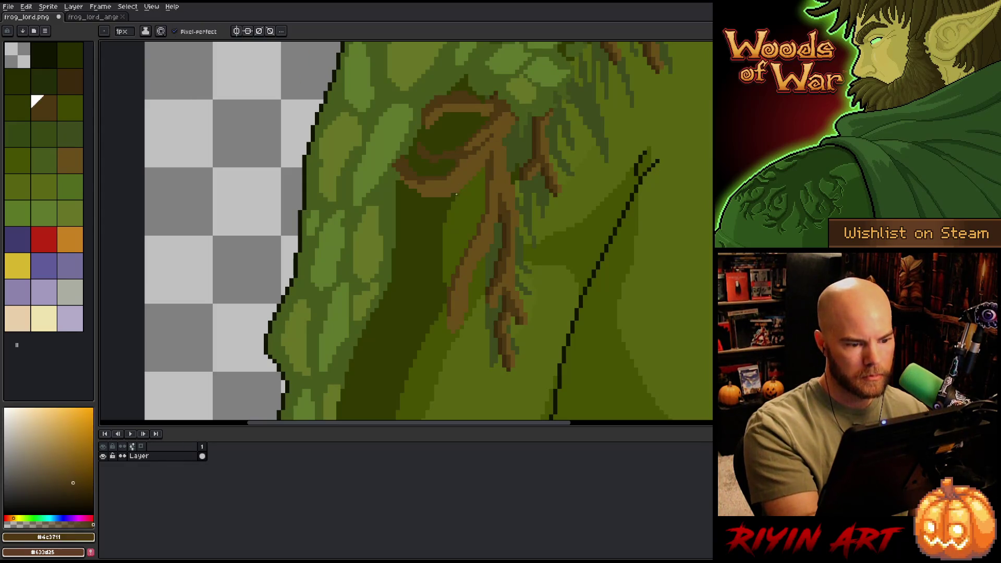
{"action": "left_click", "coordinate": [456, 194], "text": "alt"}
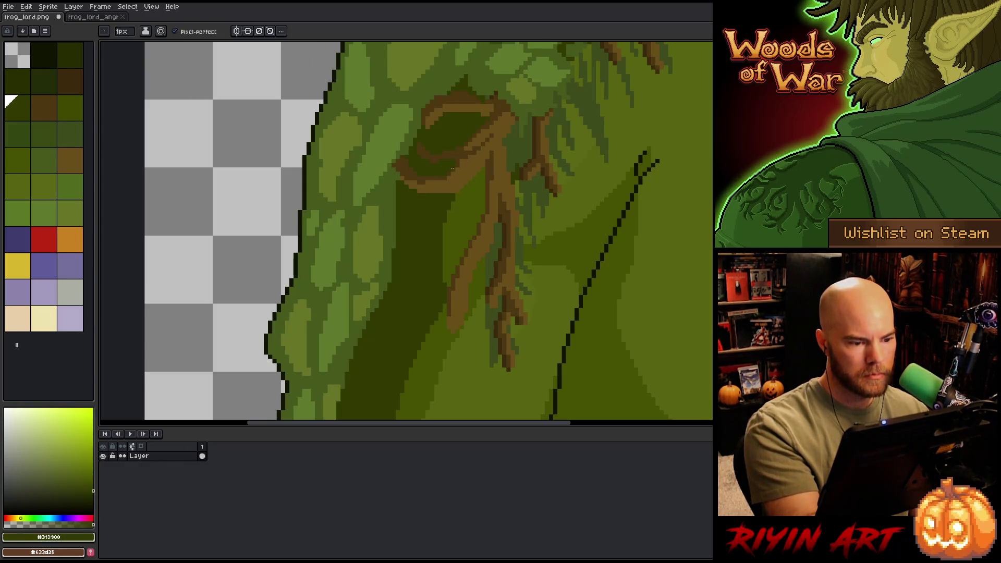
{"action": "left_click", "coordinate": [425, 176], "text": "alt"}
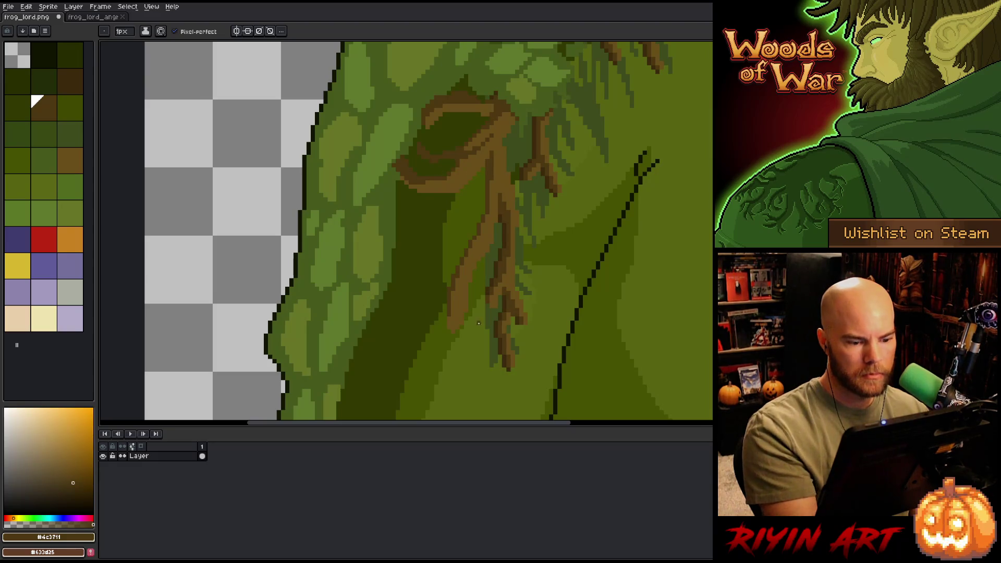
{"action": "scroll", "coordinate": [489, 239], "scroll_direction": "down", "scroll_amount": 1}
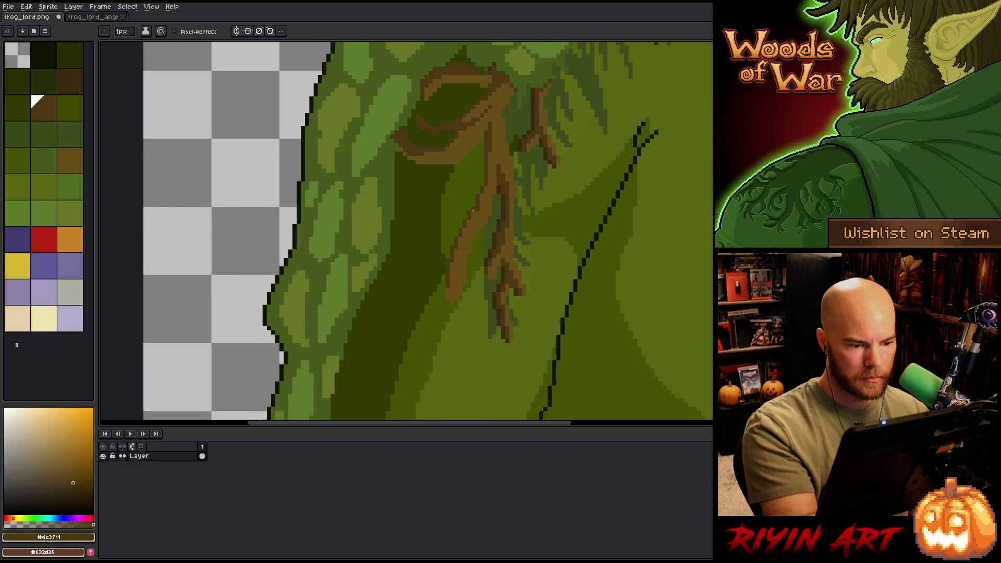
{"action": "left_click_drag", "start_coordinate": [470, 220], "coordinate": [442, 305]}
{"action": "key", "text": "ctrl+z"}
{"action": "key", "text": "ctrl+z"}
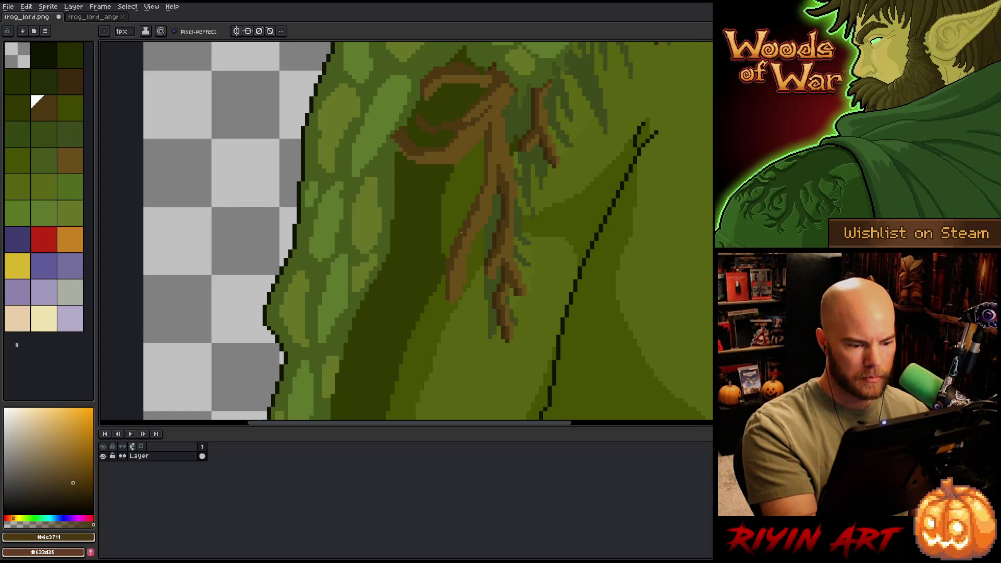
{"action": "left_click_drag", "start_coordinate": [522, 343], "coordinate": [510, 311]}
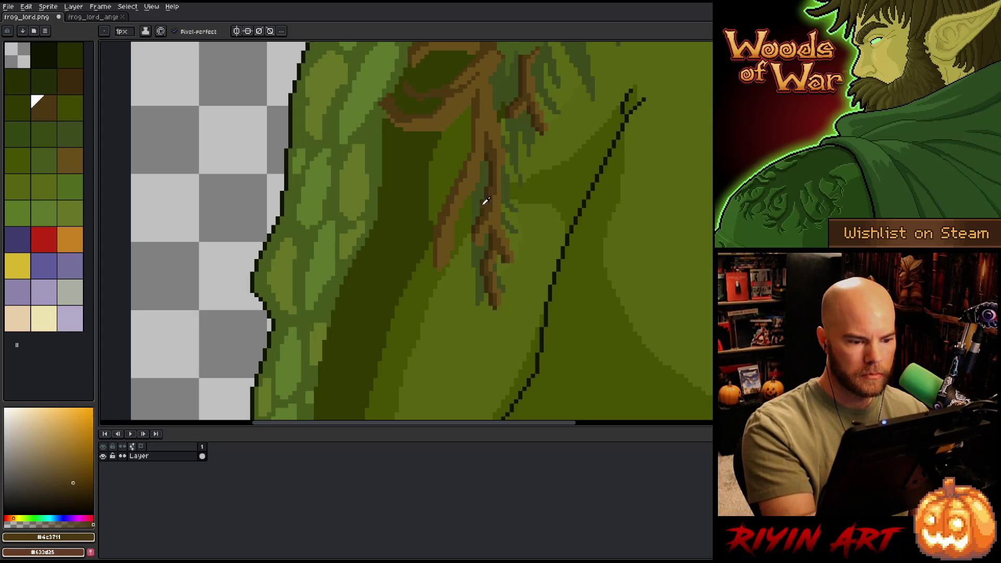
{"action": "left_click", "coordinate": [461, 226], "text": "alt"}
Step: Magic Wand the dark green areas beside the roots, pencil dark green shading below the branch, then deselect
{"action": "key", "text": "w"}
{"action": "left_click", "coordinate": [461, 227]}
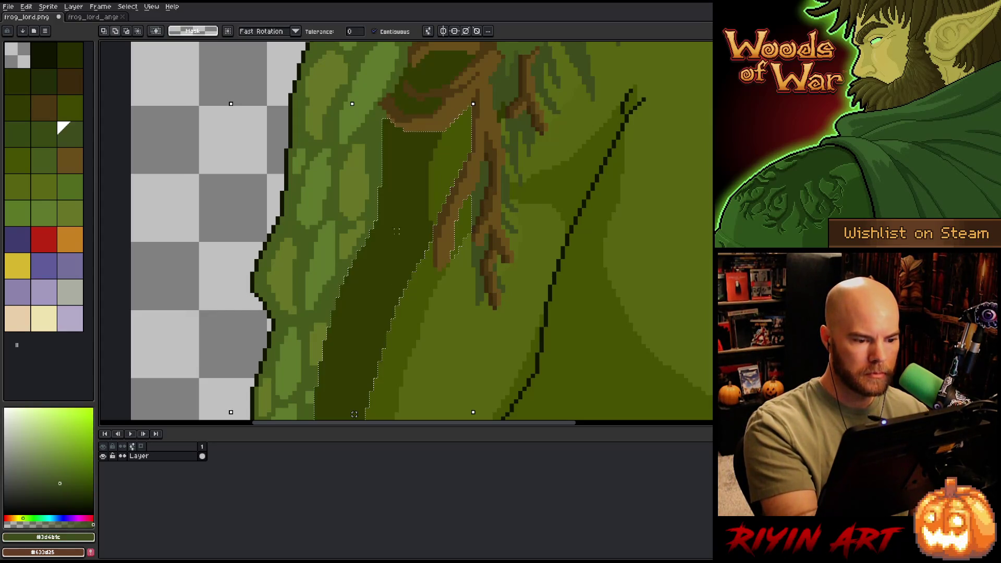
{"action": "left_click", "coordinate": [513, 245], "text": "shift"}
{"action": "left_click", "coordinate": [548, 224], "text": "shift"}
{"action": "key", "text": "b"}
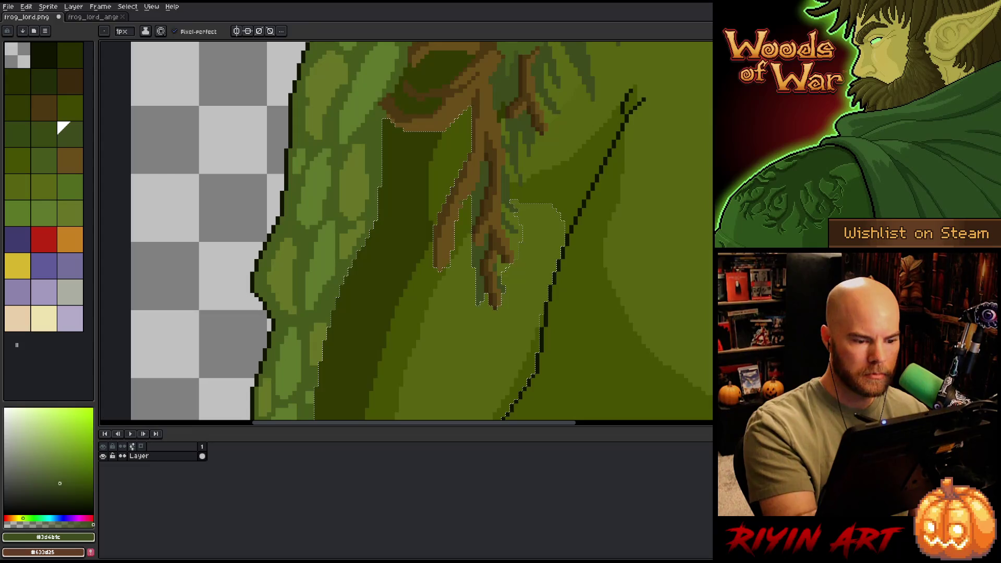
{"action": "left_click_drag", "start_coordinate": [443, 273], "coordinate": [451, 321]}
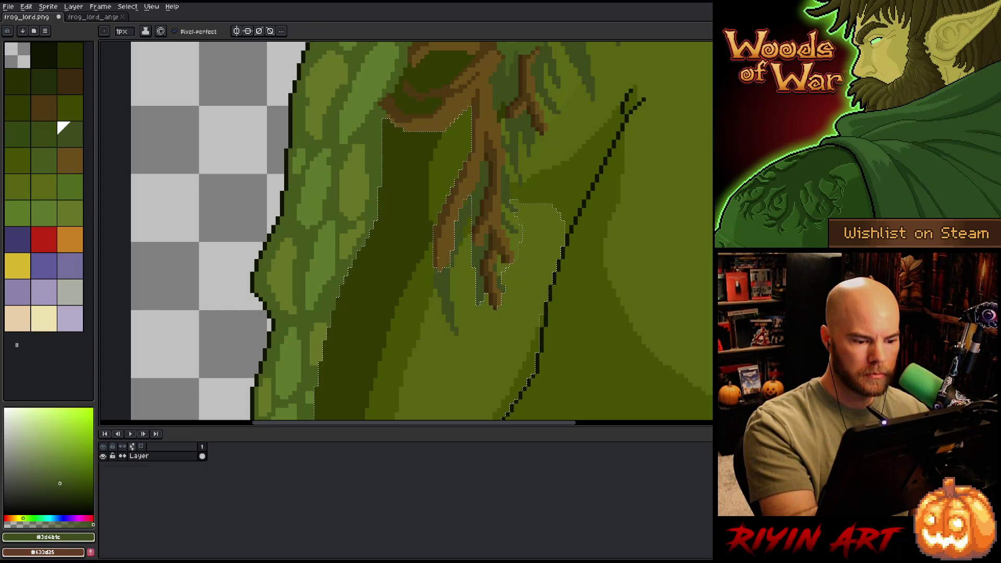
{"action": "left_click_drag", "start_coordinate": [448, 133], "coordinate": [451, 154]}
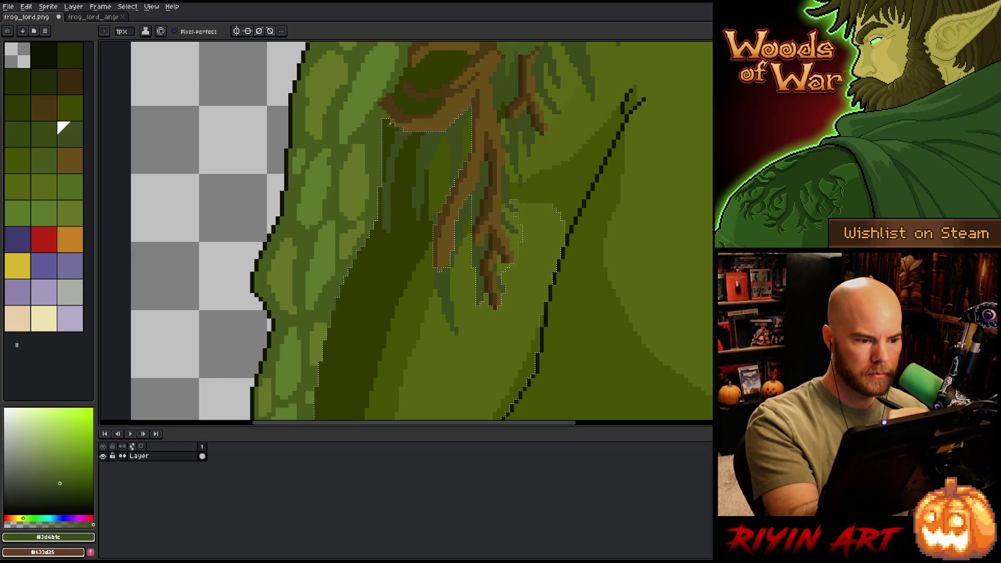
{"action": "key", "text": "ctrl+d"}
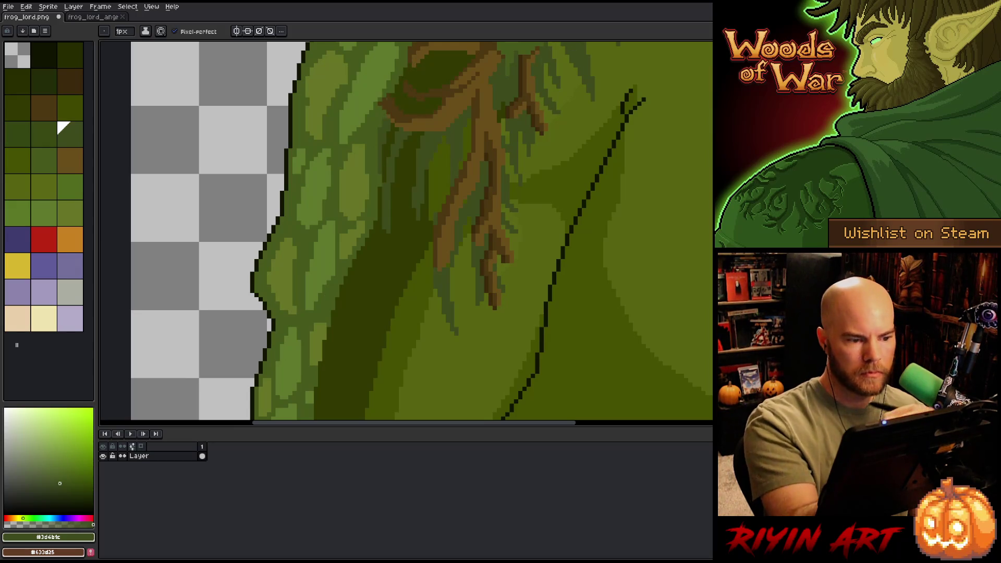
Step: Select the leaf above the roots, paint lighter green highlights inside it, then deselect
{"action": "key", "text": "w"}
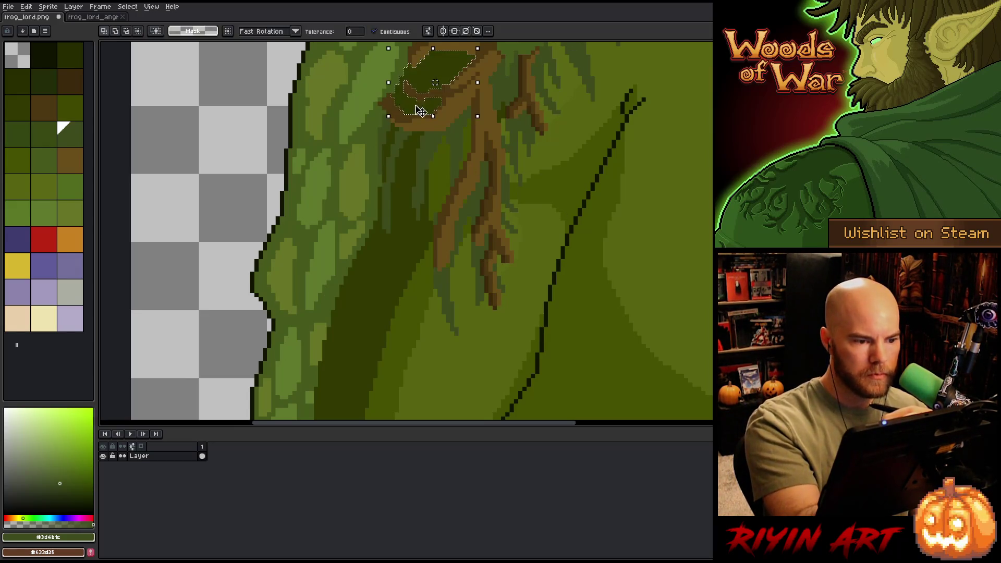
{"action": "left_click", "coordinate": [416, 107]}
{"action": "key", "text": "b"}
{"action": "mouse_move", "coordinate": [407, 110]}
{"action": "left_mouse_down"}
{"action": "mouse_move", "coordinate": [433, 81]}
{"action": "mouse_move", "coordinate": [425, 78]}
{"action": "mouse_move", "coordinate": [475, 57]}
{"action": "mouse_move", "coordinate": [447, 61]}
{"action": "mouse_move", "coordinate": [473, 58]}
{"action": "mouse_move", "coordinate": [461, 53]}
{"action": "left_mouse_up"}
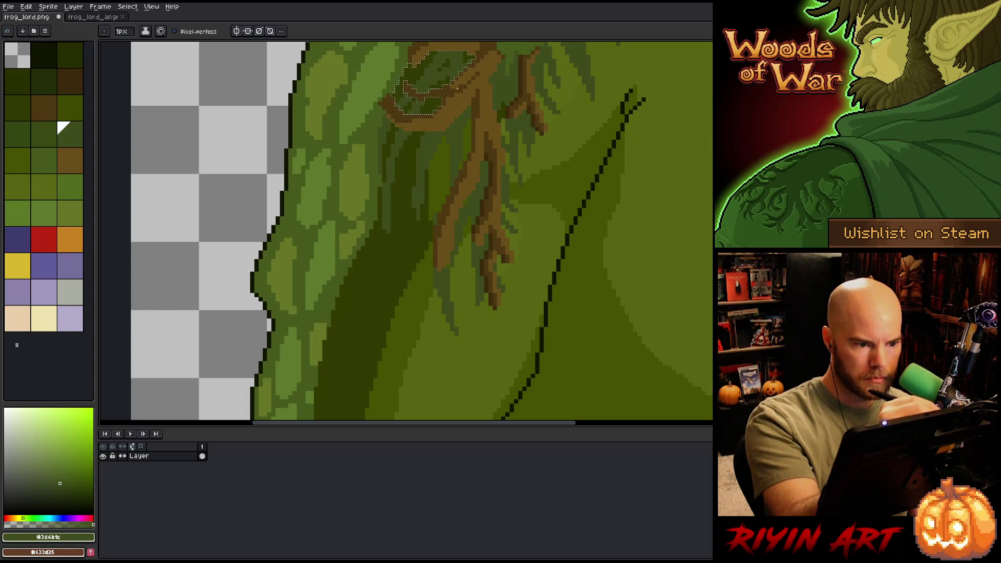
{"action": "scroll", "coordinate": [417, 208], "scroll_direction": "up", "scroll_amount": 1}
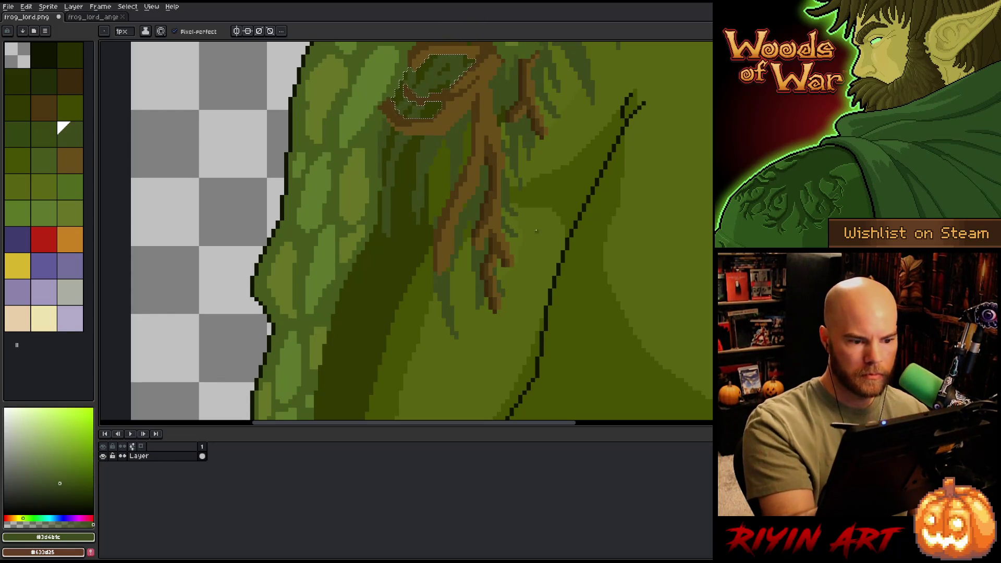
{"action": "key", "text": "ctrl+d"}
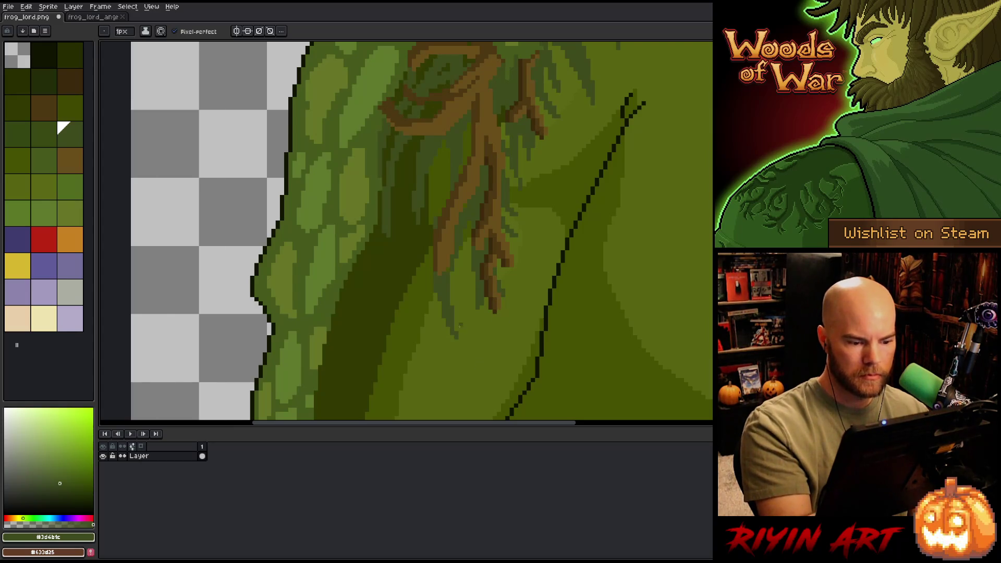
Step: Pan and zoom out to view the whole frog
{"action": "scroll", "coordinate": [541, 264], "scroll_direction": "down", "scroll_amount": 1}
{"action": "scroll", "coordinate": [496, 282], "scroll_direction": "up", "scroll_amount": 3}
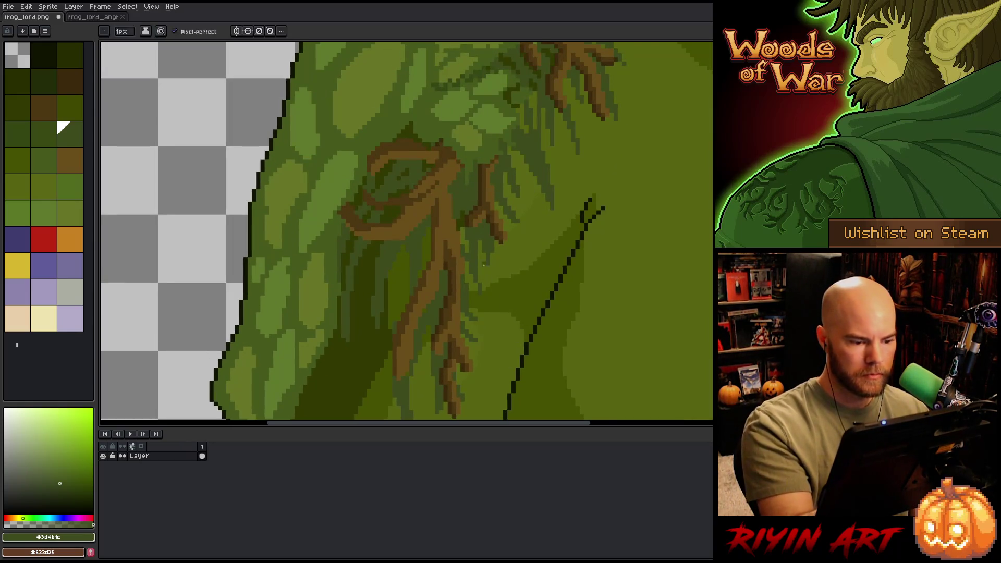
{"action": "left_click_drag", "start_coordinate": [496, 281], "coordinate": [514, 163]}
{"action": "scroll", "coordinate": [461, 290], "scroll_direction": "down", "scroll_amount": 1}
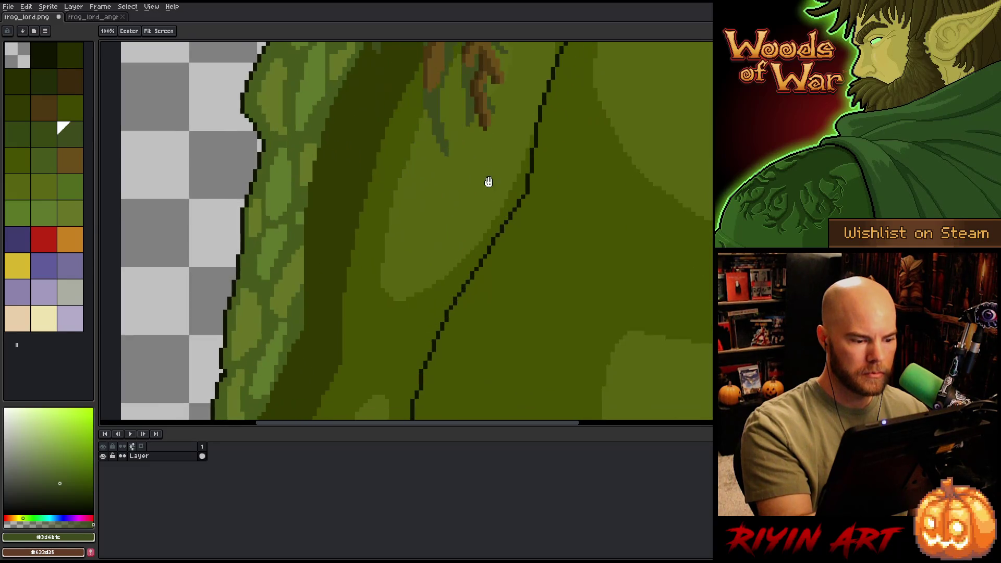
{"action": "scroll", "coordinate": [488, 184], "scroll_direction": "down", "scroll_amount": 1}
{"action": "scroll", "coordinate": [461, 332], "scroll_direction": "down", "scroll_amount": 4}
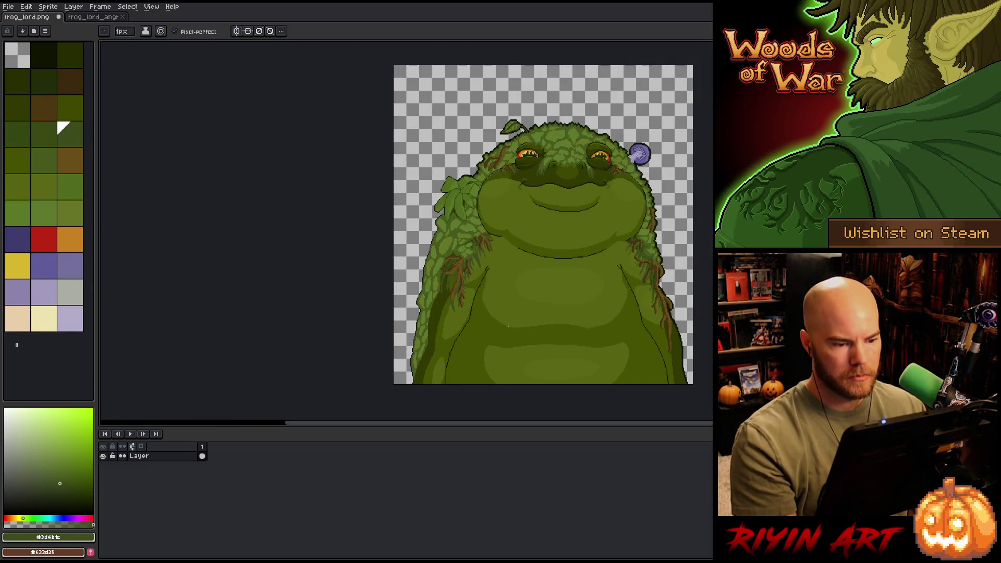
{"action": "scroll", "coordinate": [509, 326], "scroll_direction": "up", "scroll_amount": 1}
{"action": "scroll", "coordinate": [515, 320], "scroll_direction": "down", "scroll_amount": 1}
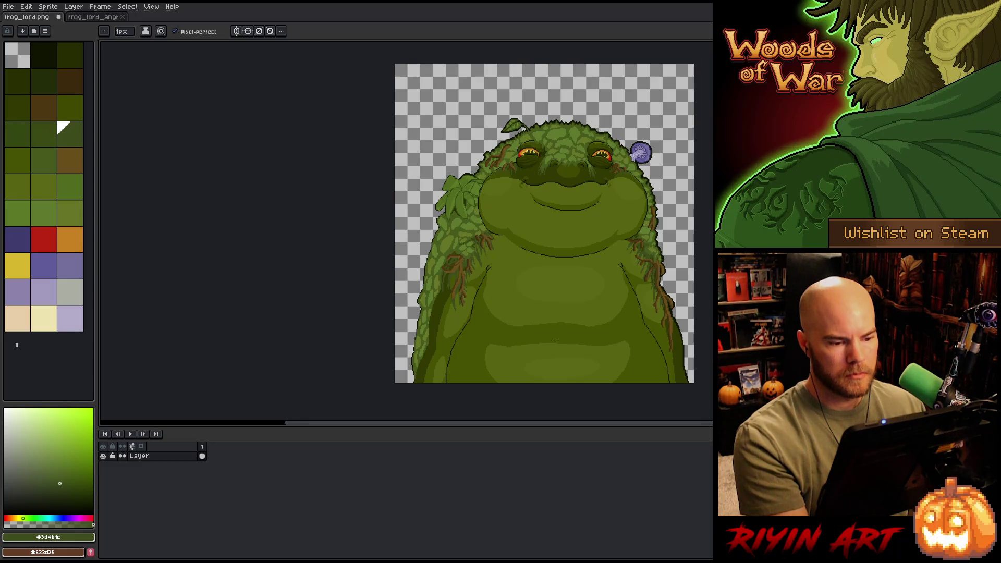
{"action": "scroll", "coordinate": [481, 283], "scroll_direction": "up", "scroll_amount": 1}
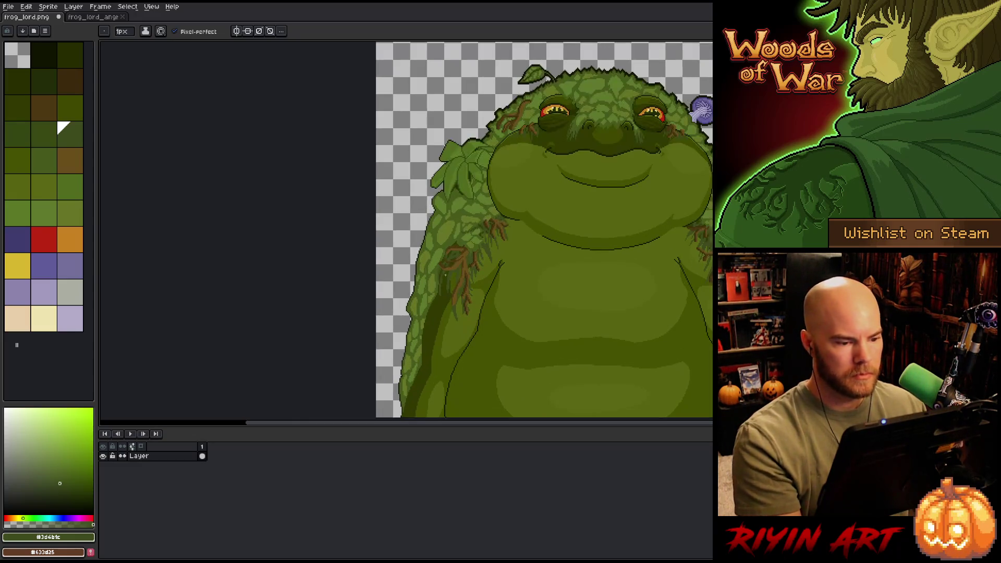
Step: Lasso a region along the frog's left side and pick near-black #101300
{"action": "key", "text": "m"}
{"action": "mouse_move", "coordinate": [461, 147]}
{"action": "left_mouse_down"}
{"action": "mouse_move", "coordinate": [378, 264]}
{"action": "mouse_move", "coordinate": [378, 409]}
{"action": "left_mouse_up"}
{"action": "mouse_move", "coordinate": [519, 346]}
{"action": "left_mouse_down"}
{"action": "mouse_move", "coordinate": [519, 158]}
{"action": "mouse_move", "coordinate": [328, 325]}
{"action": "left_mouse_up"}
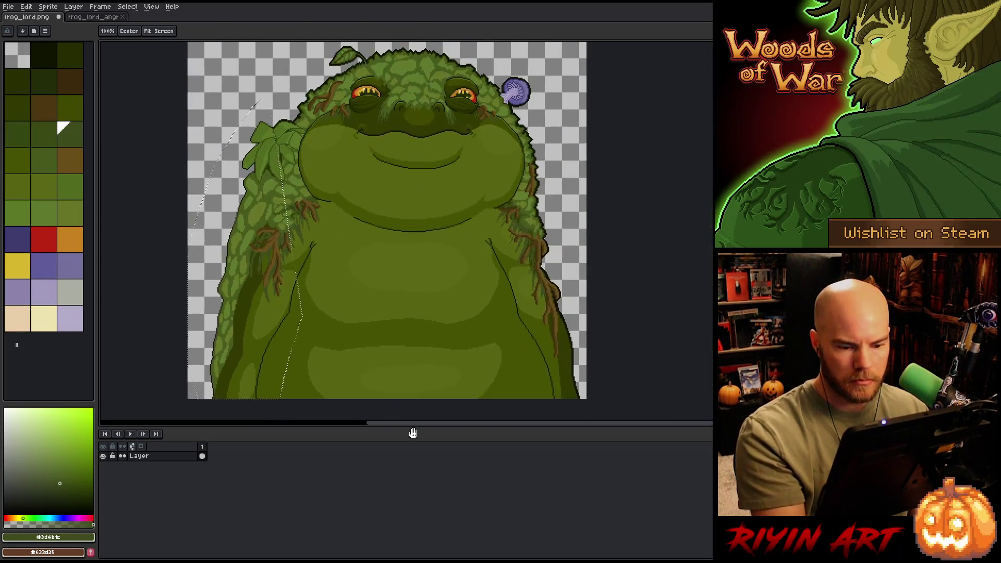
{"action": "left_click_drag", "start_coordinate": [544, 324], "coordinate": [569, 363]}
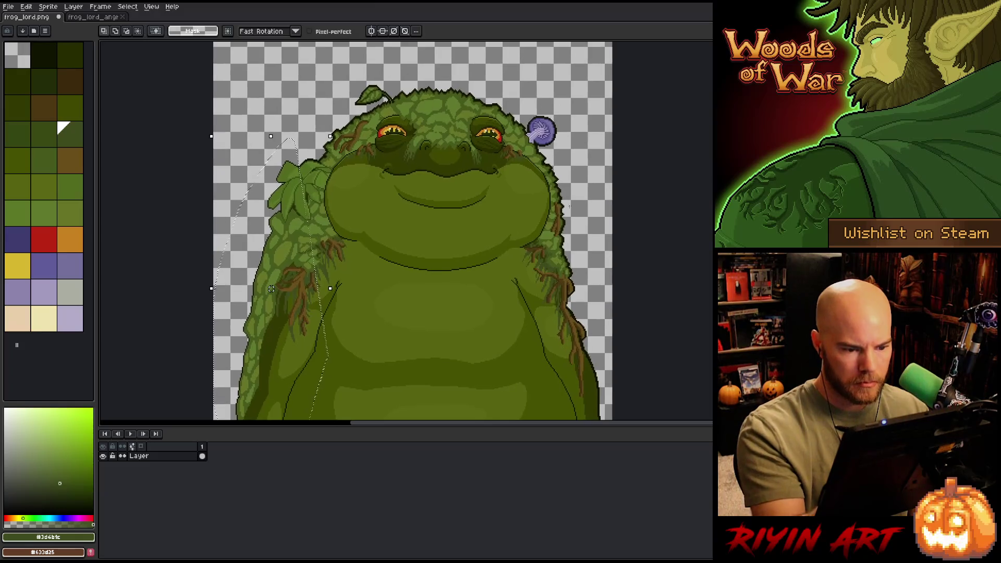
{"action": "scroll", "coordinate": [305, 159], "scroll_direction": "up", "scroll_amount": 2}
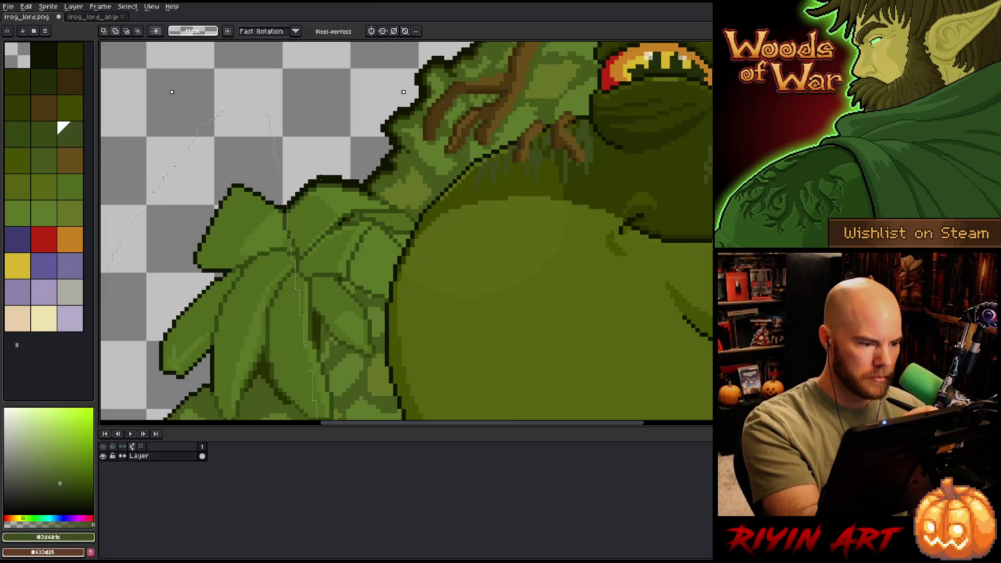
{"action": "left_click", "coordinate": [320, 179], "text": "alt"}
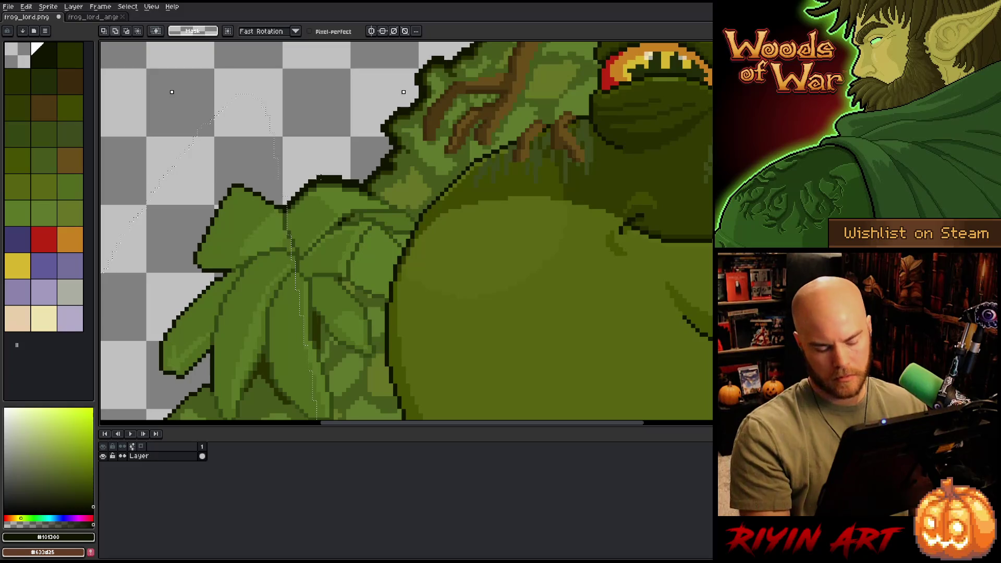
Step: Apply a #101300 outline to the lasso selection and touch up a pixel on the cheek
{"action": "key", "text": "shift+o"}
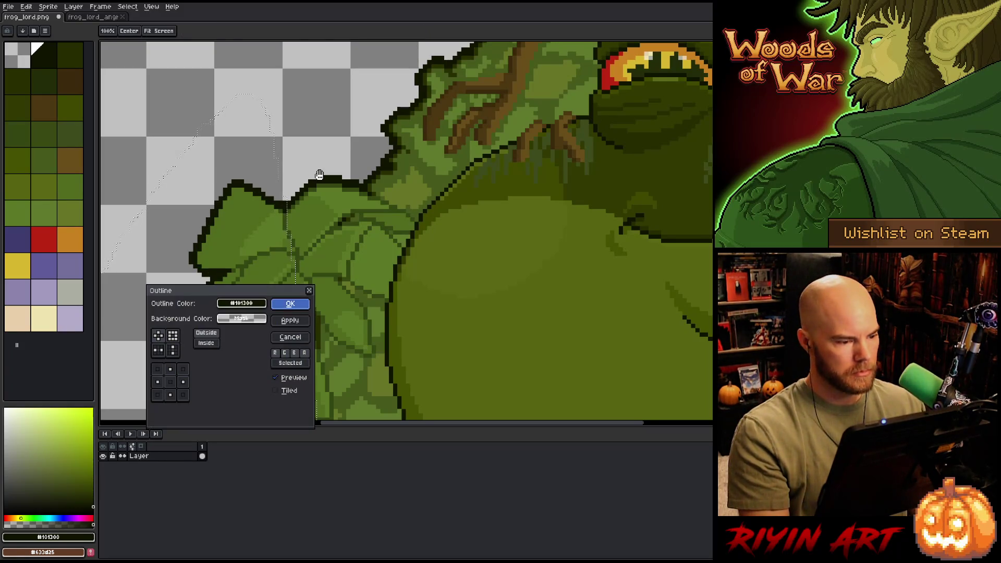
{"action": "left_click", "coordinate": [297, 305]}
{"action": "scroll", "coordinate": [305, 272], "scroll_direction": "down", "scroll_amount": 3}
{"action": "scroll", "coordinate": [306, 272], "scroll_direction": "up", "scroll_amount": 2}
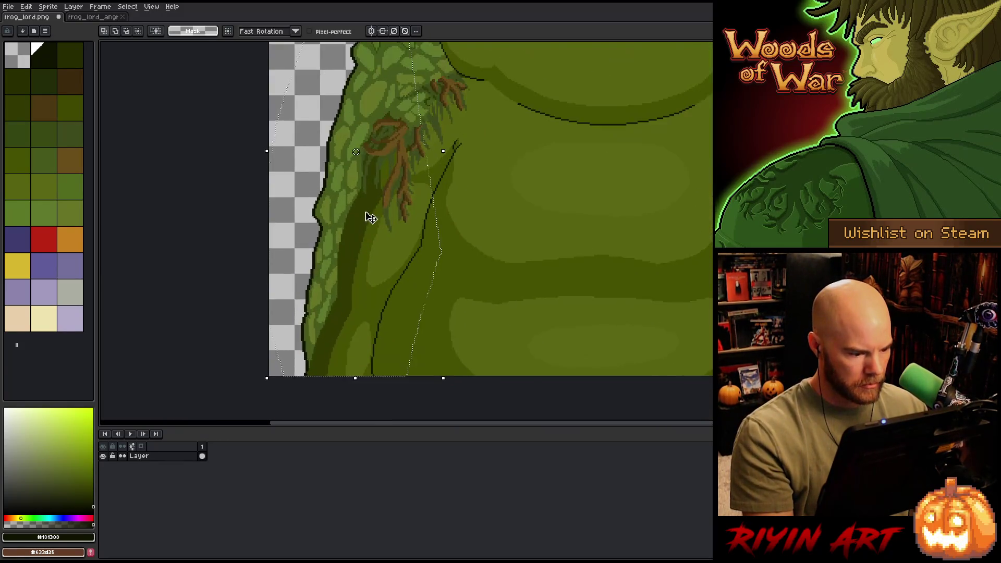
{"action": "scroll", "coordinate": [363, 284], "scroll_direction": "down", "scroll_amount": 3}
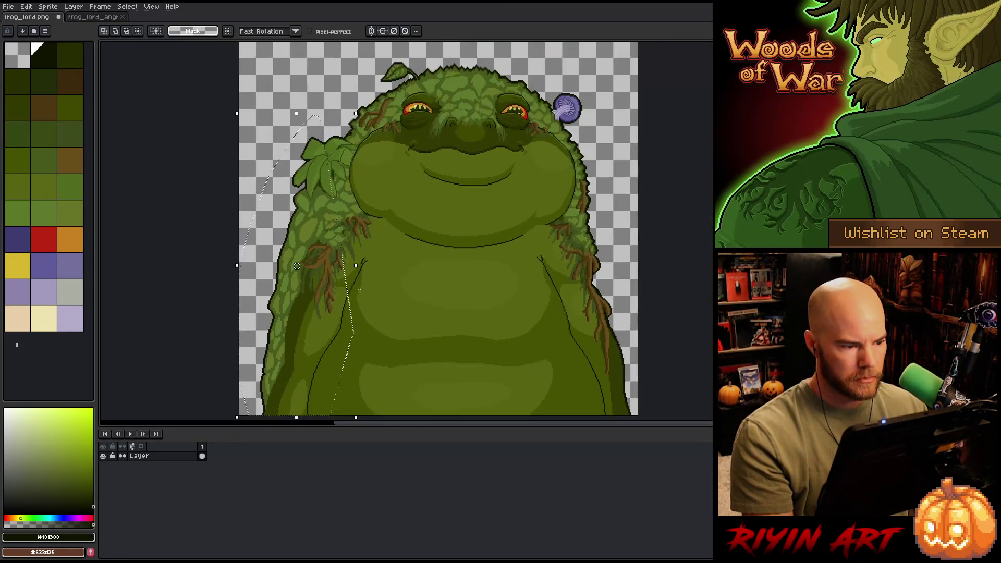
{"action": "key", "text": "shift+o"}
{"action": "left_click", "coordinate": [290, 304]}
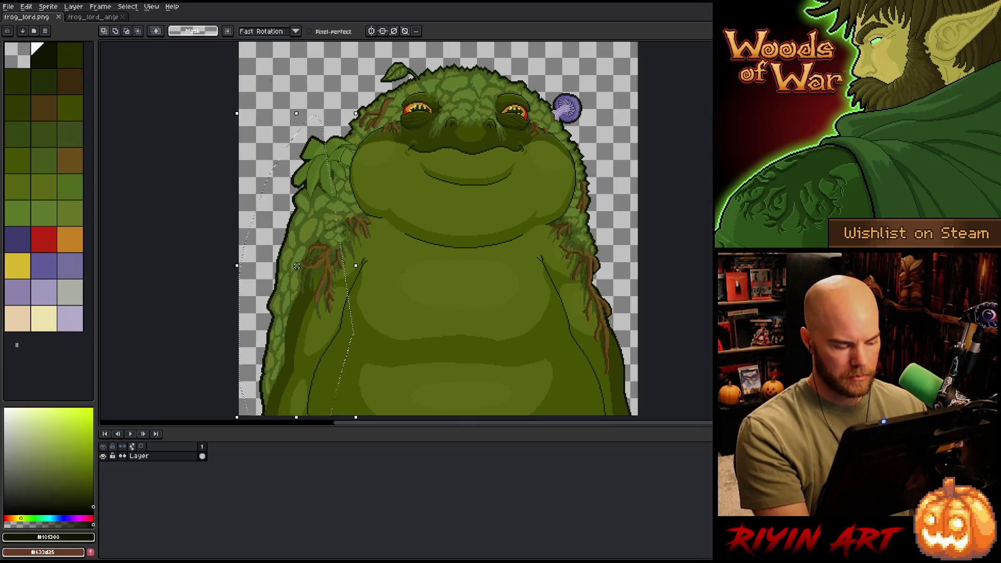
{"action": "scroll", "coordinate": [271, 180], "scroll_direction": "up", "scroll_amount": 1}
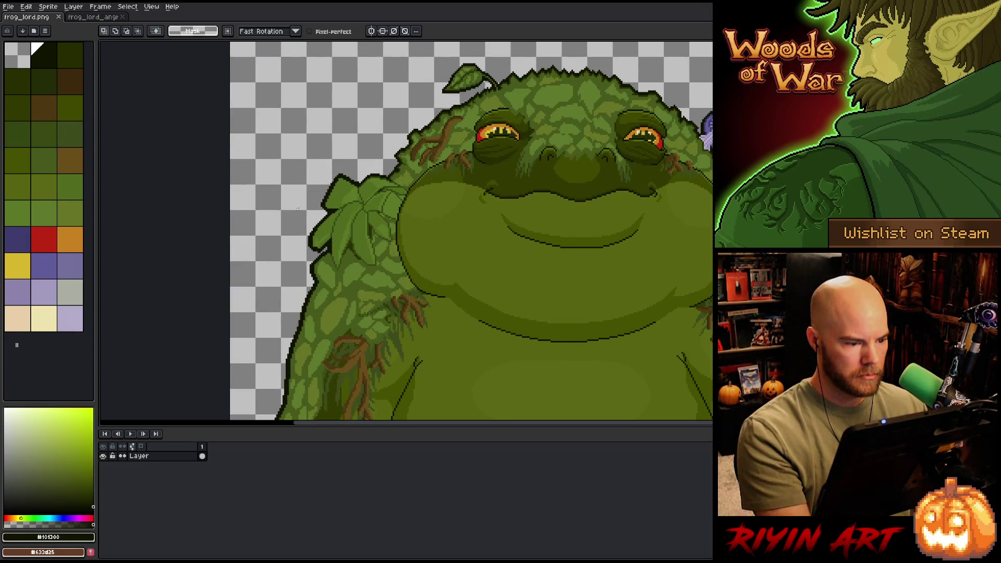
{"action": "scroll", "coordinate": [298, 208], "scroll_direction": "down", "scroll_amount": 2}
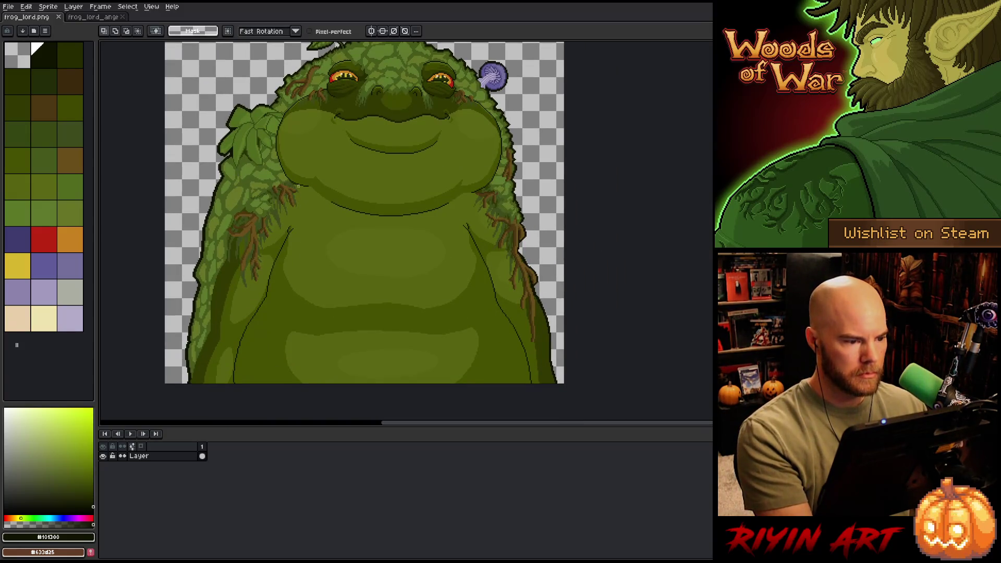
{"action": "left_click", "coordinate": [310, 183]}
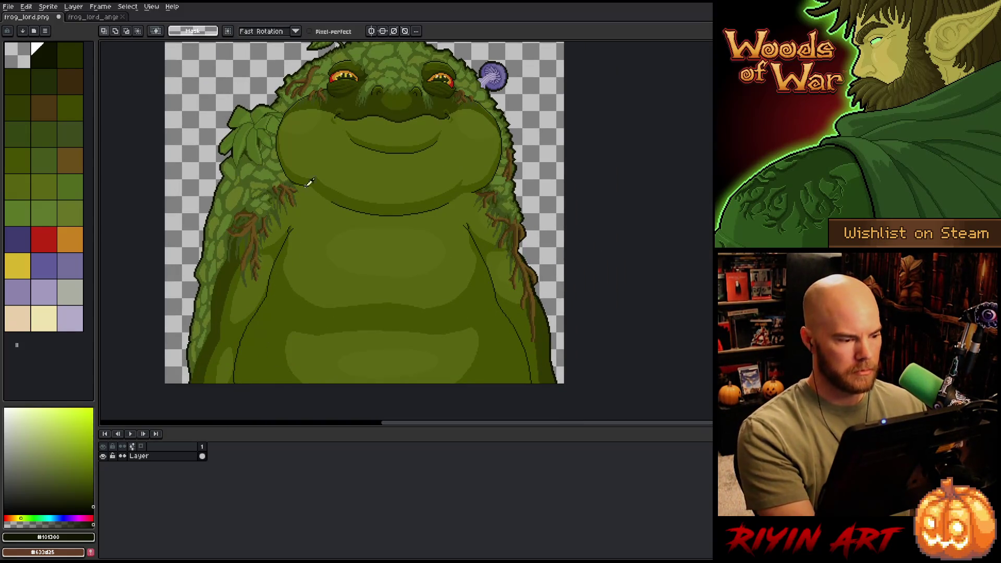
{"action": "scroll", "coordinate": [239, 157], "scroll_direction": "up", "scroll_amount": 1}
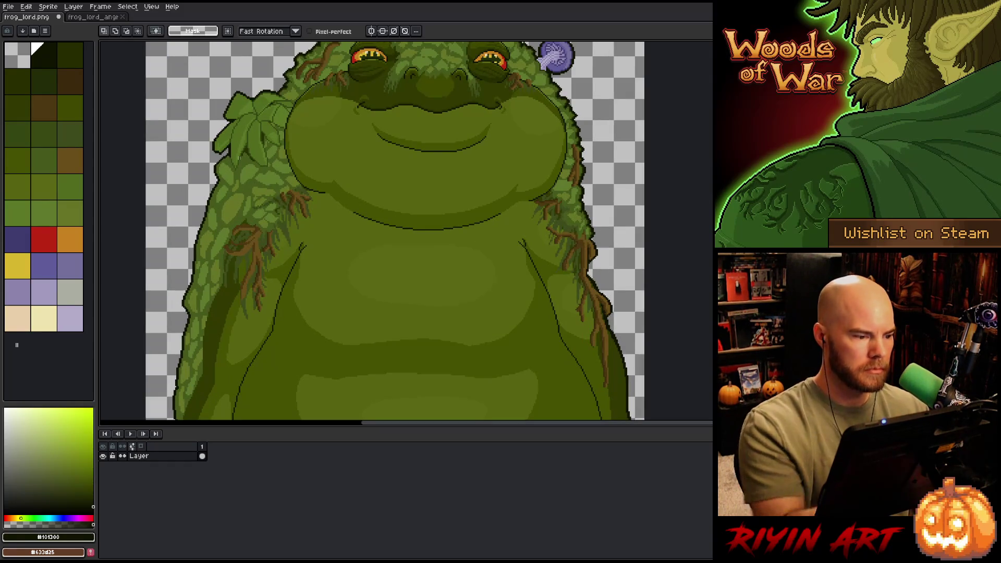
Step: Select the leafy cover on the left flank, stretch it downward and confirm the transform
{"action": "mouse_move", "coordinate": [227, 153]}
{"action": "left_mouse_down"}
{"action": "mouse_move", "coordinate": [157, 376]}
{"action": "mouse_move", "coordinate": [336, 262]}
{"action": "left_mouse_up"}
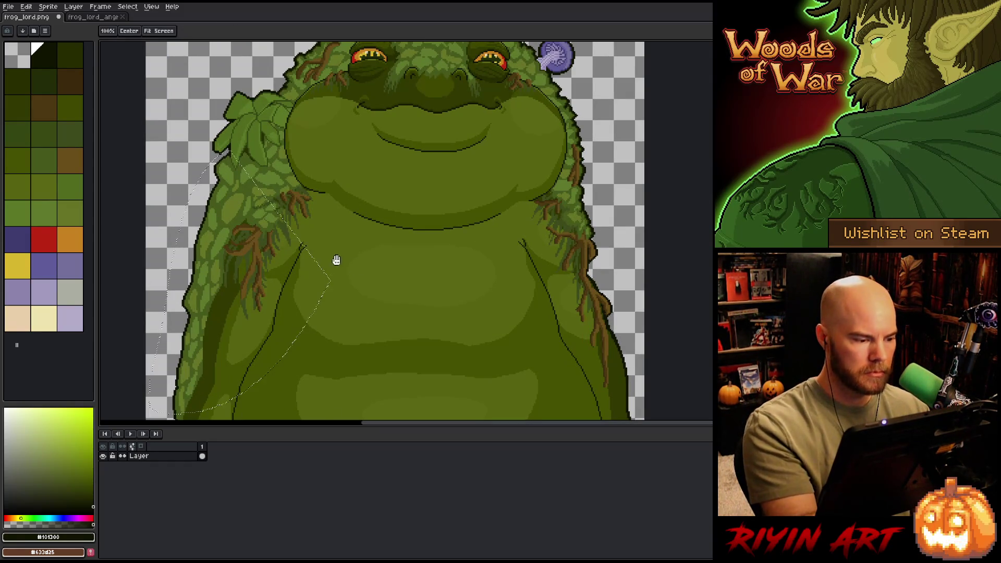
{"action": "left_click_drag", "start_coordinate": [180, 357], "coordinate": [177, 383]}
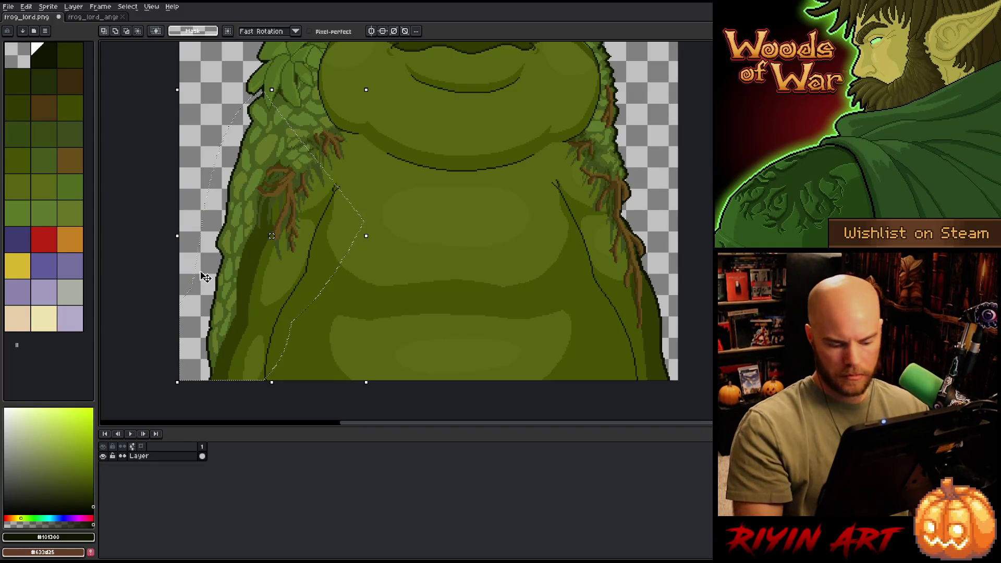
{"action": "key", "text": "shift+o"}
{"action": "key", "text": "Return"}
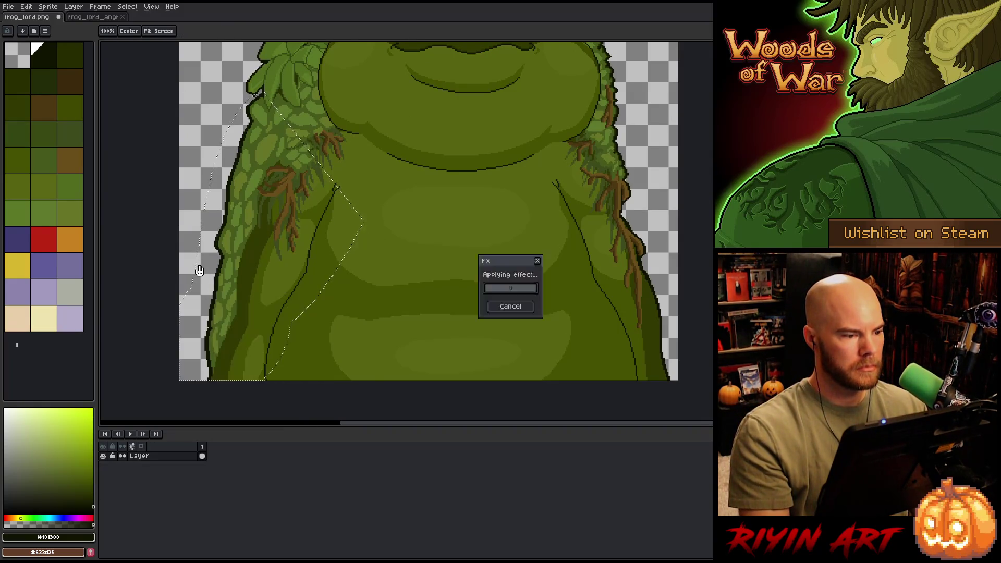
{"action": "key", "text": "ctrl+d"}
{"action": "scroll", "coordinate": [236, 94], "scroll_direction": "up", "scroll_amount": 4}
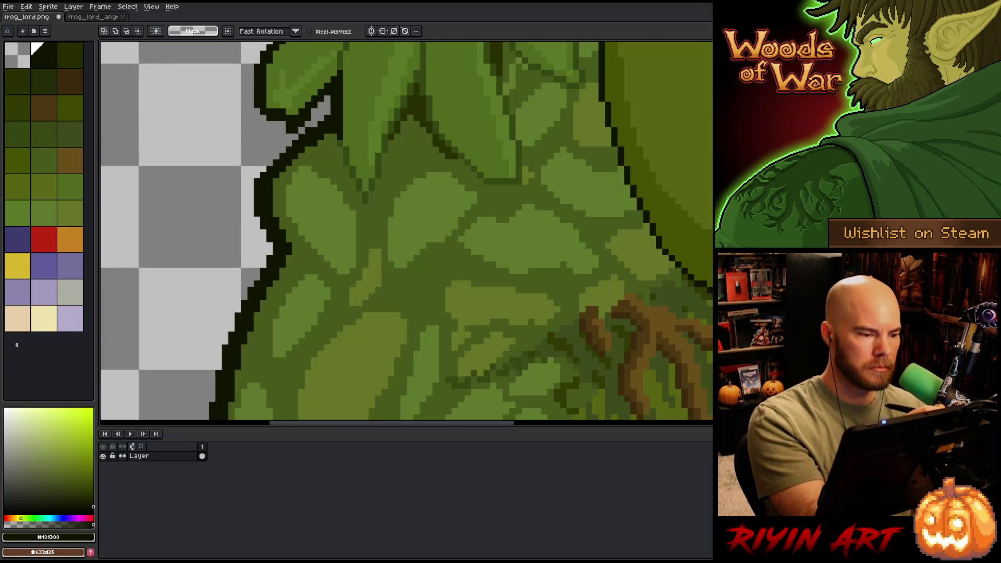
{"action": "key", "text": "b"}
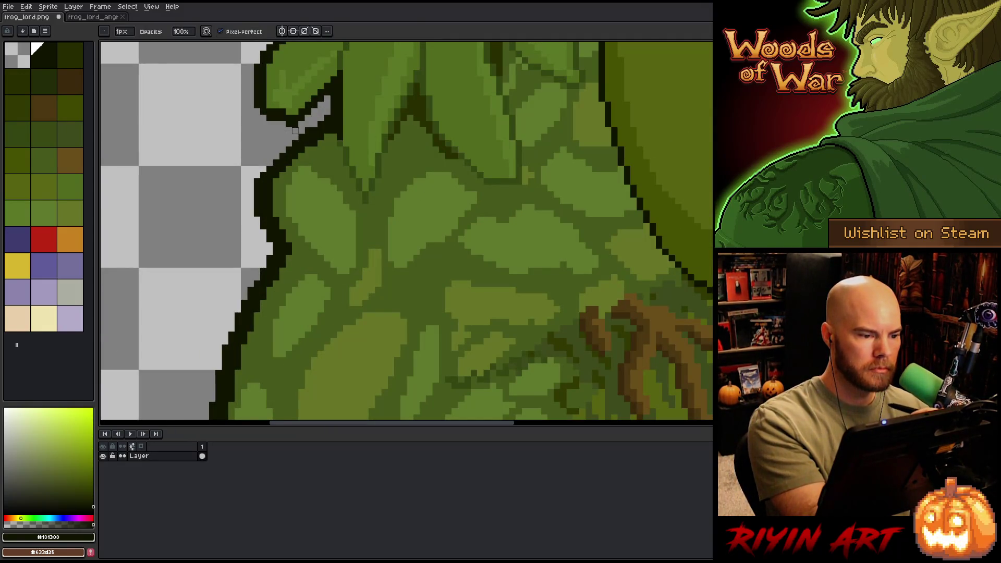
{"action": "key", "text": "e"}
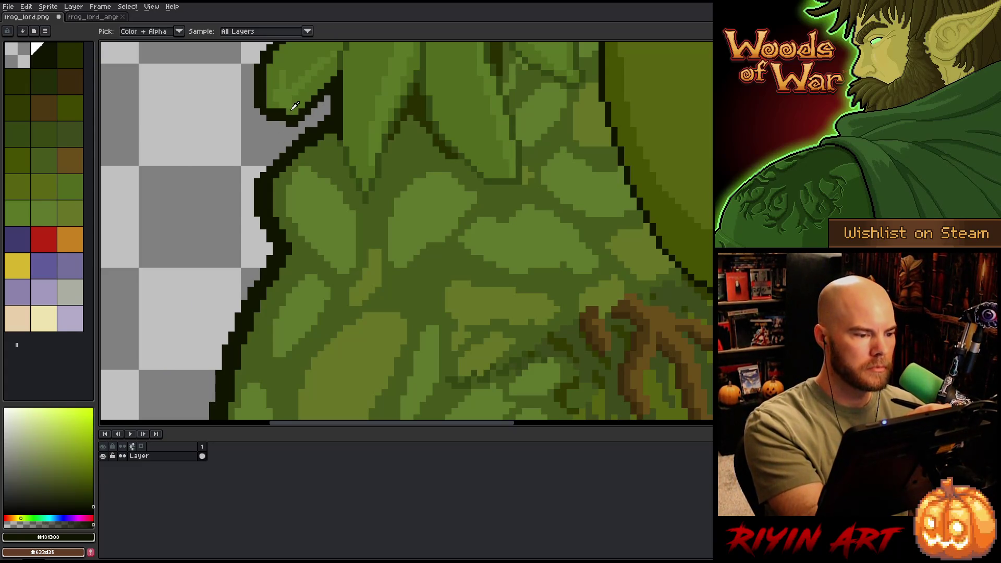
{"action": "left_click", "coordinate": [315, 98], "text": "alt"}
{"action": "left_click", "coordinate": [315, 101], "text": "alt"}
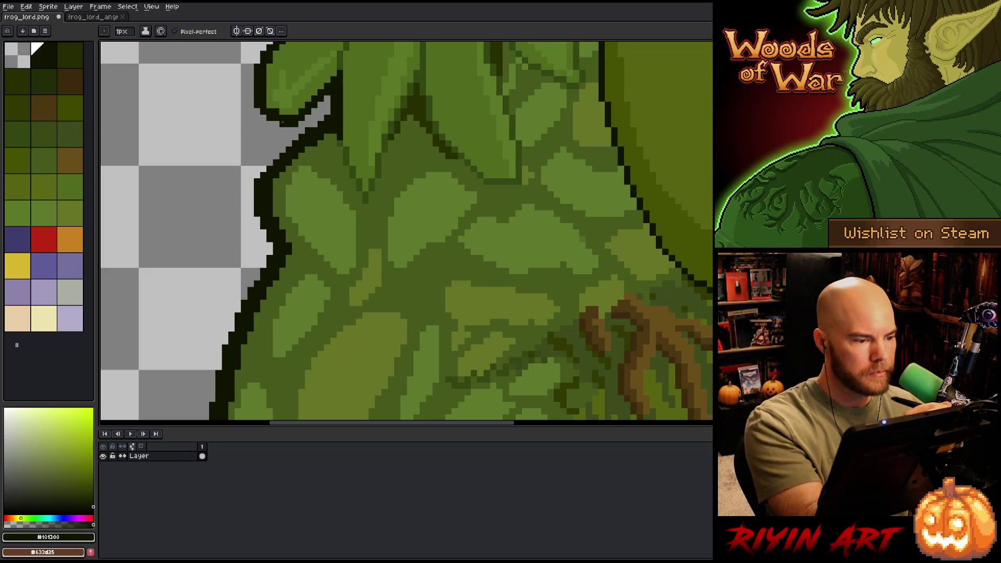
{"action": "scroll", "coordinate": [328, 207], "scroll_direction": "down", "scroll_amount": 8}
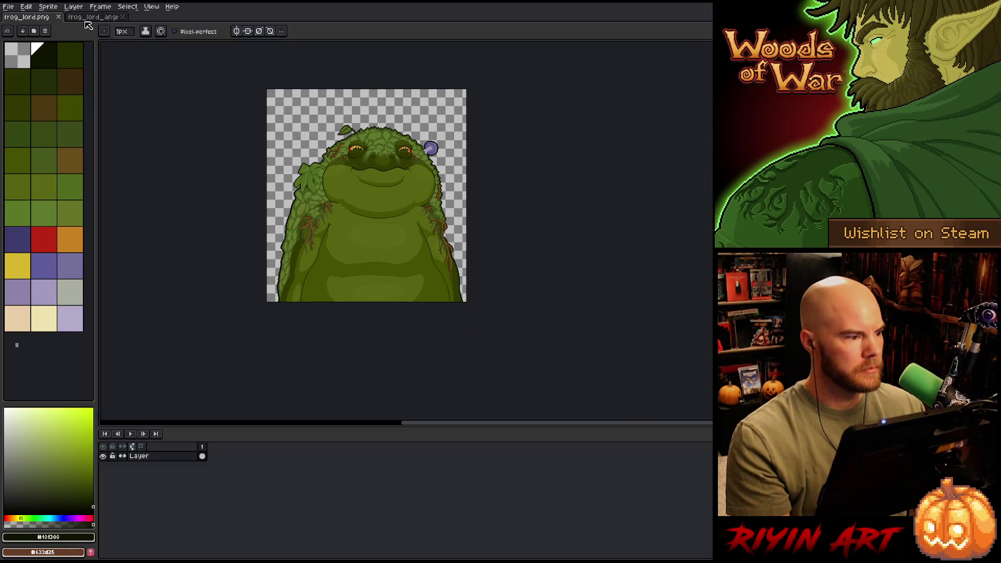
Step: Close the frog_lord.png tab and zoom into the other frog sprite
{"action": "left_click", "coordinate": [59, 16]}
{"action": "scroll", "coordinate": [301, 234], "scroll_direction": "up", "scroll_amount": 4}
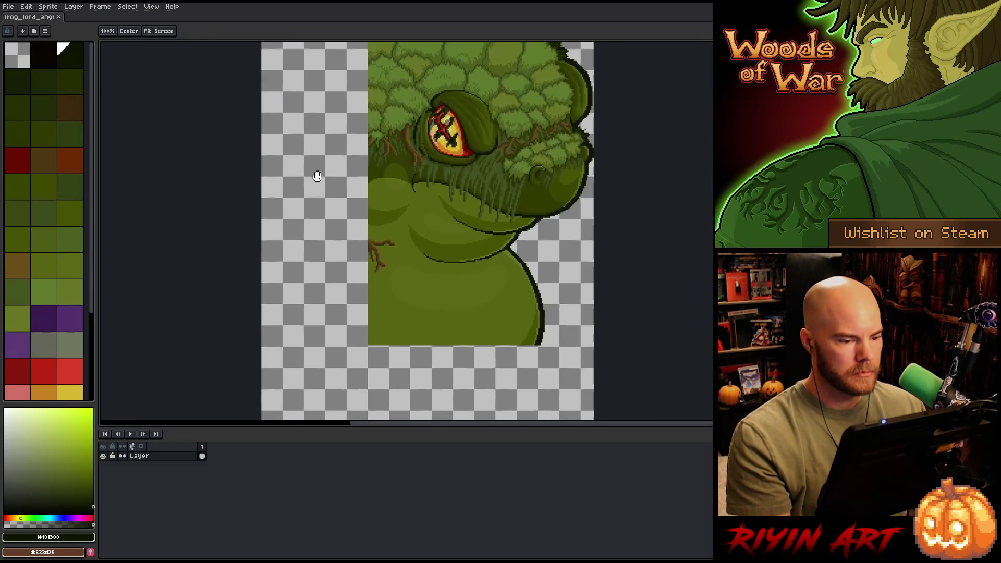
{"action": "scroll", "coordinate": [313, 174], "scroll_direction": "down", "scroll_amount": 3}
{"action": "scroll", "coordinate": [369, 204], "scroll_direction": "up", "scroll_amount": 2}
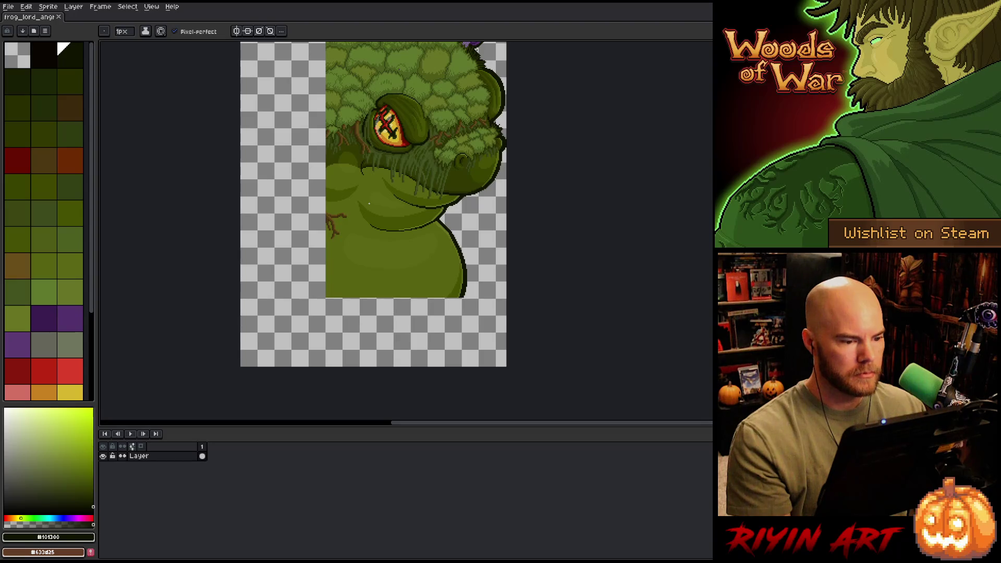
{"action": "scroll", "coordinate": [369, 204], "scroll_direction": "down", "scroll_amount": 1}
{"action": "scroll", "coordinate": [349, 195], "scroll_direction": "up", "scroll_amount": 1}
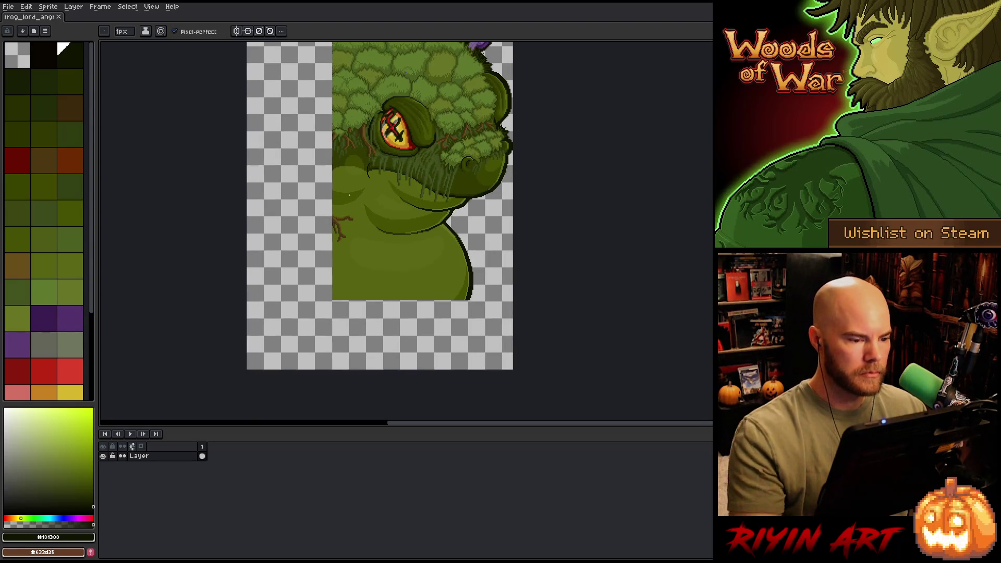
Step: Draw an arc left of the chin, fill it dark green, and darken the light line beside it
{"action": "left_click_drag", "start_coordinate": [343, 257], "coordinate": [357, 321]}
{"action": "key", "text": "alt"}
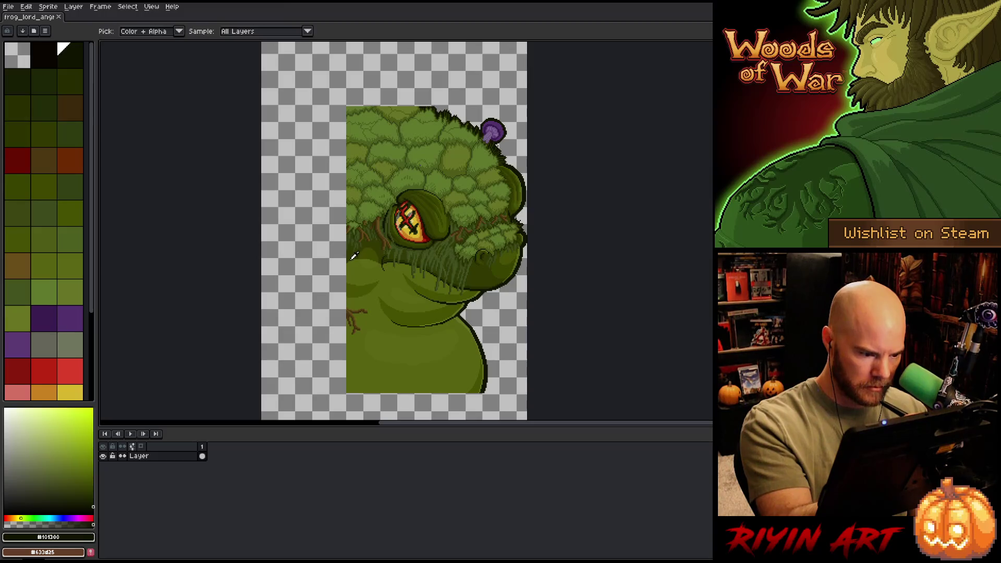
{"action": "left_click", "coordinate": [353, 255], "text": "alt"}
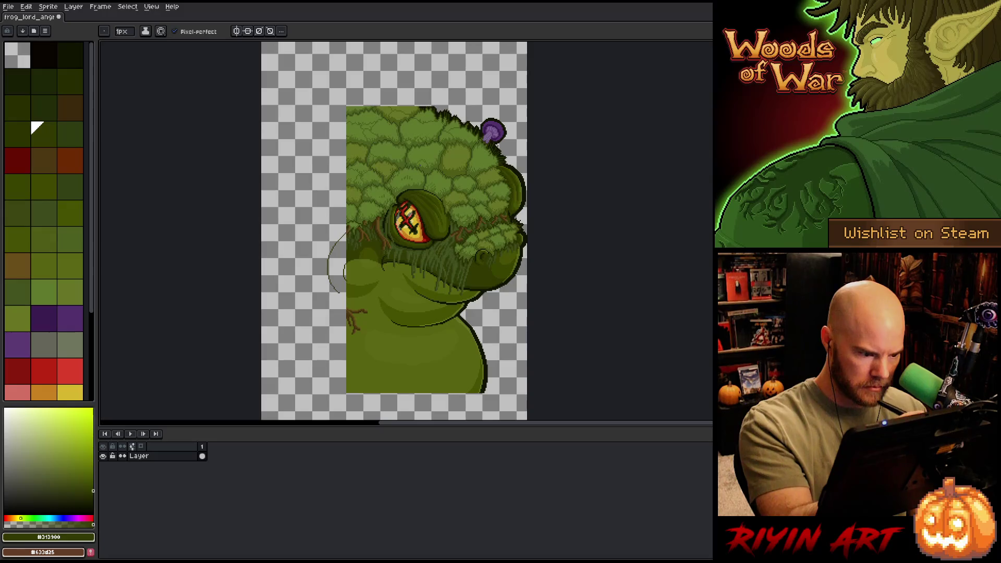
{"action": "left_click_drag", "start_coordinate": [332, 290], "coordinate": [344, 296]}
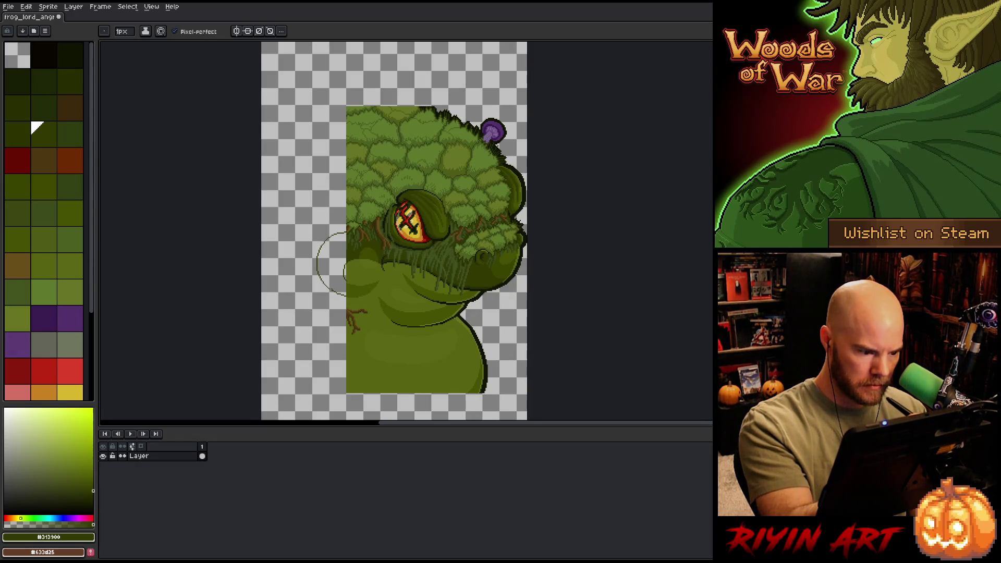
{"action": "key", "text": "g"}
{"action": "left_click", "coordinate": [331, 263]}
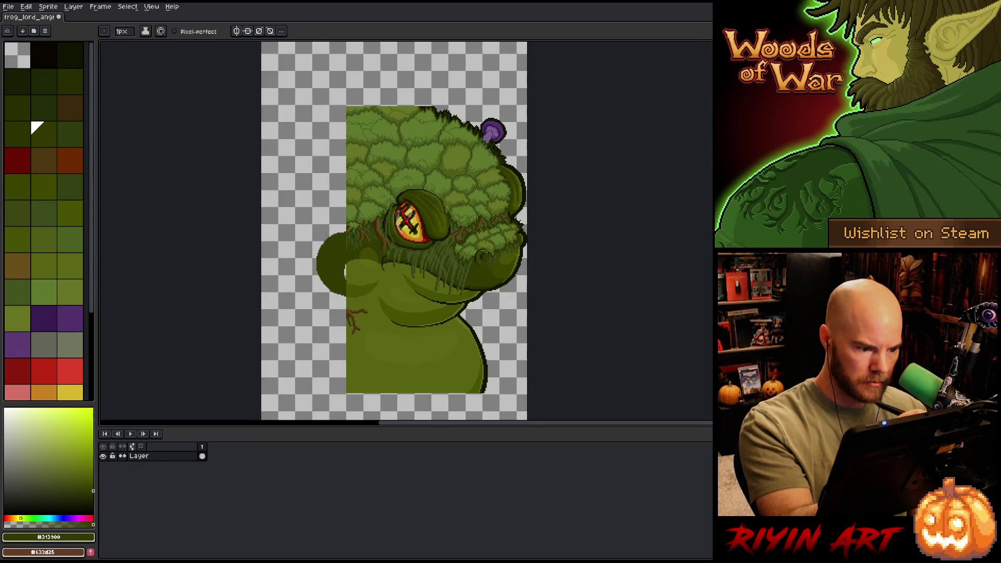
{"action": "left_click", "coordinate": [357, 274], "text": "alt"}
{"action": "left_click_drag", "start_coordinate": [346, 266], "coordinate": [345, 279]}
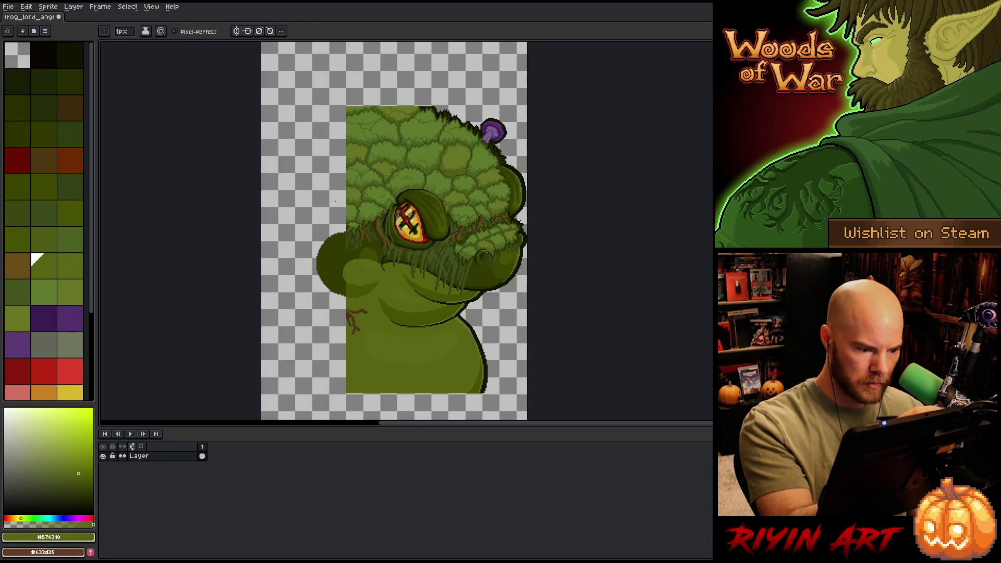
Step: Choose a darker green and Magic Wand-select the transparent area left of the frog
{"action": "left_click", "coordinate": [361, 243], "text": "alt"}
{"action": "key", "text": "w"}
{"action": "left_click", "coordinate": [352, 264]}
{"action": "key", "text": "b"}
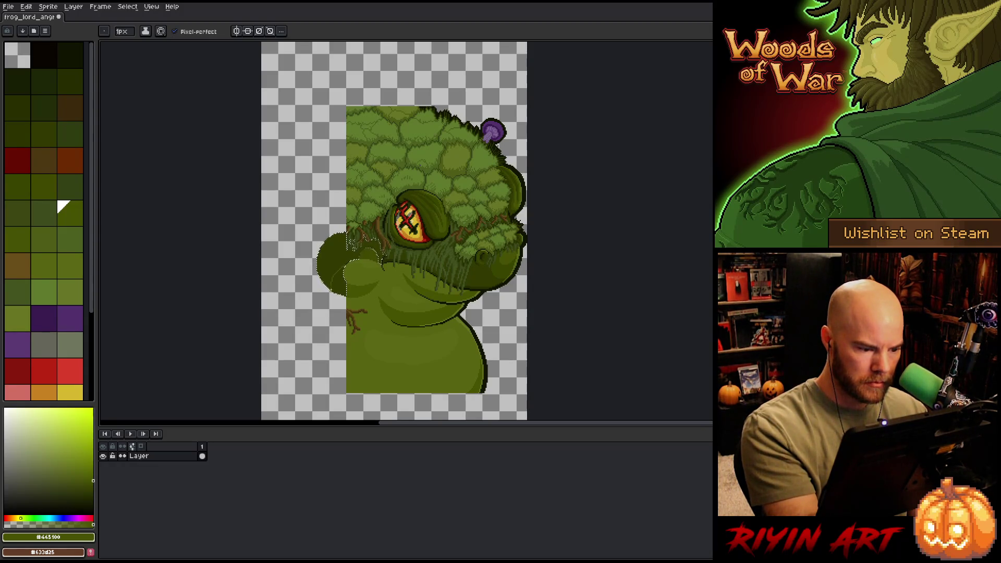
{"action": "key", "text": "w"}
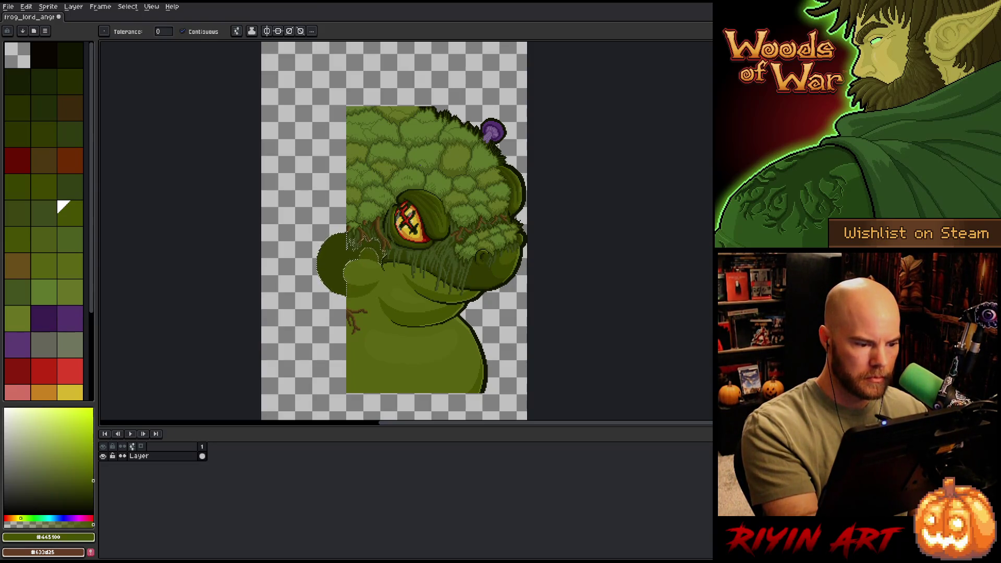
{"action": "key", "text": "b"}
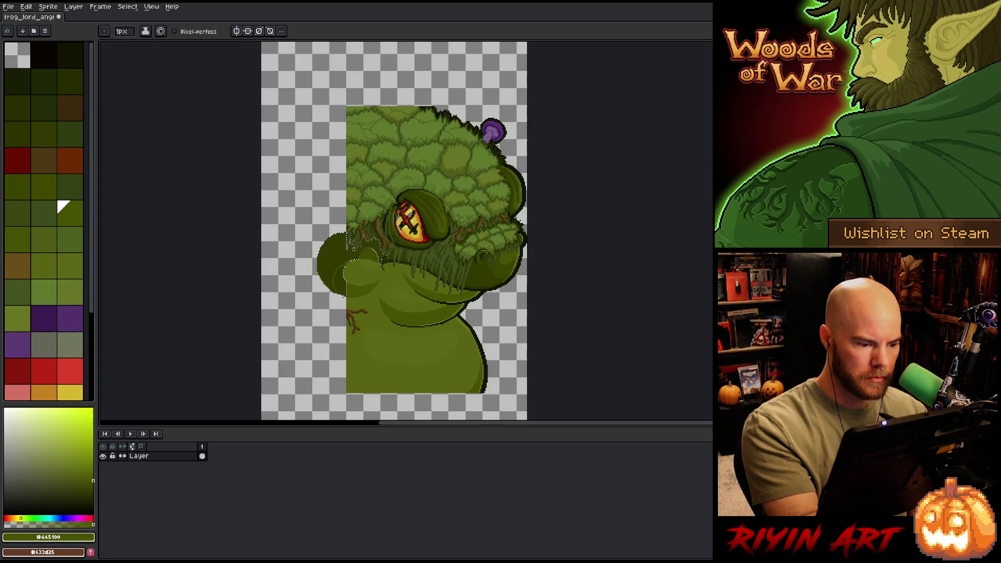
{"action": "key", "text": "w"}
{"action": "left_click", "coordinate": [329, 182]}
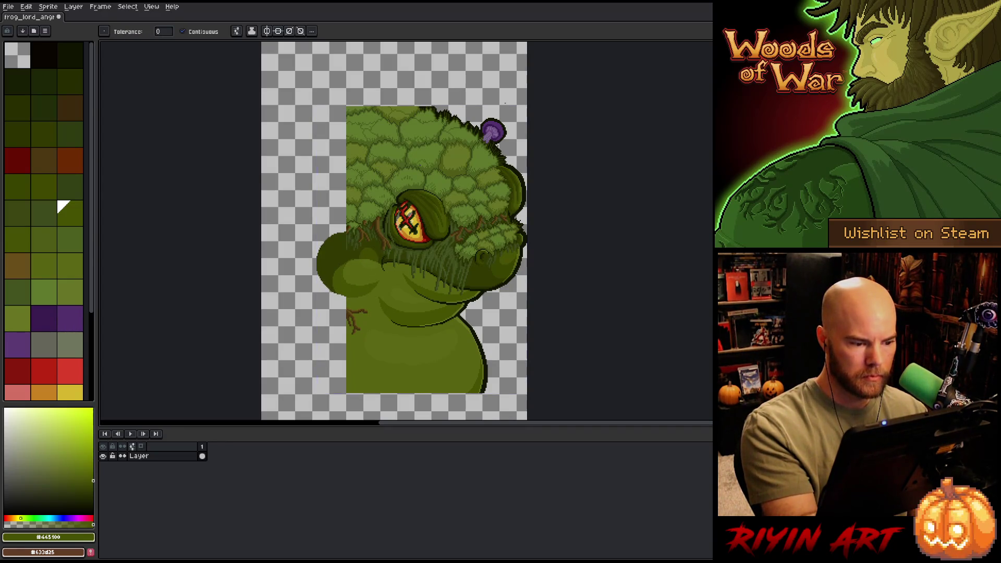
{"action": "key", "text": "b"}
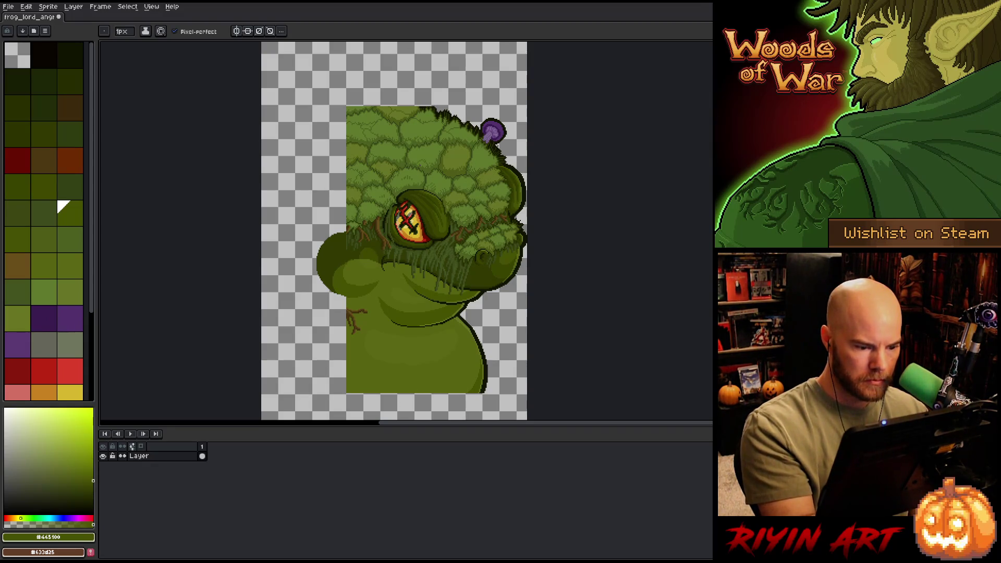
Step: Sketch a lighter green guide curve from the lower body to the bottom edge
{"action": "left_click", "coordinate": [500, 273], "text": "alt"}
{"action": "left_click_drag", "start_coordinate": [500, 273], "coordinate": [512, 201]}
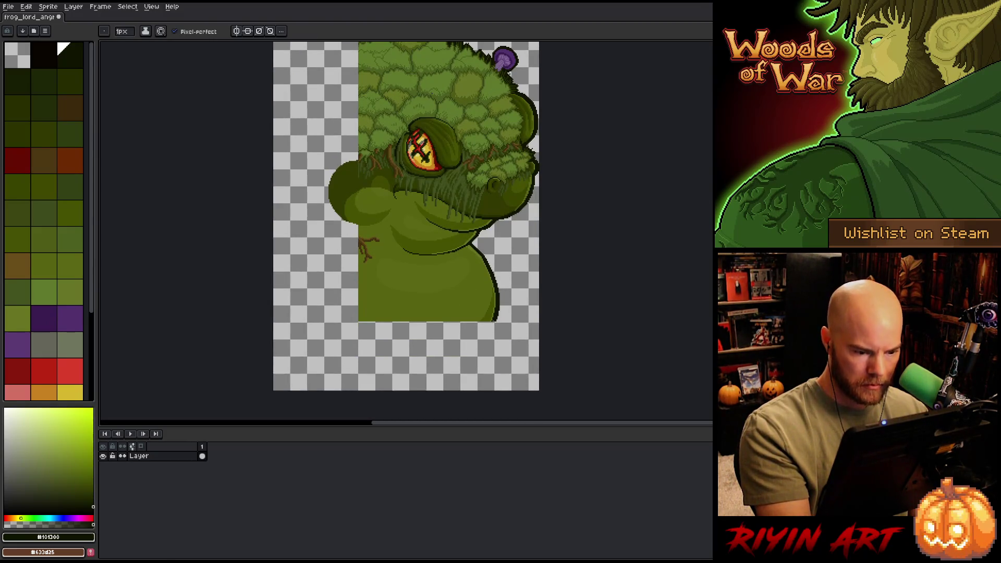
{"action": "left_click", "coordinate": [499, 298], "text": "alt"}
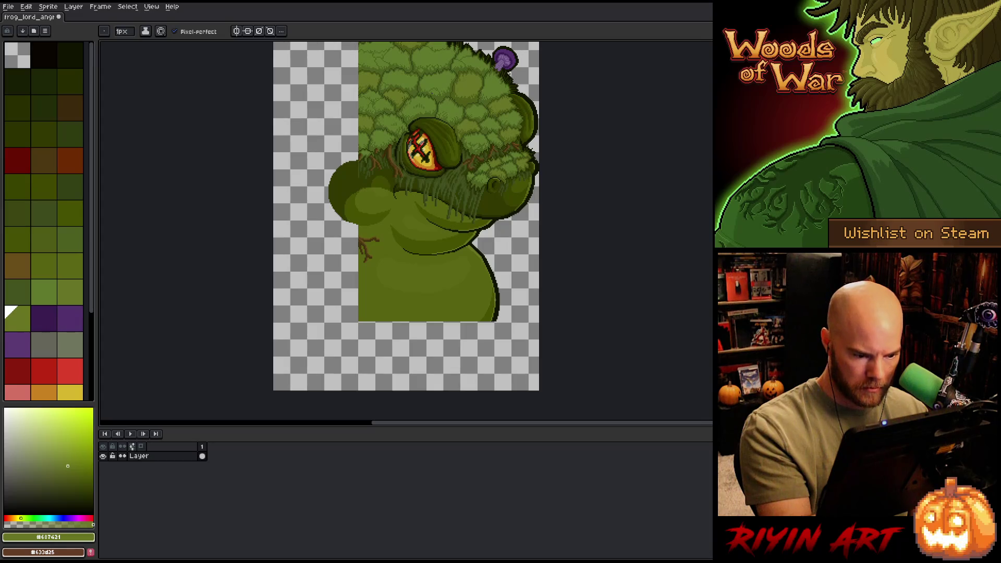
{"action": "left_click_drag", "start_coordinate": [497, 300], "coordinate": [481, 371]}
{"action": "key", "text": "ctrl+z"}
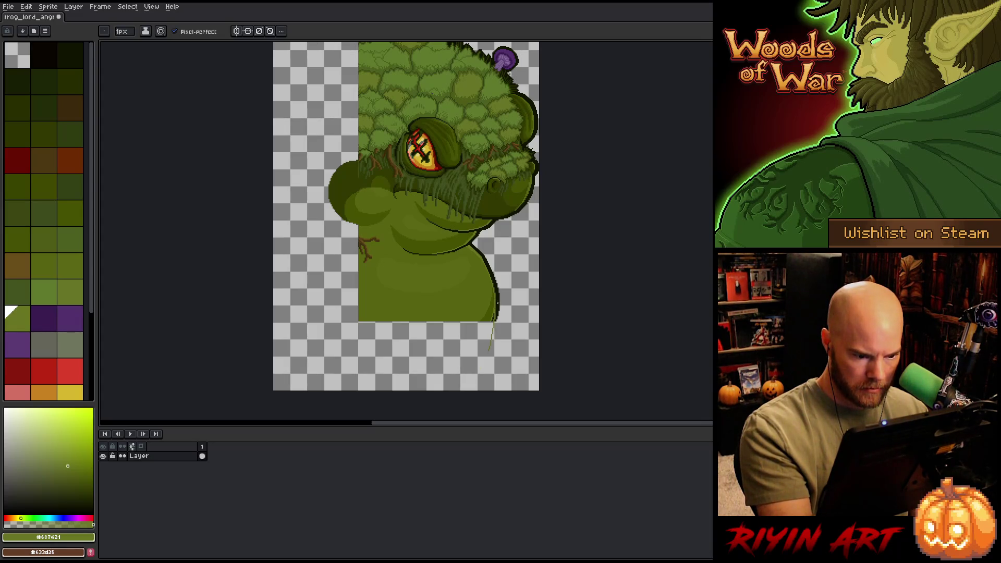
{"action": "left_click_drag", "start_coordinate": [495, 312], "coordinate": [409, 401]}
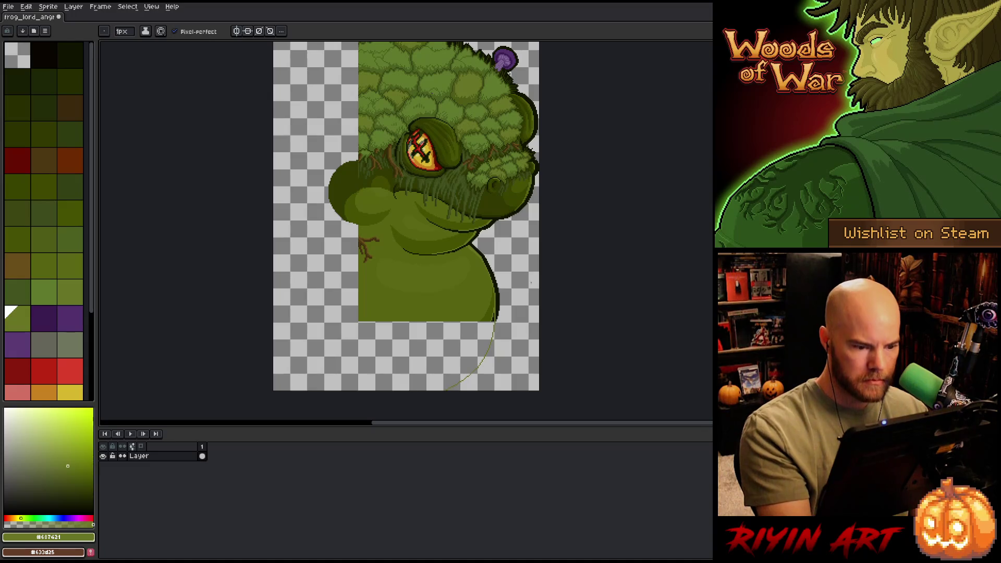
Step: Try dark and olive green curves left of the body, undoing each, then pick the dark green swatch
{"action": "left_click", "coordinate": [58, 203]}
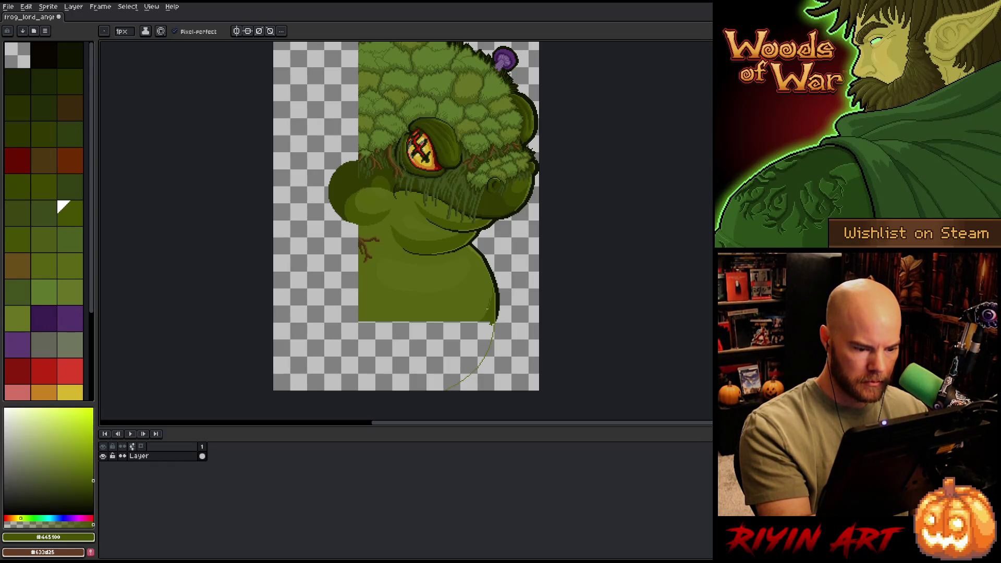
{"action": "mouse_move", "coordinate": [482, 320]}
{"action": "left_mouse_down"}
{"action": "mouse_move", "coordinate": [435, 367]}
{"action": "mouse_move", "coordinate": [389, 391]}
{"action": "left_mouse_up"}
{"action": "key", "text": "ctrl+z"}
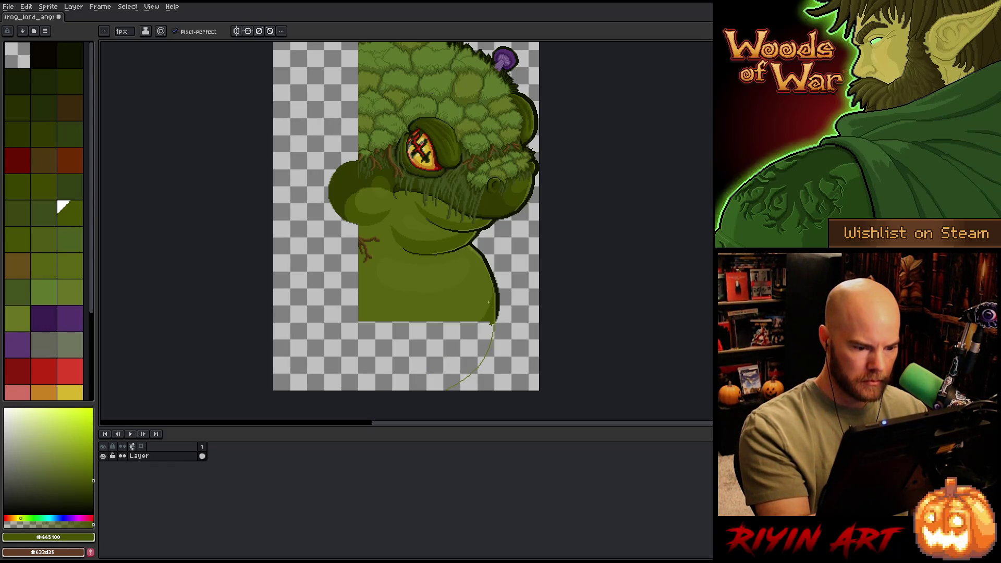
{"action": "left_click_drag", "start_coordinate": [482, 321], "coordinate": [395, 394]}
{"action": "key", "text": "ctrl+z"}
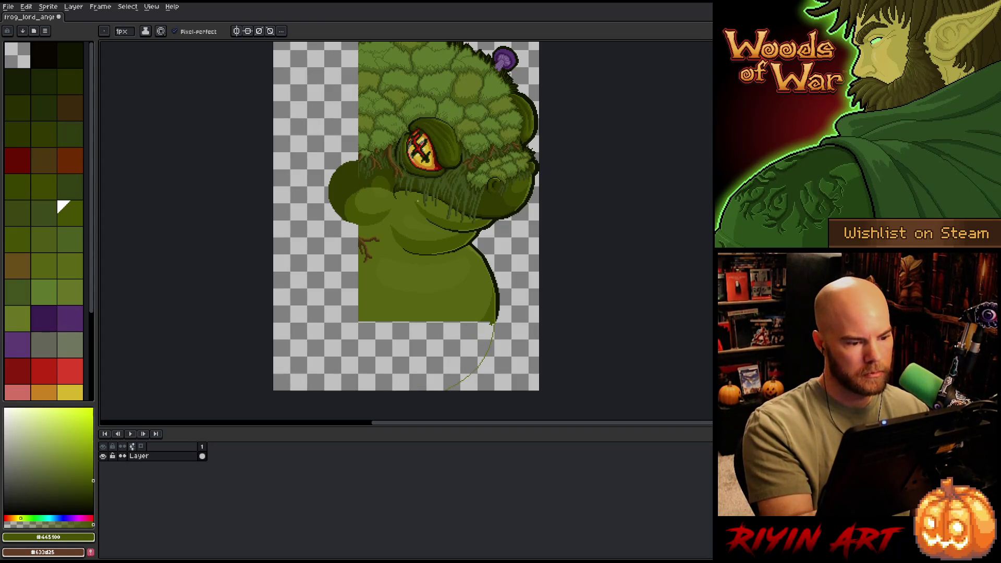
{"action": "left_click", "coordinate": [32, 257]}
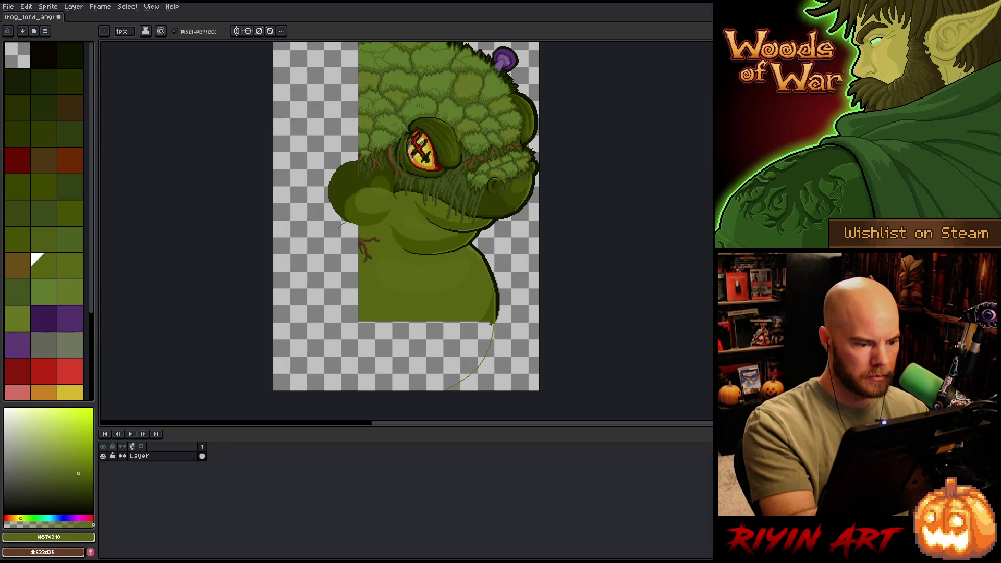
{"action": "left_click_drag", "start_coordinate": [343, 223], "coordinate": [332, 351]}
{"action": "key", "text": "ctrl+z"}
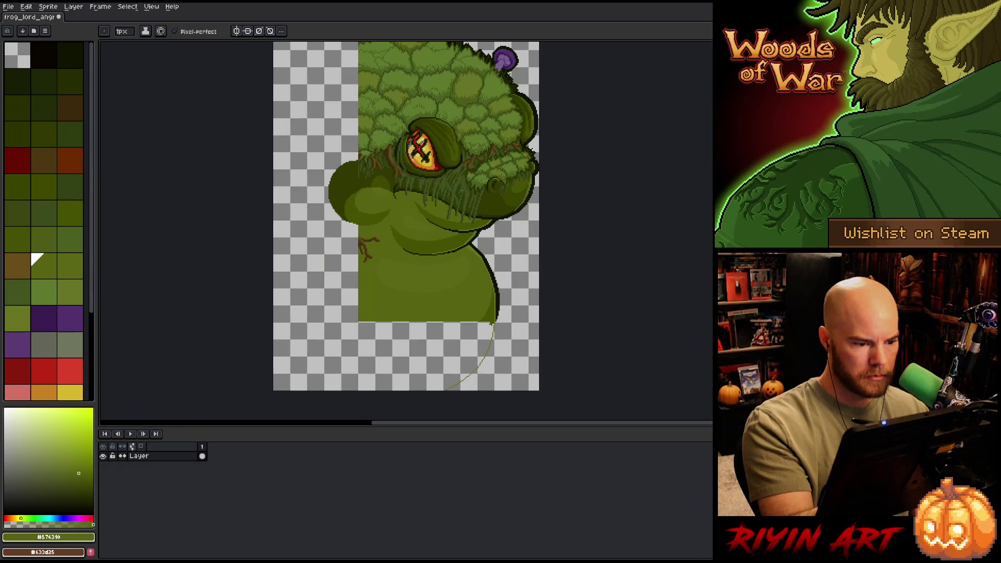
{"action": "left_click", "coordinate": [33, 124]}
Step: Try out short dark curves just left of the frog's body, undoing each one
{"action": "left_click_drag", "start_coordinate": [293, 254], "coordinate": [353, 280]}
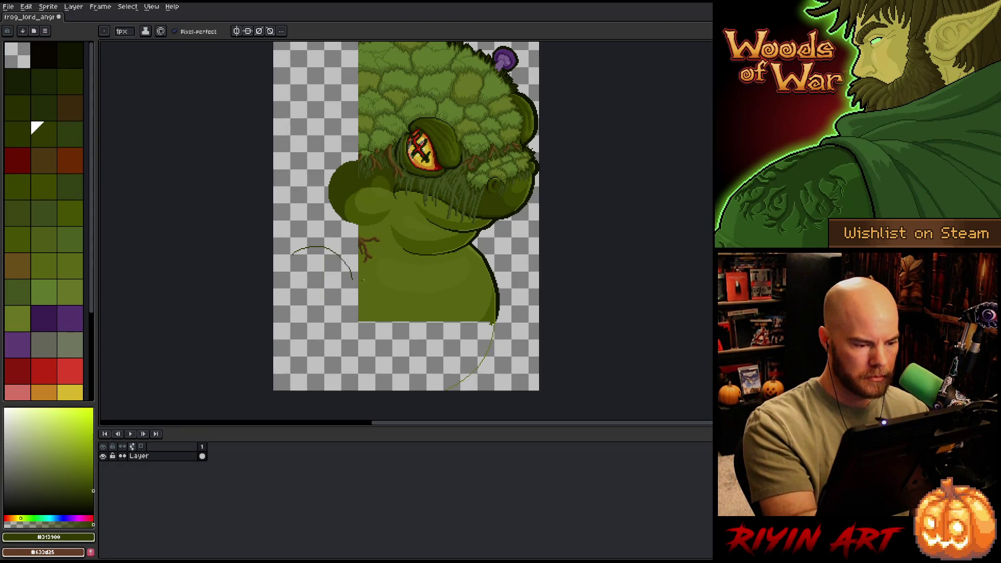
{"action": "key", "text": "ctrl+z"}
{"action": "mouse_move", "coordinate": [284, 256]}
{"action": "left_mouse_down"}
{"action": "mouse_move", "coordinate": [333, 274]}
{"action": "mouse_move", "coordinate": [334, 259]}
{"action": "mouse_move", "coordinate": [275, 275]}
{"action": "left_mouse_up"}
{"action": "key", "text": "ctrl+z"}
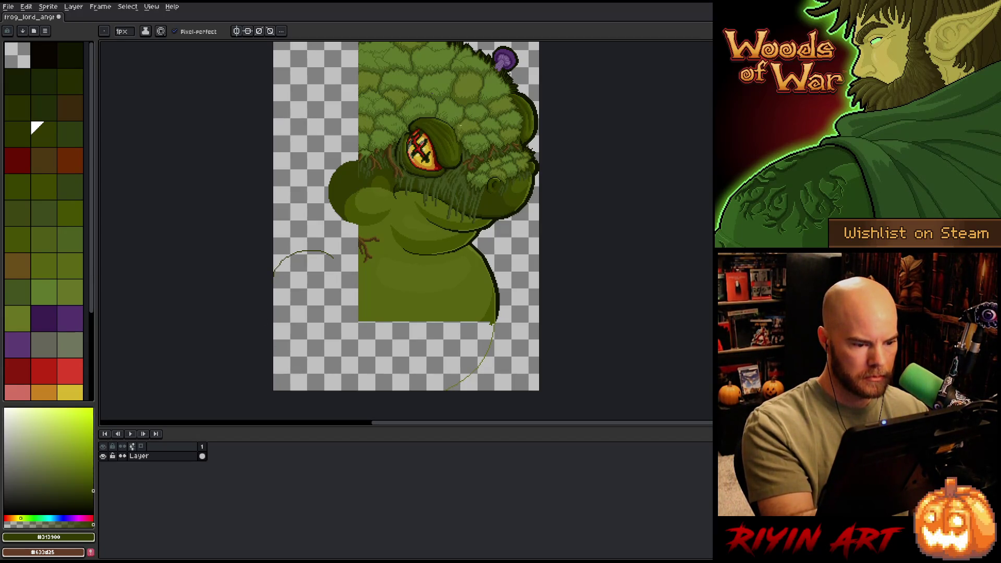
{"action": "key", "text": "ctrl+z"}
Step: Try longer strokes down the left side toward the canvas bottom and edge, then undo them
{"action": "left_click_drag", "start_coordinate": [342, 264], "coordinate": [320, 353]}
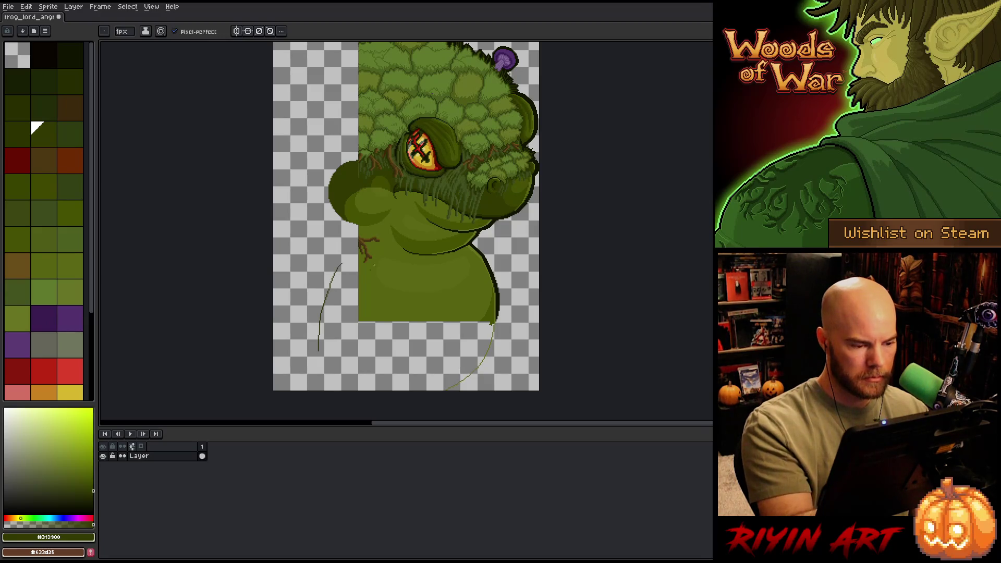
{"action": "key", "text": "ctrl+z"}
{"action": "left_click_drag", "start_coordinate": [319, 274], "coordinate": [305, 367]}
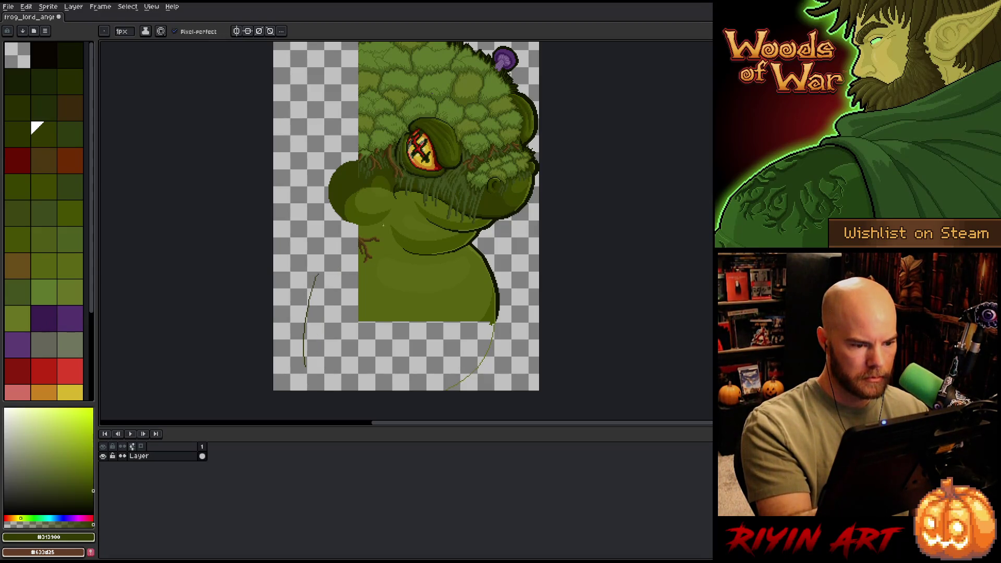
{"action": "key", "text": "ctrl+z"}
{"action": "left_click_drag", "start_coordinate": [322, 266], "coordinate": [308, 390]}
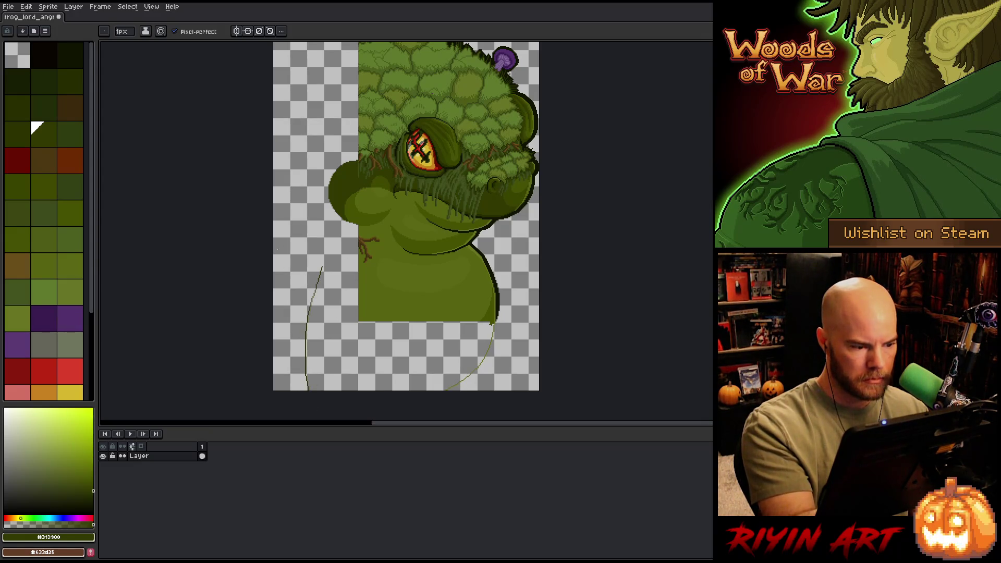
{"action": "key", "text": "ctrl+z"}
{"action": "left_click_drag", "start_coordinate": [301, 235], "coordinate": [274, 243]}
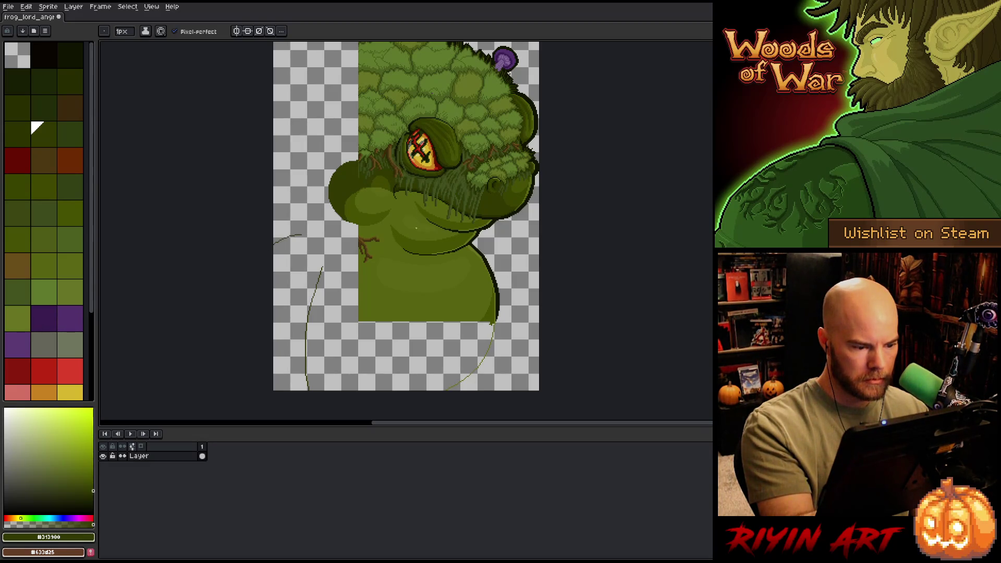
{"action": "key", "text": "ctrl+z"}
Step: Sketch a dark green curve from the body down-left and fill the wedge dark green
{"action": "left_click", "coordinate": [37, 260]}
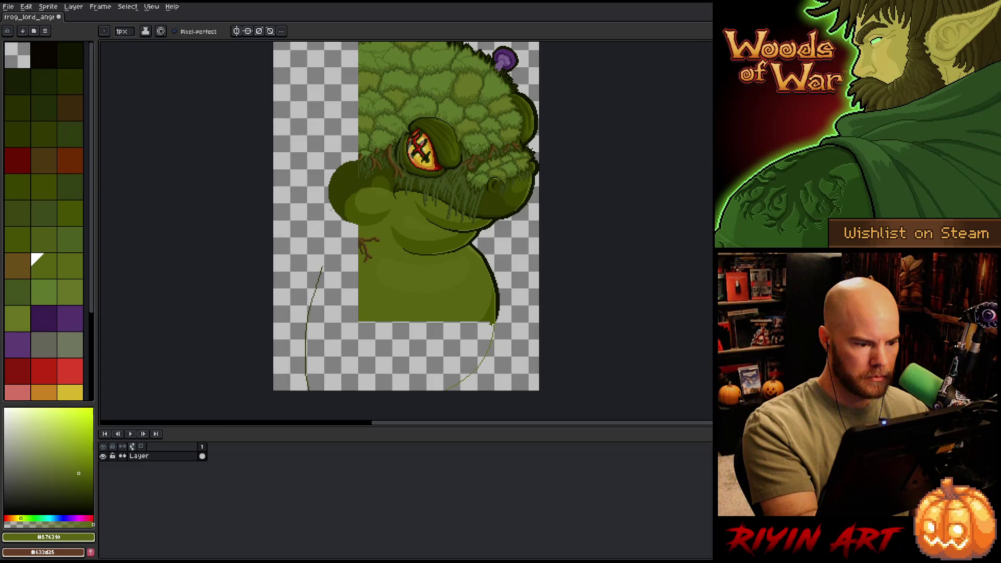
{"action": "left_click", "coordinate": [37, 128]}
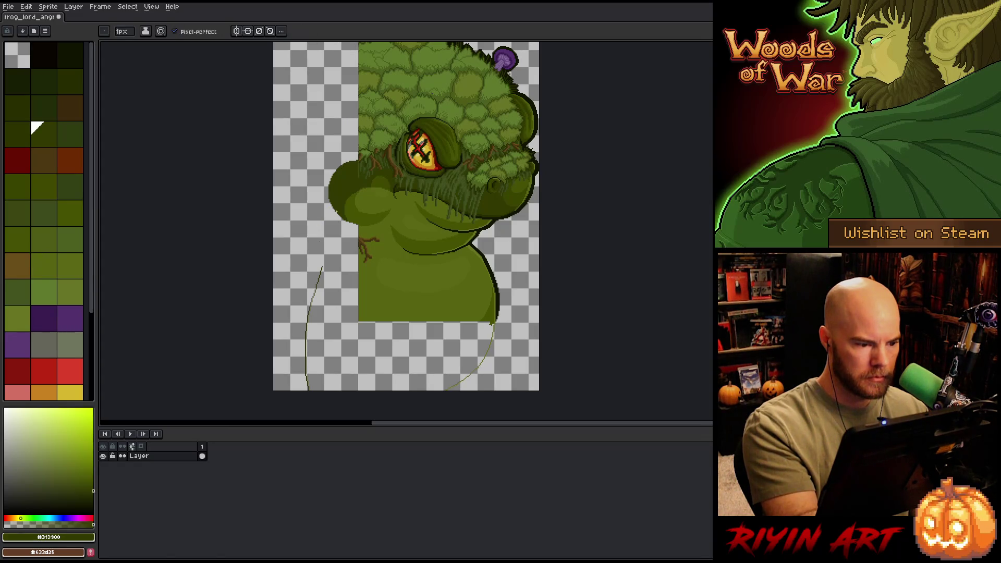
{"action": "mouse_move", "coordinate": [329, 215]}
{"action": "left_mouse_down"}
{"action": "mouse_move", "coordinate": [273, 276]}
{"action": "mouse_move", "coordinate": [275, 251]}
{"action": "left_mouse_up"}
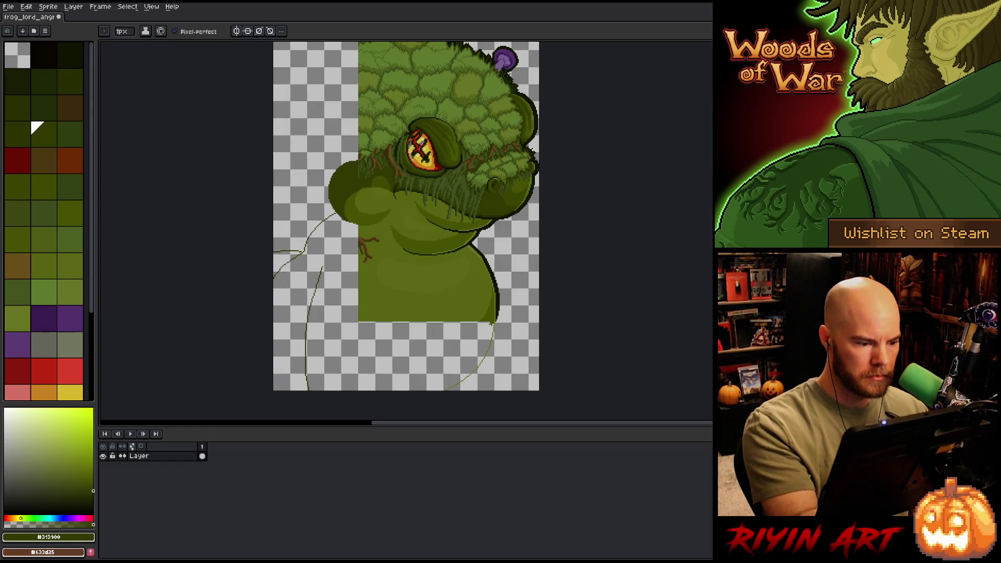
{"action": "key", "text": "g"}
{"action": "left_click", "coordinate": [284, 261]}
Step: Sketch a long guide curve from the body to the canvas's left edge
{"action": "key", "text": "b"}
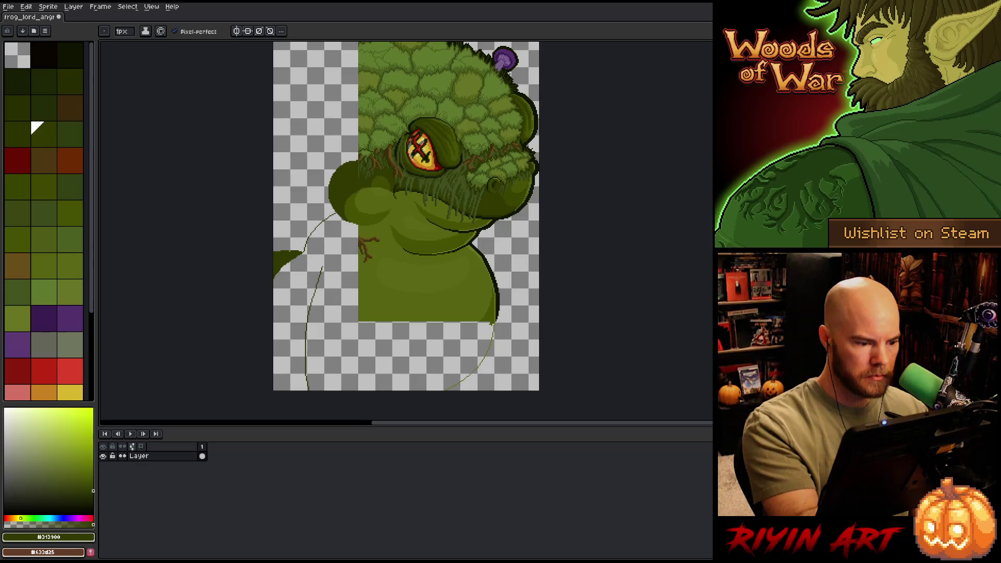
{"action": "mouse_move", "coordinate": [289, 252]}
{"action": "left_mouse_down"}
{"action": "mouse_move", "coordinate": [322, 195]}
{"action": "mouse_move", "coordinate": [277, 252]}
{"action": "left_mouse_up"}
{"action": "key", "text": "ctrl+z"}
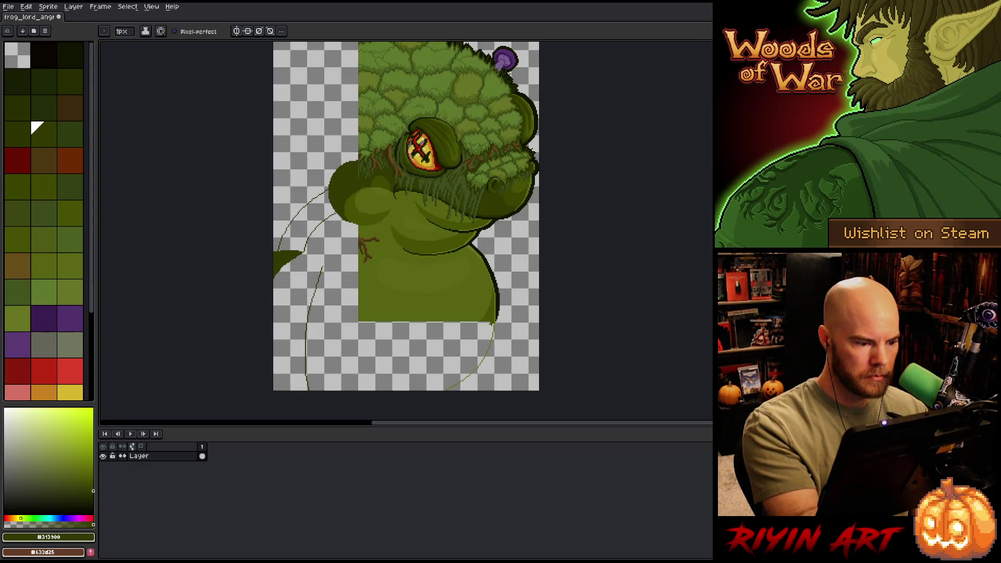
{"action": "key", "text": "ctrl+z"}
{"action": "key", "text": "ctrl+z"}
{"action": "mouse_move", "coordinate": [334, 179]}
{"action": "left_mouse_down"}
{"action": "mouse_move", "coordinate": [312, 183]}
{"action": "mouse_move", "coordinate": [274, 253]}
{"action": "left_mouse_up"}
Step: Fill between the left strokes dark green and fill the sketched belly outline olive green
{"action": "key", "text": "g"}
{"action": "left_click", "coordinate": [305, 219]}
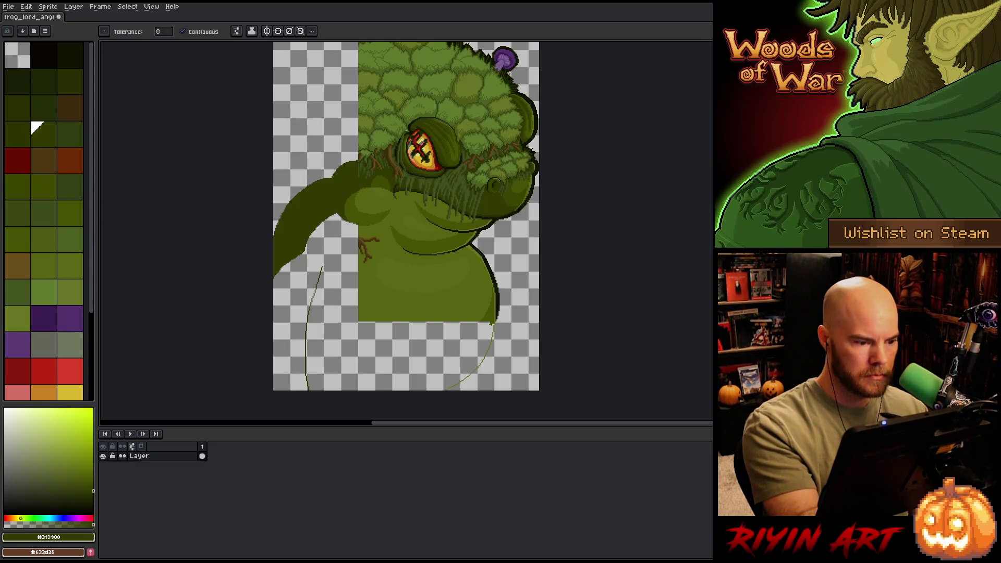
{"action": "key", "text": "b"}
{"action": "key", "text": "i"}
{"action": "left_click", "coordinate": [392, 301]}
{"action": "key", "text": "g"}
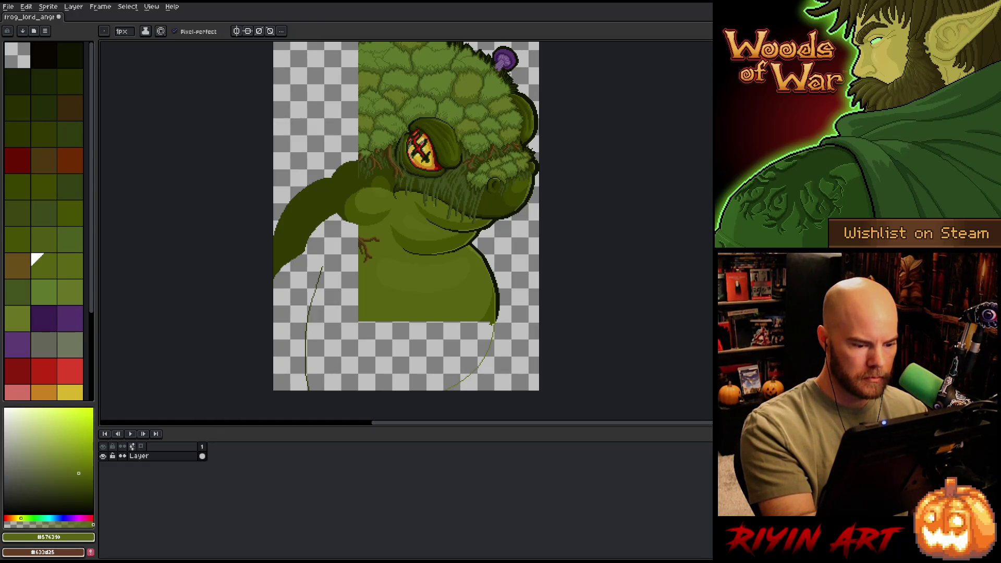
{"action": "left_click", "coordinate": [389, 386]}
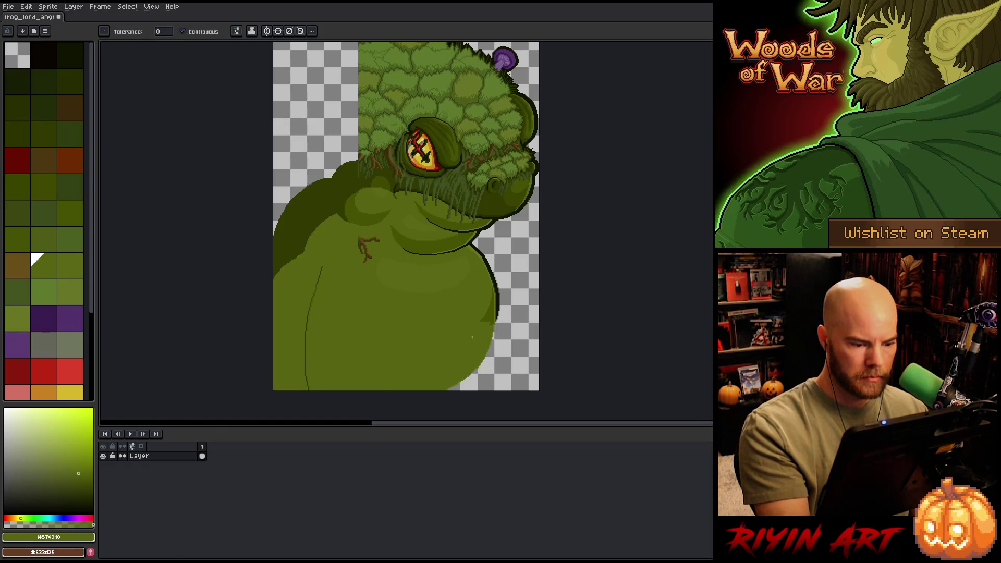
Step: Sample the lighter body green and draw a light line along the belly's right outline
{"action": "key", "text": "b"}
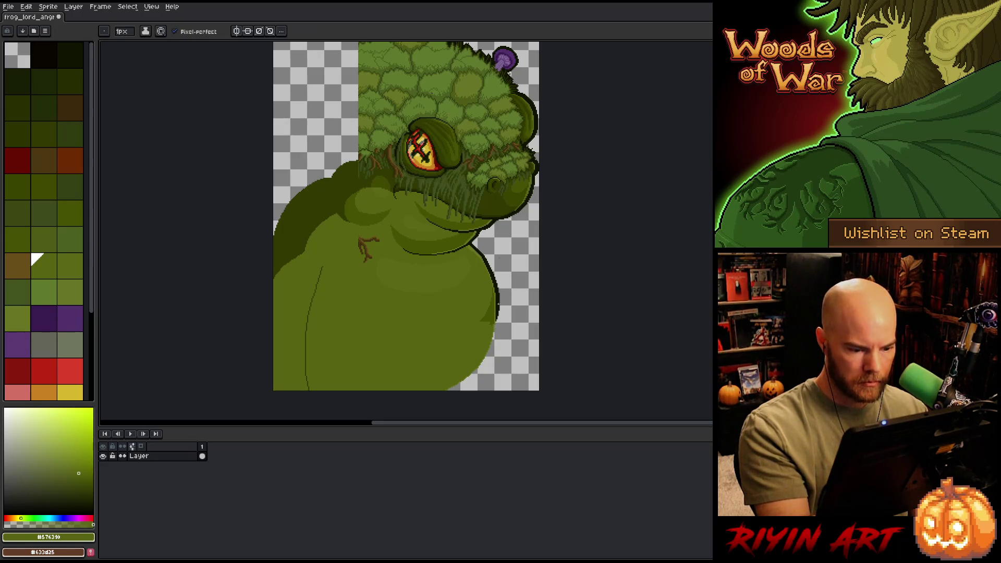
{"action": "key", "text": "i"}
{"action": "left_click", "coordinate": [497, 306]}
{"action": "left_click", "coordinate": [498, 308]}
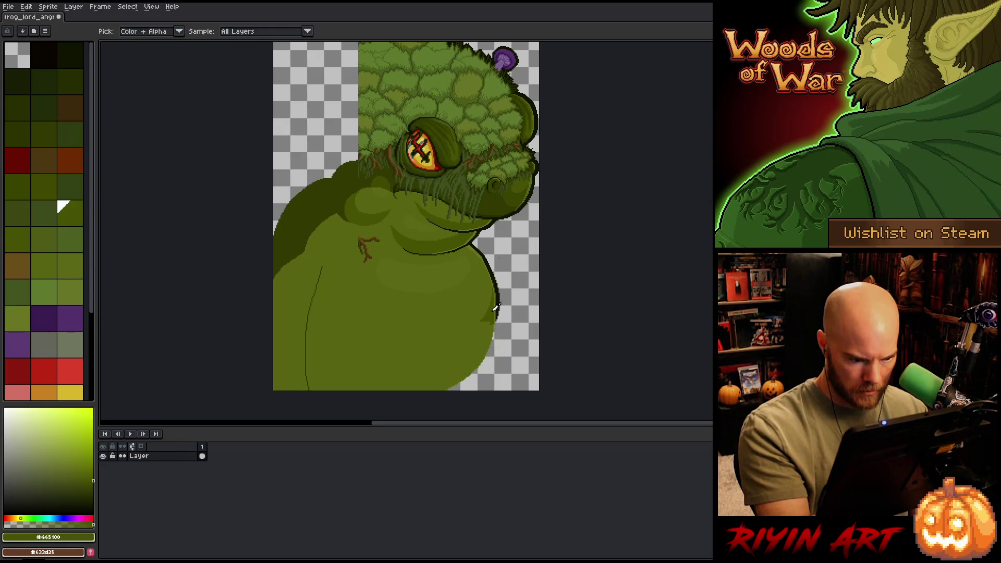
{"action": "key", "text": "b"}
{"action": "key", "text": "w"}
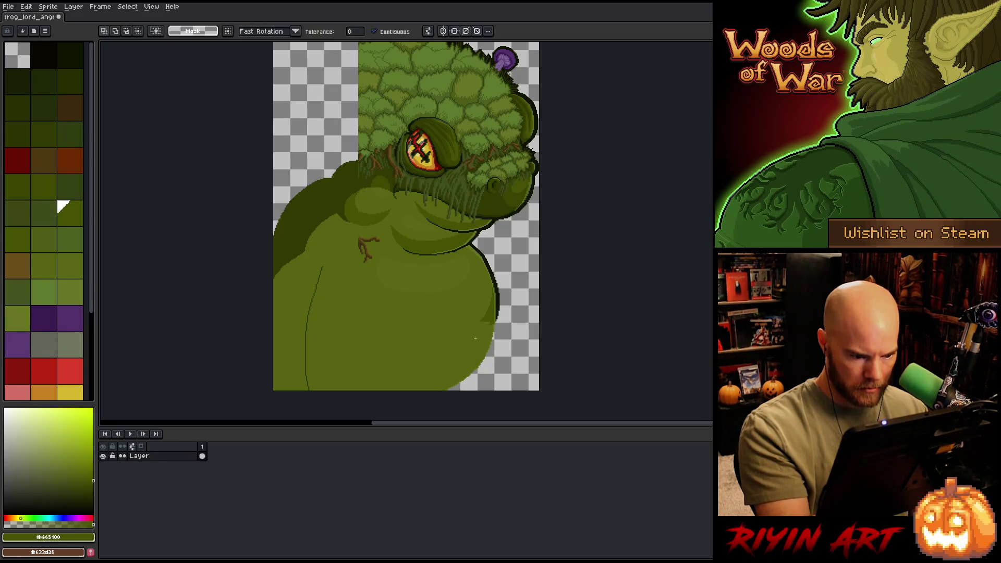
{"action": "left_click", "coordinate": [488, 313]}
{"action": "key", "text": "b"}
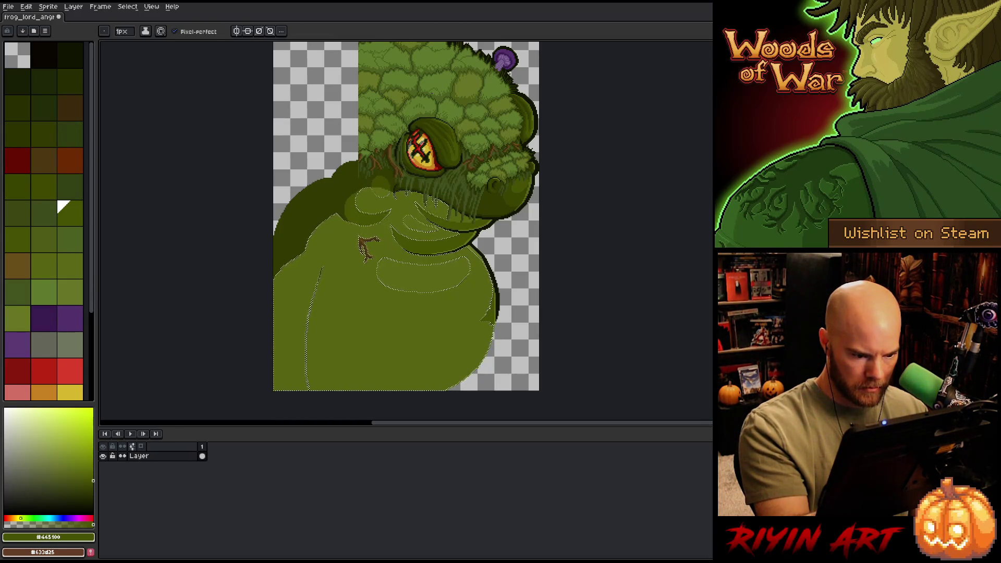
{"action": "left_click", "coordinate": [498, 336], "text": "alt"}
{"action": "key", "text": "ctrl+d"}
{"action": "left_click", "coordinate": [449, 281], "text": "alt"}
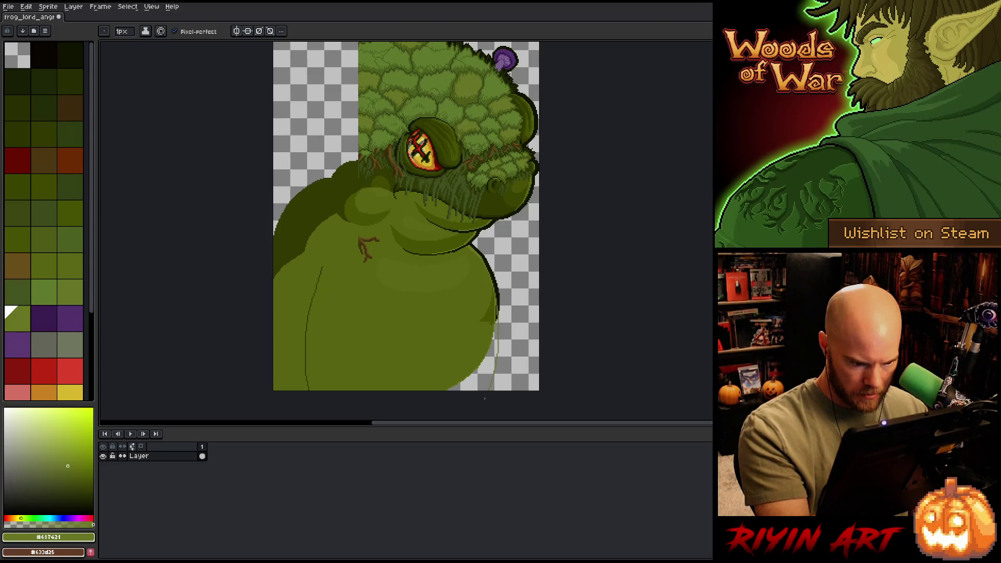
{"action": "left_click_drag", "start_coordinate": [495, 298], "coordinate": [499, 386]}
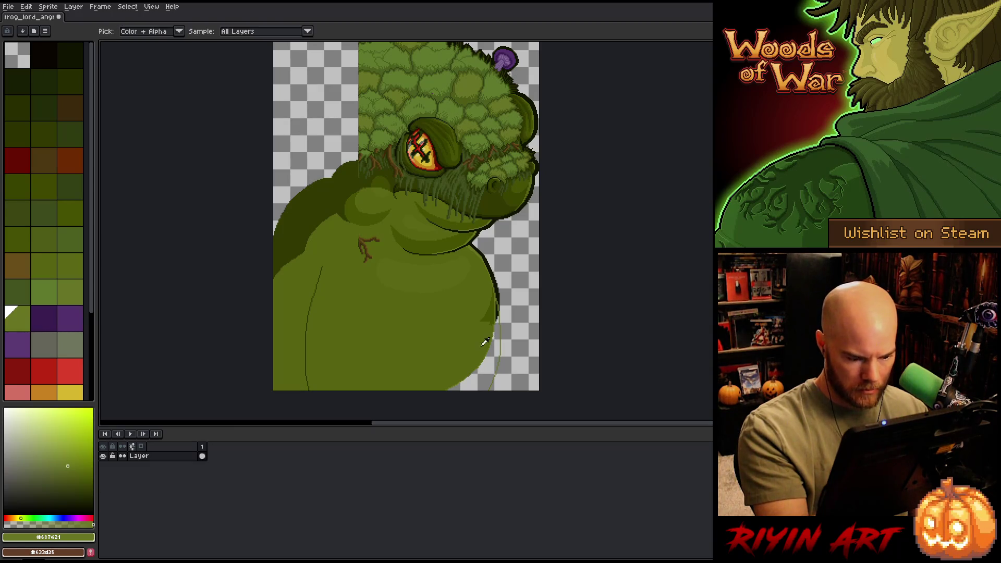
Step: Fill the belly's lower-right gap with olive green and spray texture dots onto it
{"action": "left_click", "coordinate": [470, 334], "text": "alt"}
{"action": "left_click_drag", "start_coordinate": [488, 324], "coordinate": [477, 389]}
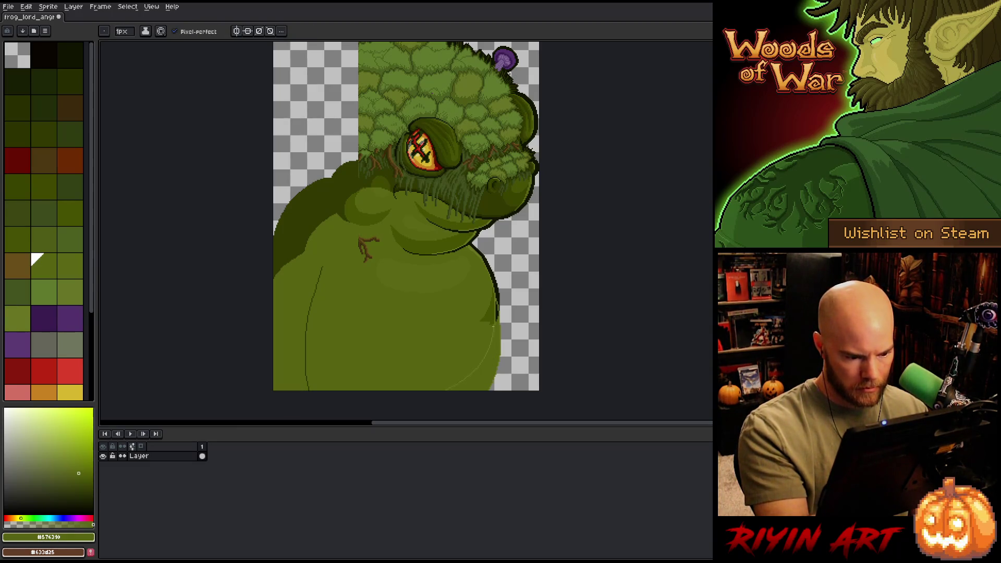
{"action": "key", "text": "shift+b"}
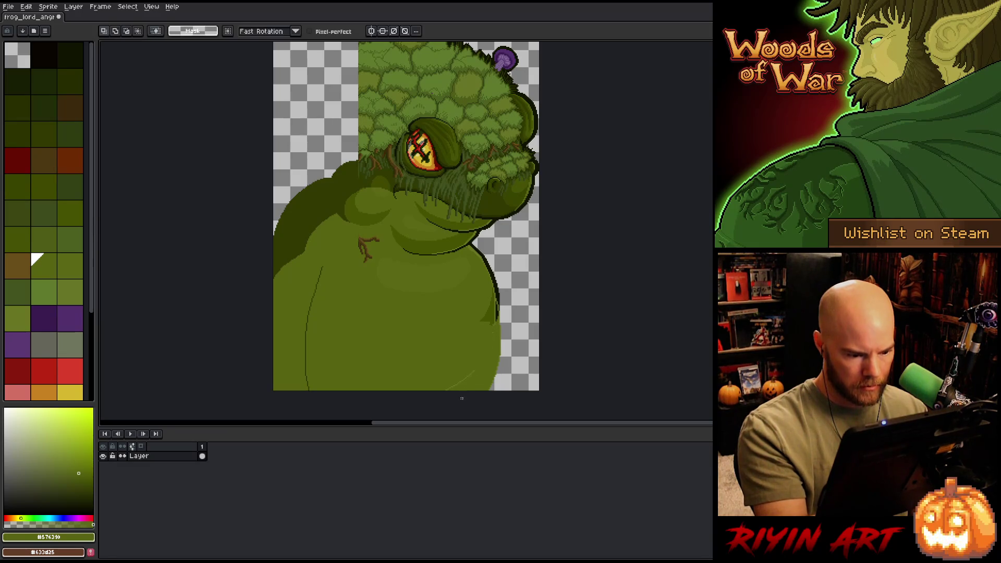
{"action": "mouse_move", "coordinate": [477, 341]}
{"action": "left_mouse_down"}
{"action": "mouse_move", "coordinate": [453, 376]}
{"action": "mouse_move", "coordinate": [494, 345]}
{"action": "left_mouse_up"}
{"action": "key", "text": "b"}
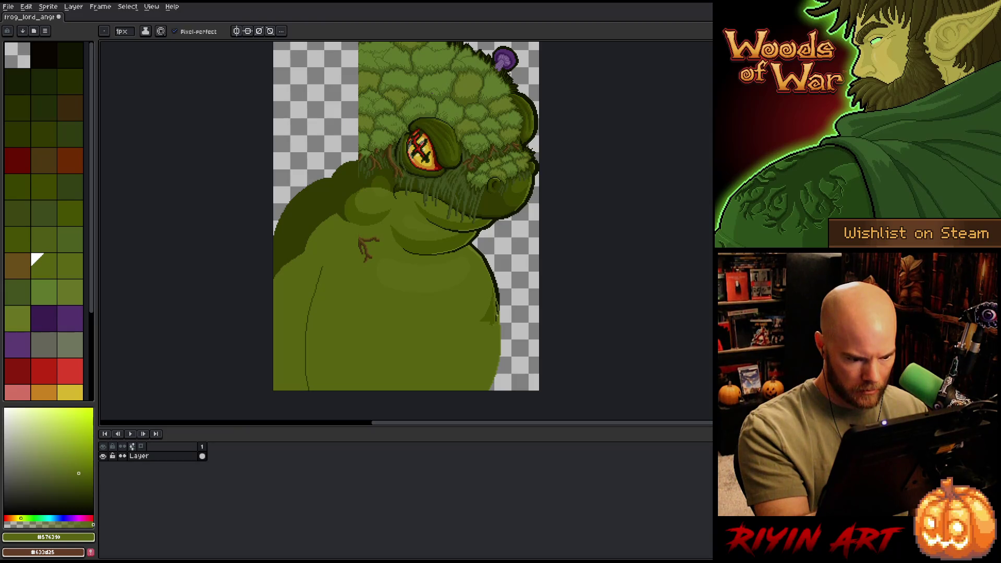
Step: Paint over the short dark line on the belly's right edge with mid-green
{"action": "scroll", "coordinate": [497, 317], "scroll_direction": "up", "scroll_amount": 3}
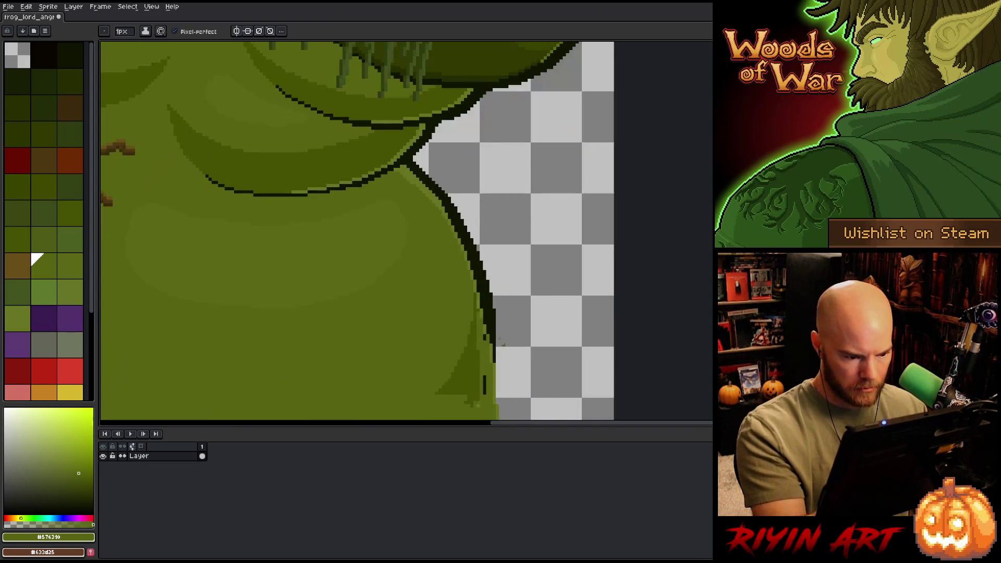
{"action": "left_click_drag", "start_coordinate": [530, 358], "coordinate": [529, 232]}
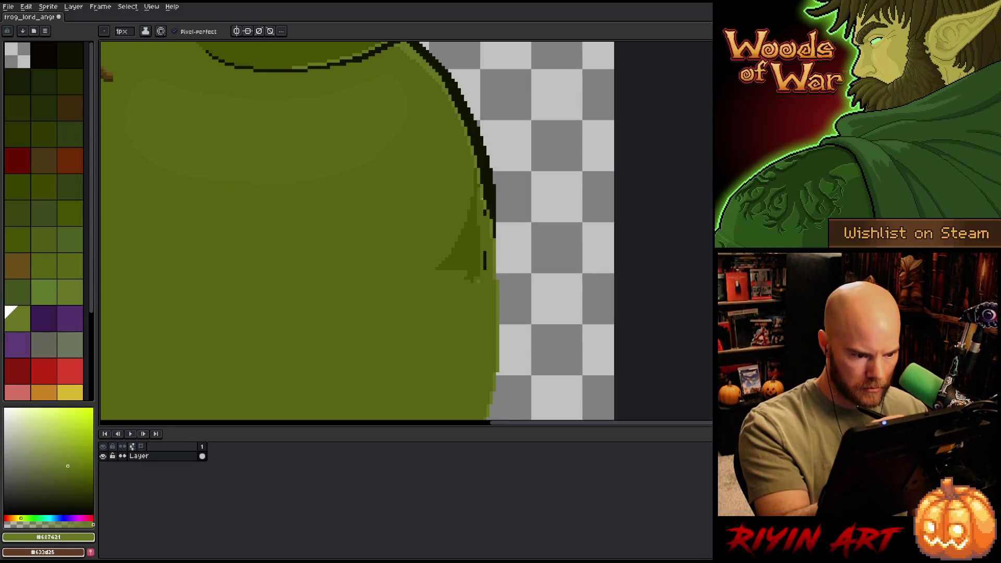
{"action": "left_click", "coordinate": [490, 214], "text": "alt"}
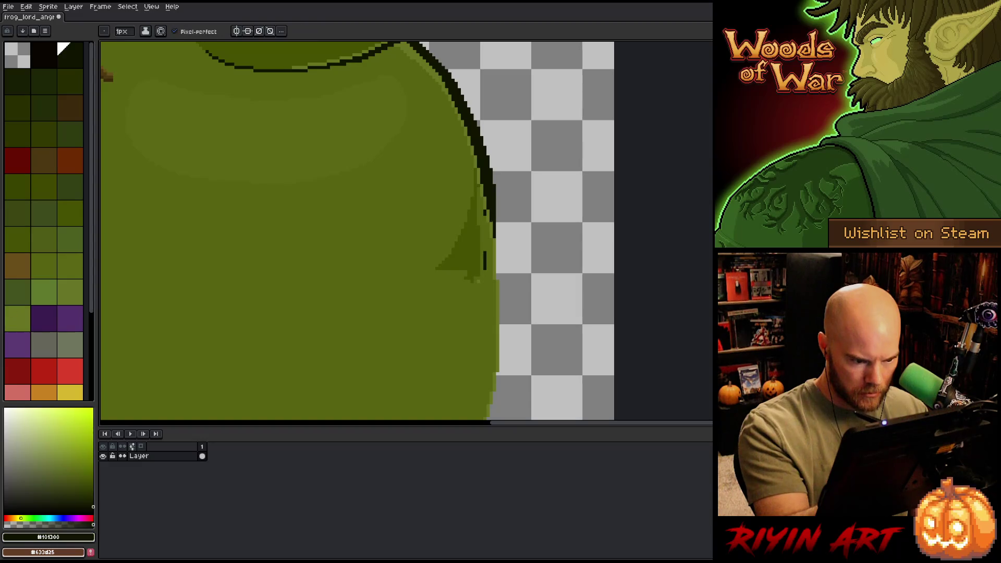
{"action": "left_click", "coordinate": [484, 226], "text": "alt"}
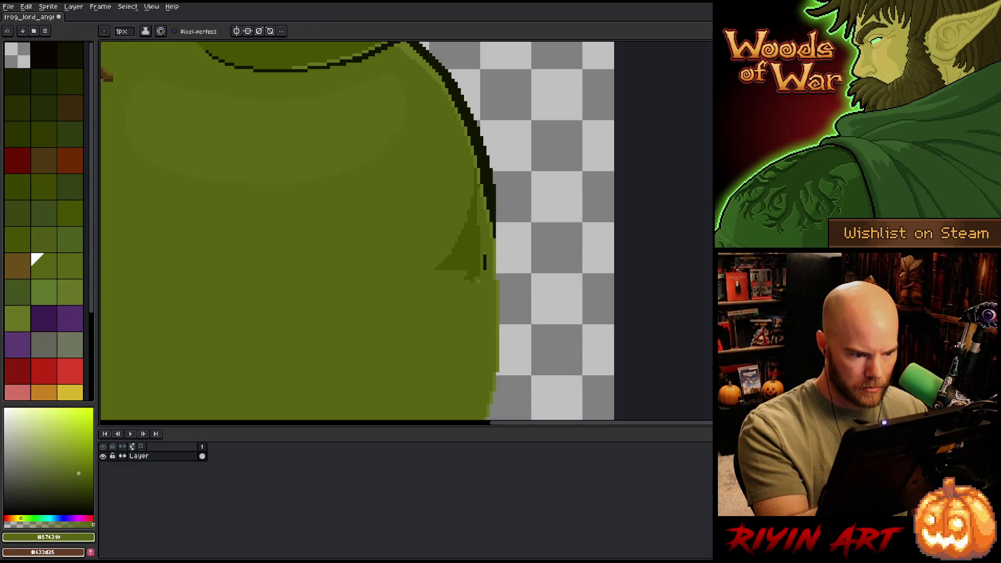
{"action": "left_click_drag", "start_coordinate": [486, 254], "coordinate": [485, 270]}
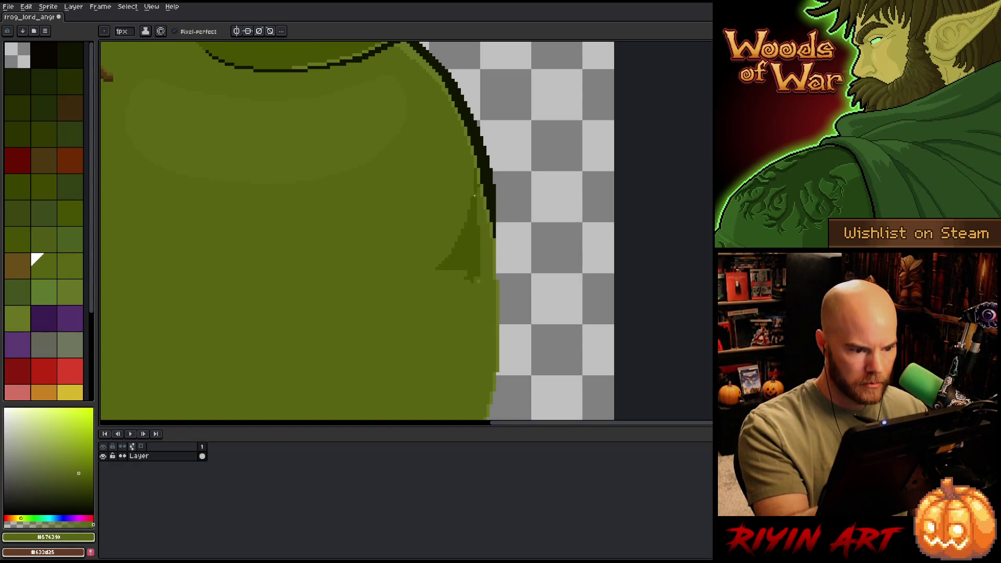
{"action": "left_click", "coordinate": [475, 259], "text": "alt"}
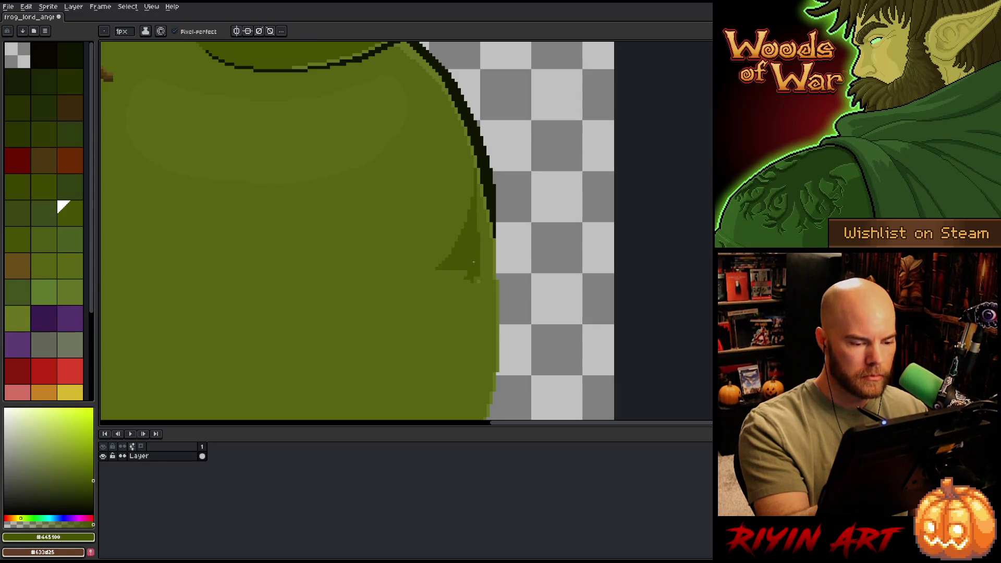
Step: Fill the dark triangle near the right belly edge with the lighter body green
{"action": "key", "text": "g"}
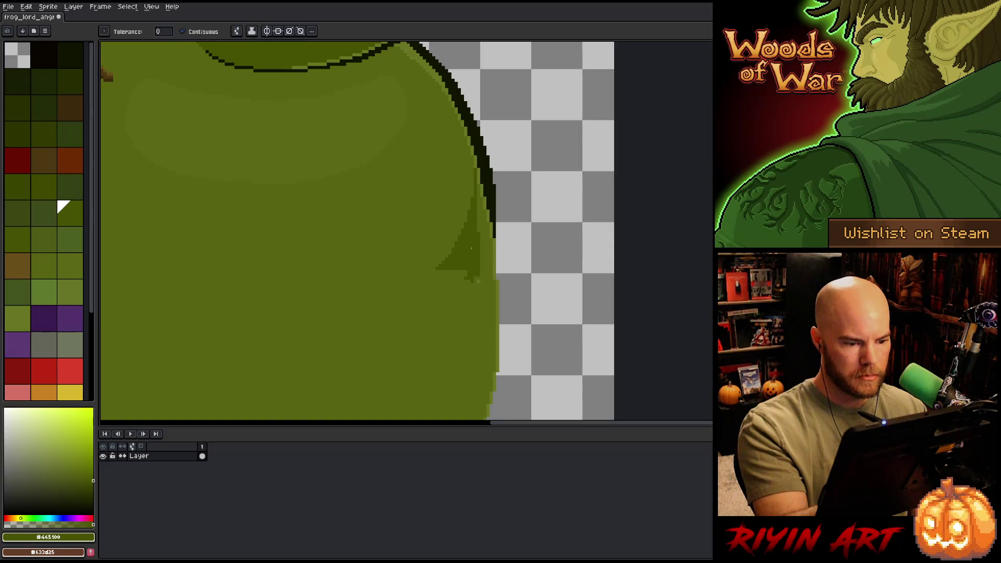
{"action": "key", "text": "i"}
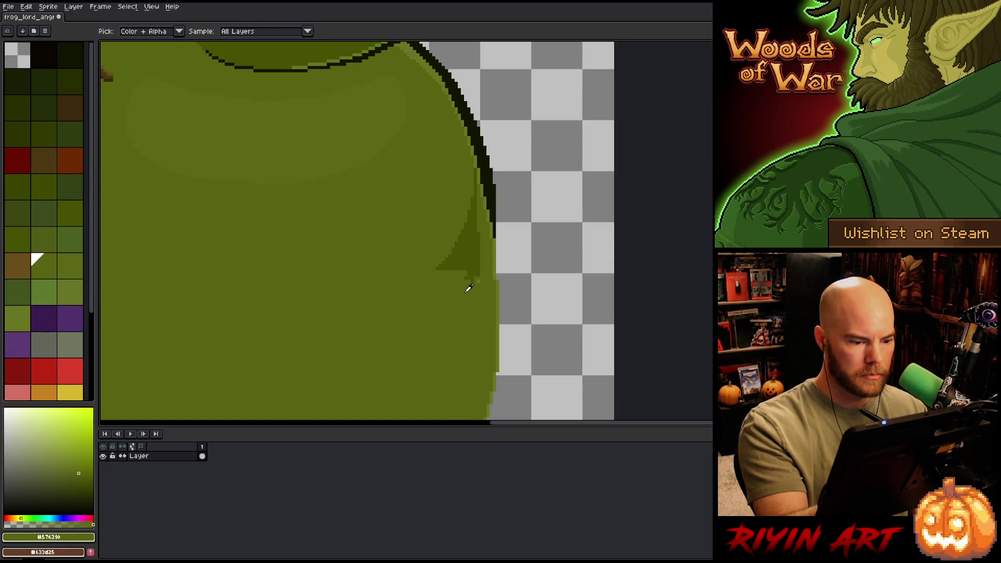
{"action": "key", "text": "x"}
{"action": "left_click", "coordinate": [472, 296]}
{"action": "key", "text": "g"}
{"action": "left_click", "coordinate": [478, 282]}
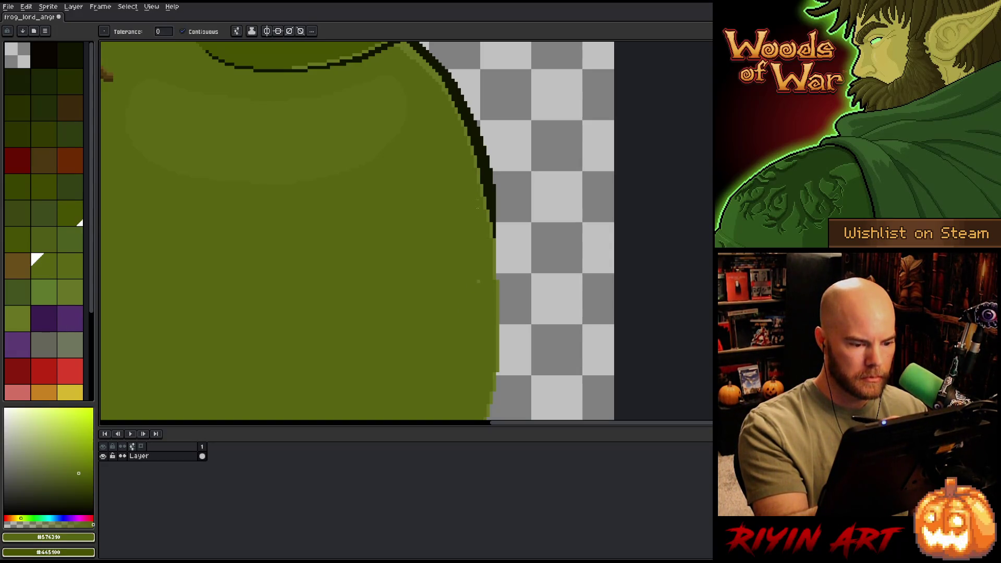
{"action": "key", "text": "b"}
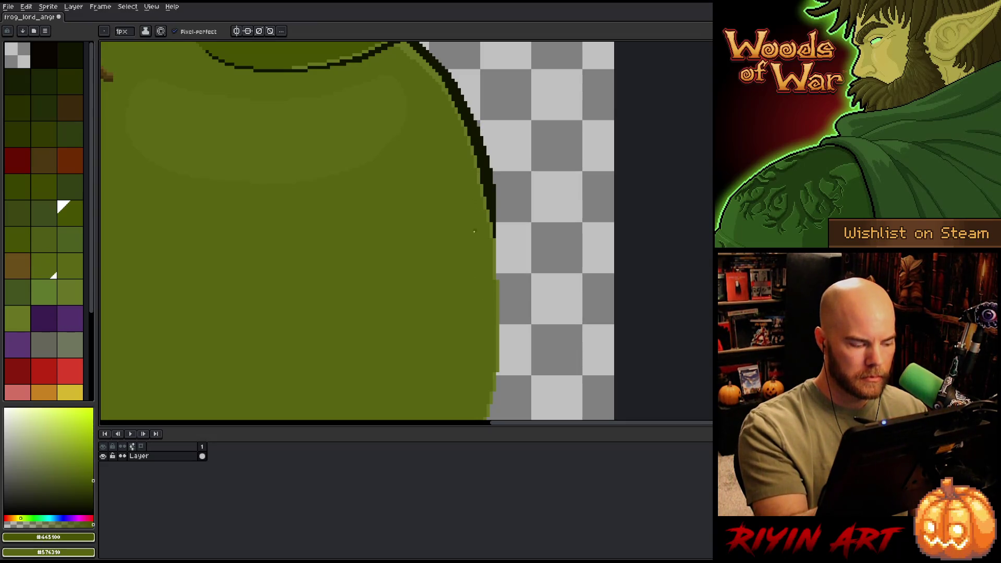
{"action": "key", "text": "x"}
Step: Restore the belly and chin selection and fill it with the darker green
{"action": "scroll", "coordinate": [502, 297], "scroll_direction": "down", "scroll_amount": 4}
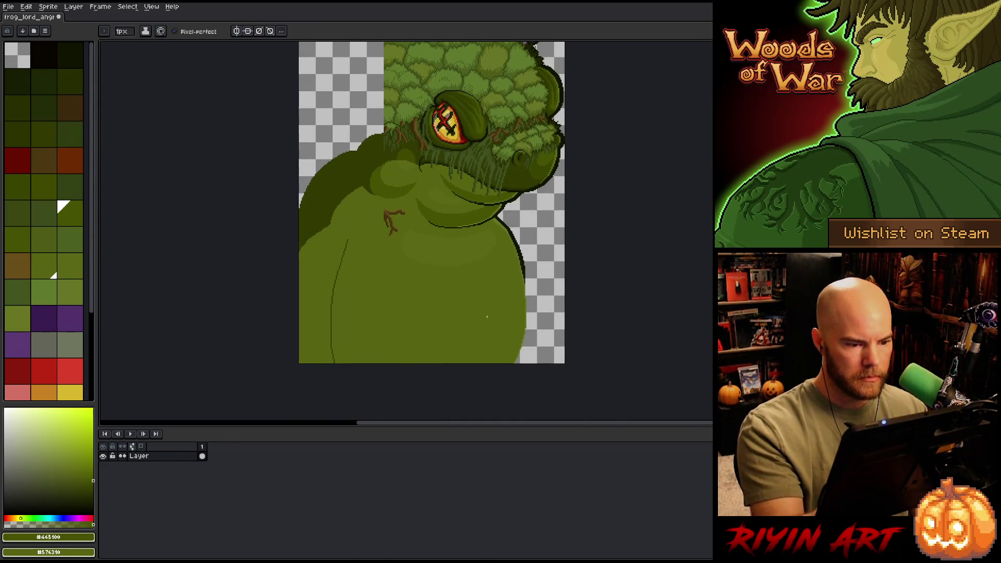
{"action": "key", "text": "ctrl+shift+d"}
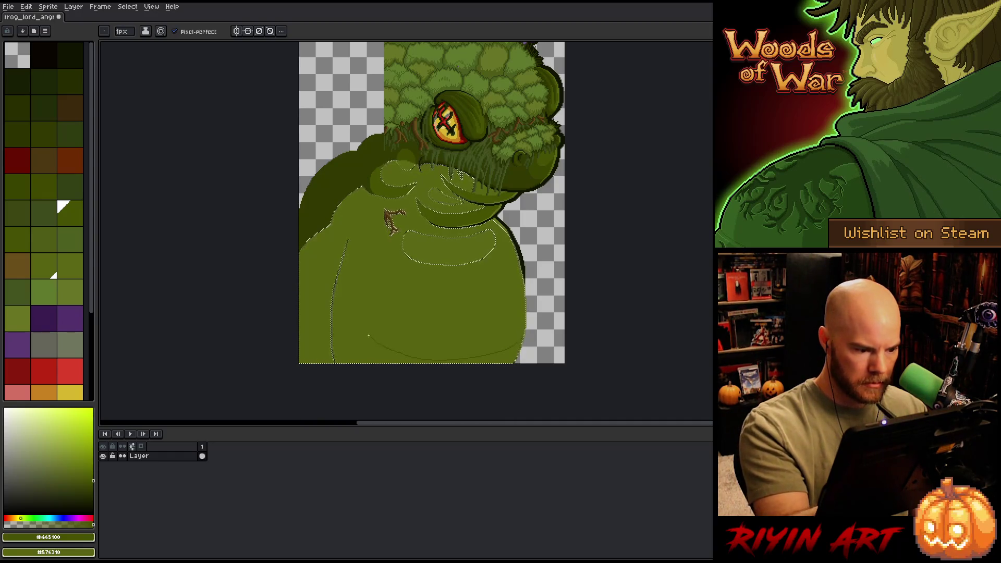
{"action": "key", "text": "f"}
{"action": "key", "text": "g"}
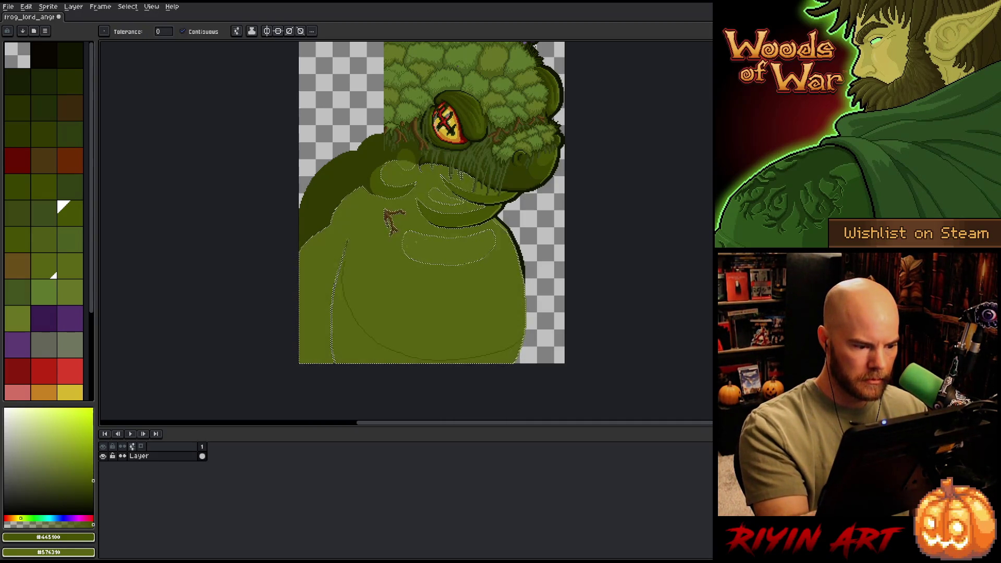
{"action": "key", "text": "b"}
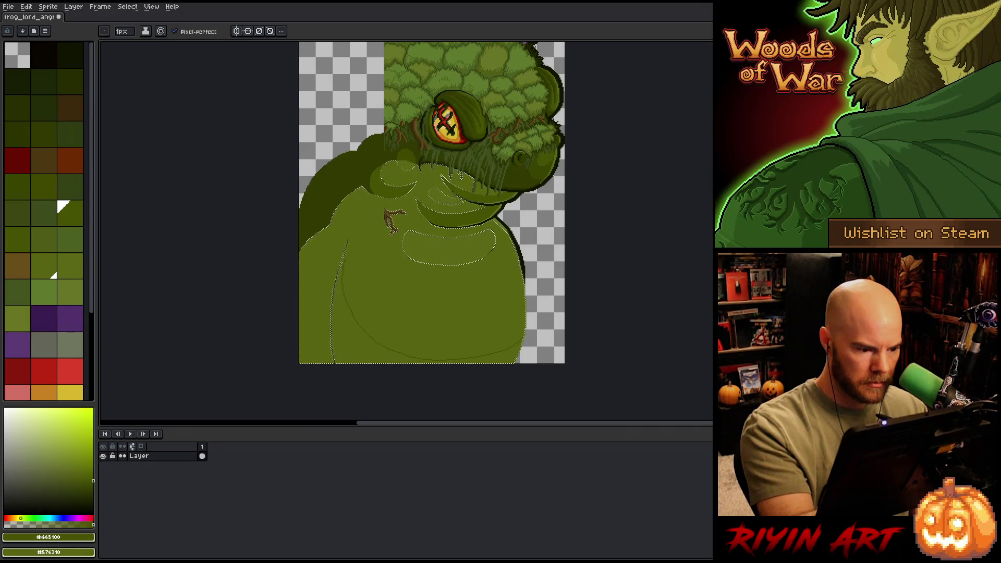
Step: Fill the lower belly below the arc with darker green and check the shading
{"action": "key", "text": "g"}
{"action": "left_click", "coordinate": [365, 336]}
{"action": "key", "text": "b"}
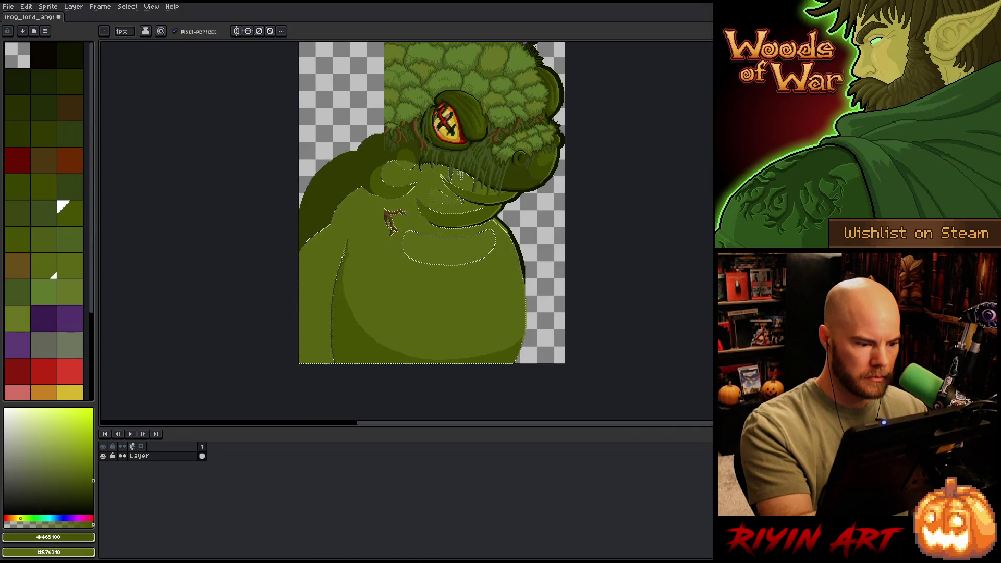
{"action": "key", "text": "ctrl+d"}
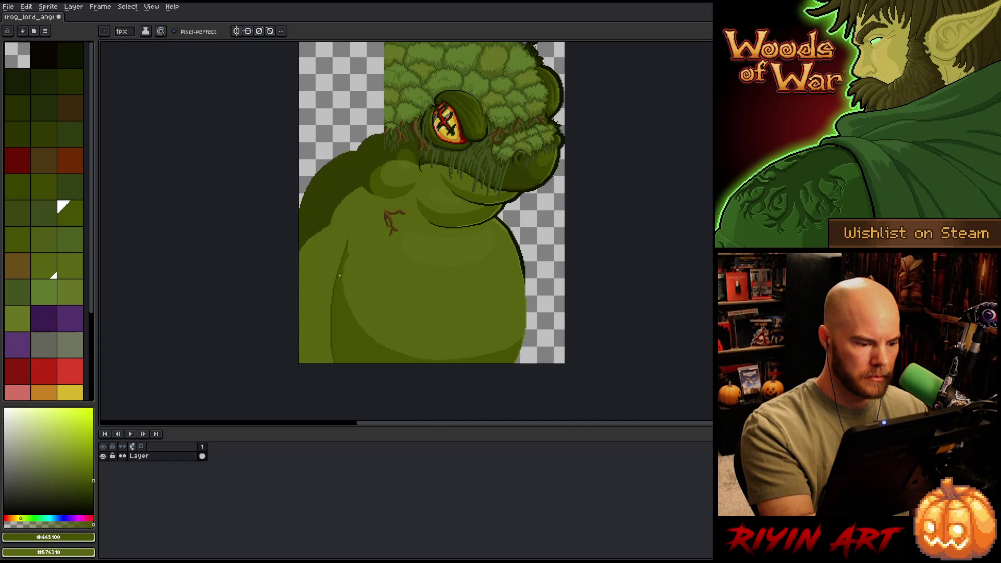
{"action": "key", "text": "ctrl+shift+d"}
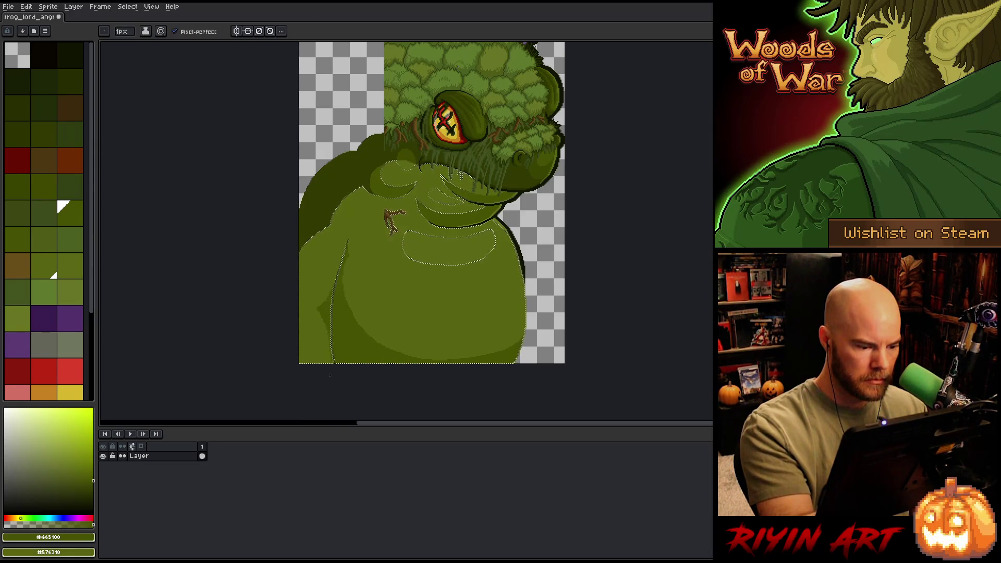
Step: Lighten the dark outline along the left and lower belly with mid-dark green
{"action": "key", "text": "ctrl+d"}
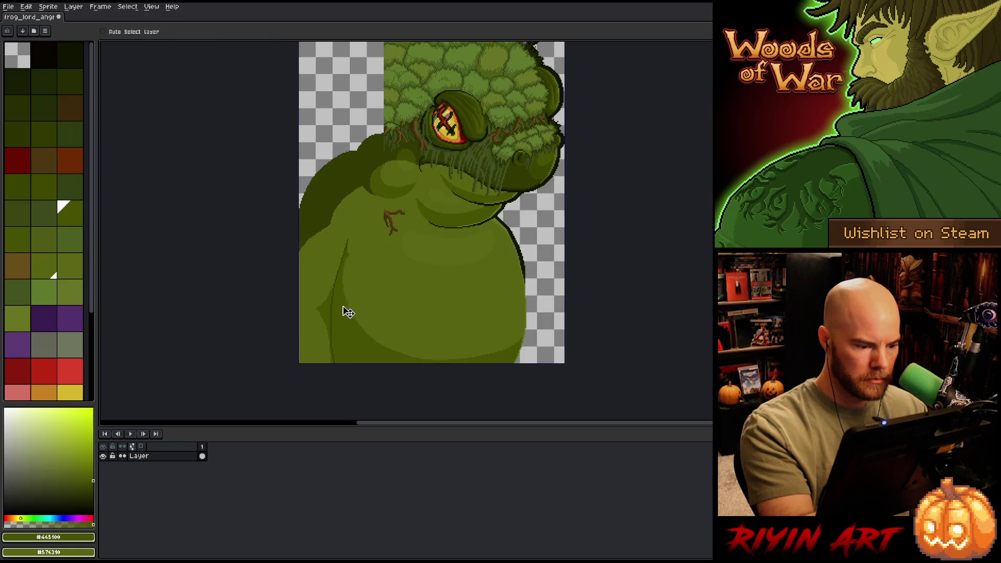
{"action": "left_click", "coordinate": [334, 311], "text": "alt"}
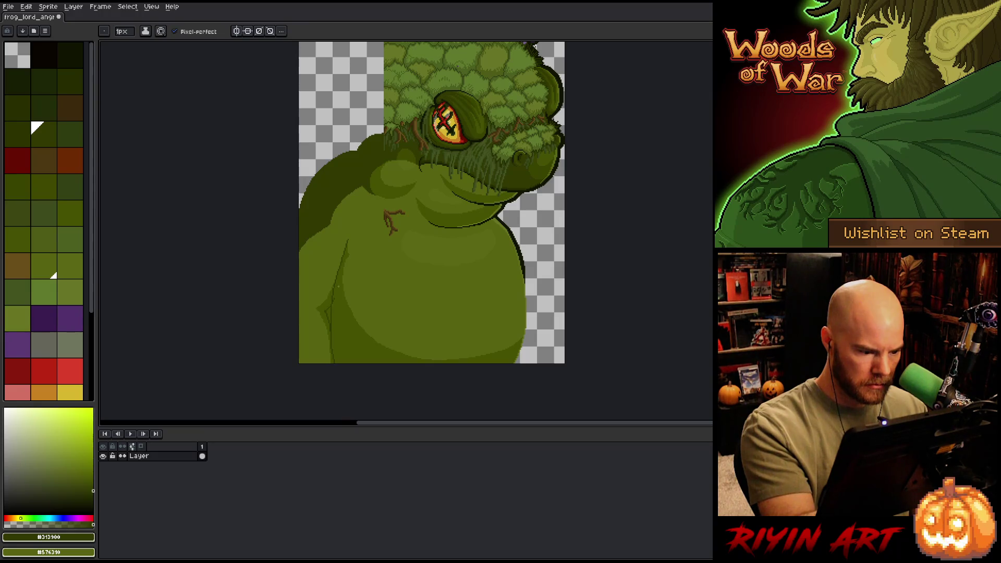
{"action": "left_click", "coordinate": [338, 313], "text": "alt"}
{"action": "scroll", "coordinate": [338, 313], "scroll_direction": "up", "scroll_amount": 3}
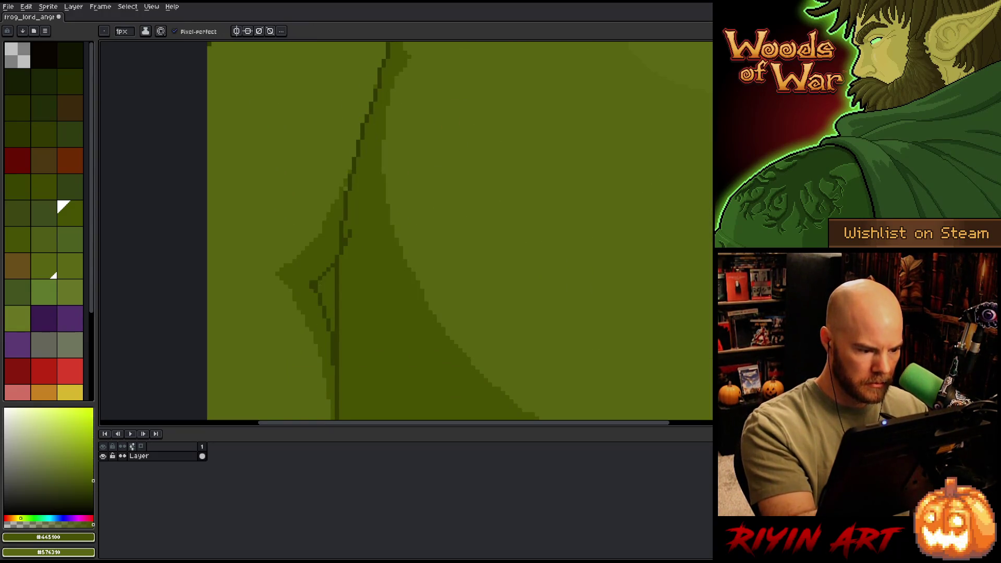
{"action": "left_click_drag", "start_coordinate": [337, 272], "coordinate": [337, 332]}
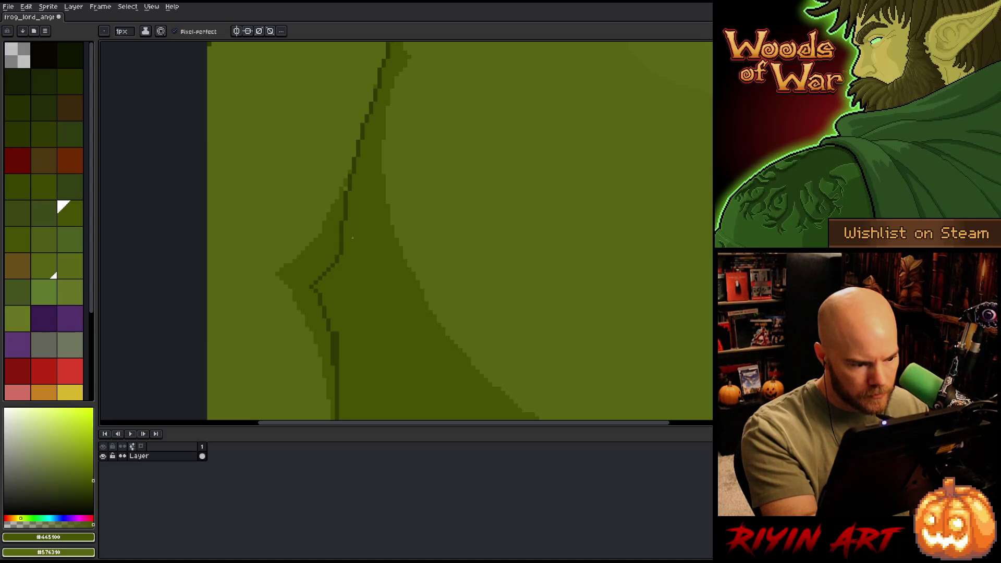
{"action": "mouse_move", "coordinate": [337, 333]}
{"action": "left_mouse_down"}
{"action": "mouse_move", "coordinate": [337, 365]}
{"action": "mouse_move", "coordinate": [400, 336]}
{"action": "left_mouse_up"}
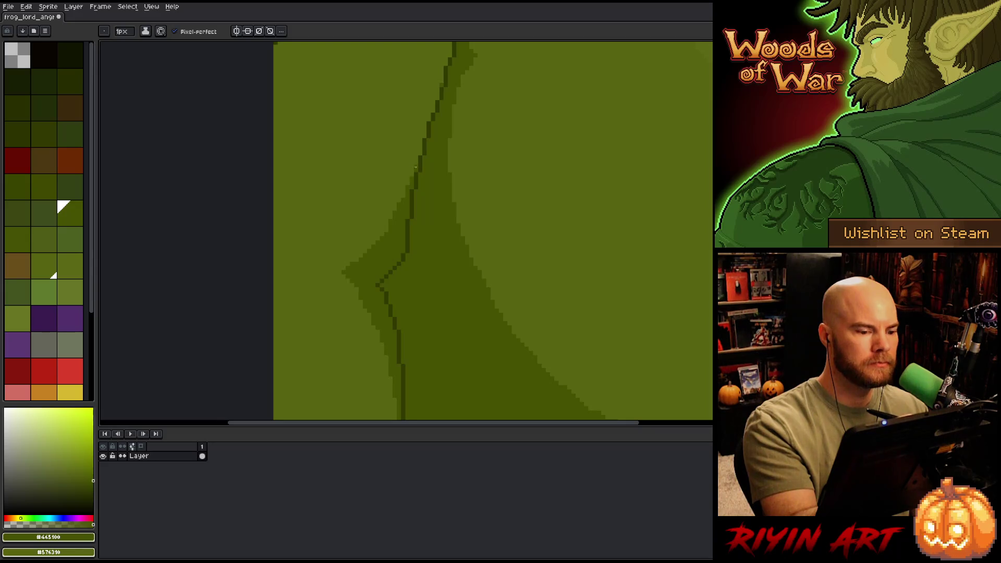
{"action": "scroll", "coordinate": [574, 279], "scroll_direction": "down", "scroll_amount": 3}
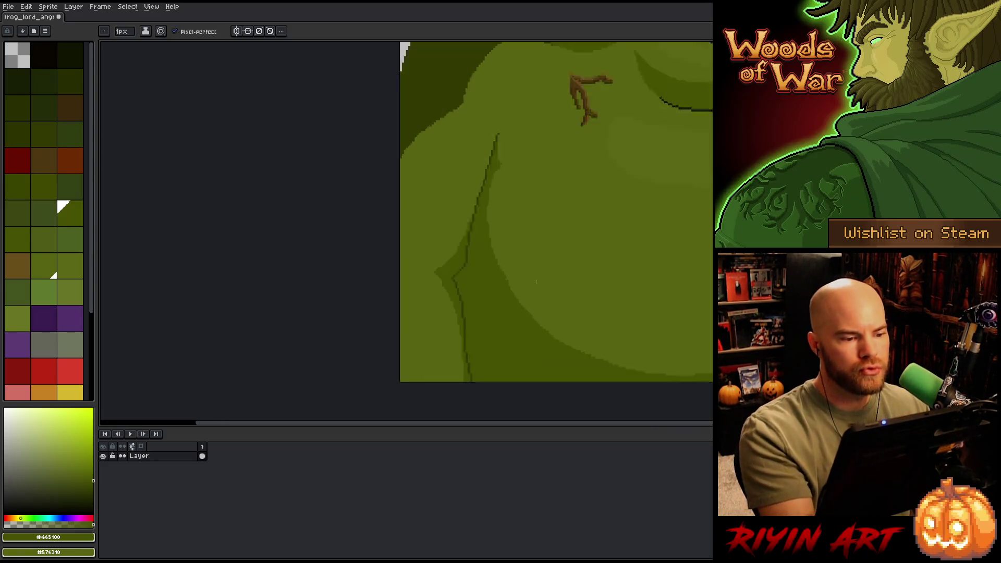
{"action": "scroll", "coordinate": [574, 279], "scroll_direction": "up", "scroll_amount": 1}
Step: Draw a dark green outline up the belly fold
{"action": "left_click", "coordinate": [454, 150], "text": "alt"}
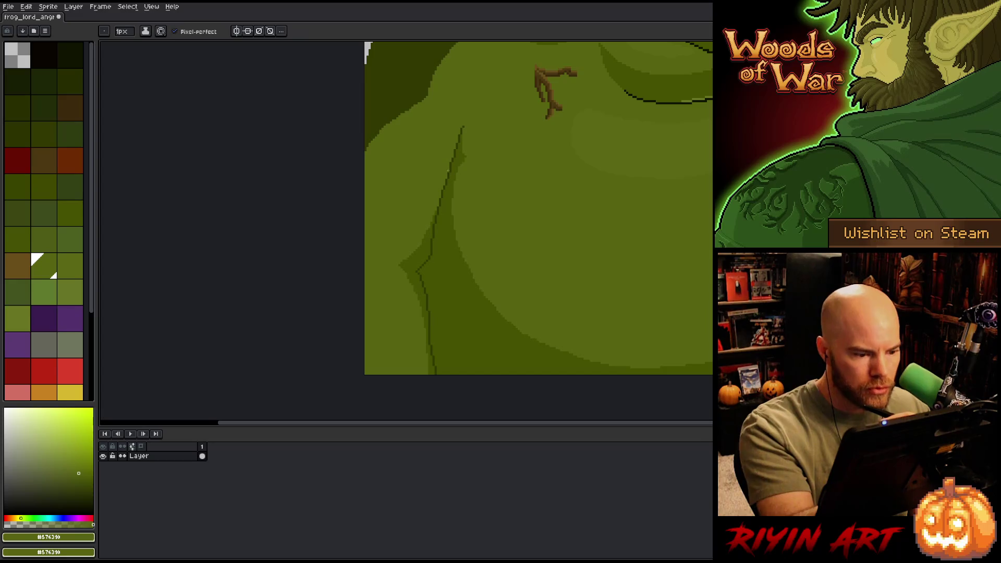
{"action": "left_click_drag", "start_coordinate": [475, 313], "coordinate": [476, 334]}
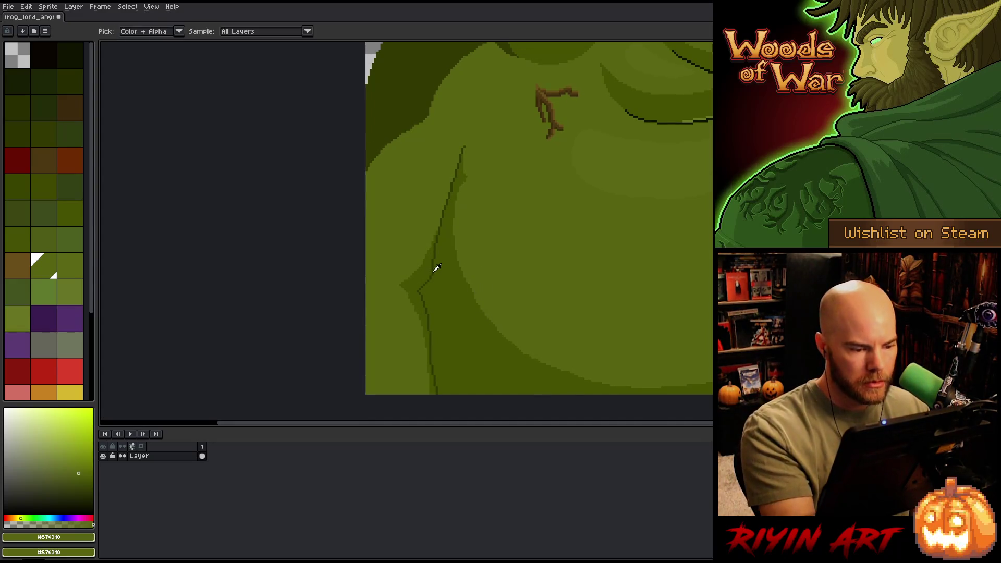
{"action": "left_click", "coordinate": [422, 291], "text": "alt"}
{"action": "left_click_drag", "start_coordinate": [418, 291], "coordinate": [435, 249]}
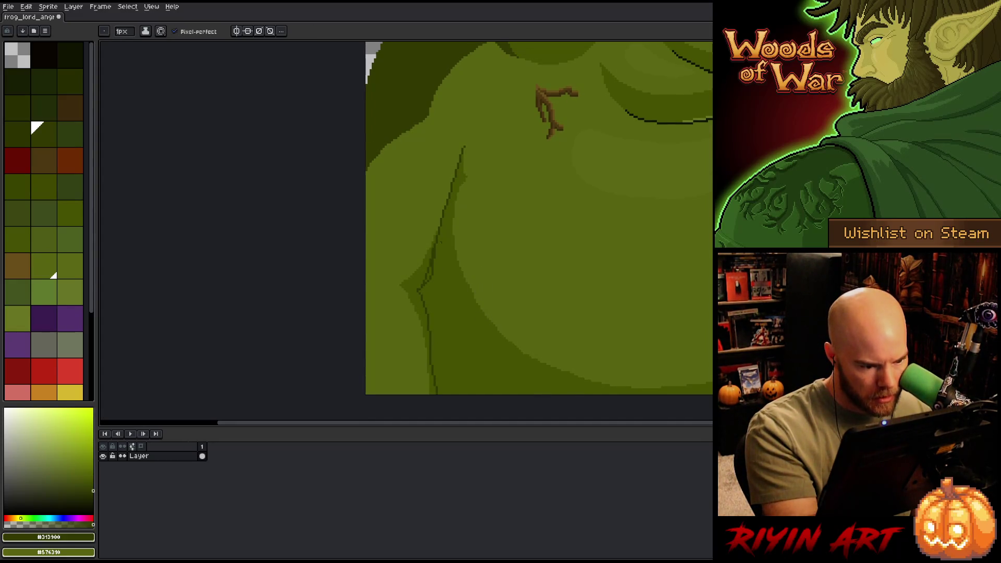
{"action": "left_click", "coordinate": [436, 274], "text": "alt"}
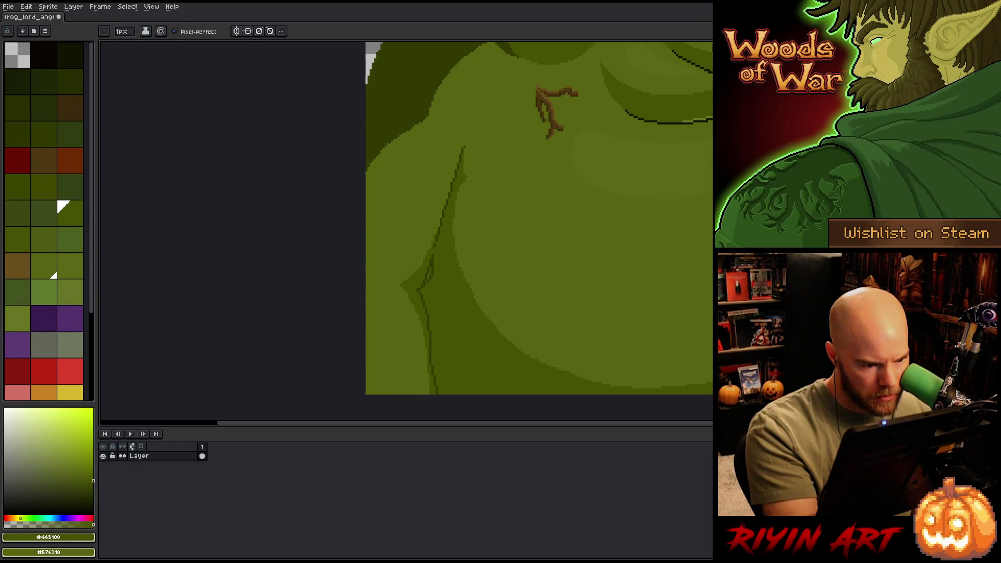
{"action": "left_click", "coordinate": [435, 252], "text": "alt"}
{"action": "left_click", "coordinate": [433, 265], "text": "alt"}
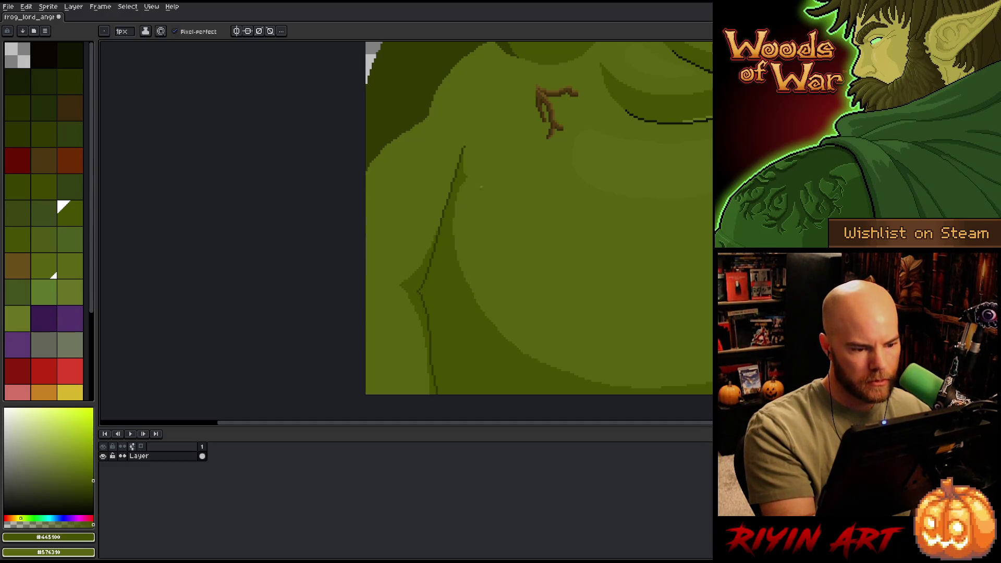
Step: Select the lighter green belly region, then draw a short dark outline down the left belly fold
{"action": "key", "text": "w"}
{"action": "left_click", "coordinate": [441, 190]}
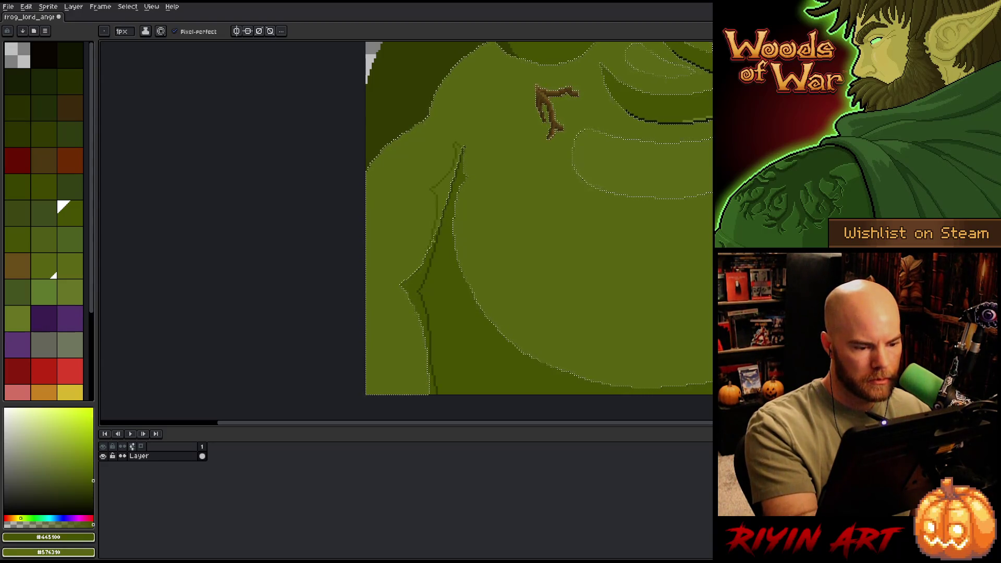
{"action": "key", "text": "g"}
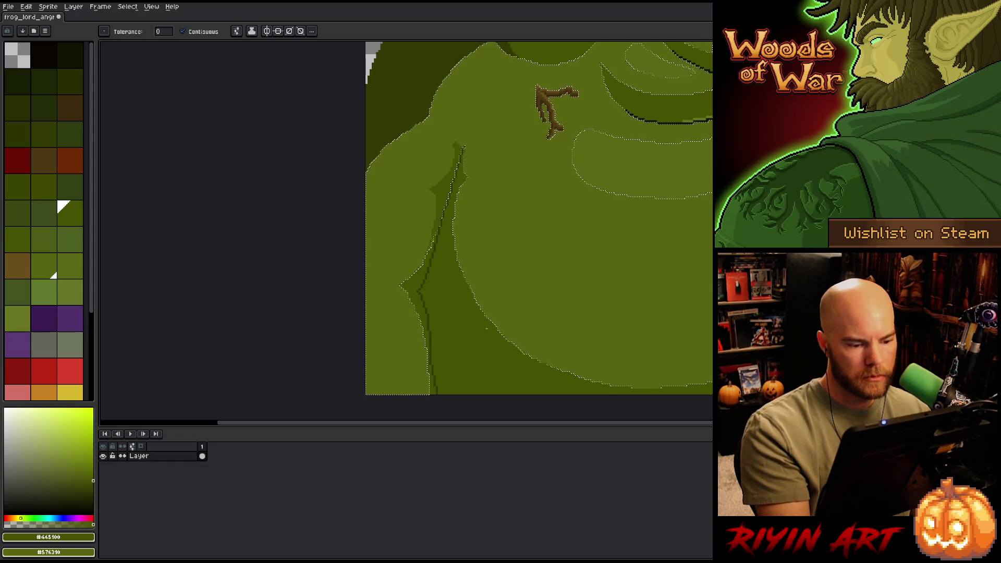
{"action": "key", "text": "ctrl+d"}
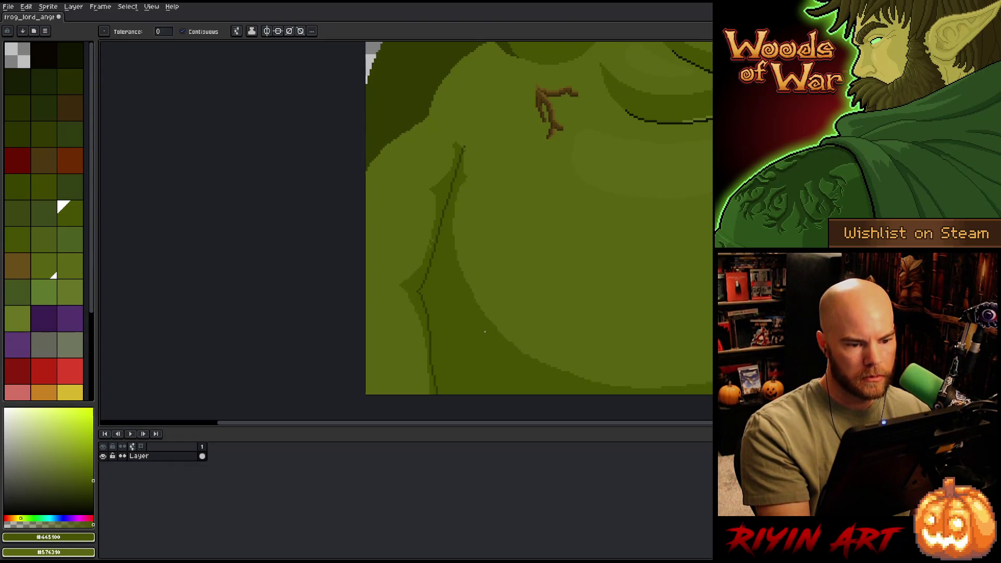
{"action": "mouse_move", "coordinate": [485, 338]}
{"action": "left_mouse_down"}
{"action": "mouse_move", "coordinate": [454, 349]}
{"action": "mouse_move", "coordinate": [432, 384]}
{"action": "left_mouse_up"}
{"action": "key", "text": "b"}
{"action": "left_click", "coordinate": [342, 166], "text": "alt"}
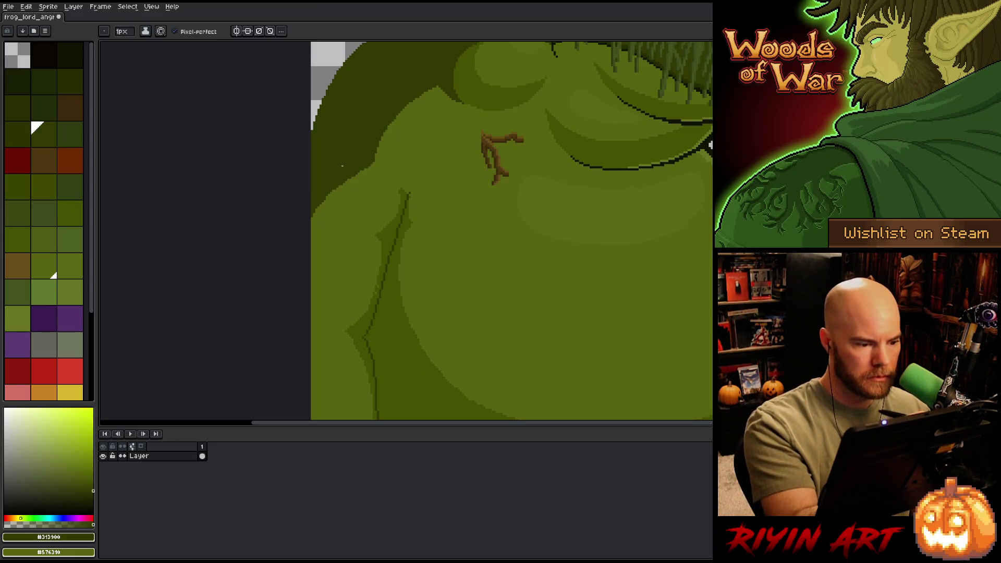
{"action": "left_click_drag", "start_coordinate": [328, 196], "coordinate": [318, 252]}
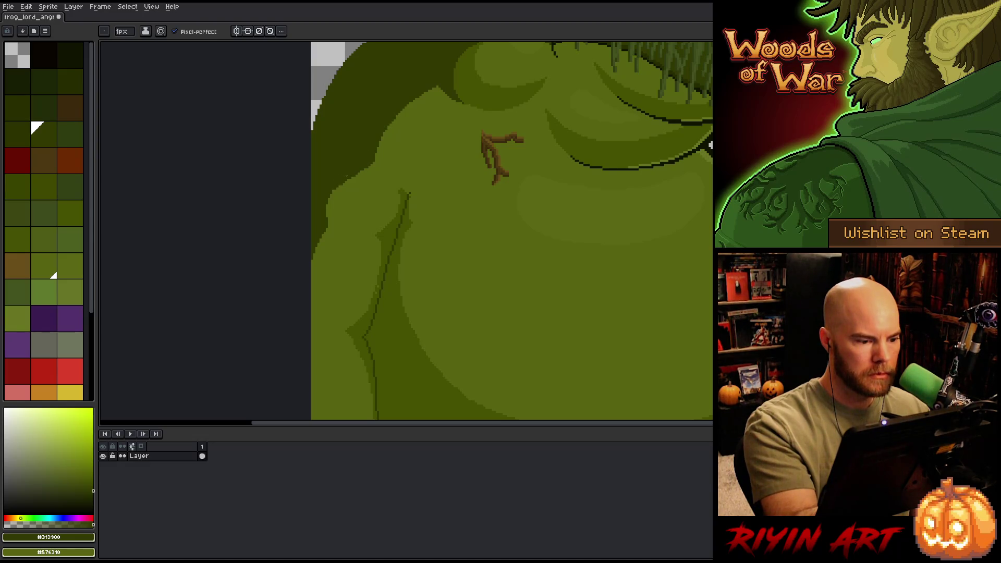
{"action": "scroll", "coordinate": [467, 343], "scroll_direction": "up", "scroll_amount": 5}
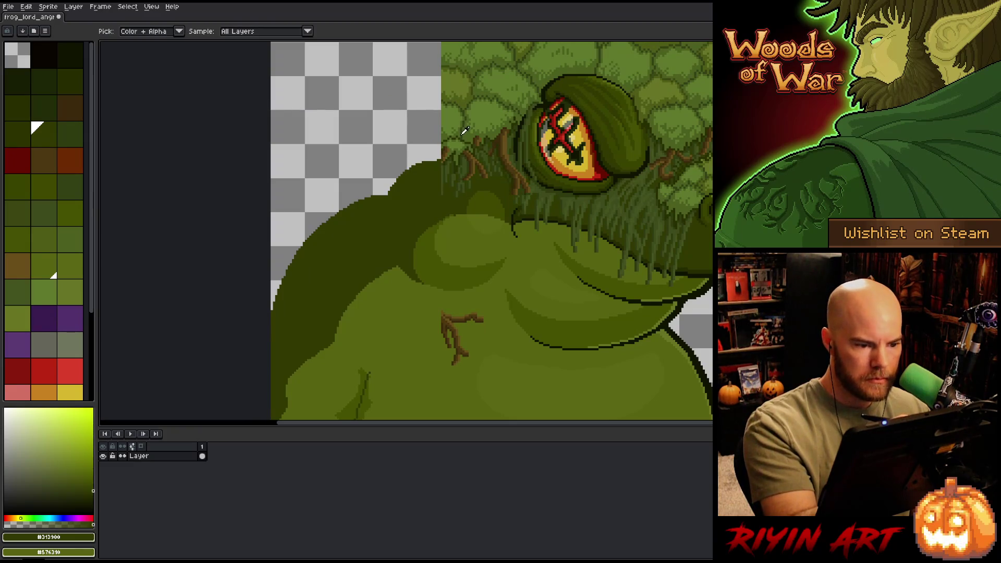
Step: Pick a very dark olive and draw a short dark line above the foliage
{"action": "left_click", "coordinate": [466, 130], "text": "alt"}
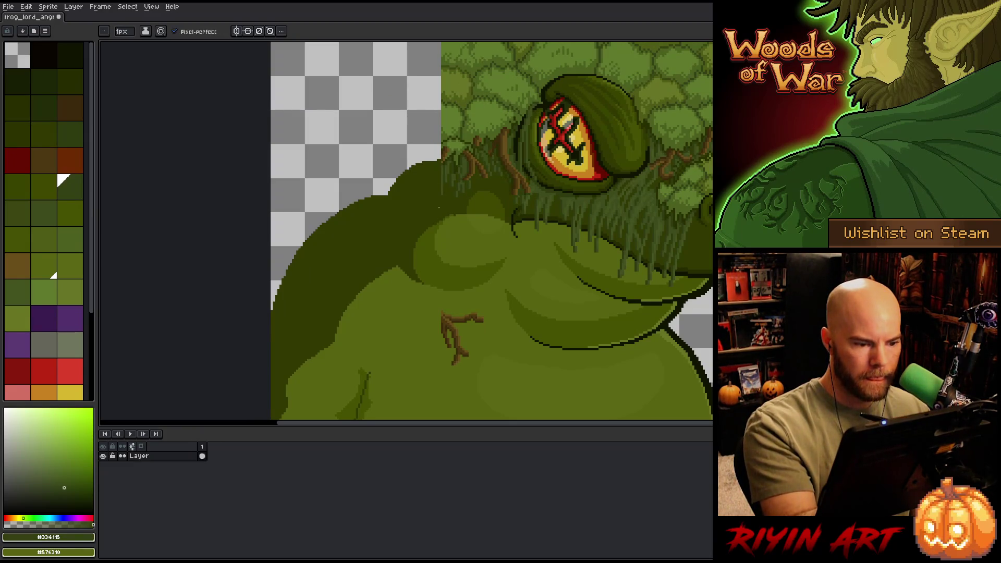
{"action": "left_click", "coordinate": [472, 130], "text": "alt"}
{"action": "left_click", "coordinate": [519, 120], "text": "alt"}
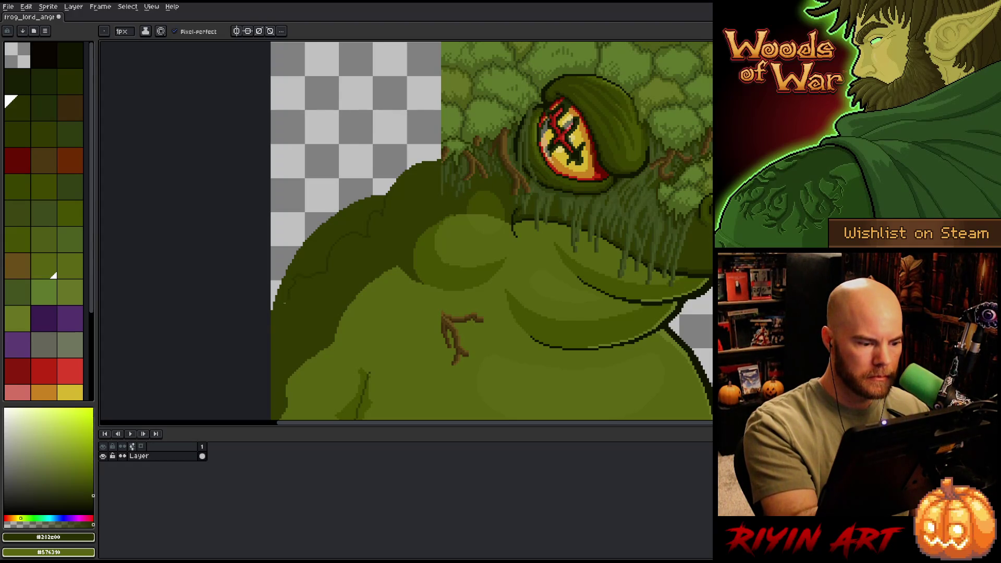
{"action": "left_click_drag", "start_coordinate": [460, 206], "coordinate": [496, 364]}
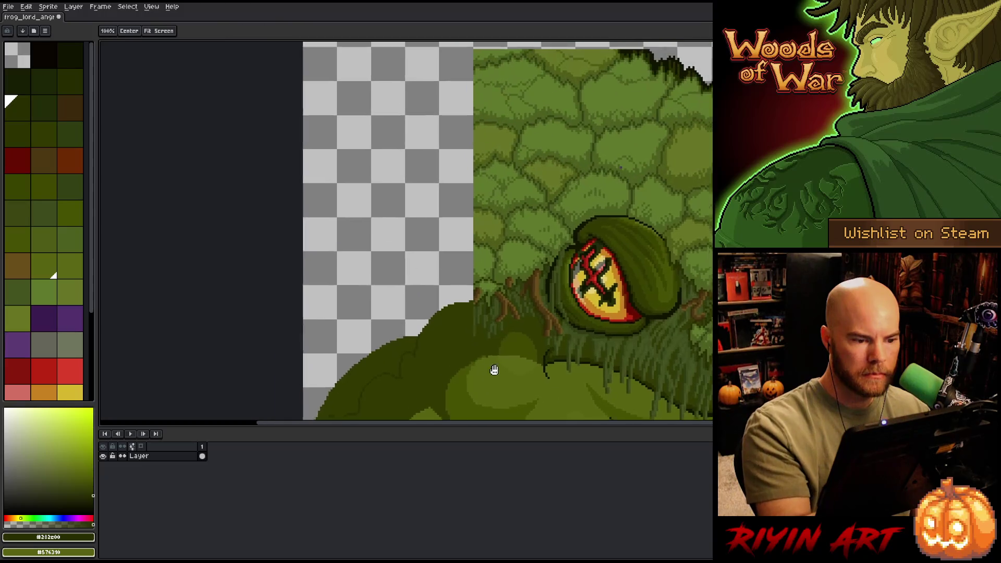
{"action": "left_click_drag", "start_coordinate": [637, 127], "coordinate": [634, 137]}
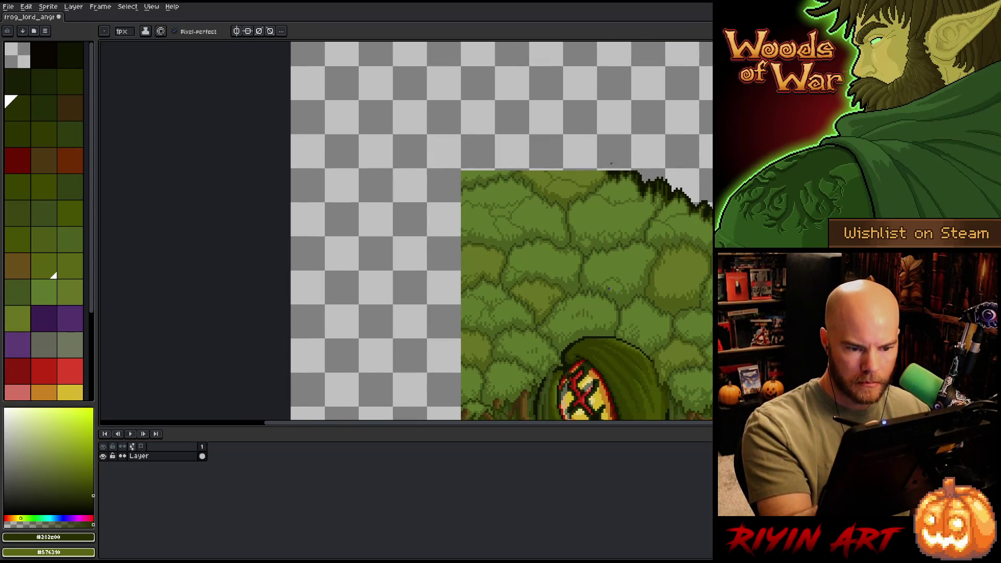
{"action": "mouse_move", "coordinate": [605, 168]}
{"action": "left_mouse_down"}
{"action": "mouse_move", "coordinate": [564, 134]}
{"action": "mouse_move", "coordinate": [520, 128]}
{"action": "left_mouse_up"}
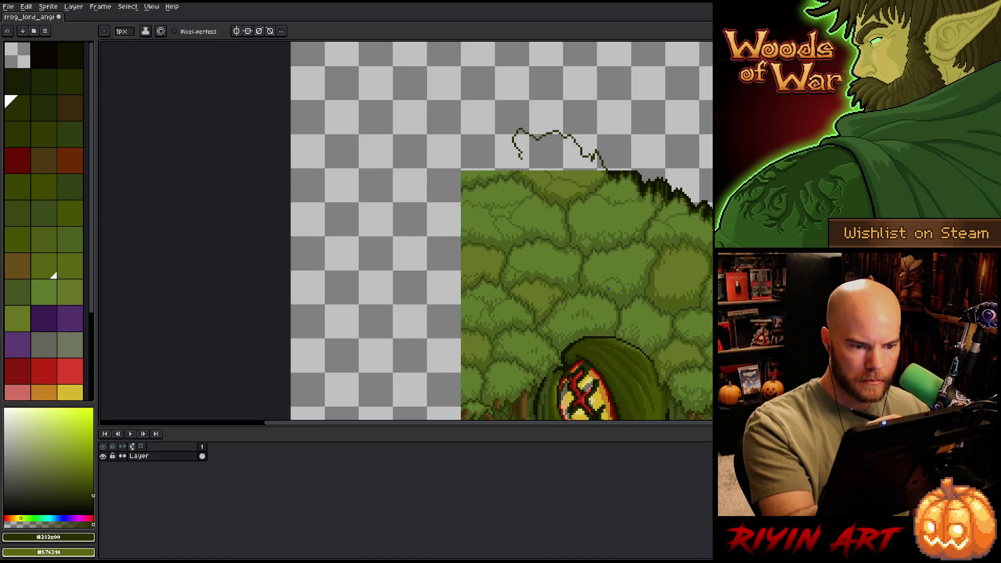
Step: Extend the line in a slightly lighter dark green up to the canvas's left edge
{"action": "left_click", "coordinate": [17, 214]}
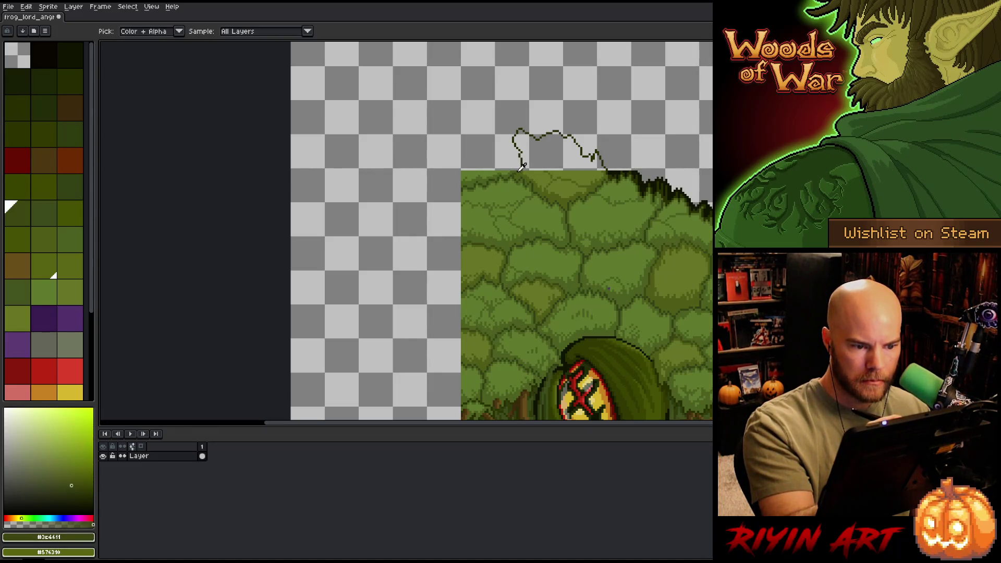
{"action": "mouse_move", "coordinate": [516, 130]}
{"action": "left_mouse_down"}
{"action": "mouse_move", "coordinate": [494, 111]}
{"action": "mouse_move", "coordinate": [447, 107]}
{"action": "mouse_move", "coordinate": [291, 125]}
{"action": "left_mouse_up"}
{"action": "key", "text": "space"}
{"action": "key", "text": "ctrl+z"}
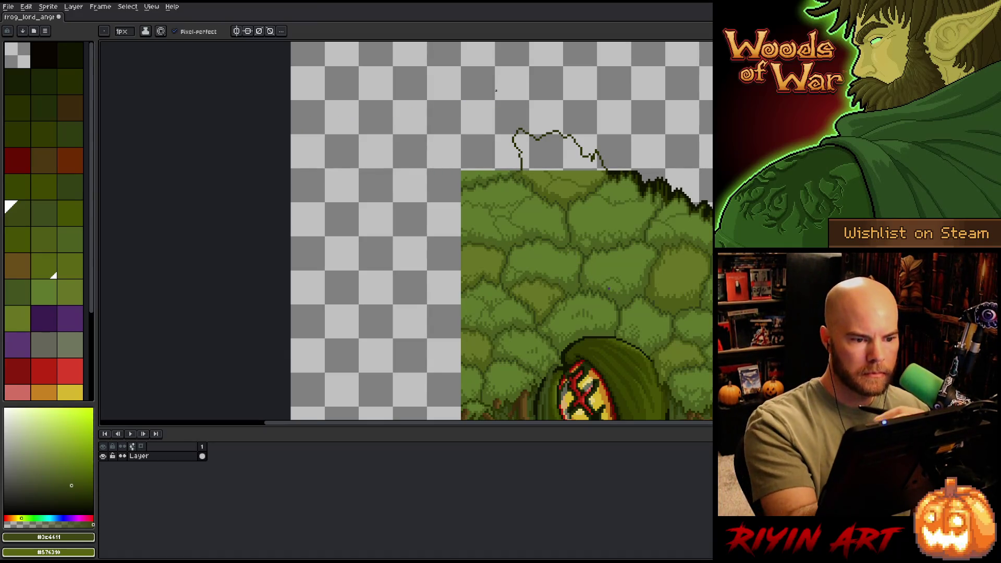
{"action": "mouse_move", "coordinate": [516, 130]}
{"action": "left_mouse_down"}
{"action": "mouse_move", "coordinate": [489, 97]}
{"action": "mouse_move", "coordinate": [381, 73]}
{"action": "mouse_move", "coordinate": [280, 95]}
{"action": "left_mouse_up"}
Step: Retry the leftward line toward the canvas edge, undo it, and recentre on the frog's head
{"action": "scroll", "coordinate": [605, 247], "scroll_direction": "down", "scroll_amount": 2}
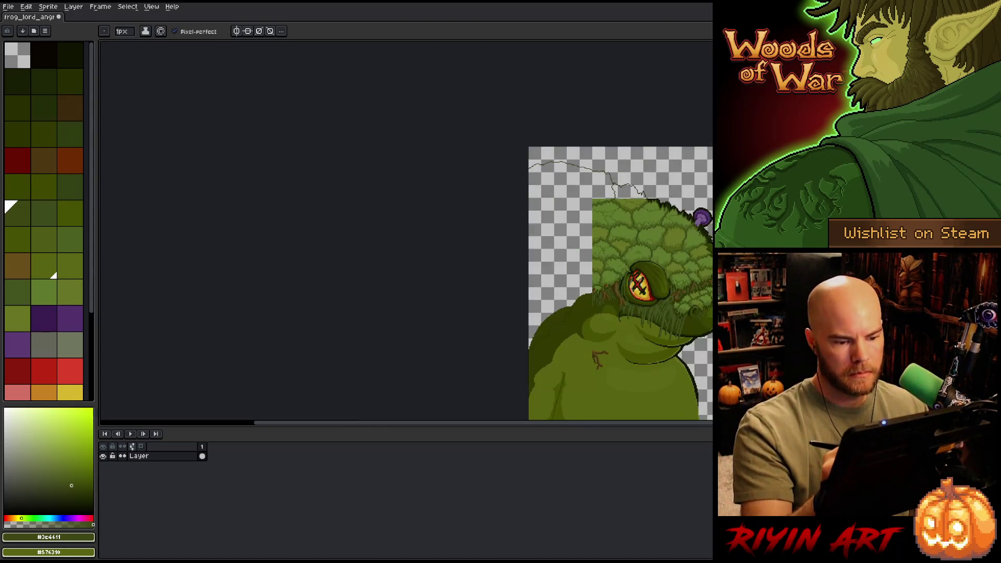
{"action": "scroll", "coordinate": [704, 282], "scroll_direction": "up", "scroll_amount": 1}
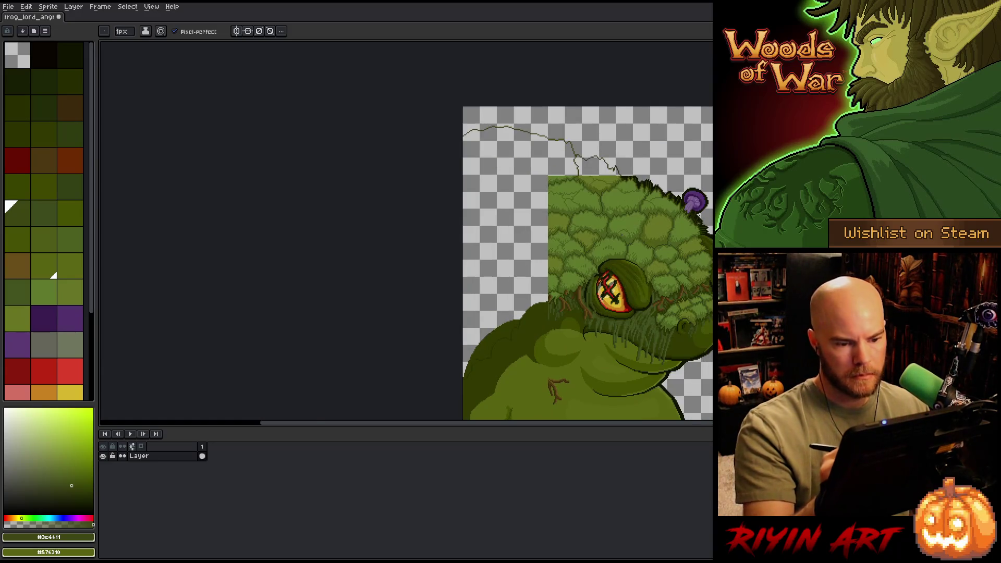
{"action": "key", "text": "ctrl+z"}
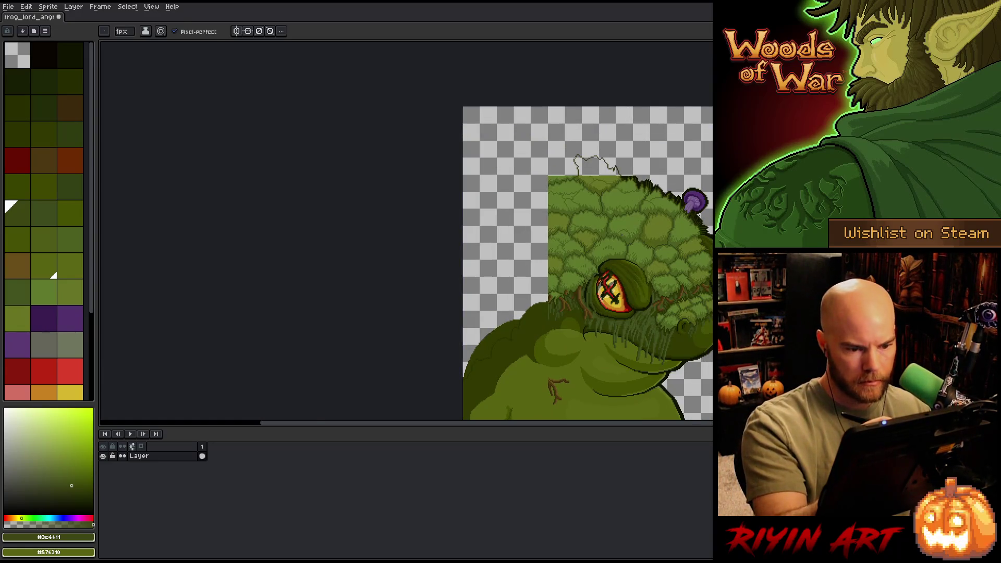
{"action": "left_click_drag", "start_coordinate": [576, 156], "coordinate": [464, 173]}
{"action": "left_click_drag", "start_coordinate": [709, 314], "coordinate": [673, 277]}
{"action": "key", "text": "ctrl+z"}
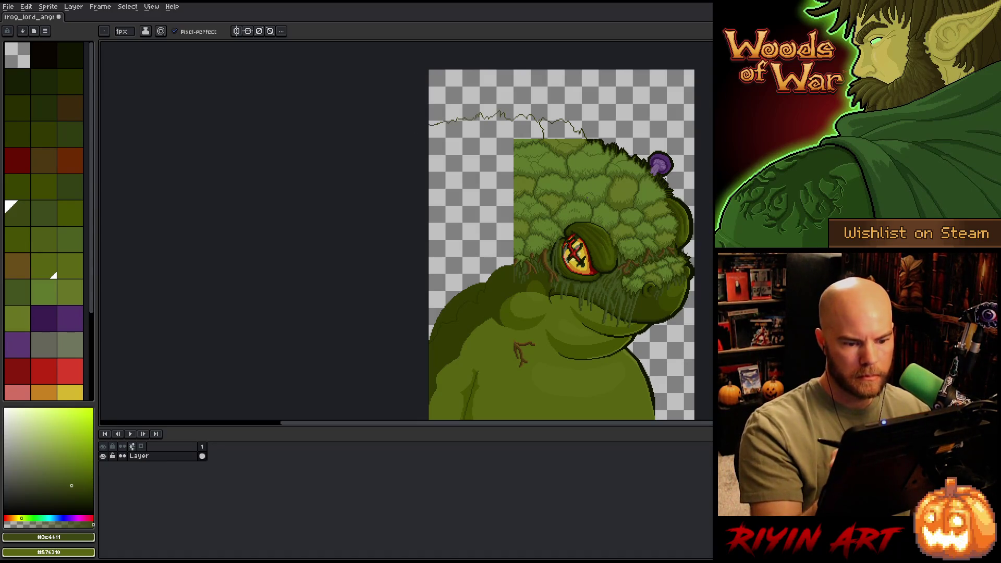
{"action": "left_click_drag", "start_coordinate": [661, 259], "coordinate": [606, 210]}
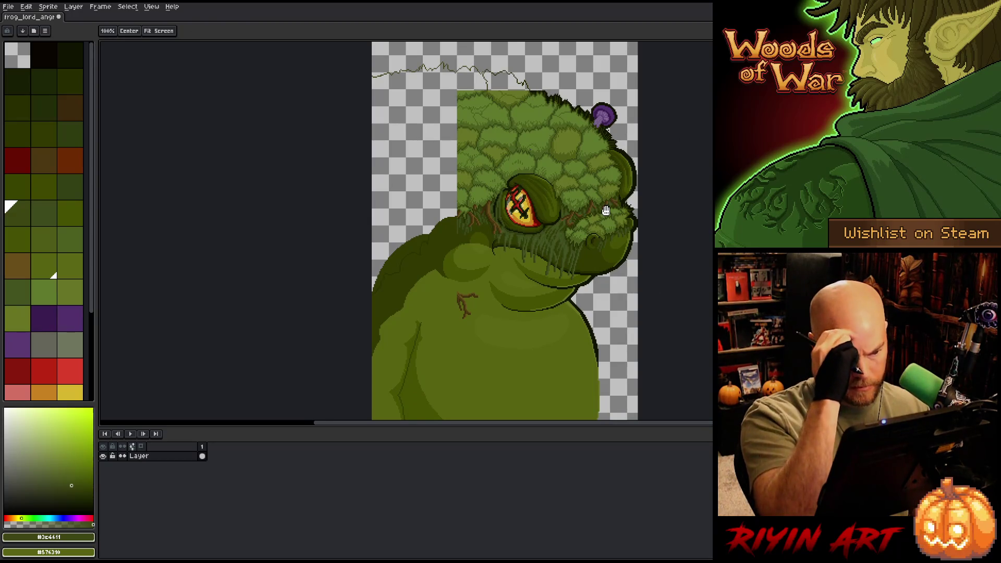
Step: Fill the empty area left of the frog mid-green and the gap atop the head lighter green
{"action": "key", "text": "b"}
{"action": "left_click", "coordinate": [475, 194], "text": "alt"}
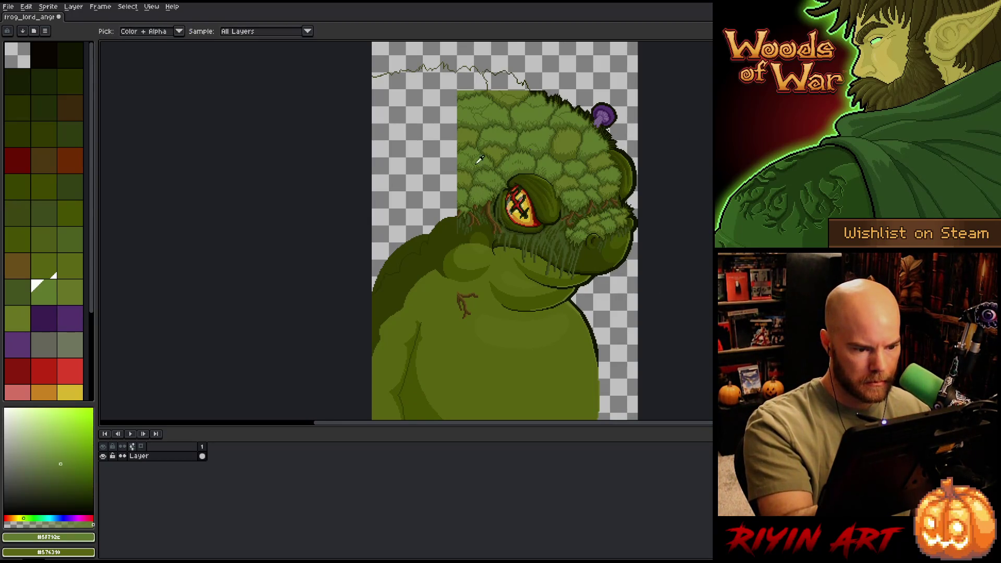
{"action": "key", "text": "g"}
{"action": "left_click", "coordinate": [451, 107]}
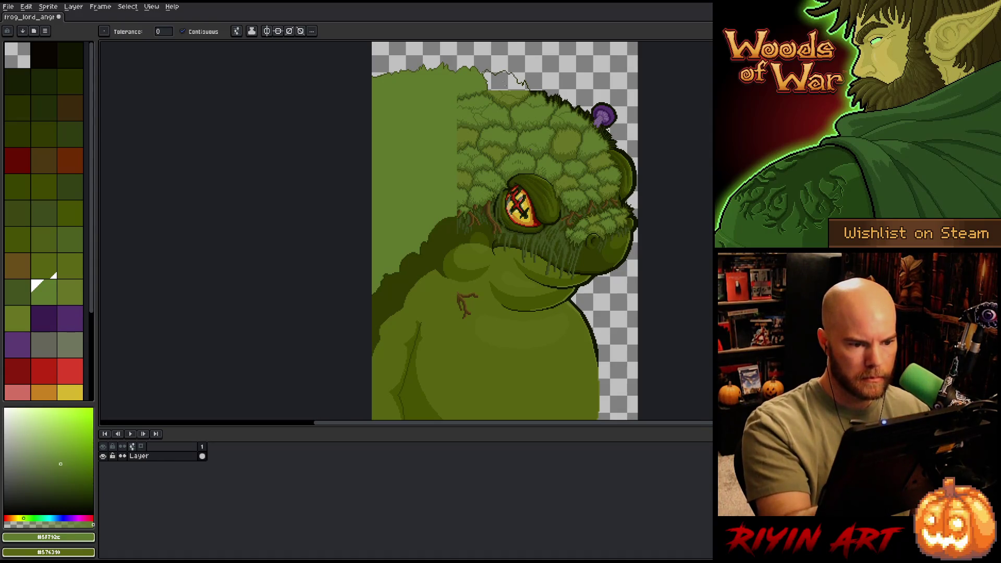
{"action": "left_click", "coordinate": [523, 64], "text": "alt"}
{"action": "left_click", "coordinate": [513, 92], "text": "alt"}
{"action": "left_click", "coordinate": [505, 82]}
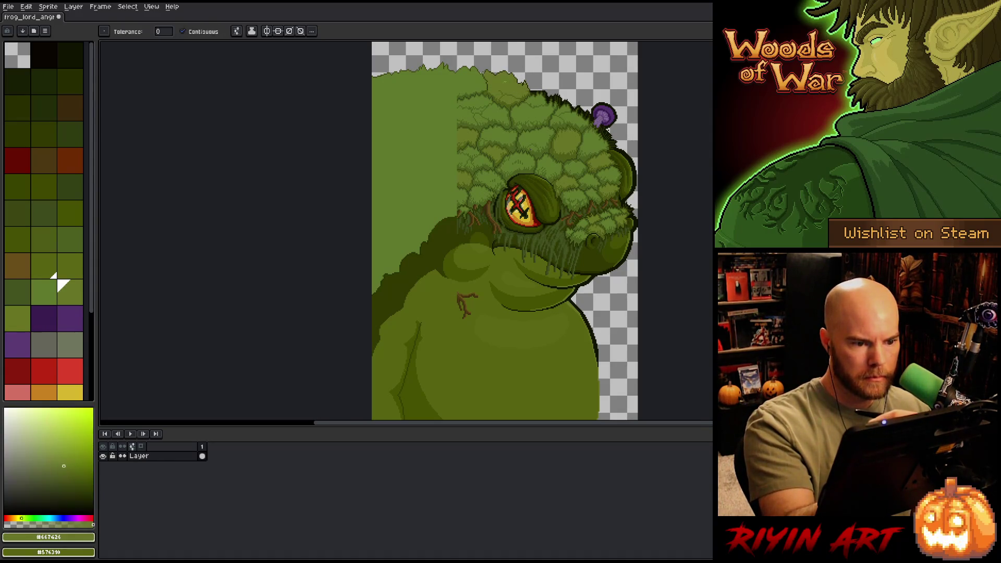
Step: Make a freehand selection along the frog's top and right edges and pick near-black #101300
{"action": "left_click_drag", "start_coordinate": [582, 300], "coordinate": [552, 236]}
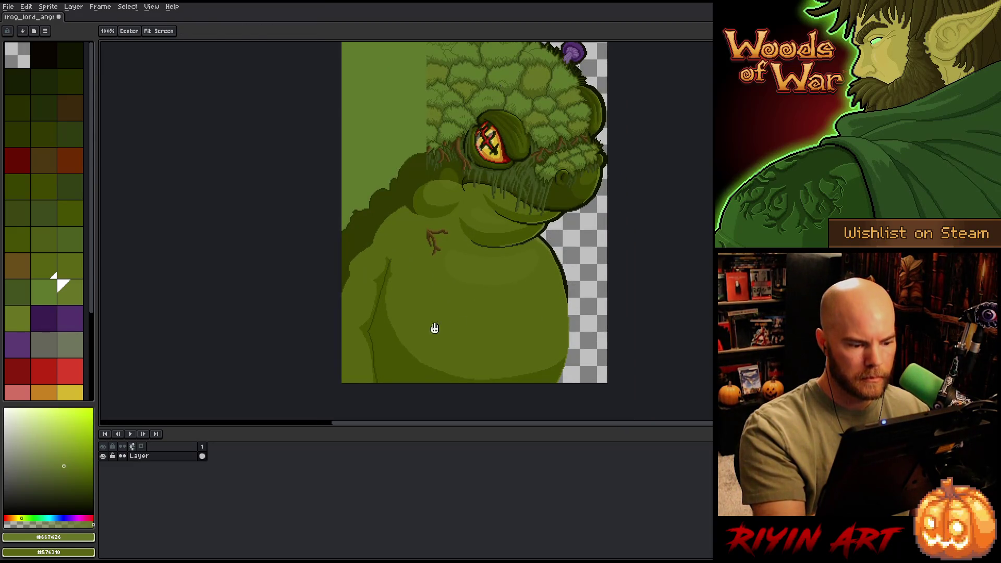
{"action": "left_click", "coordinate": [374, 311], "text": "alt"}
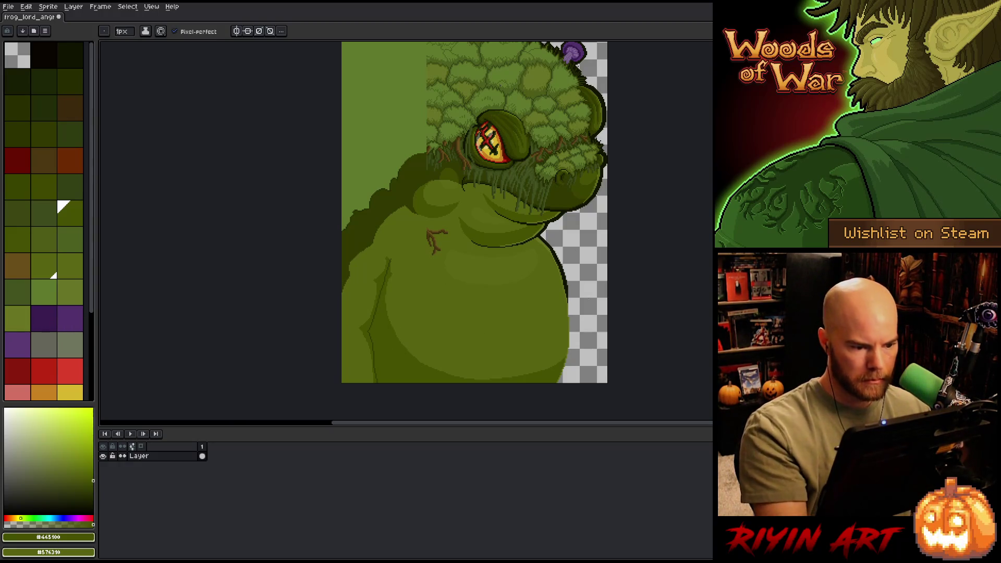
{"action": "scroll", "coordinate": [588, 318], "scroll_direction": "down", "scroll_amount": 2}
{"action": "scroll", "coordinate": [592, 335], "scroll_direction": "up", "scroll_amount": 1}
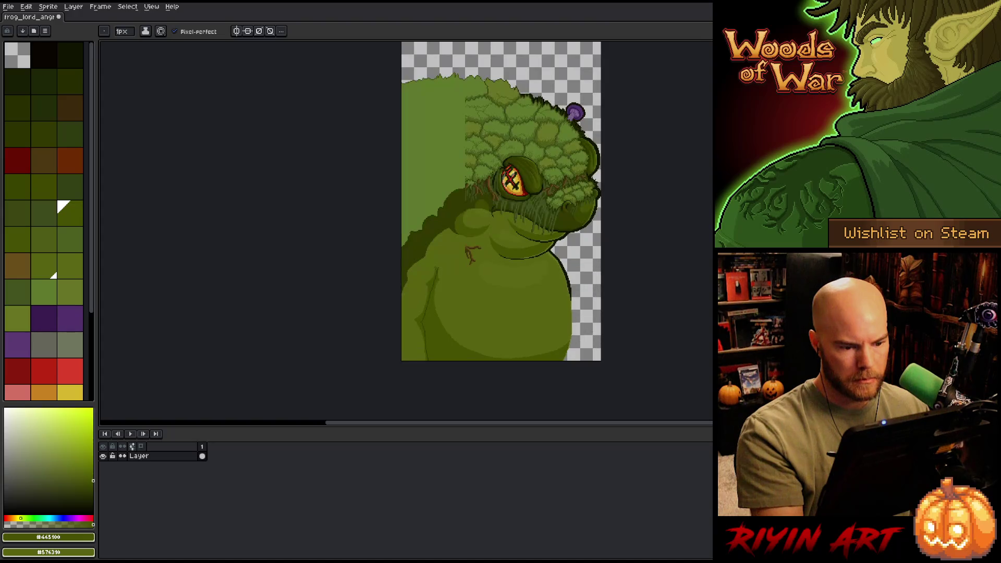
{"action": "left_click_drag", "start_coordinate": [592, 335], "coordinate": [531, 354]}
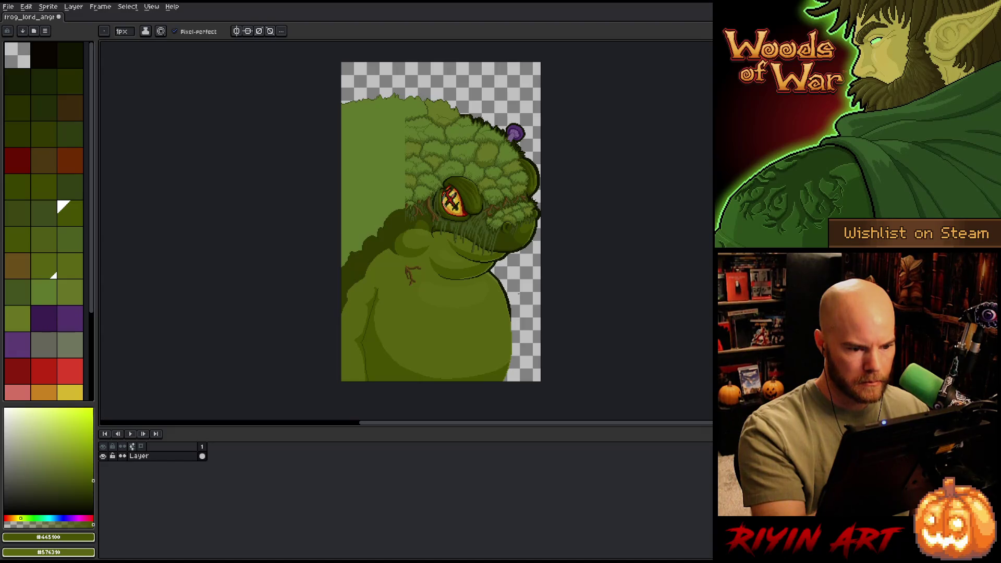
{"action": "key", "text": "m"}
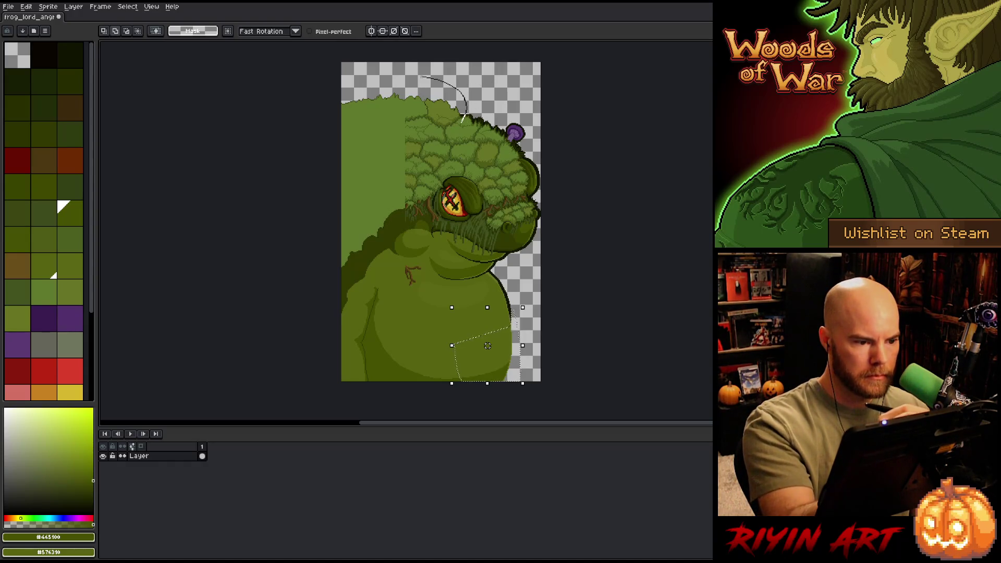
{"action": "key", "text": "i"}
{"action": "left_click", "coordinate": [520, 140]}
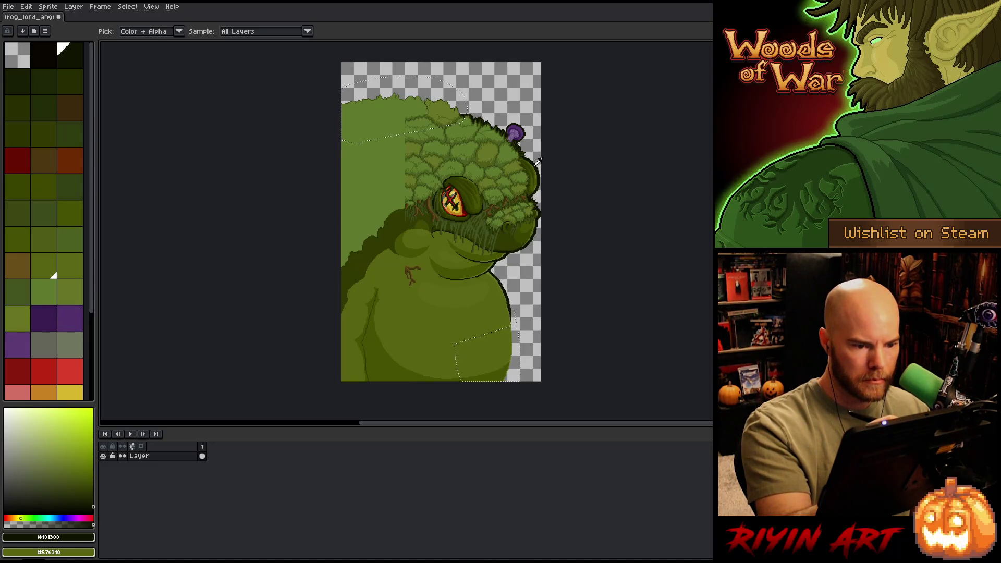
{"action": "key", "text": "m"}
{"action": "key", "text": "shift+o"}
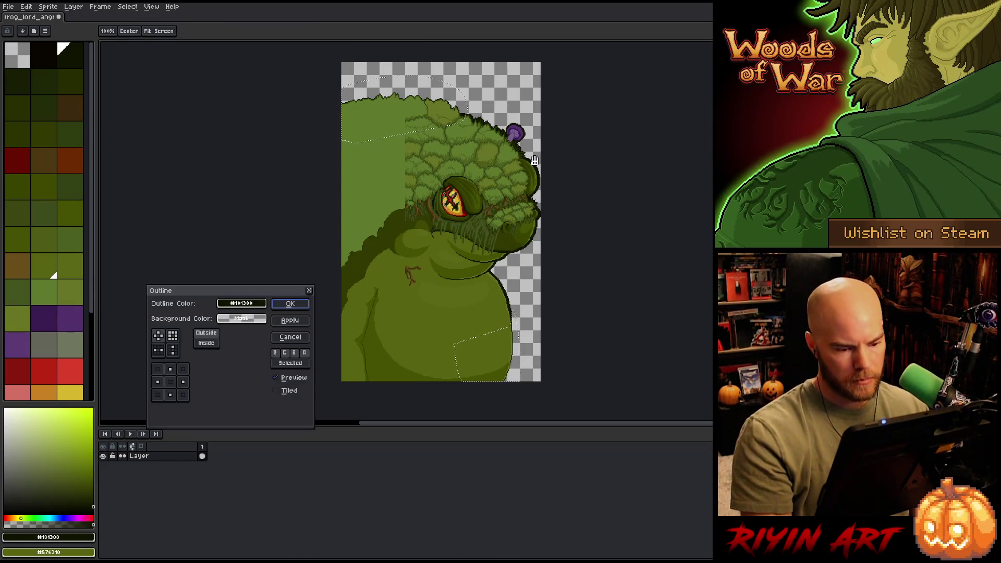
{"action": "left_click", "coordinate": [172, 336]}
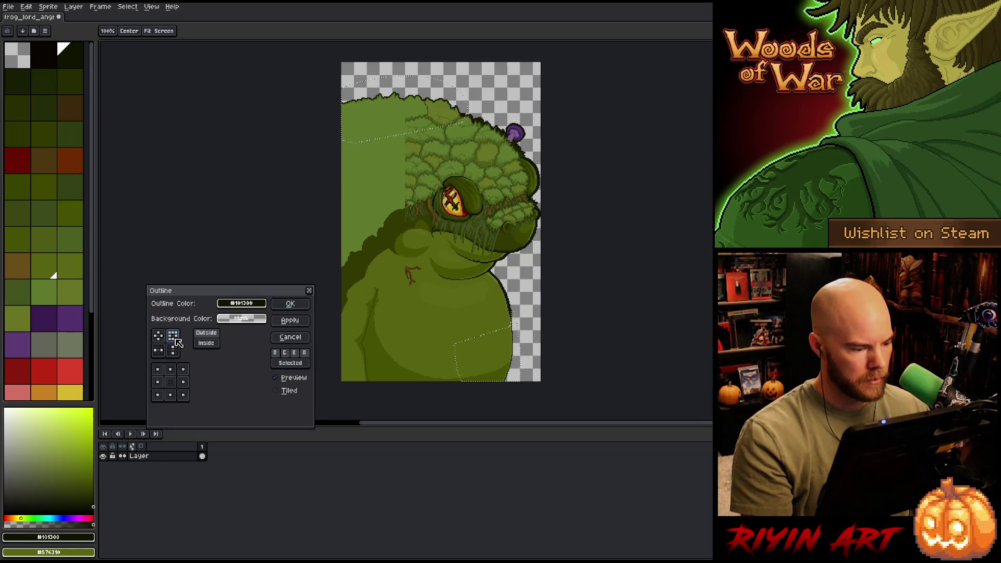
{"action": "key", "text": "Return"}
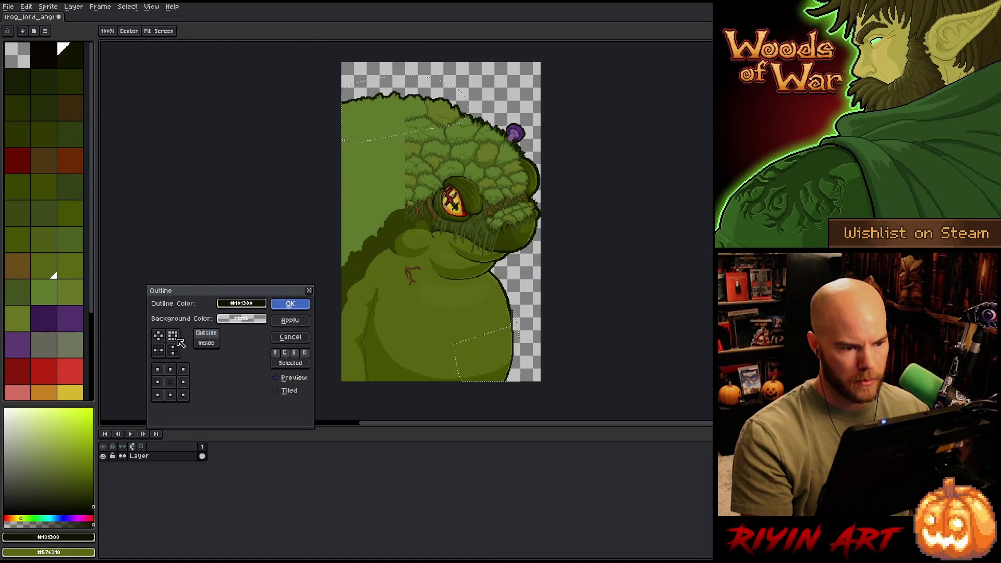
{"action": "key", "text": "shift+o"}
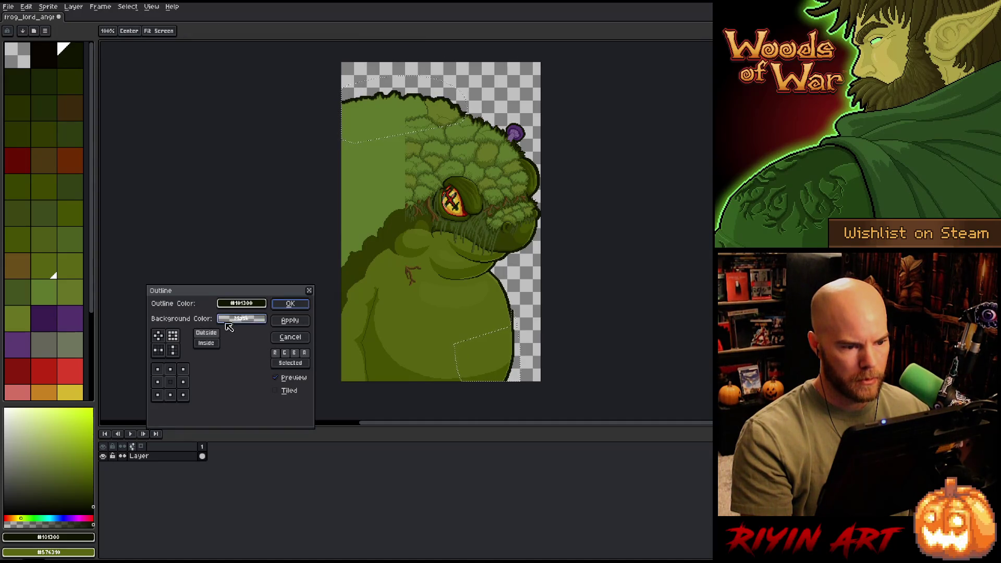
{"action": "left_click", "coordinate": [290, 338]}
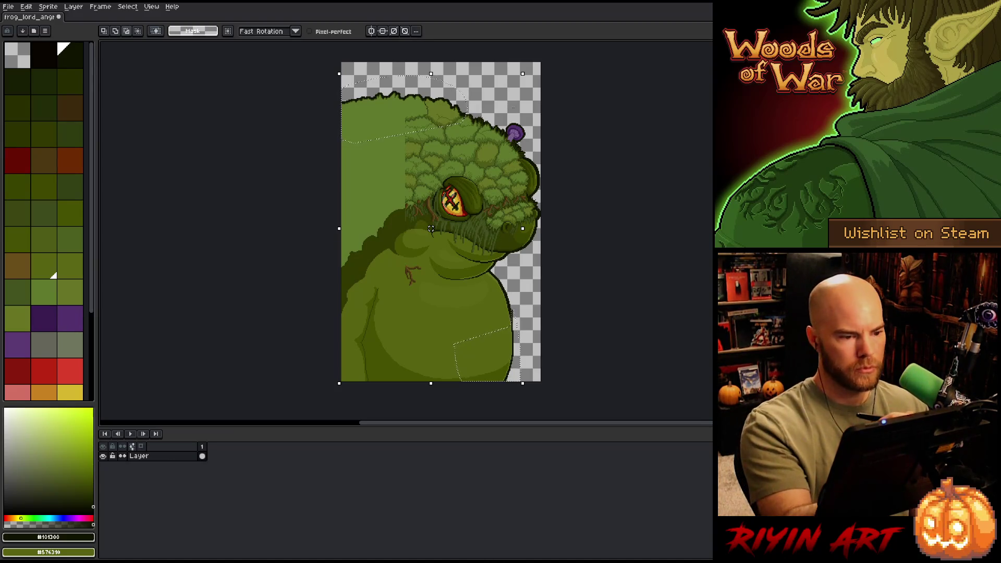
{"action": "mouse_move", "coordinate": [310, 150]}
{"action": "left_mouse_down"}
{"action": "mouse_move", "coordinate": [514, 116]}
{"action": "mouse_move", "coordinate": [541, 149]}
{"action": "left_mouse_up"}
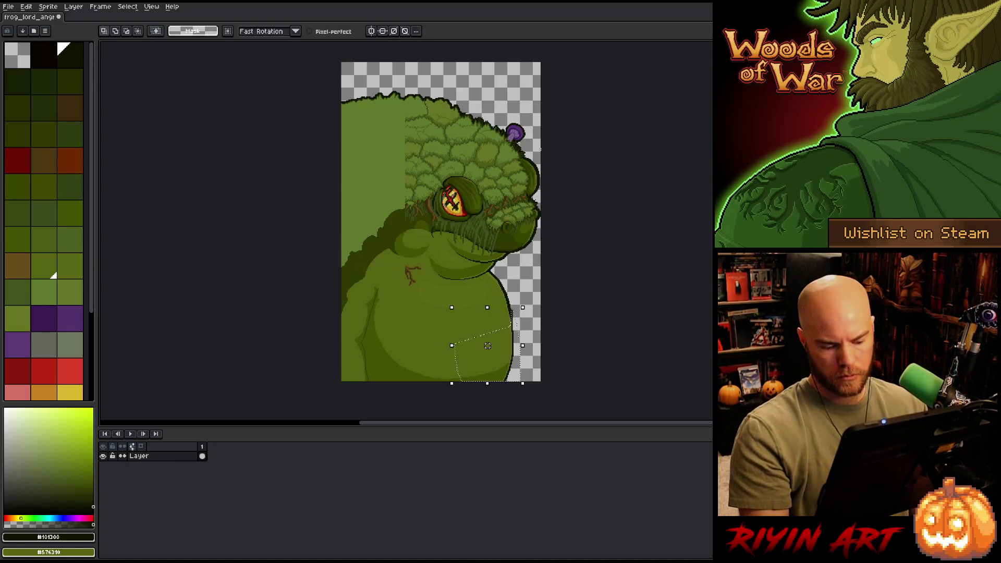
{"action": "key", "text": "shift+o"}
{"action": "key", "text": "Escape"}
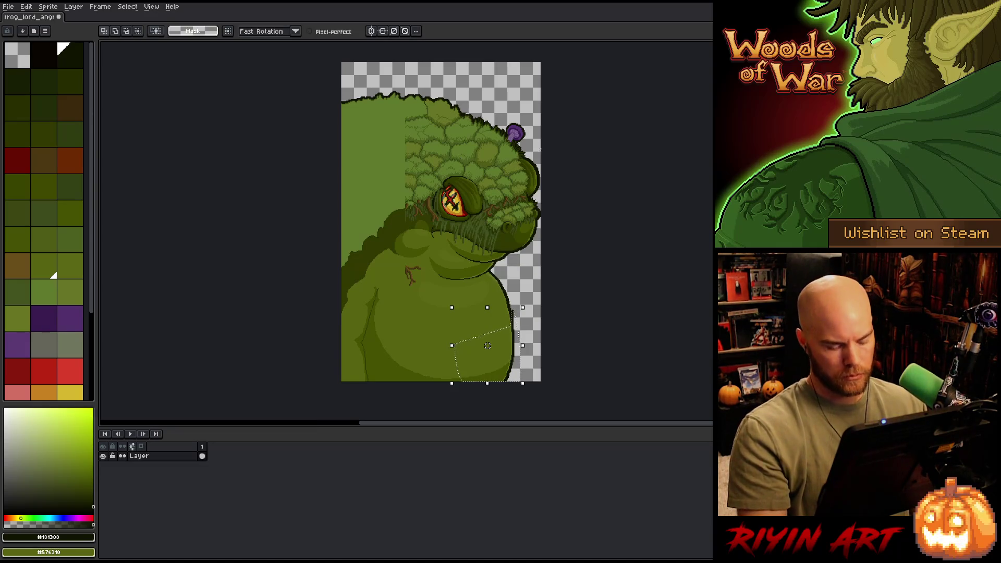
{"action": "key", "text": "b"}
{"action": "left_click_drag", "start_coordinate": [520, 264], "coordinate": [537, 301]}
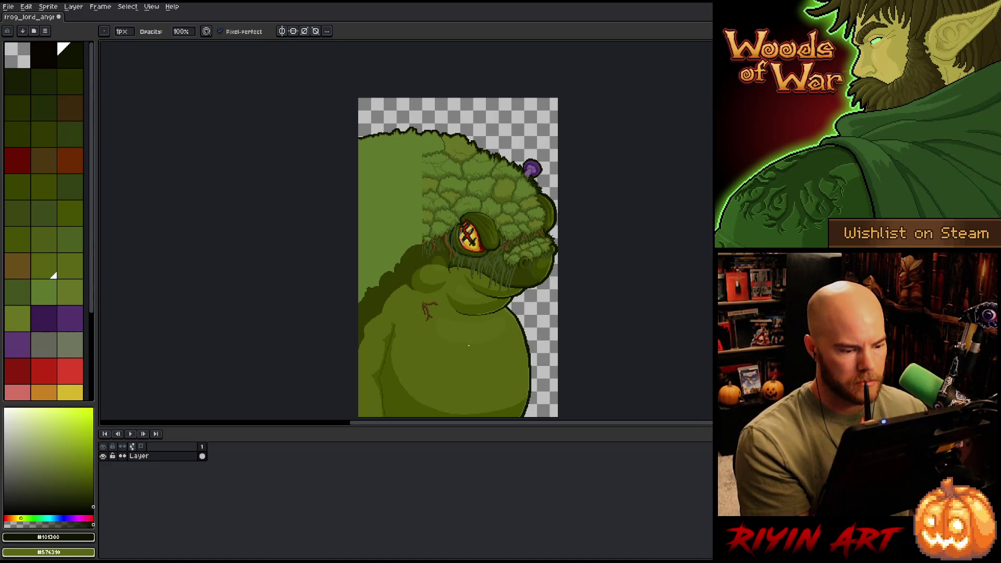
Step: Zoom in on the frog's head, sketch a faint mid-green leaf, then undo it
{"action": "scroll", "coordinate": [469, 346], "scroll_direction": "up", "scroll_amount": 2}
{"action": "key", "text": "space"}
{"action": "left_click_drag", "start_coordinate": [501, 310], "coordinate": [593, 387]}
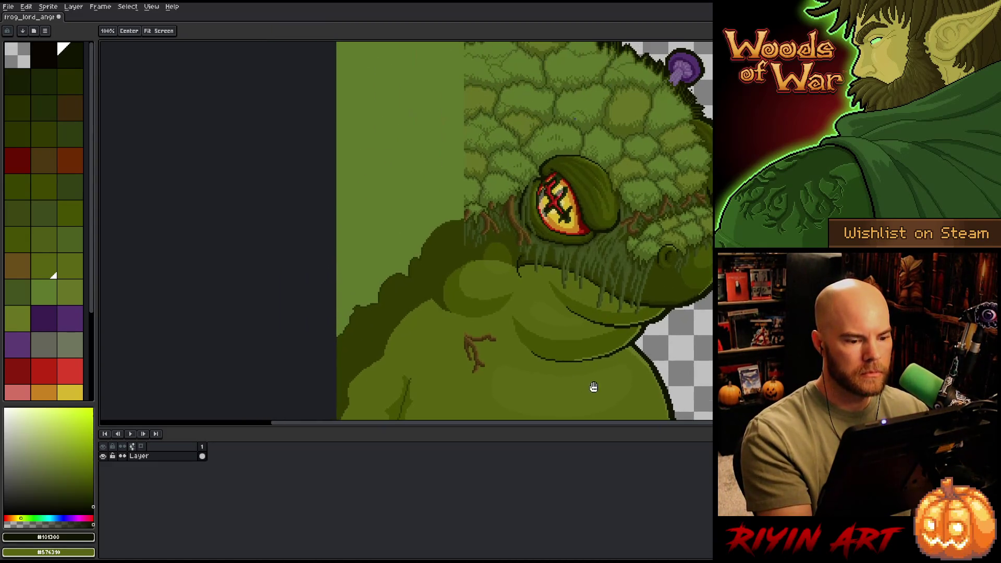
{"action": "left_click_drag", "start_coordinate": [605, 326], "coordinate": [589, 319]}
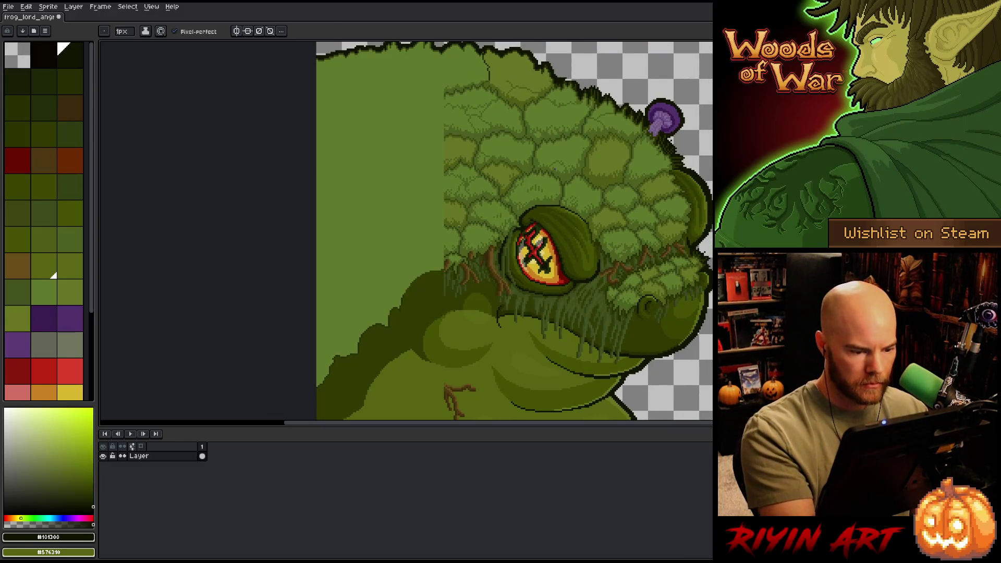
{"action": "left_click", "coordinate": [462, 229], "text": "alt"}
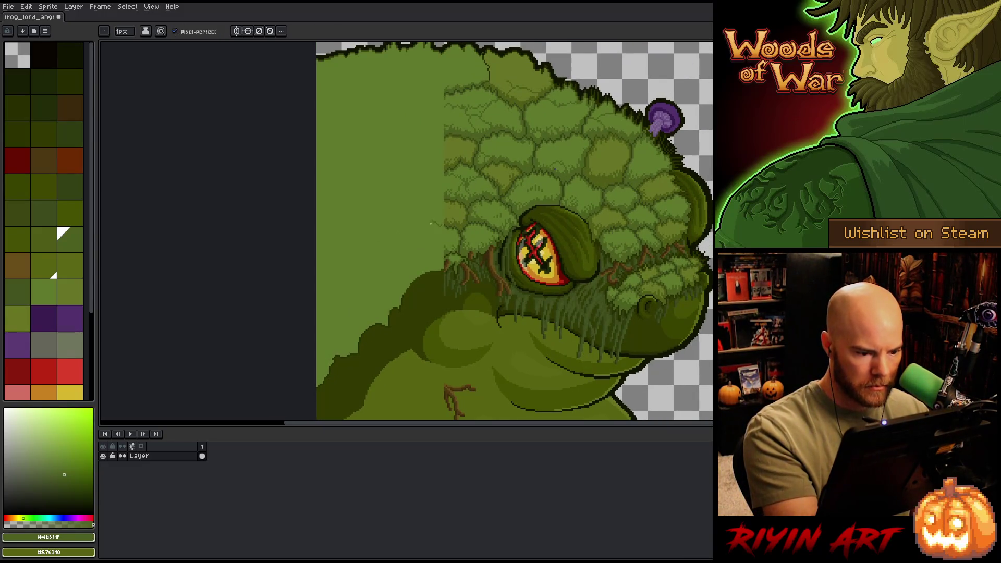
{"action": "left_click_drag", "start_coordinate": [431, 223], "coordinate": [405, 243]}
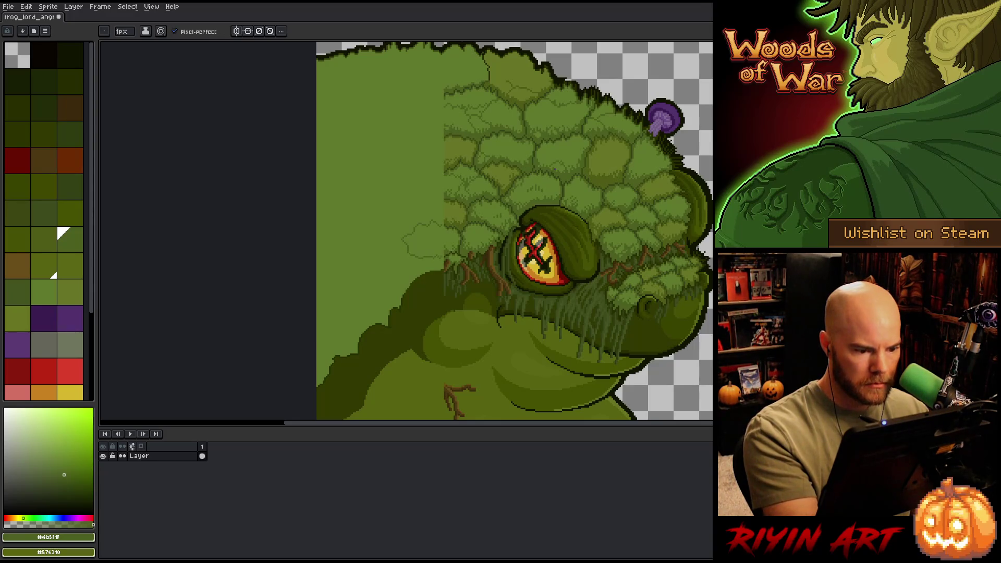
{"action": "scroll", "coordinate": [462, 189], "scroll_direction": "up", "scroll_amount": 4}
{"action": "left_click_drag", "start_coordinate": [476, 297], "coordinate": [532, 203]}
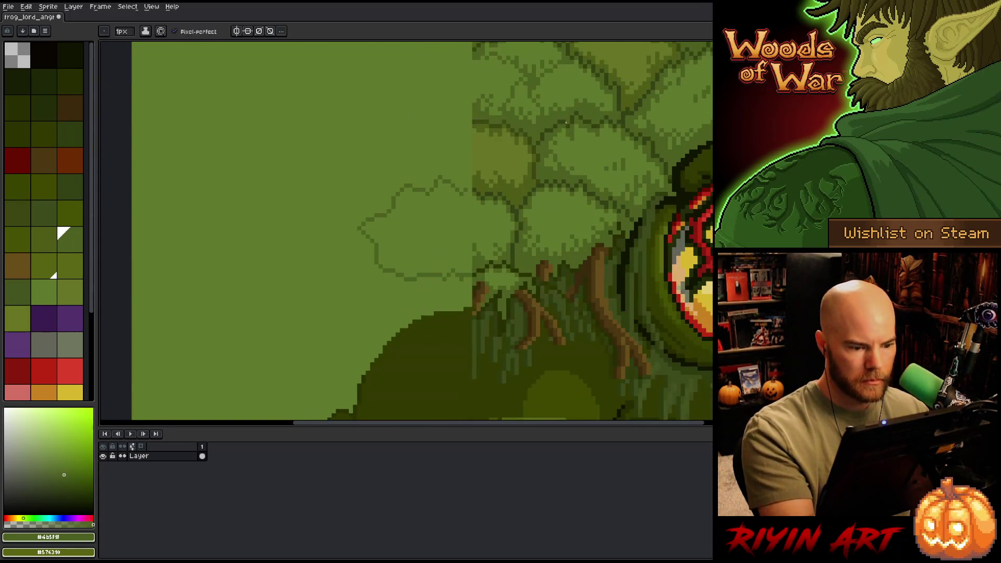
{"action": "key", "text": "ctrl+z"}
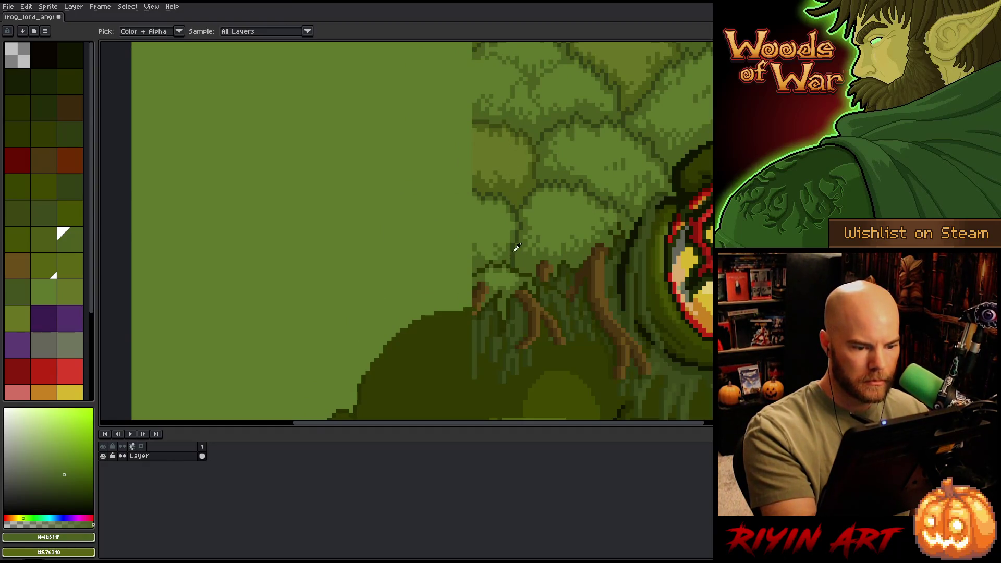
Step: Draw dark green scalloped leaf outline loops left of the shaded leaves
{"action": "left_click", "coordinate": [515, 245], "text": "alt"}
{"action": "mouse_move", "coordinate": [462, 280]}
{"action": "left_mouse_down"}
{"action": "mouse_move", "coordinate": [471, 292]}
{"action": "mouse_move", "coordinate": [530, 141]}
{"action": "left_mouse_up"}
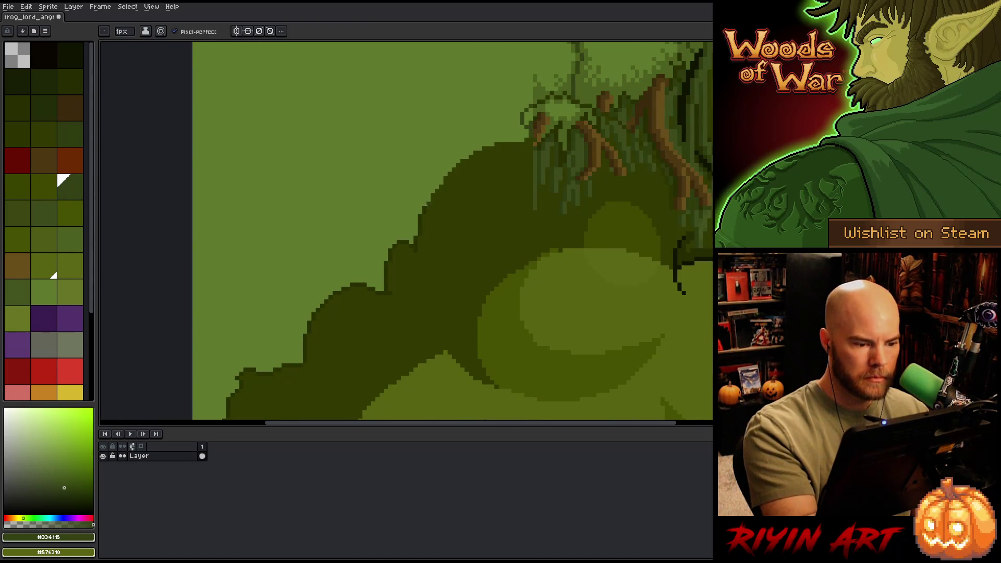
{"action": "mouse_move", "coordinate": [426, 206]}
{"action": "left_mouse_down"}
{"action": "mouse_move", "coordinate": [472, 153]}
{"action": "mouse_move", "coordinate": [514, 138]}
{"action": "mouse_move", "coordinate": [530, 307]}
{"action": "left_mouse_up"}
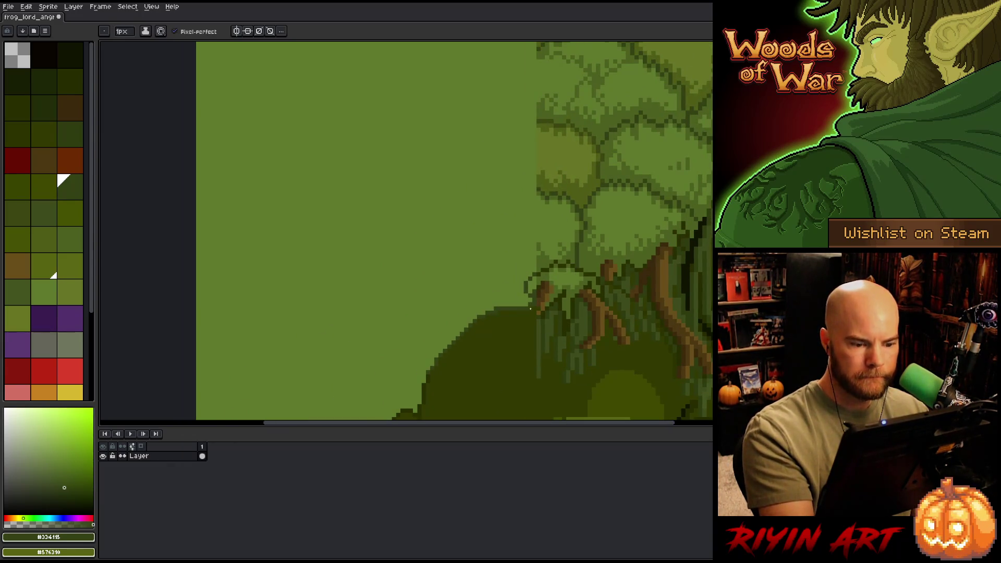
{"action": "mouse_move", "coordinate": [530, 193]}
{"action": "left_mouse_down"}
{"action": "mouse_move", "coordinate": [472, 222]}
{"action": "mouse_move", "coordinate": [504, 285]}
{"action": "mouse_move", "coordinate": [524, 277]}
{"action": "mouse_move", "coordinate": [630, 162]}
{"action": "left_mouse_up"}
{"action": "mouse_move", "coordinate": [553, 163]}
{"action": "left_mouse_down"}
{"action": "mouse_move", "coordinate": [501, 211]}
{"action": "mouse_move", "coordinate": [535, 239]}
{"action": "left_mouse_up"}
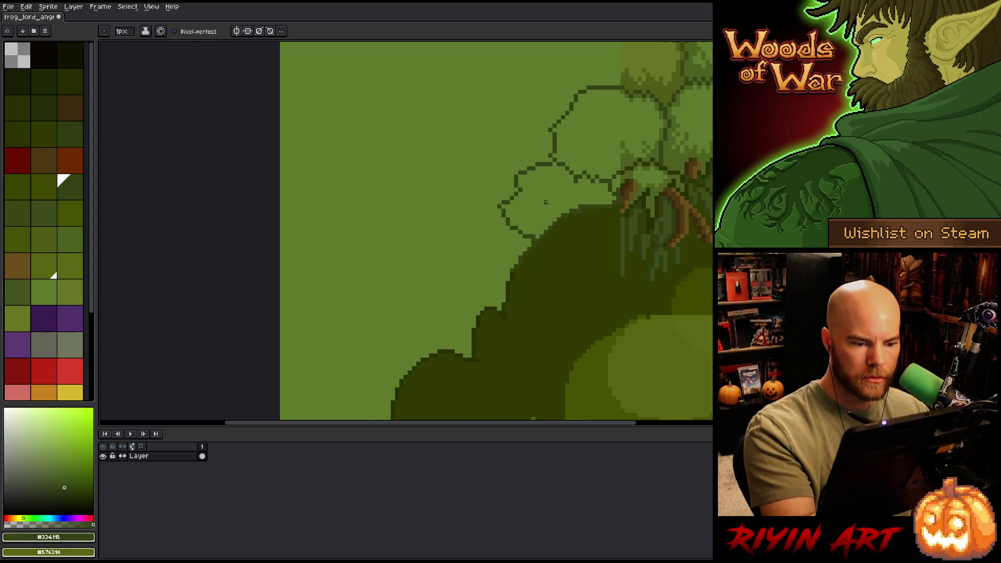
{"action": "mouse_move", "coordinate": [478, 312]}
{"action": "left_mouse_down"}
{"action": "mouse_move", "coordinate": [454, 240]}
{"action": "mouse_move", "coordinate": [503, 212]}
{"action": "mouse_move", "coordinate": [581, 133]}
{"action": "left_mouse_up"}
Step: Extend the dark leaf scale loops down a leaf edge and further left
{"action": "left_click", "coordinate": [559, 163], "text": "alt"}
{"action": "left_click", "coordinate": [518, 212], "text": "alt"}
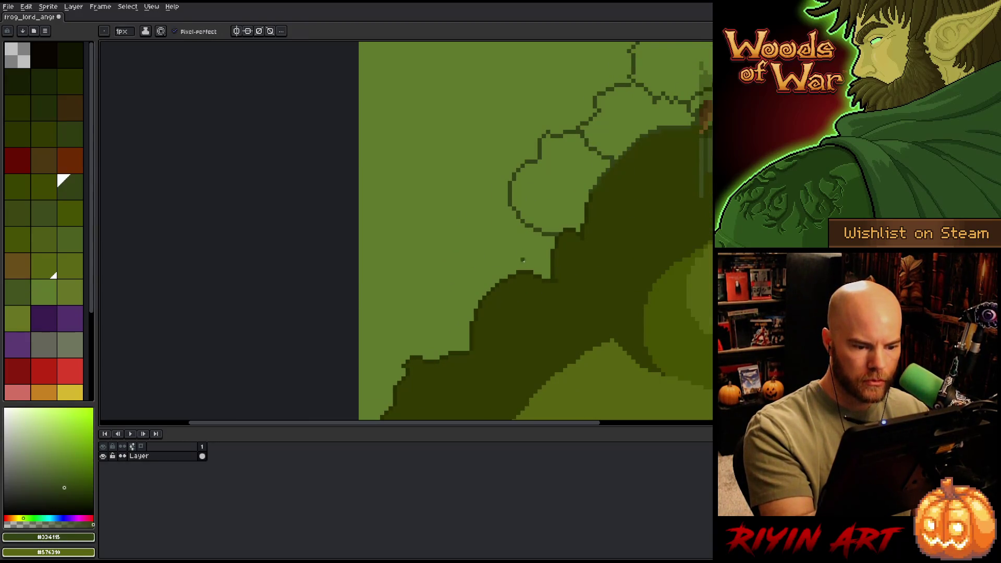
{"action": "mouse_move", "coordinate": [514, 210]}
{"action": "left_mouse_down"}
{"action": "mouse_move", "coordinate": [499, 213]}
{"action": "mouse_move", "coordinate": [489, 274]}
{"action": "mouse_move", "coordinate": [499, 277]}
{"action": "left_mouse_up"}
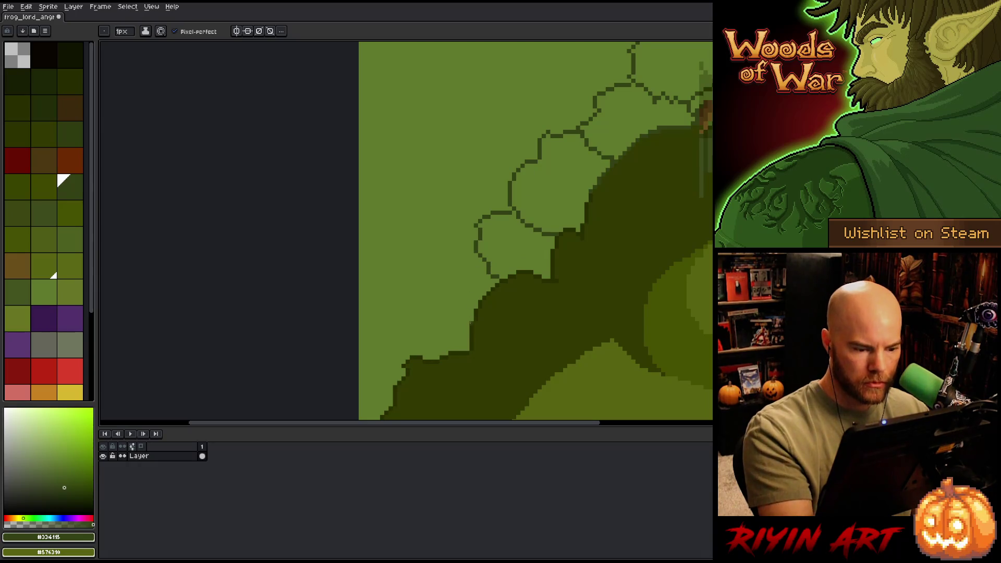
{"action": "mouse_move", "coordinate": [471, 324]}
{"action": "left_mouse_down"}
{"action": "mouse_move", "coordinate": [428, 316]}
{"action": "mouse_move", "coordinate": [485, 263]}
{"action": "left_mouse_up"}
{"action": "left_click_drag", "start_coordinate": [417, 316], "coordinate": [360, 288]}
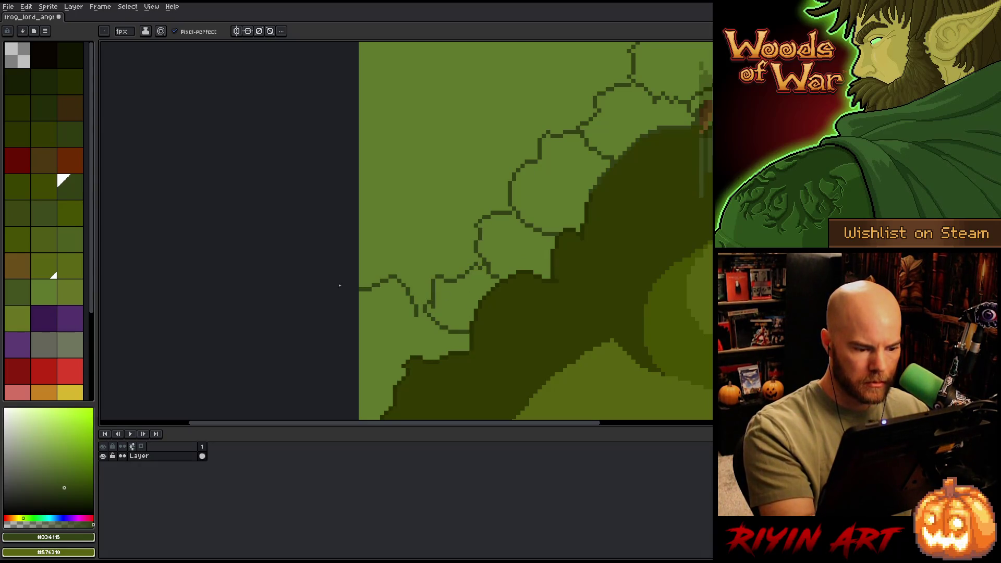
Step: Replace a trial stroke with a new dark leaf outline running up-right
{"action": "left_click", "coordinate": [44, 290]}
{"action": "scroll", "coordinate": [512, 297], "scroll_direction": "up", "scroll_amount": 4}
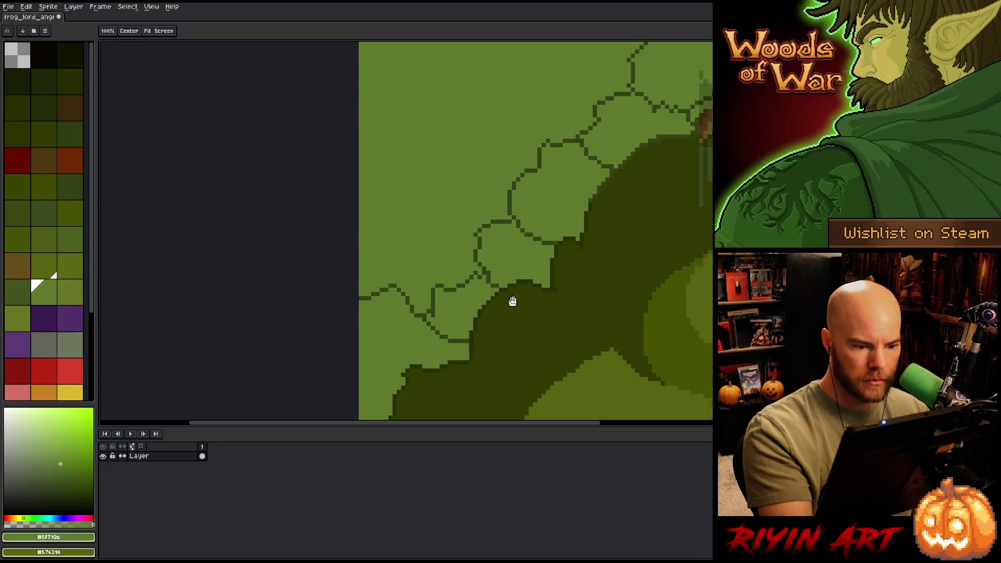
{"action": "left_click", "coordinate": [491, 298], "text": "alt"}
{"action": "mouse_move", "coordinate": [491, 299]}
{"action": "left_mouse_down"}
{"action": "mouse_move", "coordinate": [404, 261]}
{"action": "mouse_move", "coordinate": [386, 359]}
{"action": "mouse_move", "coordinate": [375, 282]}
{"action": "mouse_move", "coordinate": [399, 289]}
{"action": "left_mouse_up"}
{"action": "key", "text": "ctrl+z"}
{"action": "key", "text": "ctrl+z"}
{"action": "mouse_move", "coordinate": [393, 360]}
{"action": "left_mouse_down"}
{"action": "mouse_move", "coordinate": [394, 248]}
{"action": "mouse_move", "coordinate": [437, 247]}
{"action": "mouse_move", "coordinate": [476, 227]}
{"action": "mouse_move", "coordinate": [514, 252]}
{"action": "left_mouse_up"}
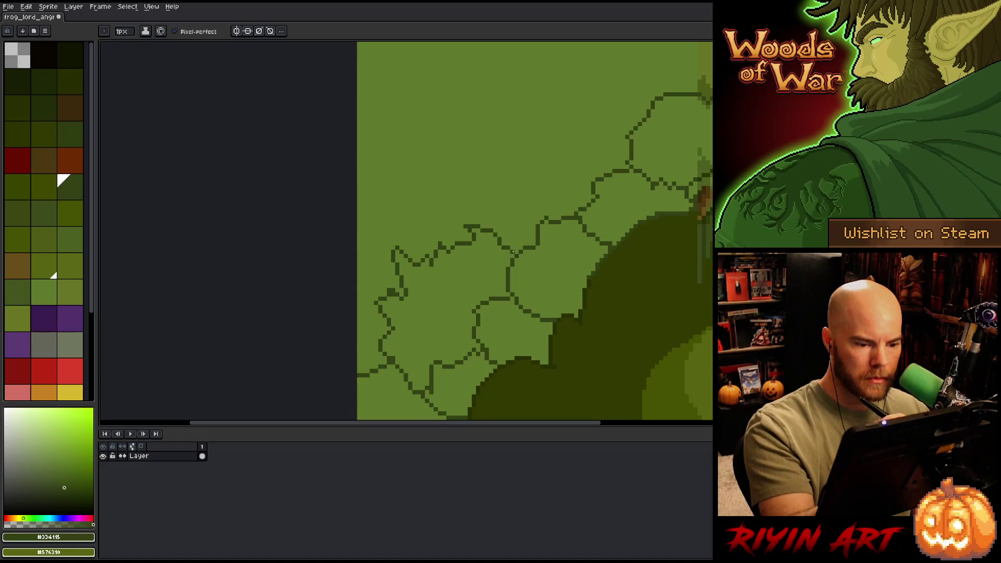
{"action": "left_click", "coordinate": [395, 296], "text": "alt"}
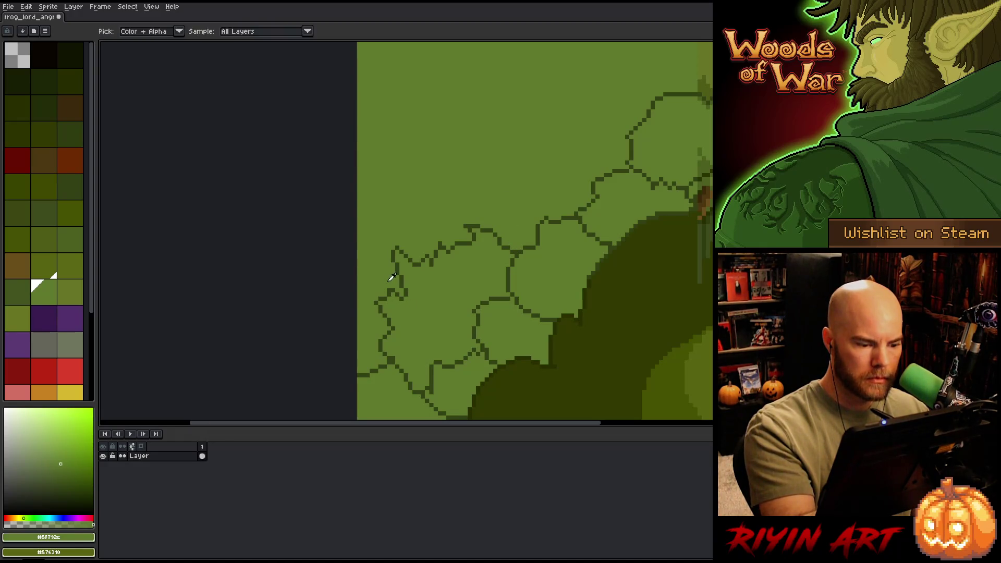
{"action": "left_click", "coordinate": [521, 242], "text": "alt"}
Step: Bring the frog's face into view and draw a dark leaf outline stroke
{"action": "left_click_drag", "start_coordinate": [523, 240], "coordinate": [539, 324]}
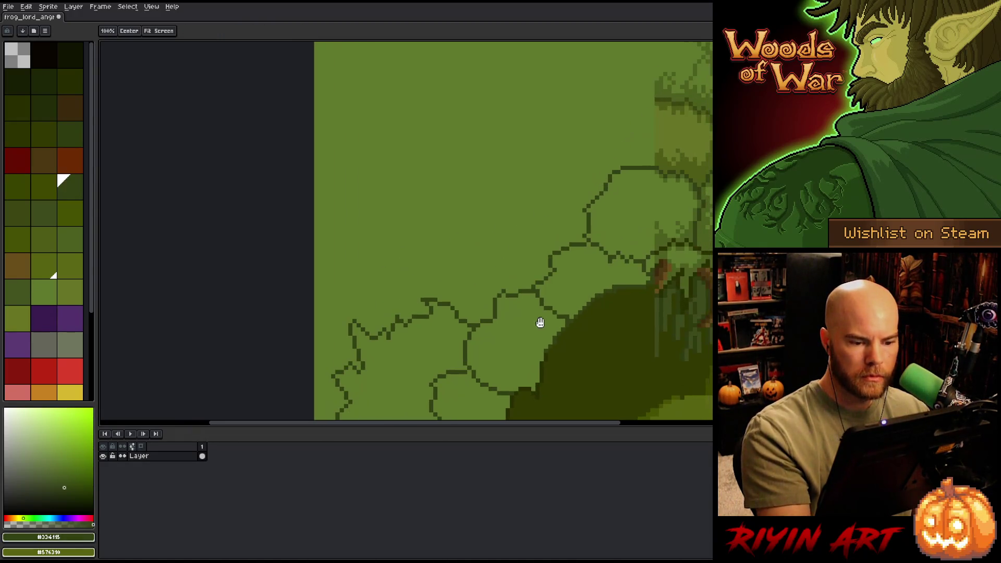
{"action": "scroll", "coordinate": [607, 293], "scroll_direction": "down", "scroll_amount": 1}
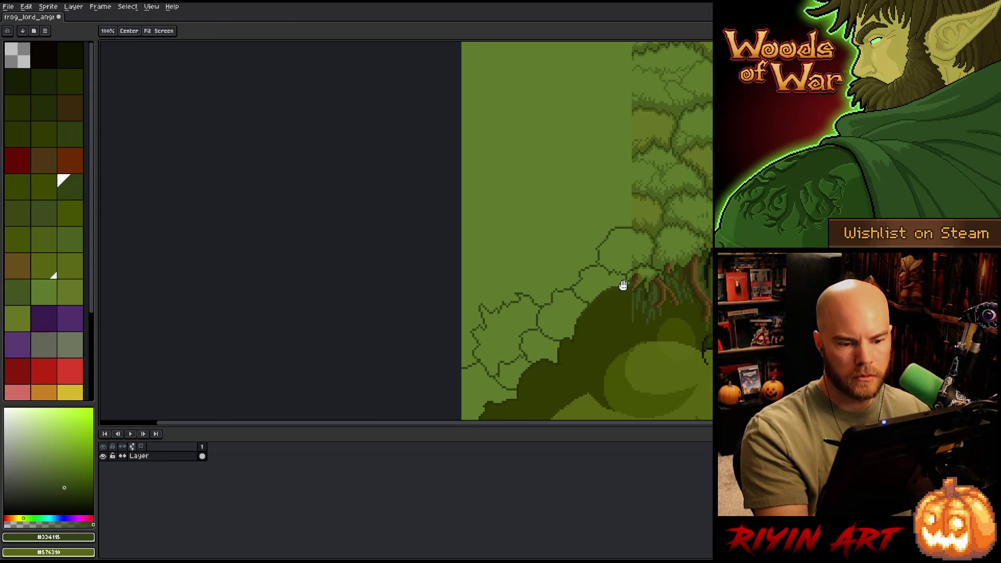
{"action": "mouse_move", "coordinate": [624, 287]}
{"action": "left_mouse_down"}
{"action": "mouse_move", "coordinate": [590, 241]}
{"action": "mouse_move", "coordinate": [557, 279]}
{"action": "left_mouse_up"}
{"action": "left_click", "coordinate": [581, 252], "text": "alt"}
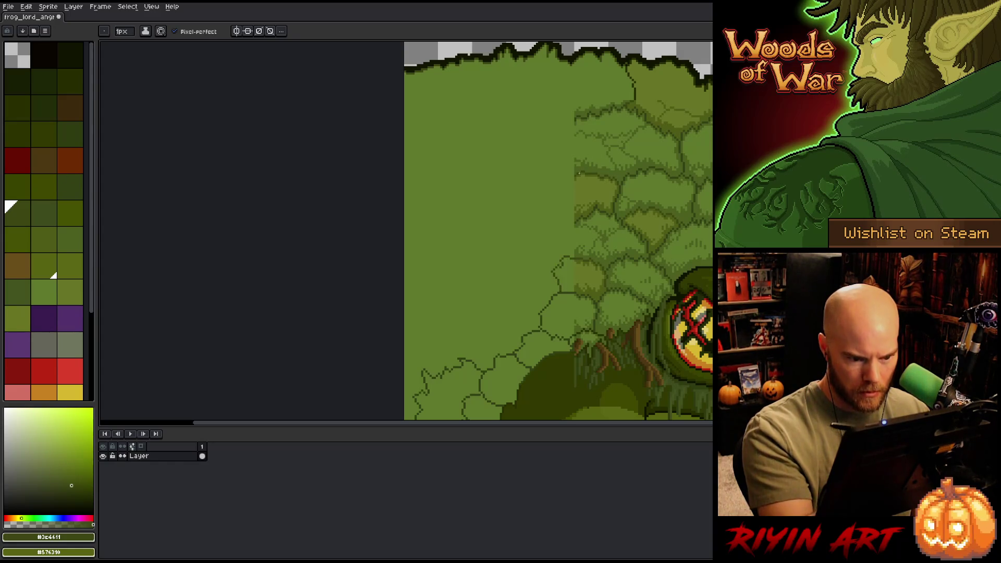
{"action": "left_click", "coordinate": [577, 217], "text": "alt"}
{"action": "left_click_drag", "start_coordinate": [574, 225], "coordinate": [557, 243]}
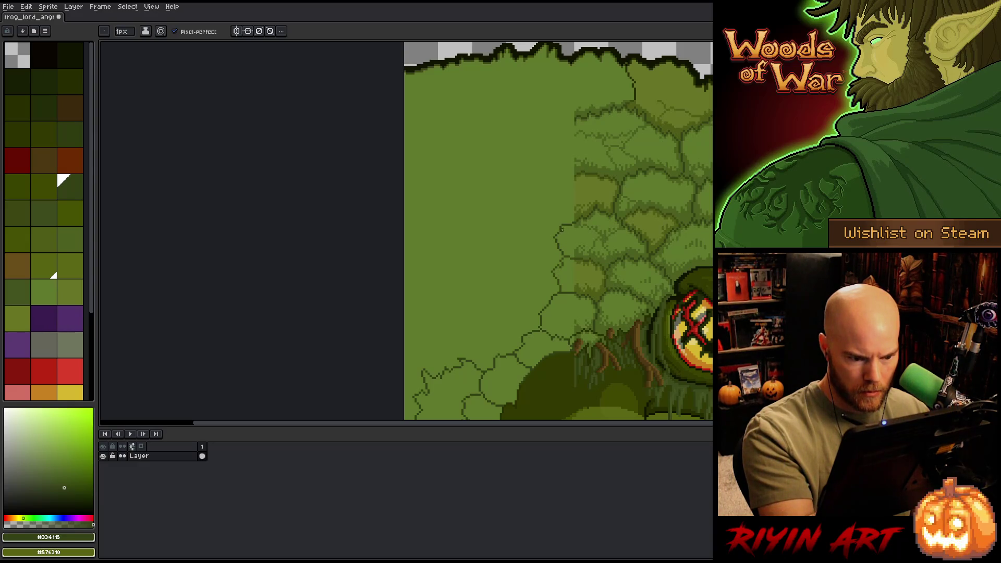
Step: Outline leaves curving down the left side and jagged across the lower leaves
{"action": "left_click", "coordinate": [577, 194], "text": "alt"}
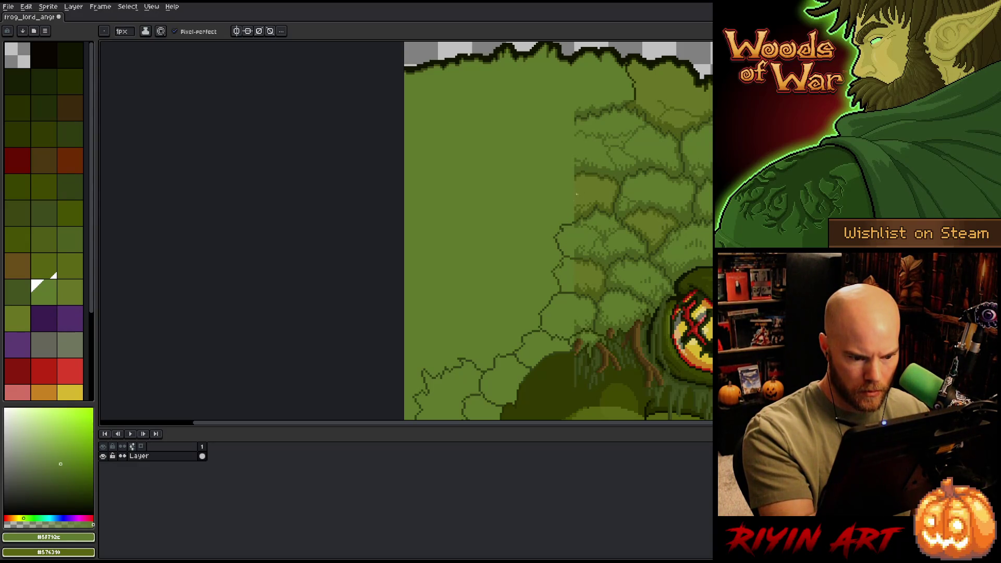
{"action": "left_click", "coordinate": [564, 225], "text": "alt"}
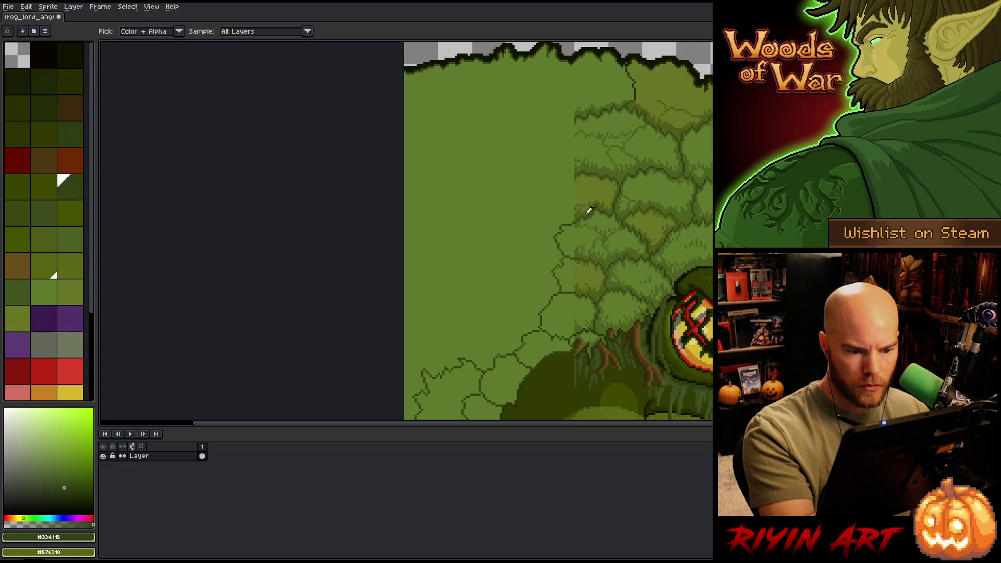
{"action": "left_click", "coordinate": [586, 169], "text": "alt"}
{"action": "left_click", "coordinate": [585, 170], "text": "alt"}
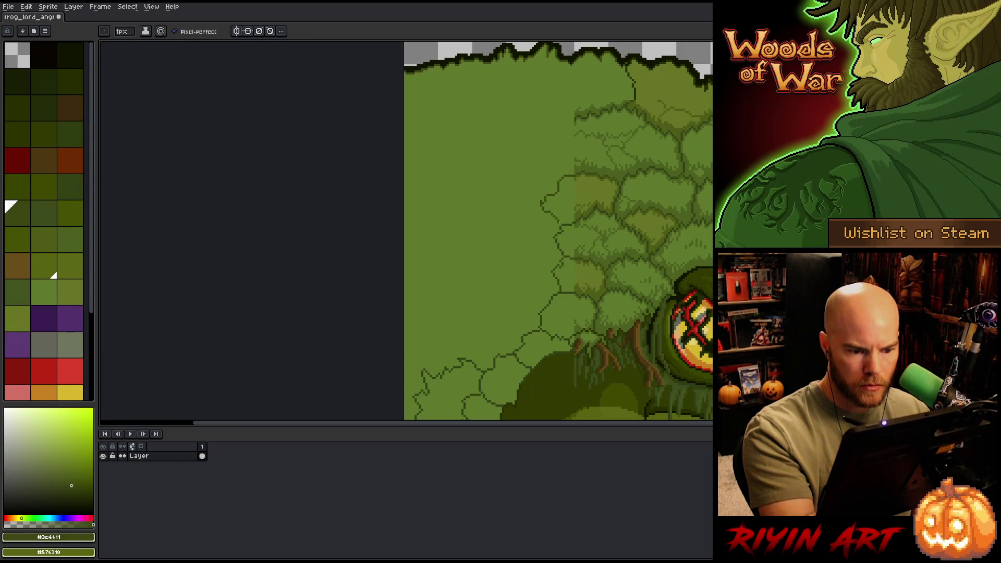
{"action": "left_click", "coordinate": [542, 202], "text": "alt"}
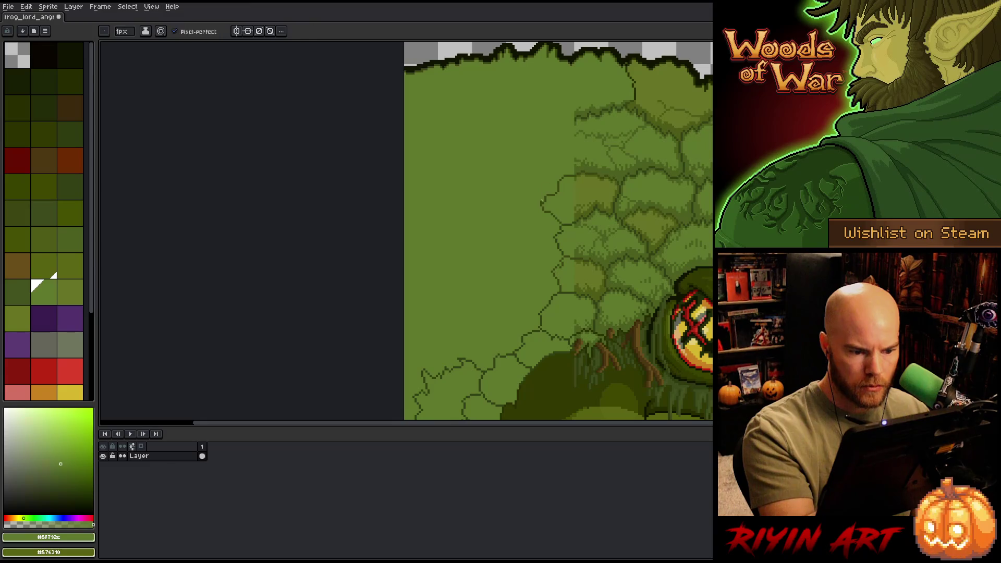
{"action": "left_click", "coordinate": [565, 227], "text": "alt"}
{"action": "mouse_move", "coordinate": [542, 210]}
{"action": "left_mouse_down"}
{"action": "mouse_move", "coordinate": [521, 211]}
{"action": "mouse_move", "coordinate": [504, 252]}
{"action": "mouse_move", "coordinate": [542, 274]}
{"action": "left_mouse_up"}
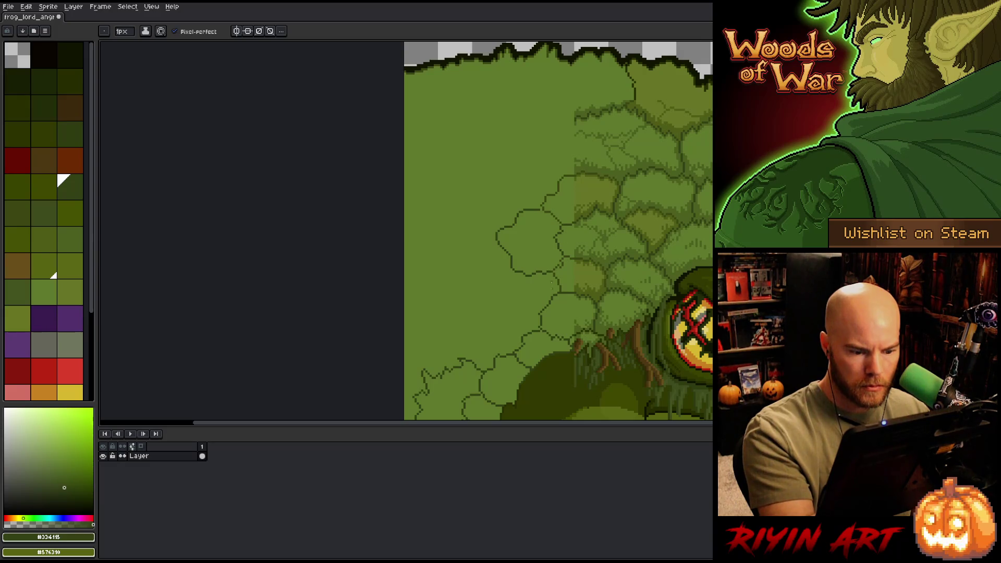
{"action": "mouse_move", "coordinate": [521, 337]}
{"action": "left_mouse_down"}
{"action": "mouse_move", "coordinate": [492, 325]}
{"action": "mouse_move", "coordinate": [479, 285]}
{"action": "left_mouse_up"}
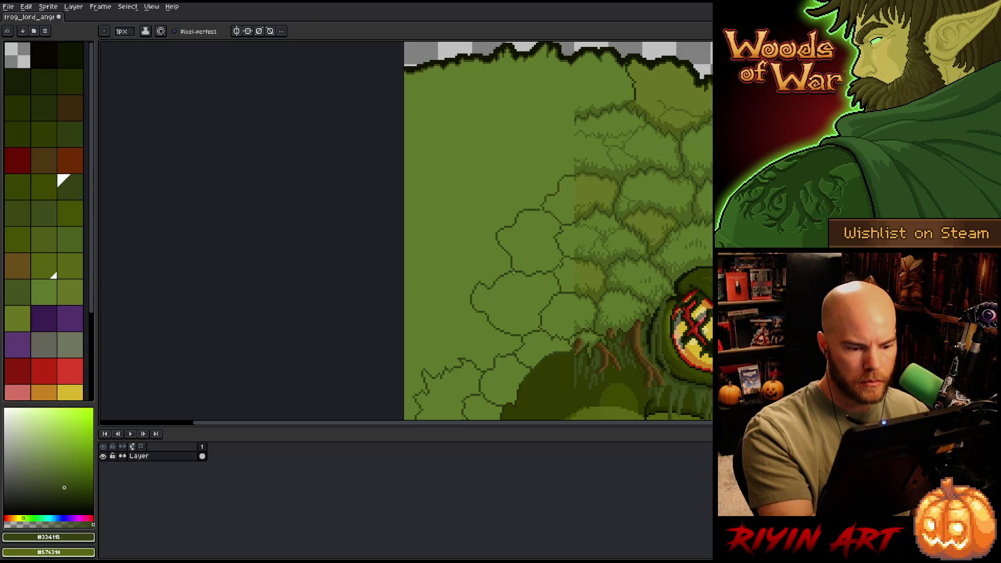
{"action": "left_click_drag", "start_coordinate": [513, 263], "coordinate": [459, 286]}
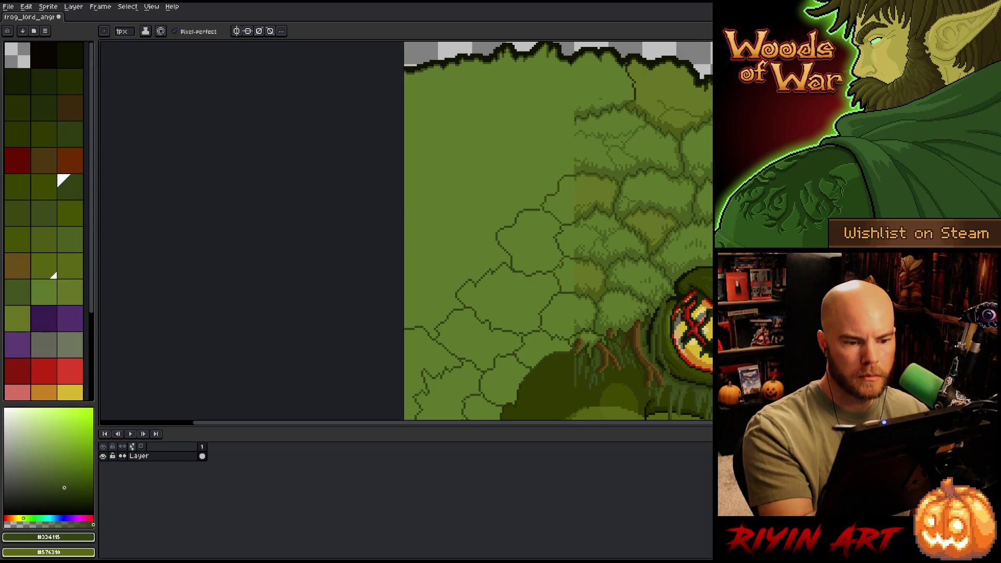
Step: Add leaf outlines near the top edge and left of the frog's eye
{"action": "key", "text": "alt"}
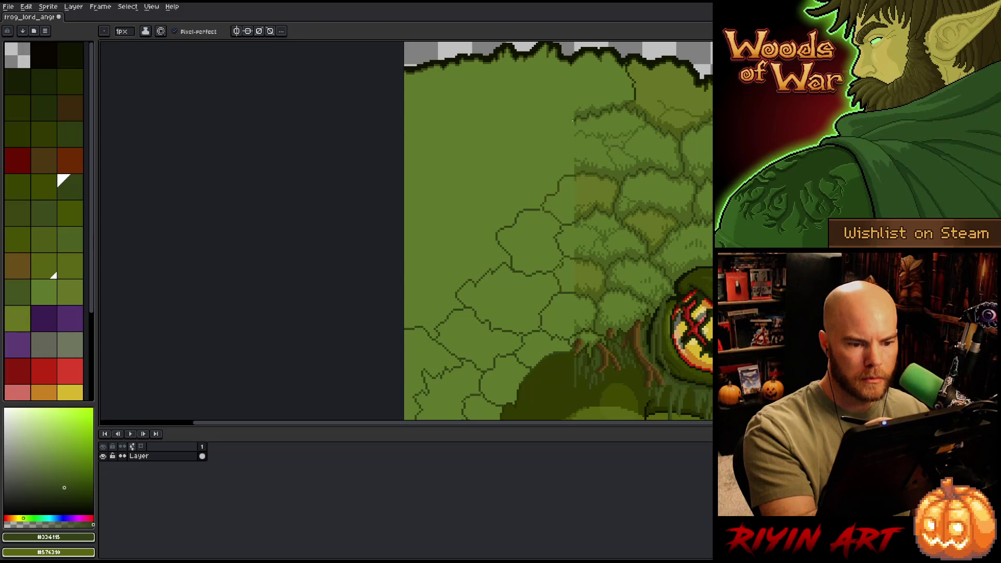
{"action": "left_click_drag", "start_coordinate": [575, 116], "coordinate": [534, 135]}
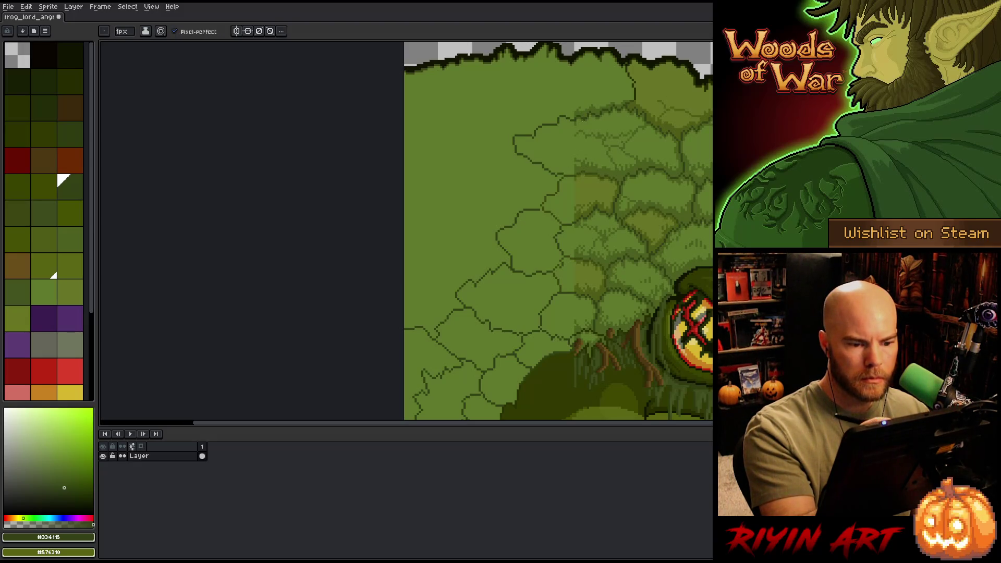
{"action": "mouse_move", "coordinate": [516, 151]}
{"action": "left_mouse_down"}
{"action": "mouse_move", "coordinate": [450, 187]}
{"action": "mouse_move", "coordinate": [469, 215]}
{"action": "mouse_move", "coordinate": [499, 232]}
{"action": "mouse_move", "coordinate": [419, 264]}
{"action": "mouse_move", "coordinate": [450, 288]}
{"action": "mouse_move", "coordinate": [405, 270]}
{"action": "left_mouse_up"}
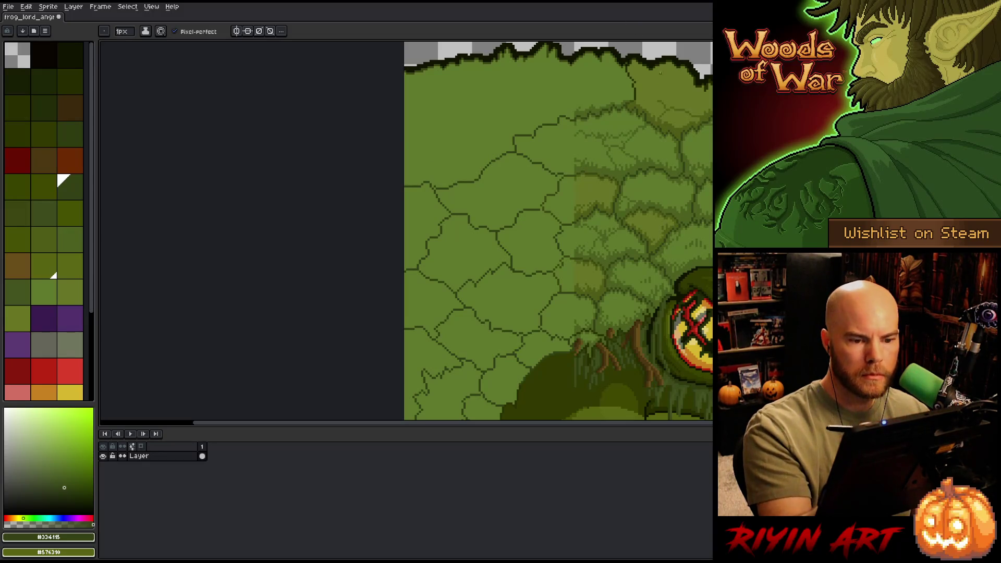
Step: Outline two more leaves in the upper-left canopy with the dark outline colour
{"action": "left_click", "coordinate": [629, 91], "text": "alt"}
{"action": "mouse_move", "coordinate": [551, 121]}
{"action": "left_mouse_down"}
{"action": "mouse_move", "coordinate": [514, 110]}
{"action": "mouse_move", "coordinate": [515, 68]}
{"action": "left_mouse_up"}
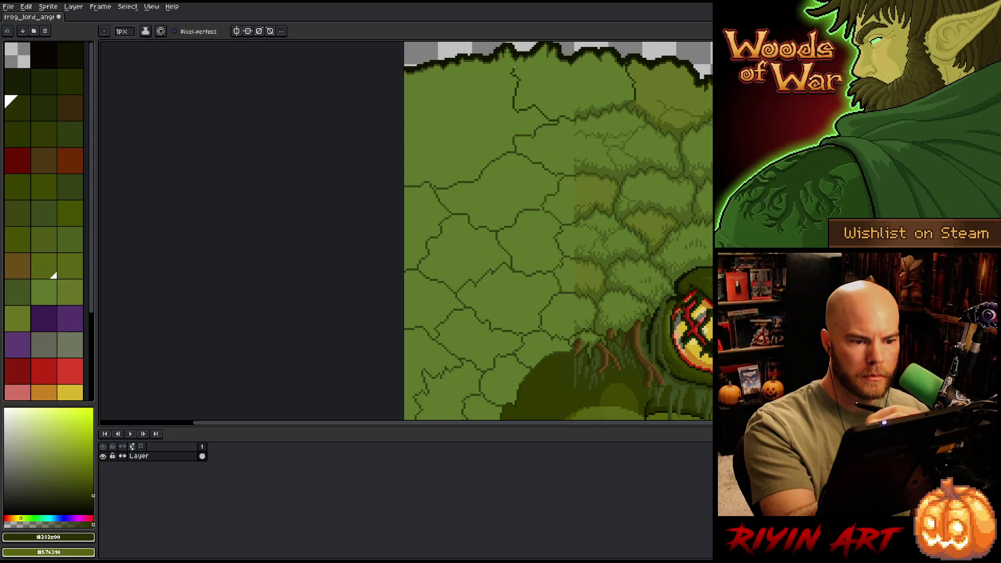
{"action": "left_click", "coordinate": [513, 134], "text": "alt"}
{"action": "left_click", "coordinate": [518, 104], "text": "alt"}
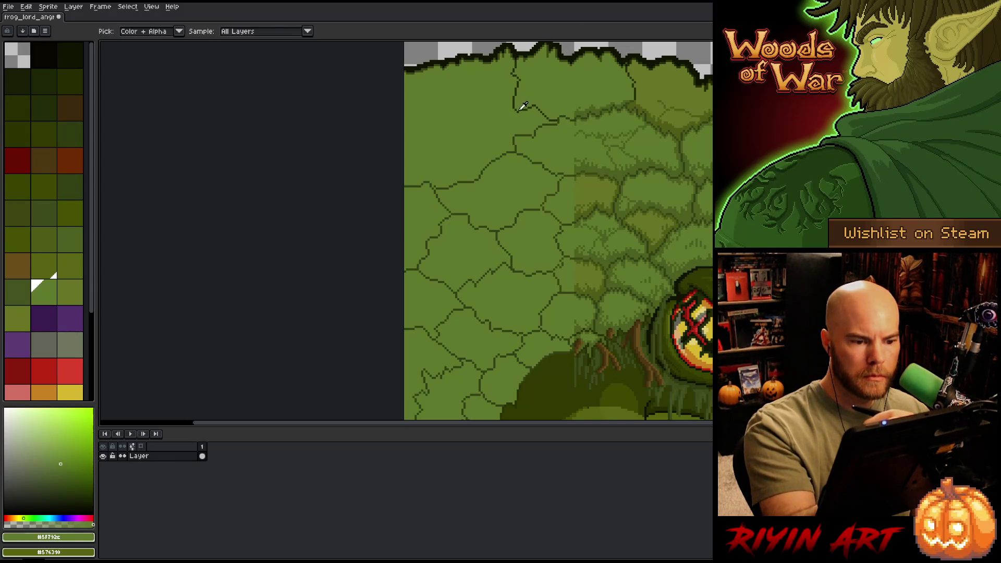
{"action": "left_click", "coordinate": [521, 105], "text": "alt"}
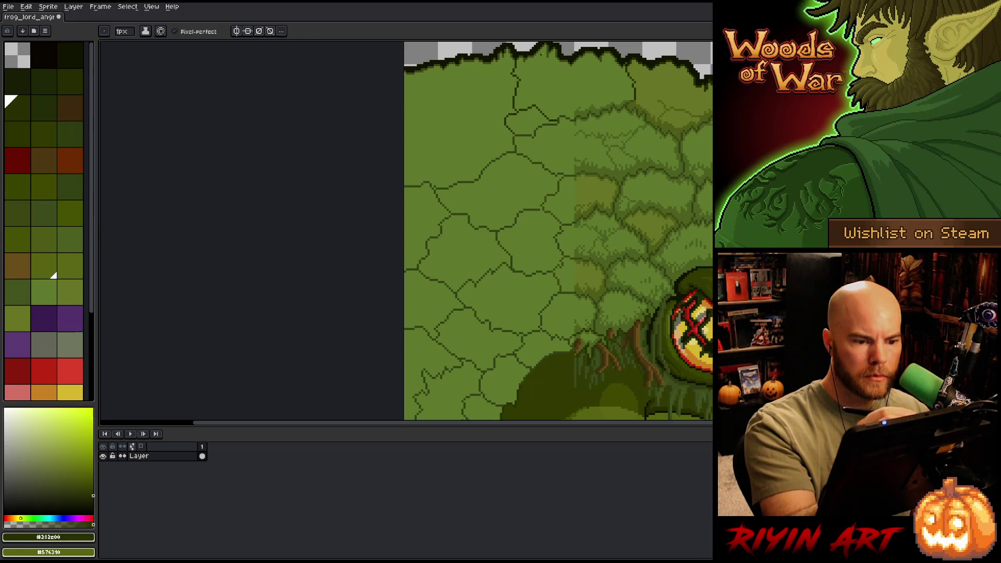
{"action": "mouse_move", "coordinate": [504, 119]}
{"action": "left_mouse_down"}
{"action": "mouse_move", "coordinate": [457, 117]}
{"action": "mouse_move", "coordinate": [443, 79]}
{"action": "left_mouse_up"}
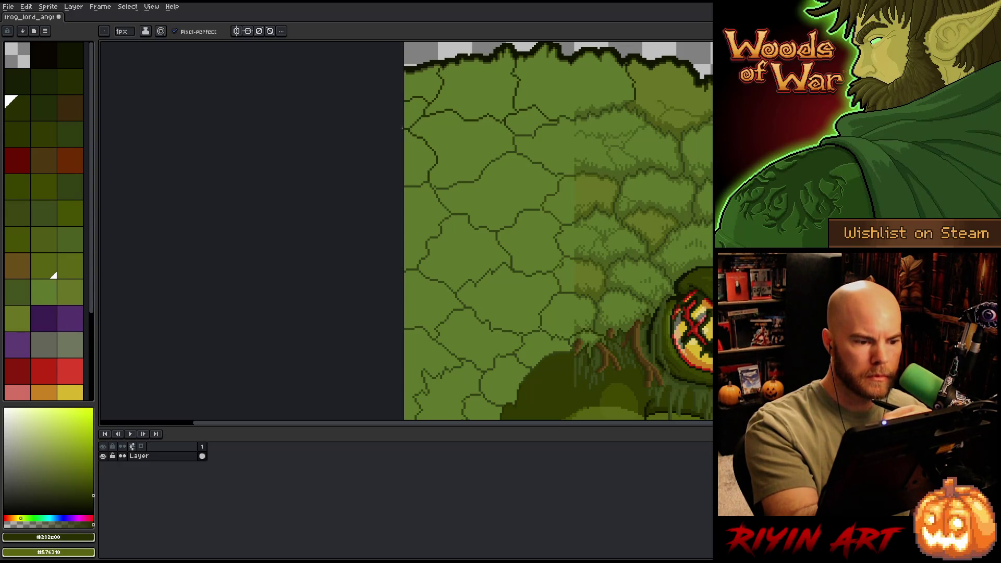
Step: Pan up to the canopy's top edge and open Select Color Range
{"action": "key", "text": "space"}
{"action": "left_click_drag", "start_coordinate": [683, 303], "coordinate": [602, 266]}
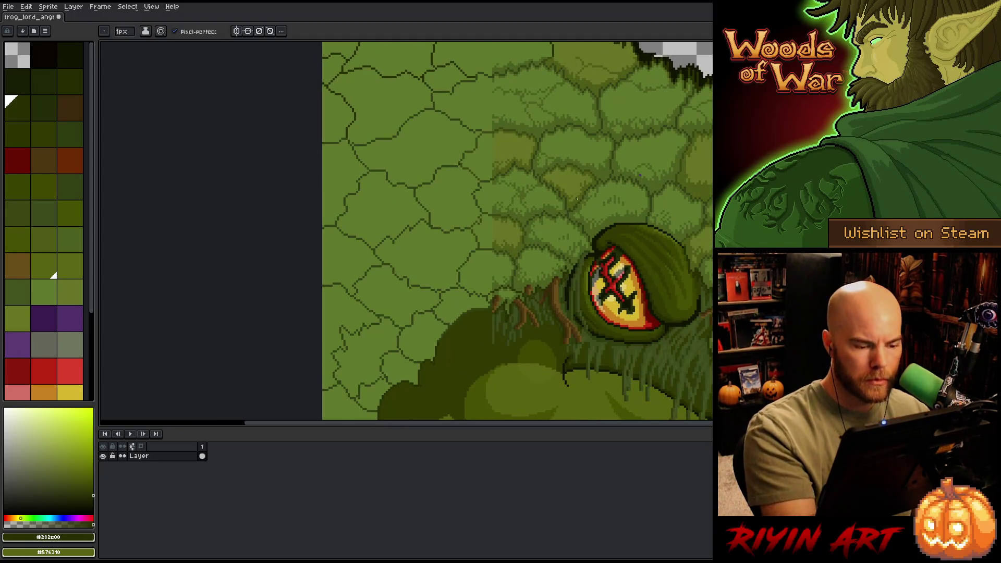
{"action": "key", "text": "space"}
{"action": "left_click_drag", "start_coordinate": [555, 235], "coordinate": [537, 313]}
{"action": "key", "text": "shift+c"}
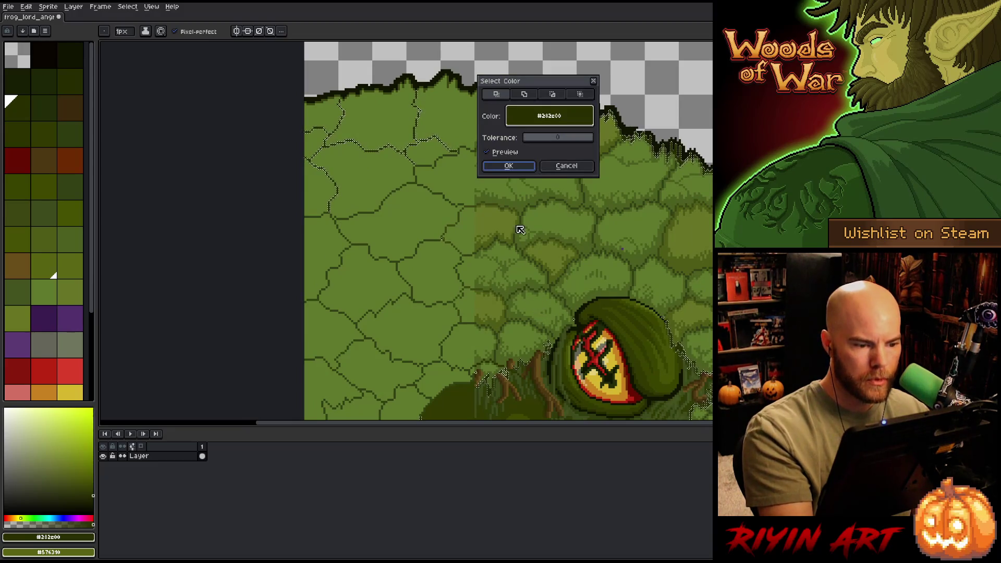
Step: Select the dark outline colour with tolerance 26, then clear the selection
{"action": "left_click_drag", "start_coordinate": [541, 142], "coordinate": [532, 139]}
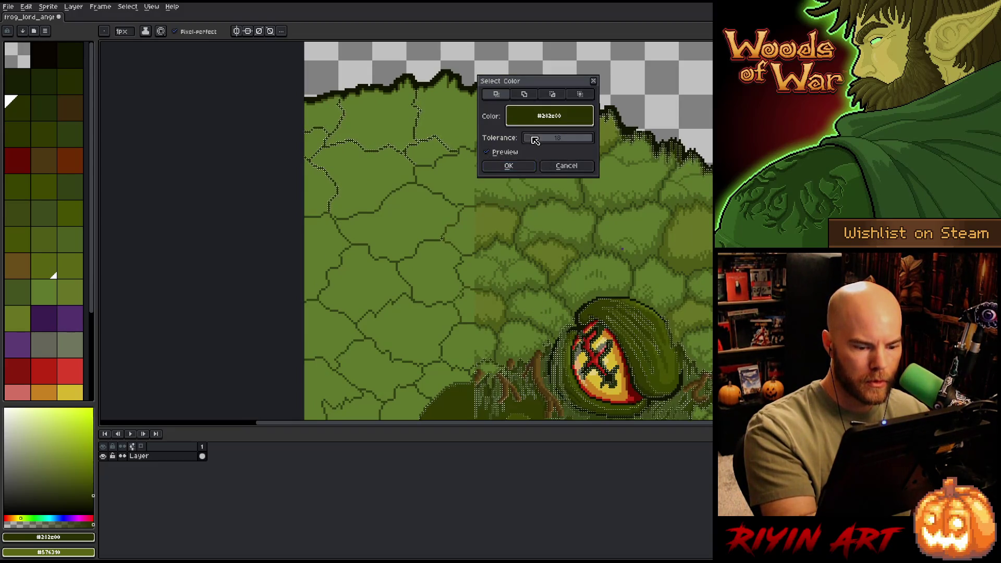
{"action": "left_click", "coordinate": [520, 167]}
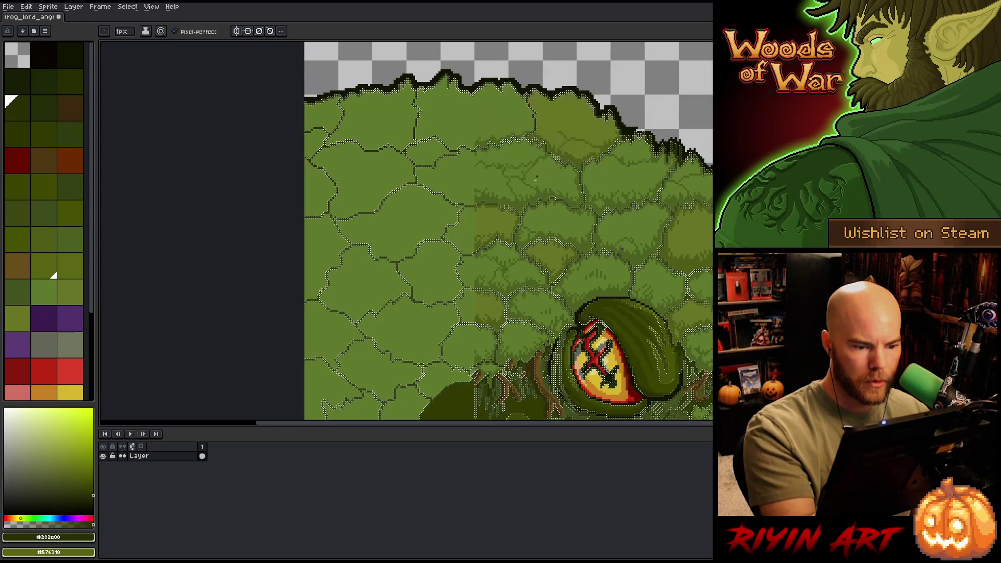
{"action": "key", "text": "i"}
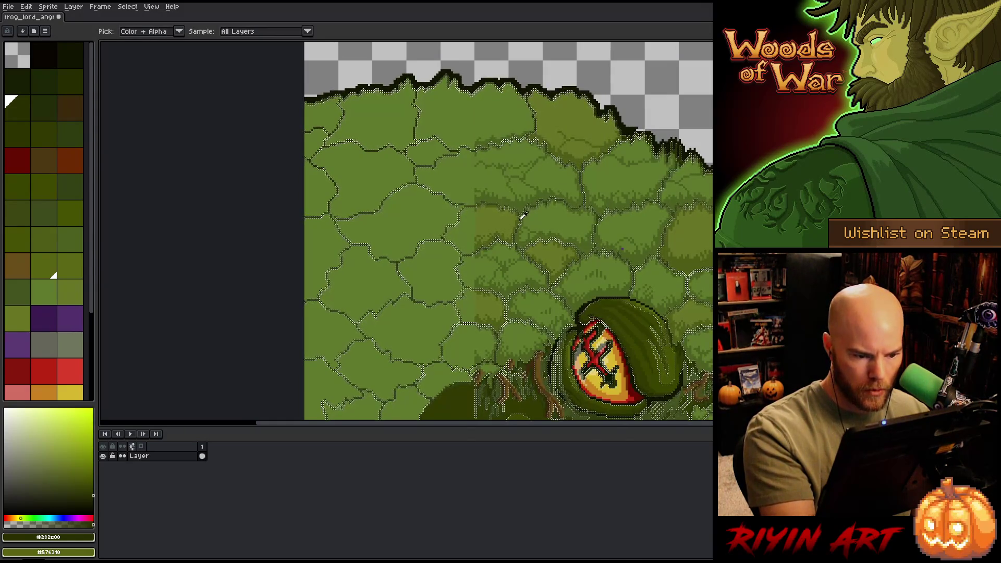
{"action": "left_click", "coordinate": [495, 201]}
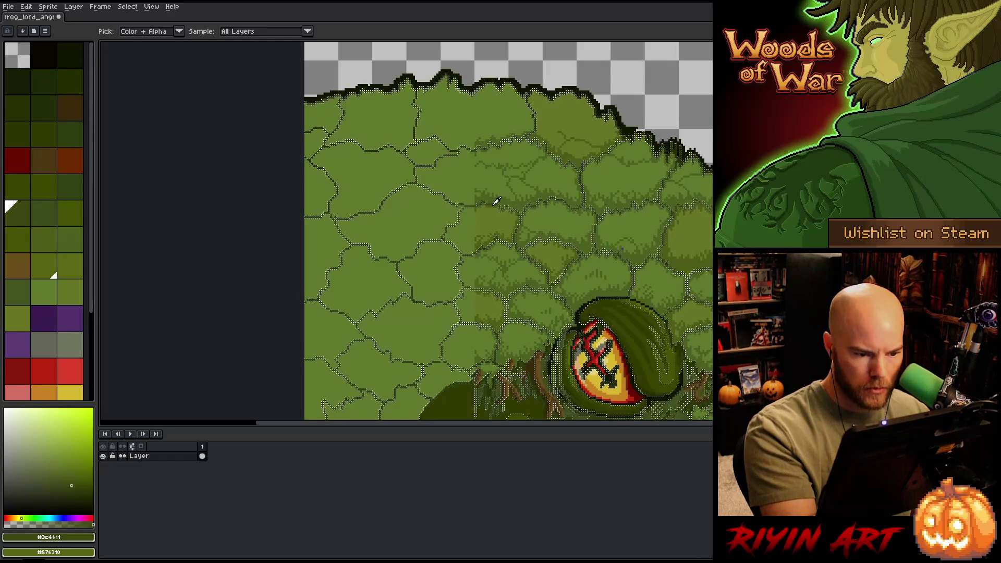
{"action": "key", "text": "b"}
{"action": "key", "text": "ctrl+d"}
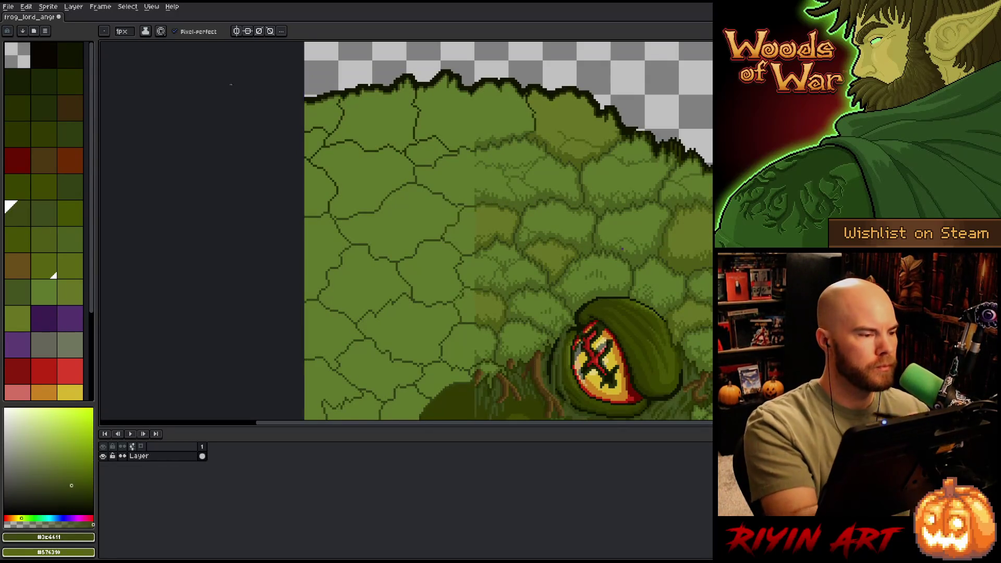
Step: Set the pencil size to 4 px and sample leaf greens #3c4611 and #334115
{"action": "left_click", "coordinate": [124, 31]}
{"action": "type", "text": "4"}
{"action": "key", "text": "Return"}
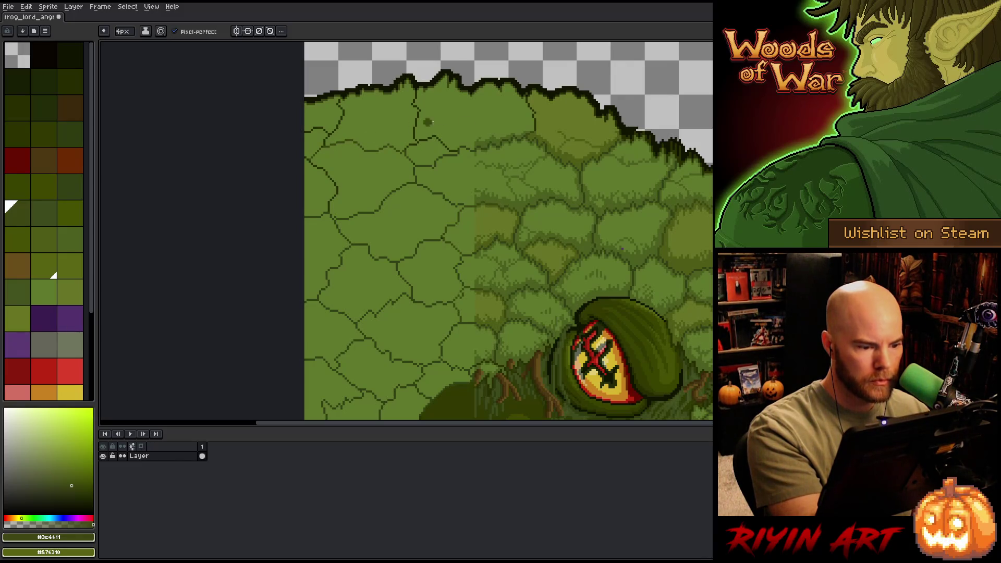
{"action": "left_click_drag", "start_coordinate": [507, 239], "coordinate": [515, 235]}
{"action": "left_click", "coordinate": [384, 203], "text": "alt"}
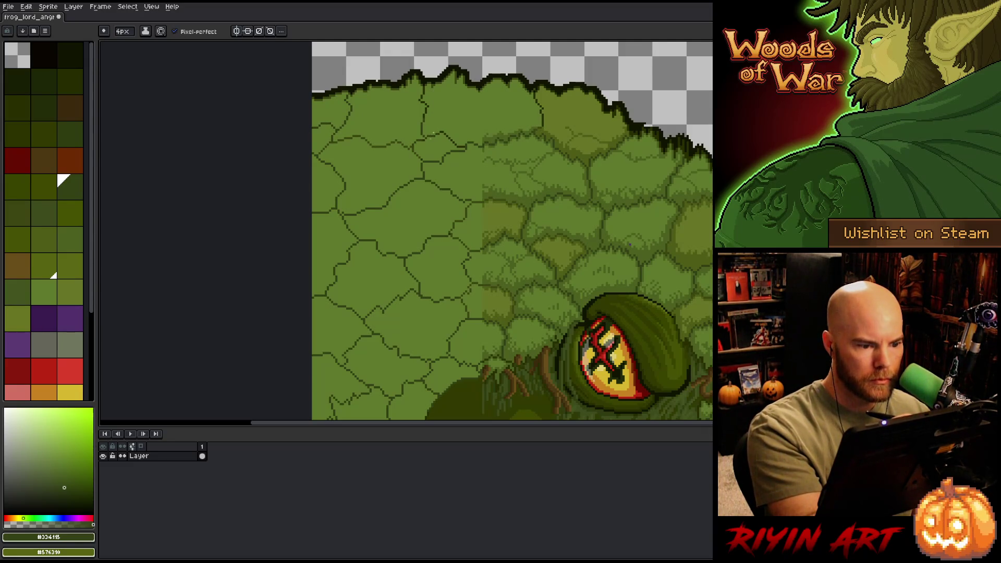
{"action": "left_click", "coordinate": [421, 149], "text": "alt"}
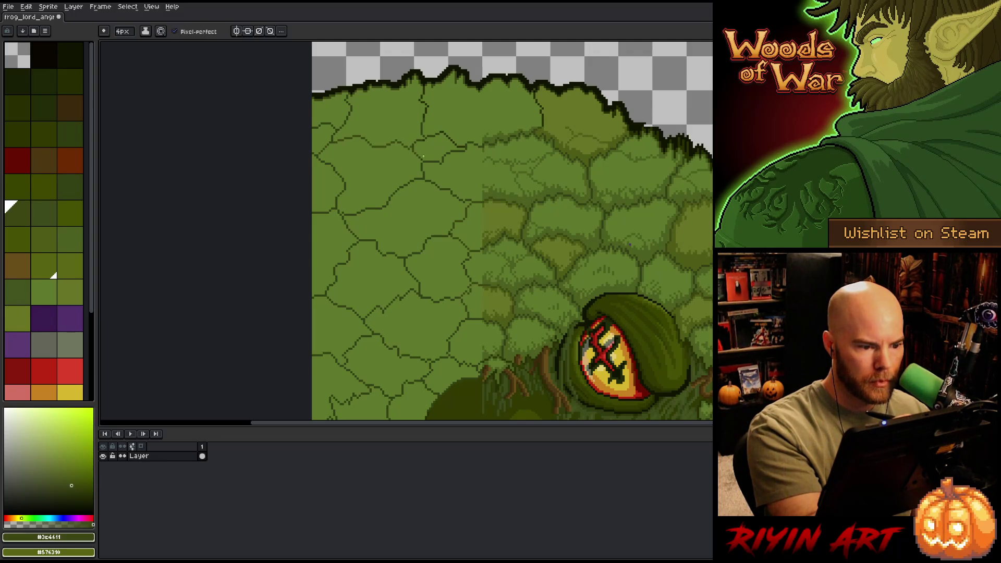
{"action": "left_click", "coordinate": [425, 137], "text": "alt"}
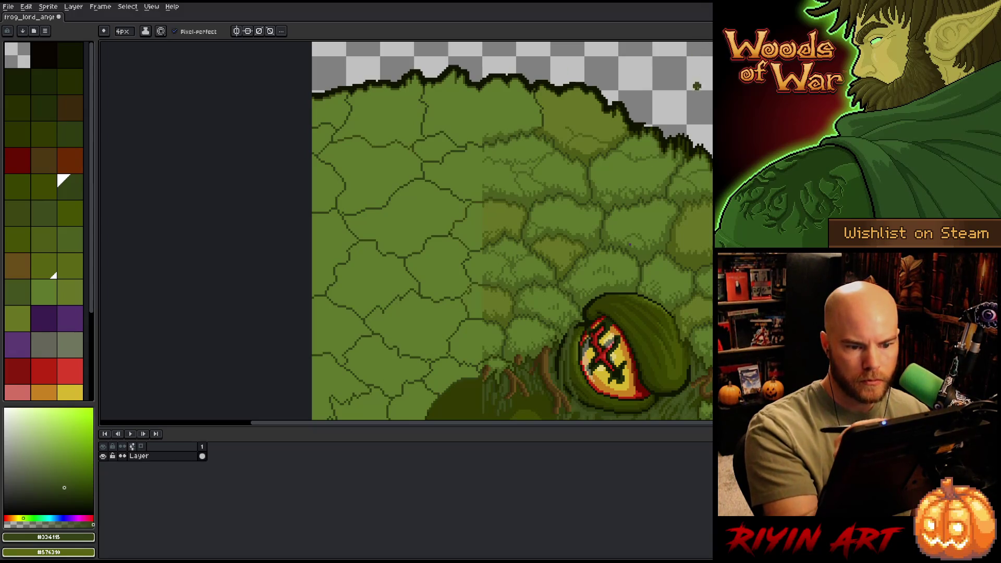
{"action": "left_click_drag", "start_coordinate": [541, 281], "coordinate": [596, 224]}
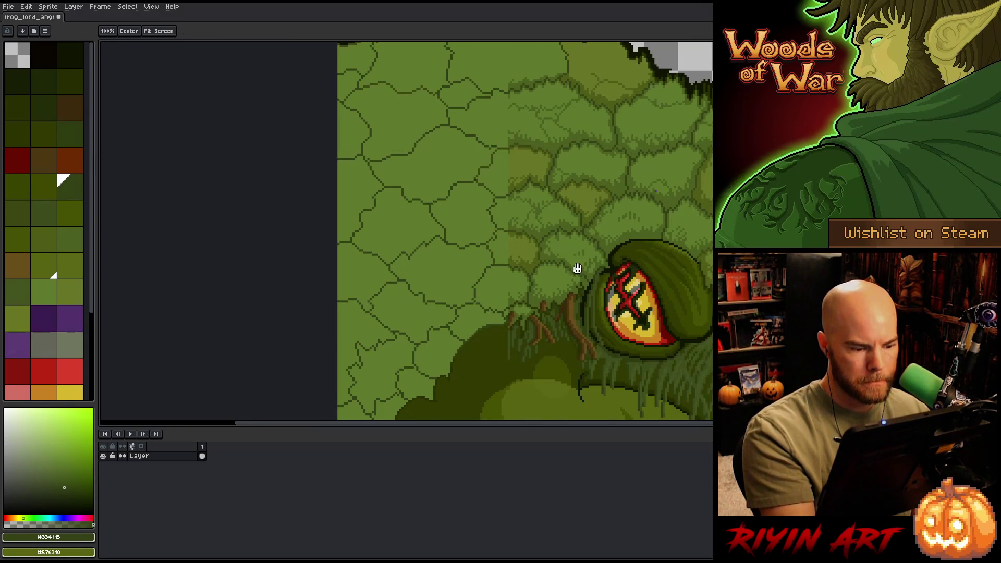
{"action": "mouse_move", "coordinate": [577, 268]}
{"action": "left_mouse_down"}
{"action": "mouse_move", "coordinate": [601, 197]}
{"action": "mouse_move", "coordinate": [564, 290]}
{"action": "mouse_move", "coordinate": [621, 192]}
{"action": "left_mouse_up"}
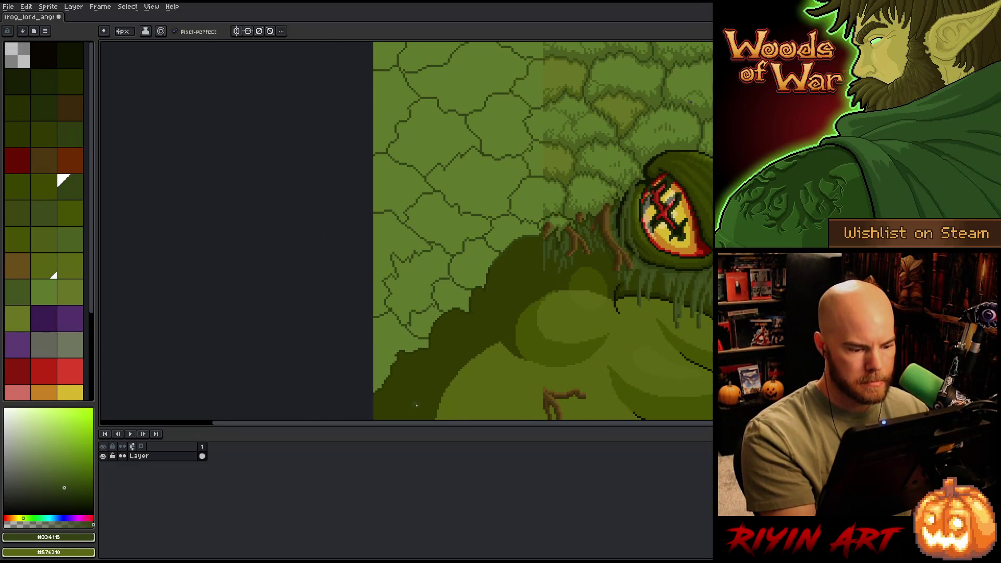
{"action": "mouse_move", "coordinate": [597, 252]}
{"action": "left_mouse_down"}
{"action": "mouse_move", "coordinate": [535, 319]}
{"action": "mouse_move", "coordinate": [574, 327]}
{"action": "mouse_move", "coordinate": [585, 360]}
{"action": "left_mouse_up"}
Step: Pick the mid-green #667426 and switch to the Paint Bucket
{"action": "left_click", "coordinate": [489, 244], "text": "alt"}
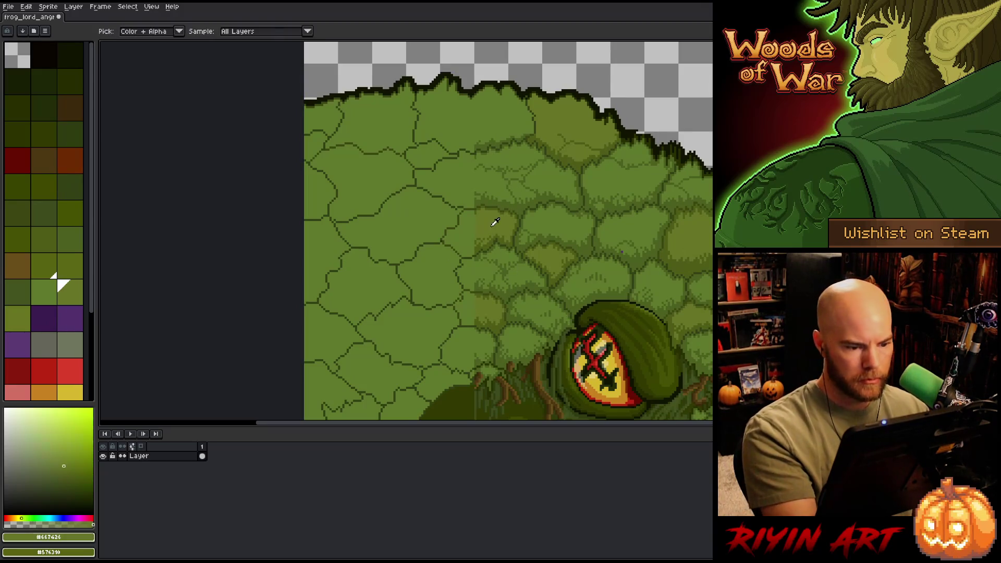
{"action": "key", "text": "g"}
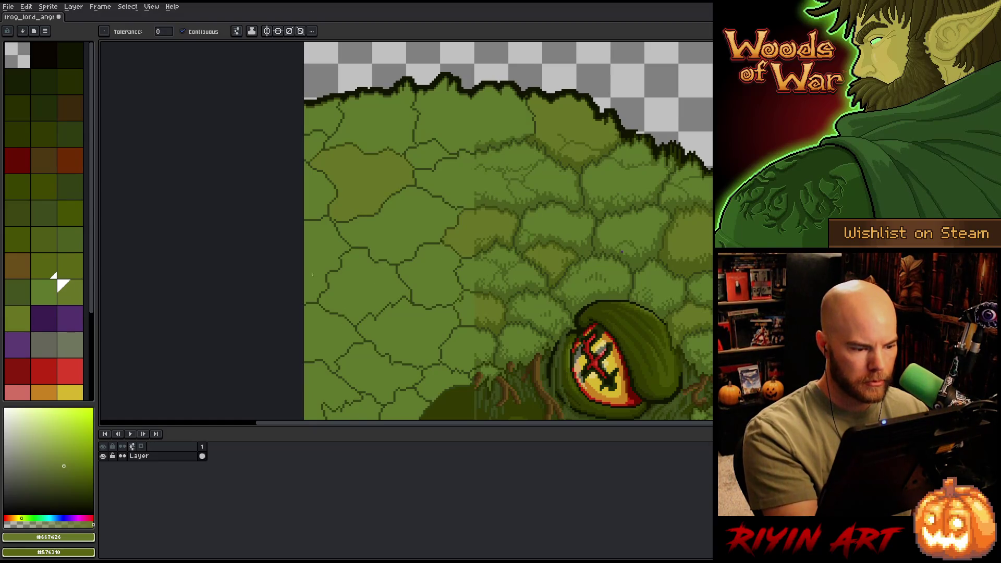
{"action": "left_click_drag", "start_coordinate": [525, 313], "coordinate": [542, 252]}
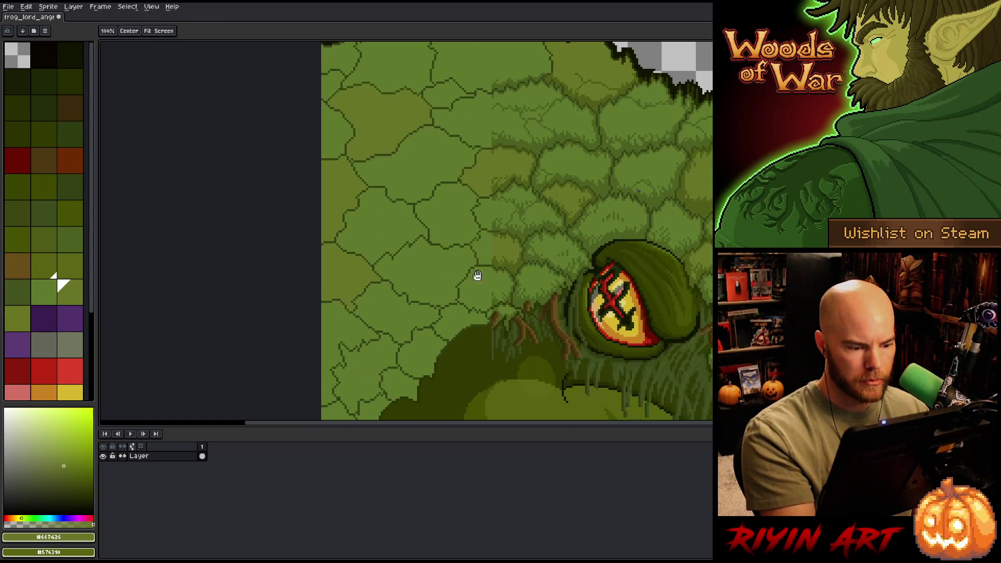
{"action": "mouse_move", "coordinate": [501, 350]}
{"action": "left_mouse_down"}
{"action": "mouse_move", "coordinate": [548, 234]}
{"action": "mouse_move", "coordinate": [496, 332]}
{"action": "left_mouse_up"}
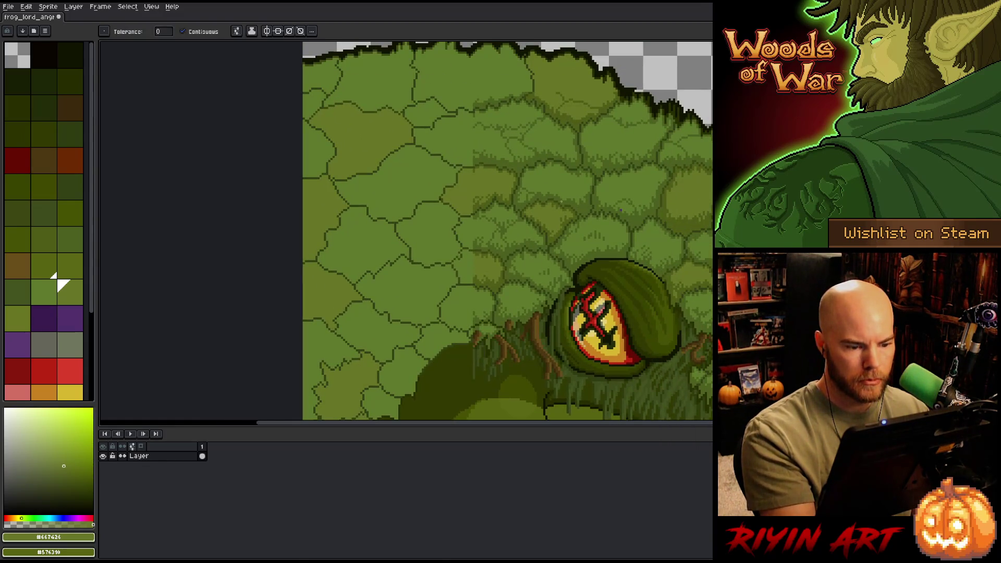
{"action": "left_click_drag", "start_coordinate": [552, 218], "coordinate": [554, 261]}
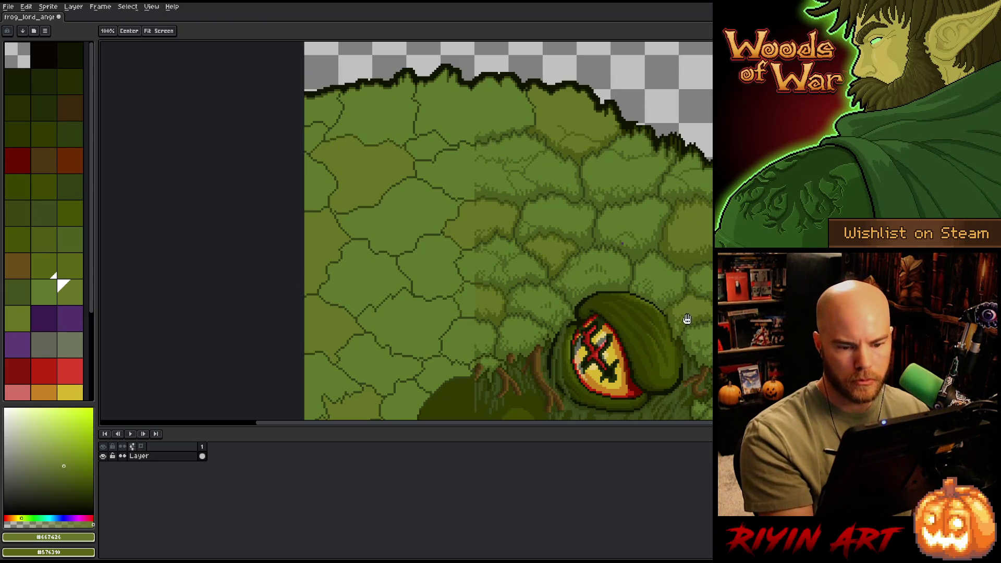
{"action": "left_click_drag", "start_coordinate": [522, 217], "coordinate": [587, 256]}
Step: Select the leaf green by colour range and sample a leaf green for the pencil
{"action": "key", "text": "ctrl+shift+c"}
{"action": "left_click", "coordinate": [441, 210]}
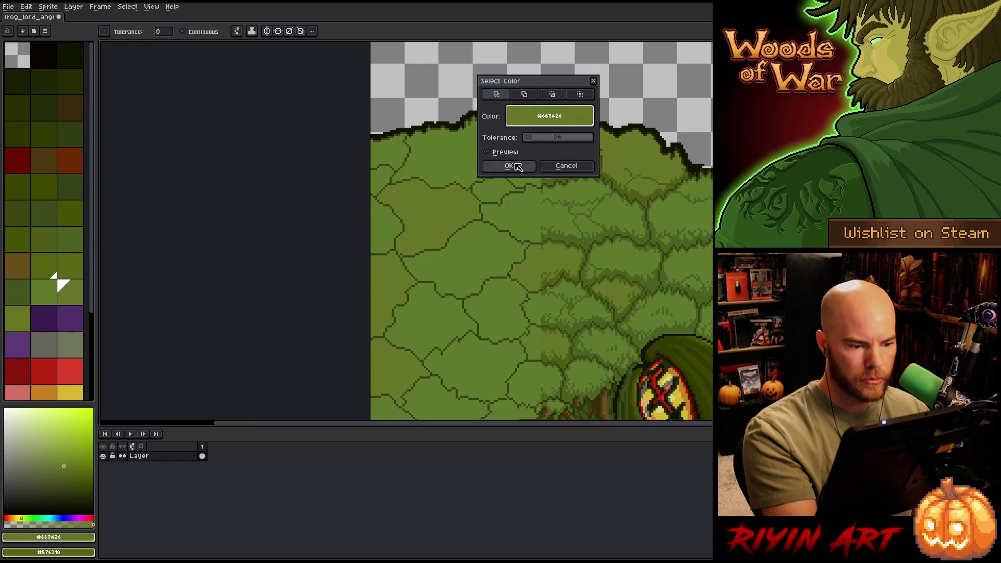
{"action": "left_click", "coordinate": [508, 165]}
{"action": "left_click_drag", "start_coordinate": [557, 314], "coordinate": [595, 260]}
{"action": "key", "text": "i"}
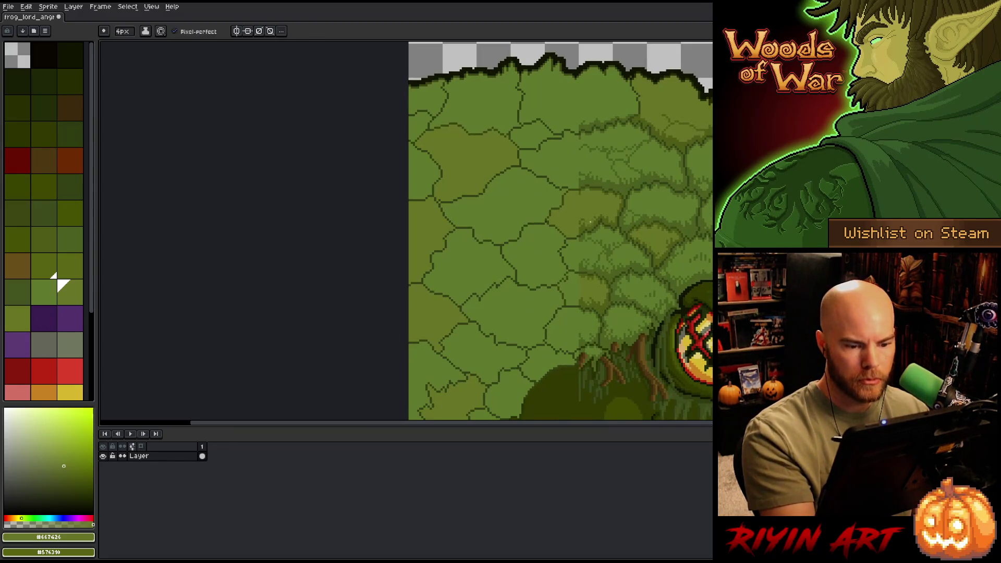
{"action": "left_click", "coordinate": [592, 224]}
{"action": "key", "text": "b"}
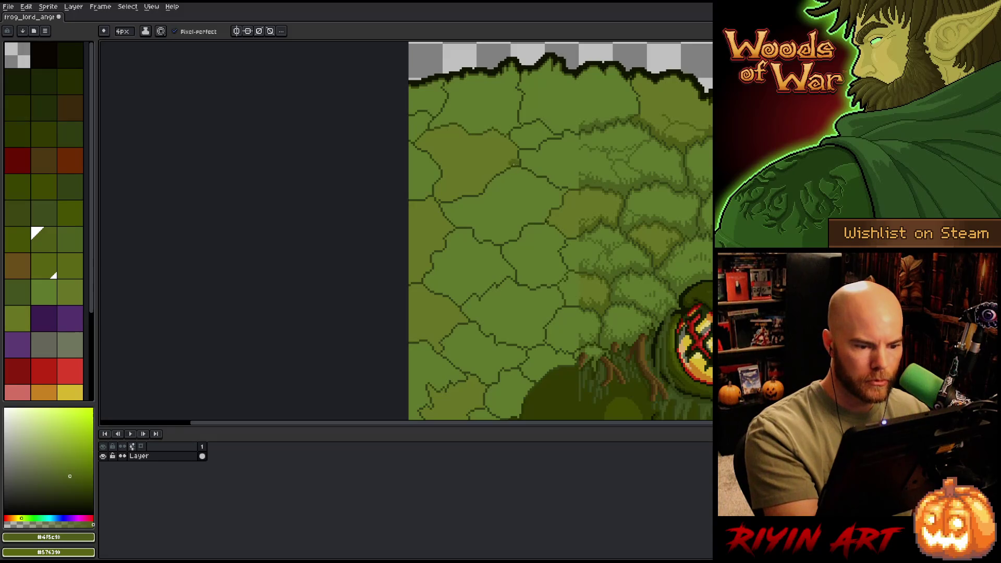
Step: Draw dark shading strokes along the upper-left leaf edges, alternating medium and dark greens
{"action": "left_click_drag", "start_coordinate": [515, 165], "coordinate": [480, 195]}
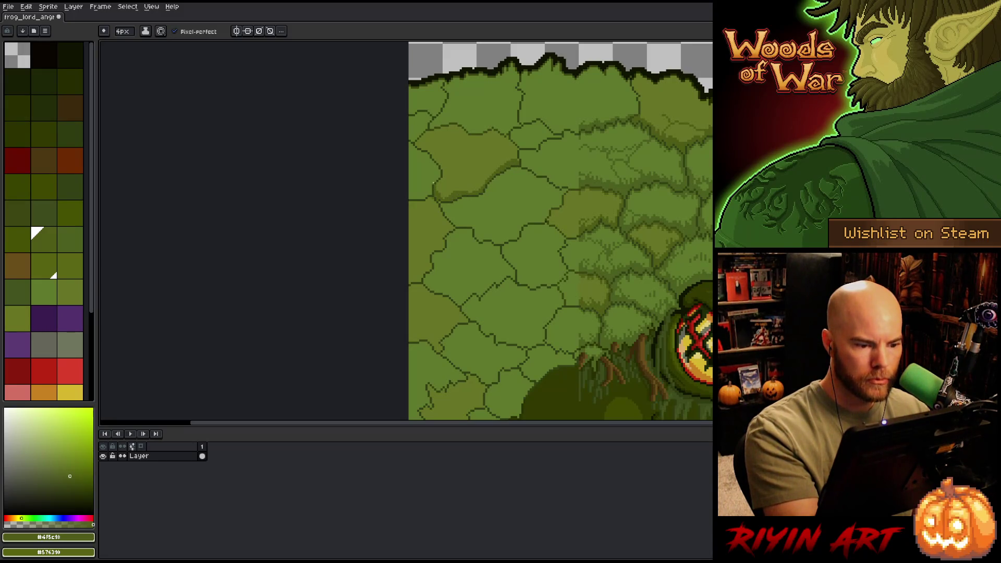
{"action": "left_click_drag", "start_coordinate": [451, 200], "coordinate": [445, 199]}
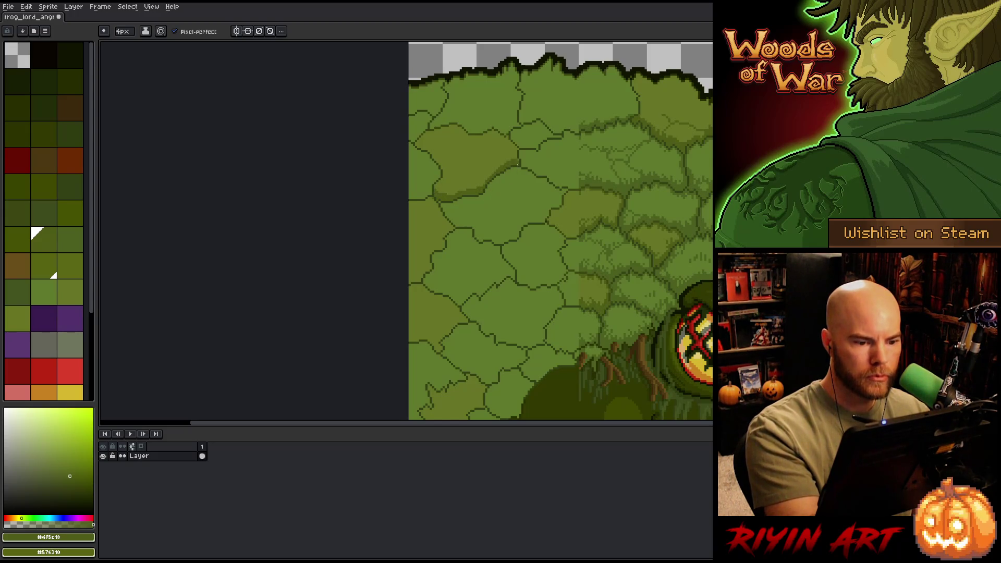
{"action": "left_click_drag", "start_coordinate": [437, 167], "coordinate": [445, 155]}
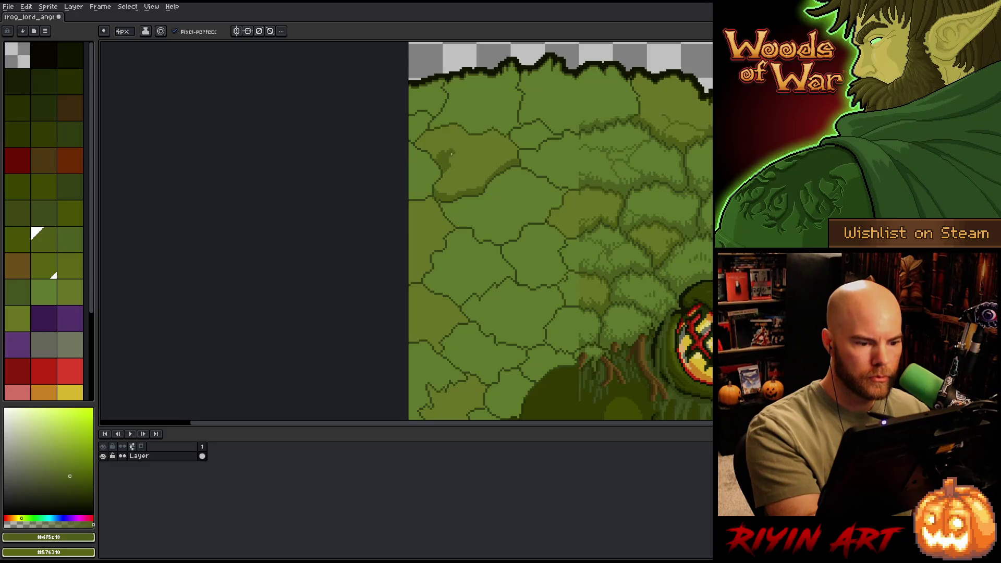
{"action": "left_click", "coordinate": [479, 150], "text": "alt"}
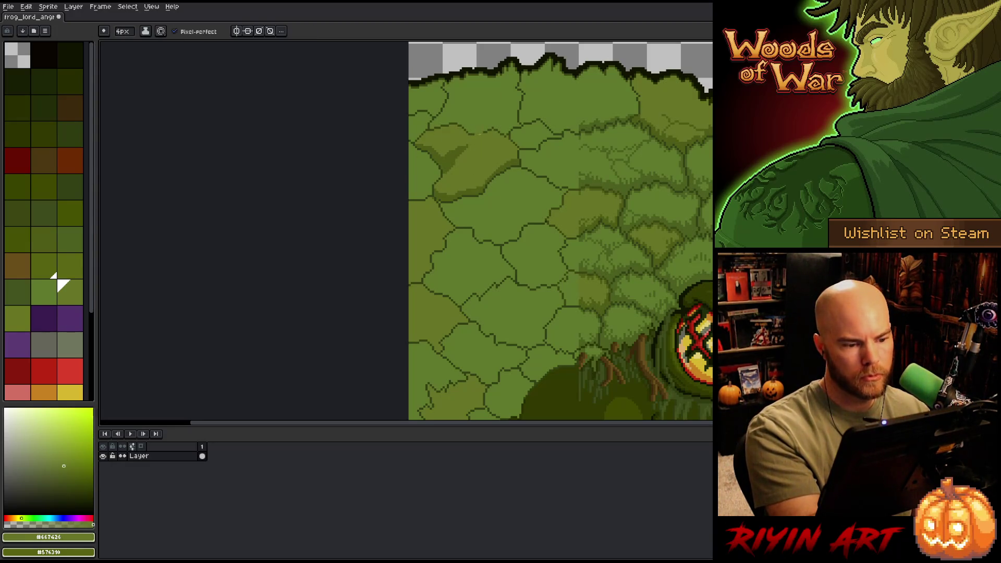
{"action": "left_click", "coordinate": [474, 149], "text": "alt"}
{"action": "left_click", "coordinate": [483, 141], "text": "alt"}
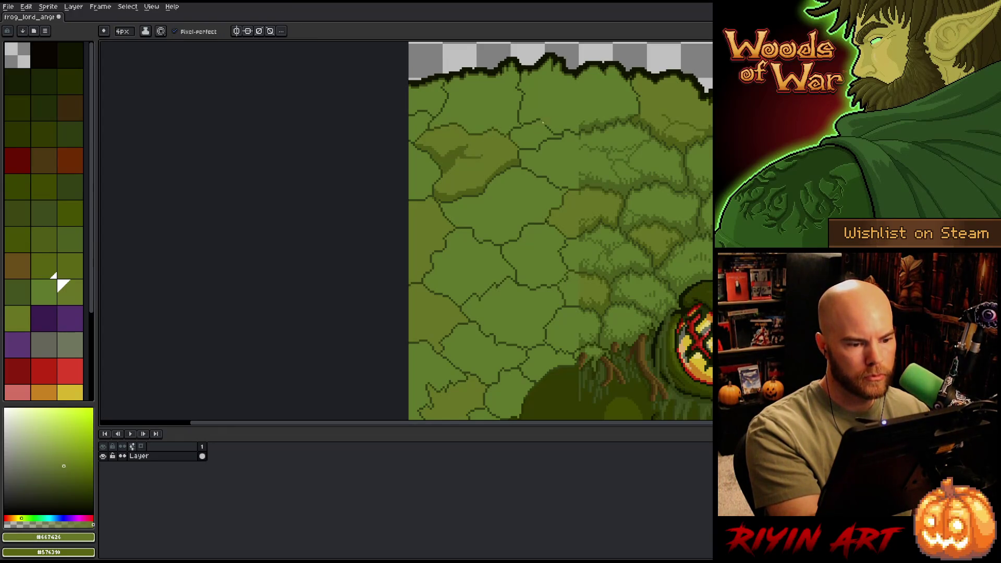
{"action": "left_click", "coordinate": [460, 159], "text": "alt"}
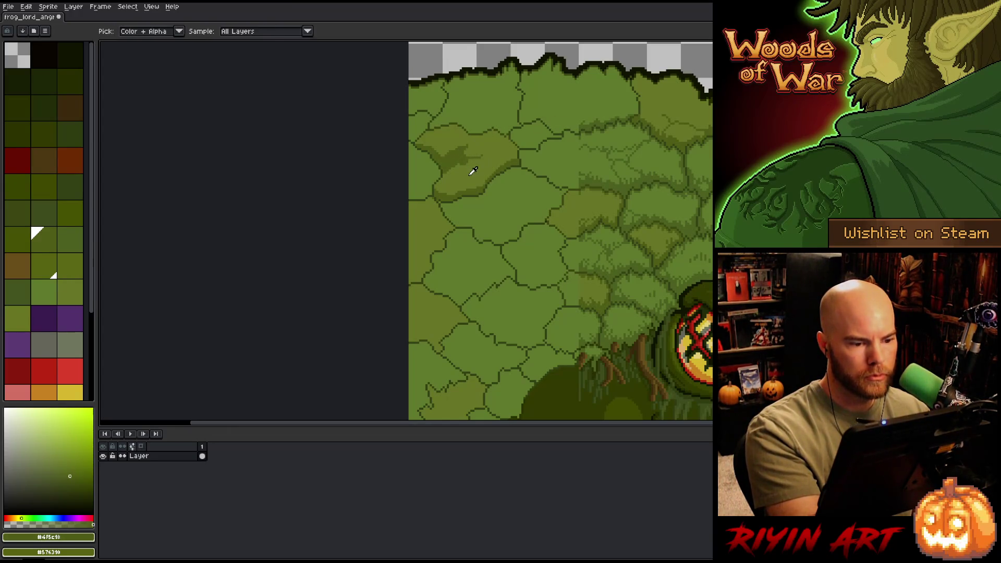
{"action": "left_click", "coordinate": [469, 174], "text": "alt"}
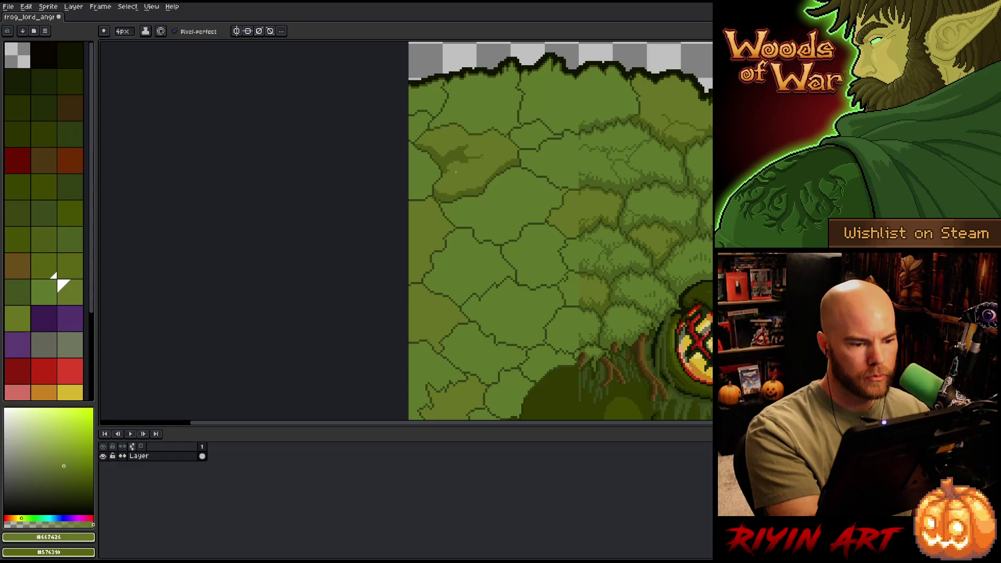
{"action": "left_click", "coordinate": [516, 156], "text": "alt"}
{"action": "mouse_move", "coordinate": [441, 259]}
{"action": "left_mouse_down"}
{"action": "mouse_move", "coordinate": [427, 256]}
{"action": "mouse_move", "coordinate": [406, 274]}
{"action": "left_mouse_up"}
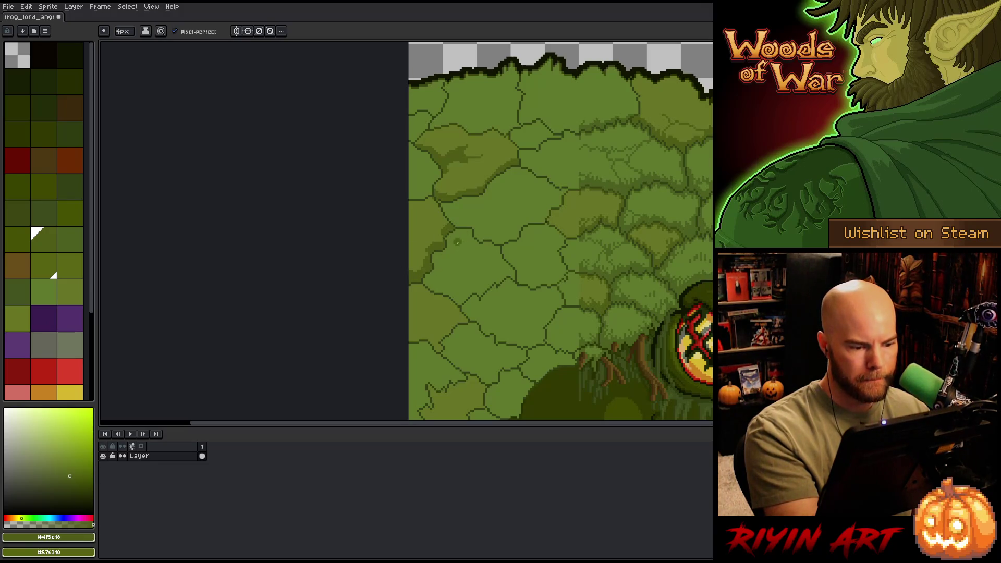
{"action": "left_click", "coordinate": [413, 216], "text": "alt"}
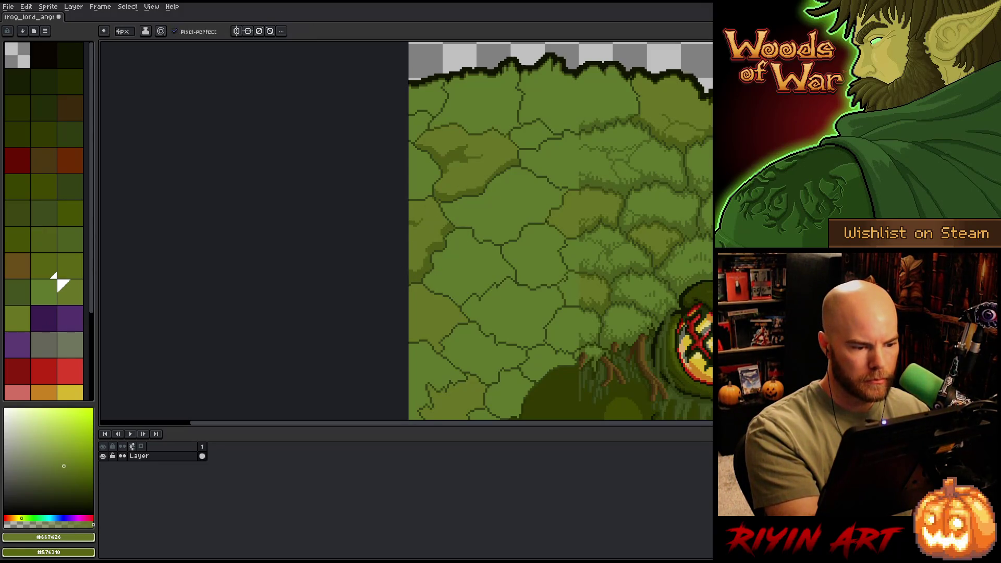
Step: Extend the dark green shading to the leaves' left edge and a lower-left leaf
{"action": "left_click", "coordinate": [439, 235], "text": "alt"}
{"action": "scroll", "coordinate": [512, 221], "scroll_direction": "down", "scroll_amount": 3}
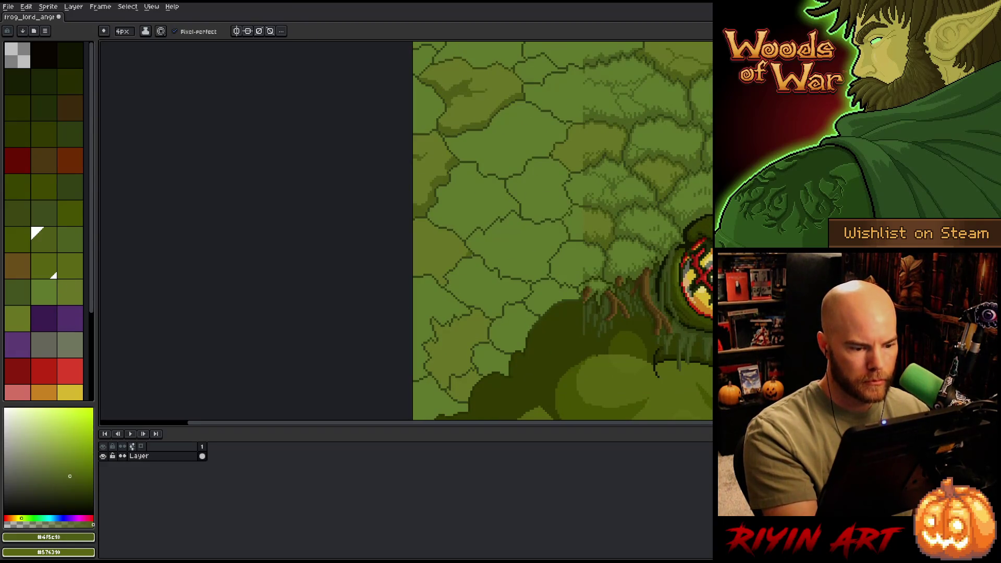
{"action": "mouse_move", "coordinate": [466, 253]}
{"action": "left_mouse_down"}
{"action": "mouse_move", "coordinate": [443, 272]}
{"action": "mouse_move", "coordinate": [415, 273]}
{"action": "left_mouse_up"}
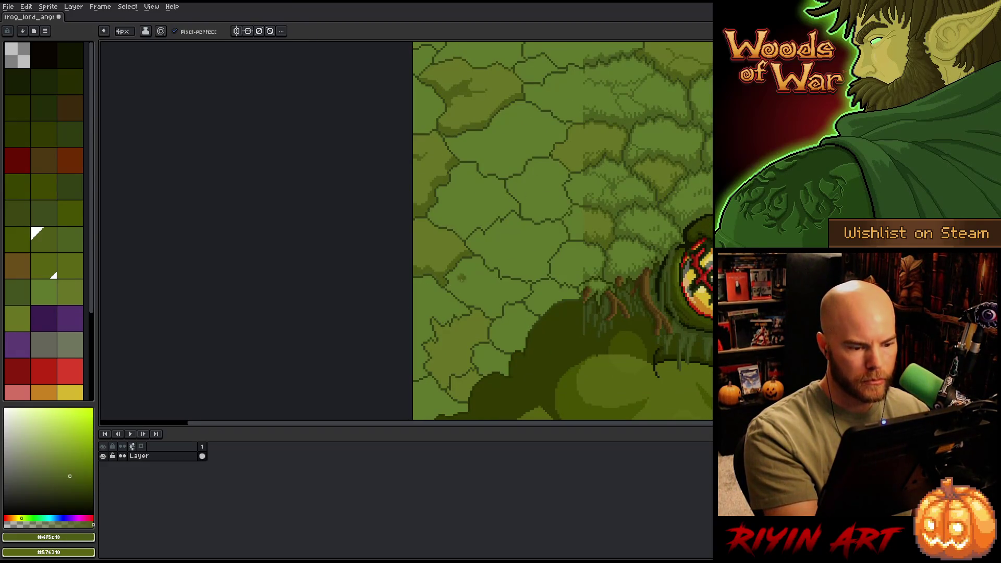
{"action": "left_click", "coordinate": [432, 251], "text": "alt"}
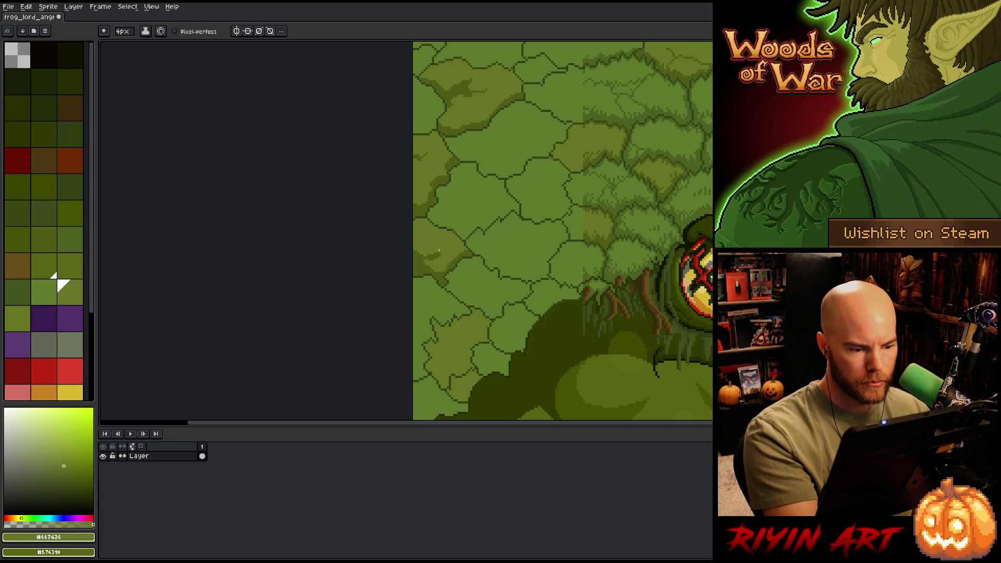
{"action": "left_click", "coordinate": [442, 276], "text": "alt"}
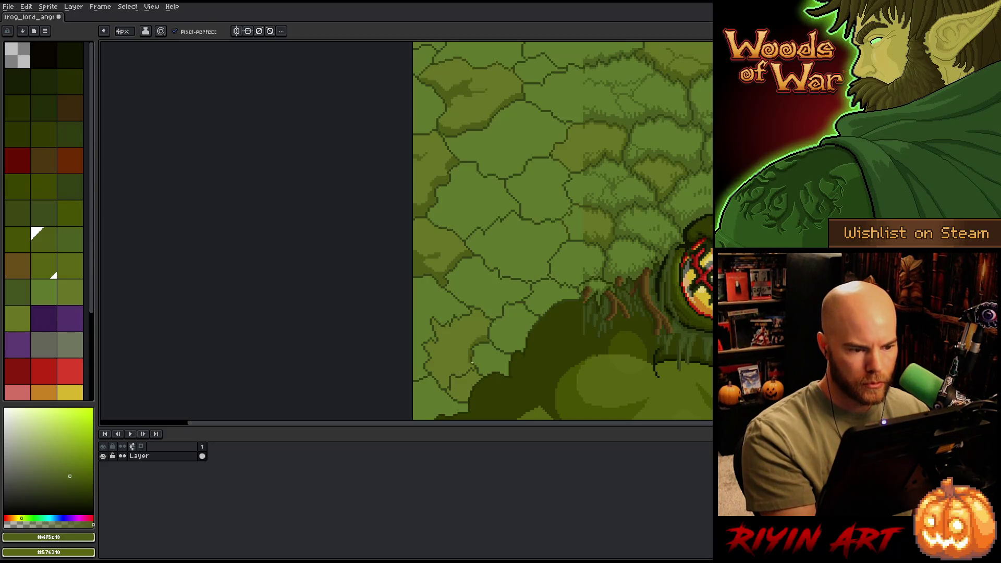
{"action": "mouse_move", "coordinate": [447, 377]}
{"action": "left_mouse_down"}
{"action": "mouse_move", "coordinate": [427, 372]}
{"action": "mouse_move", "coordinate": [447, 373]}
{"action": "left_mouse_up"}
{"action": "left_click", "coordinate": [58, 282]}
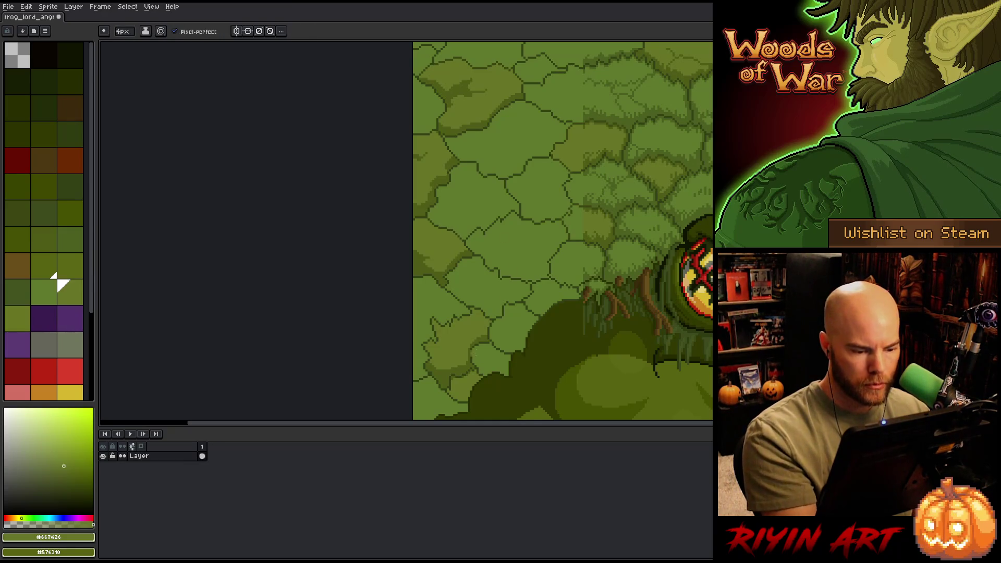
{"action": "left_click", "coordinate": [483, 375], "text": "alt"}
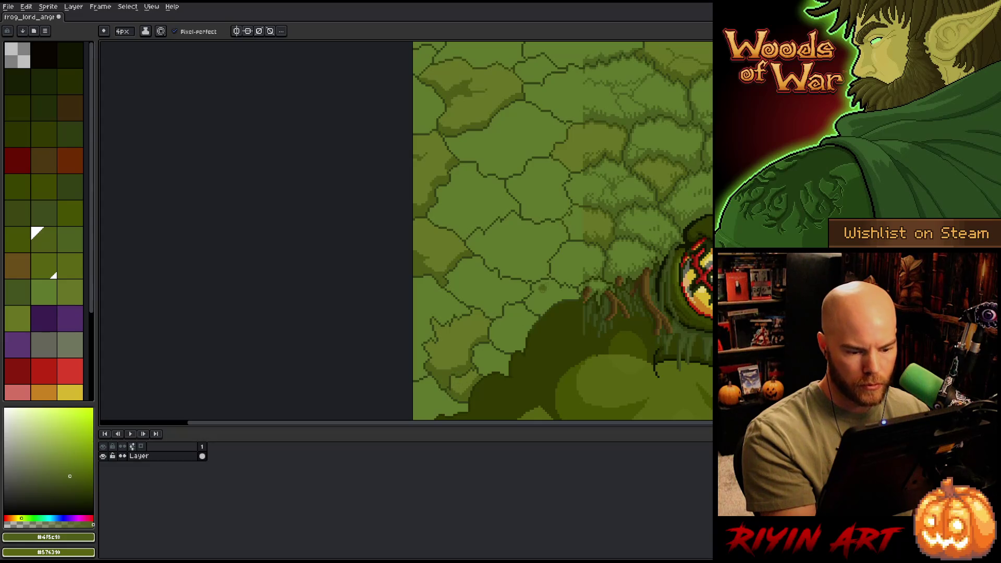
Step: Magic-wand select the light-green leaf patches, then clear the selection
{"action": "left_click_drag", "start_coordinate": [543, 288], "coordinate": [449, 402]}
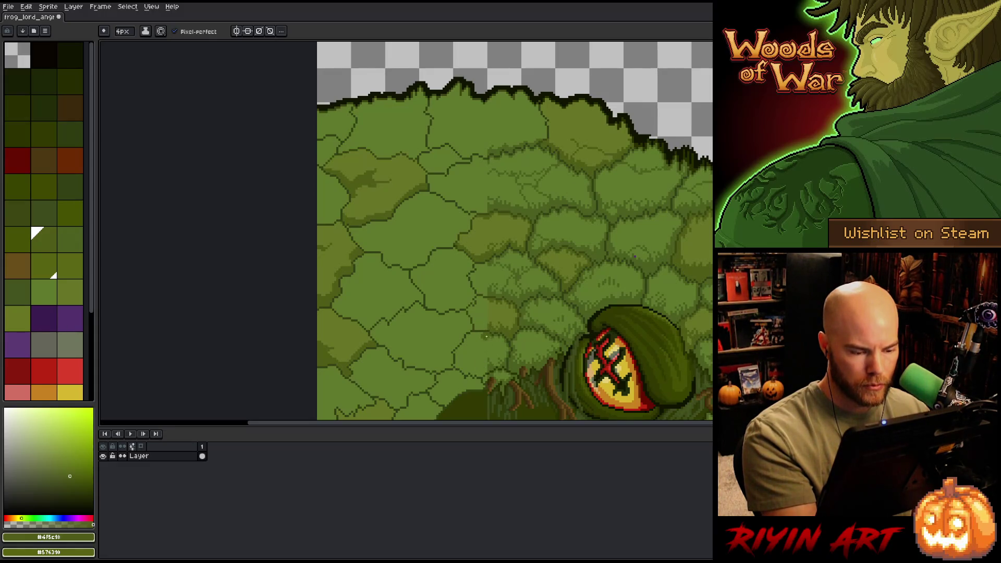
{"action": "key", "text": "w"}
{"action": "left_click", "coordinate": [500, 320]}
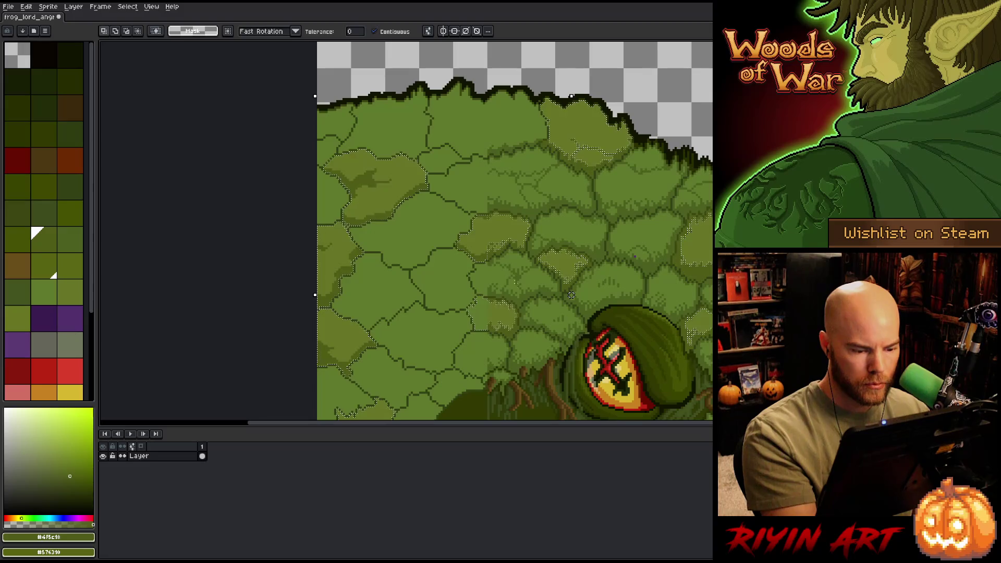
{"action": "key", "text": "b"}
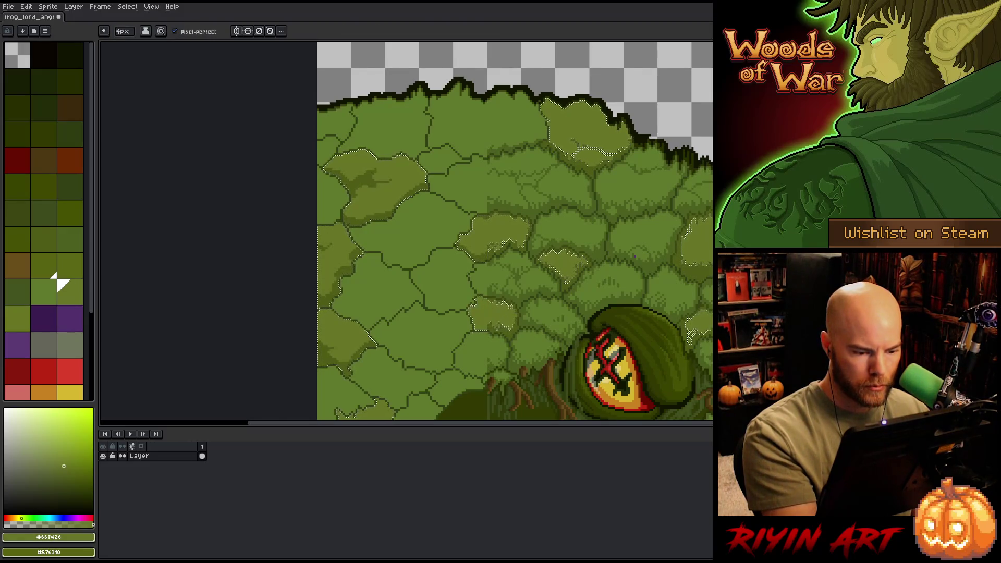
{"action": "left_click", "coordinate": [44, 240]}
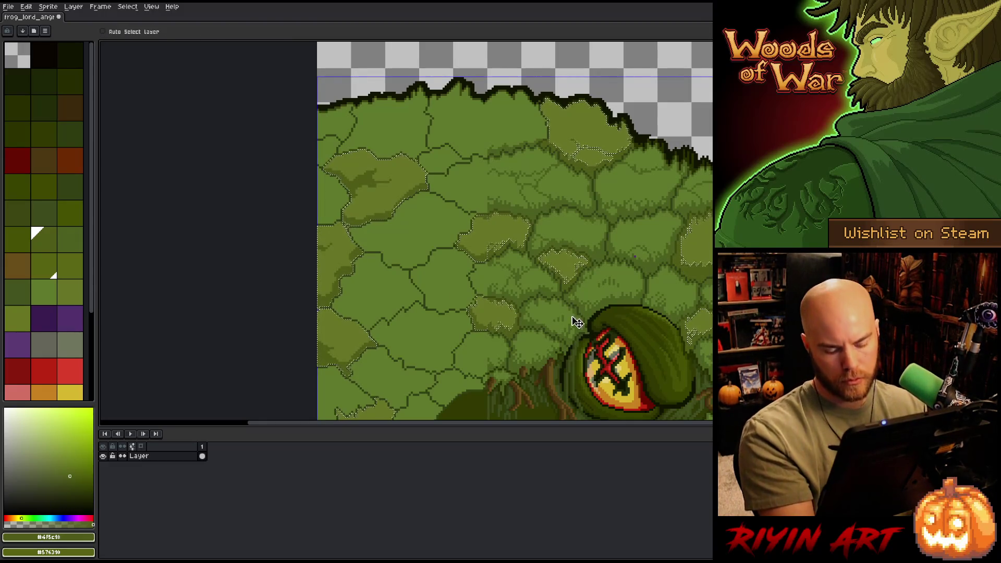
{"action": "key", "text": "ctrl+d"}
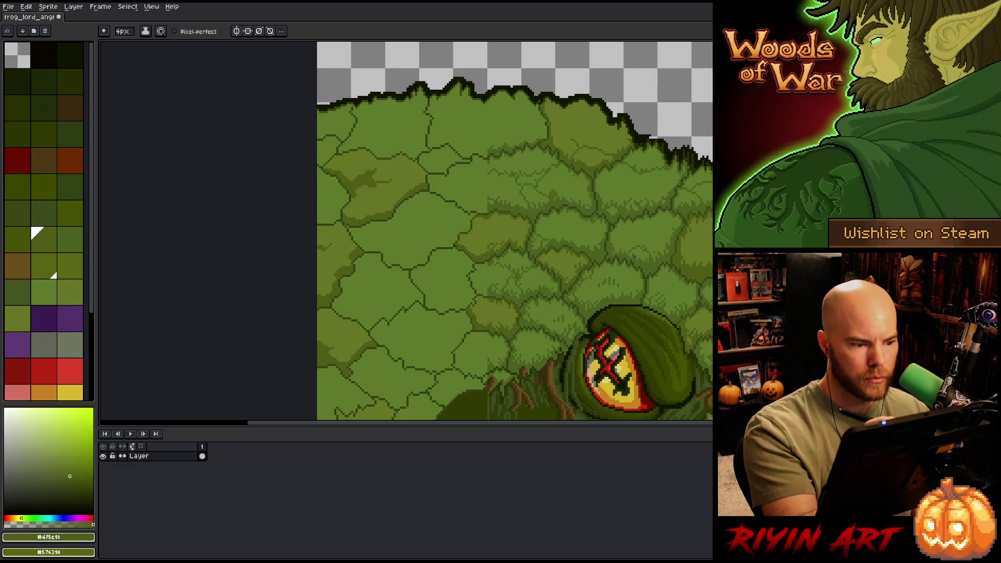
Step: Select a leaf green by colour range and sample the green #4b5f1f
{"action": "left_click_drag", "start_coordinate": [556, 258], "coordinate": [608, 158]}
{"action": "left_click_drag", "start_coordinate": [578, 311], "coordinate": [549, 367]}
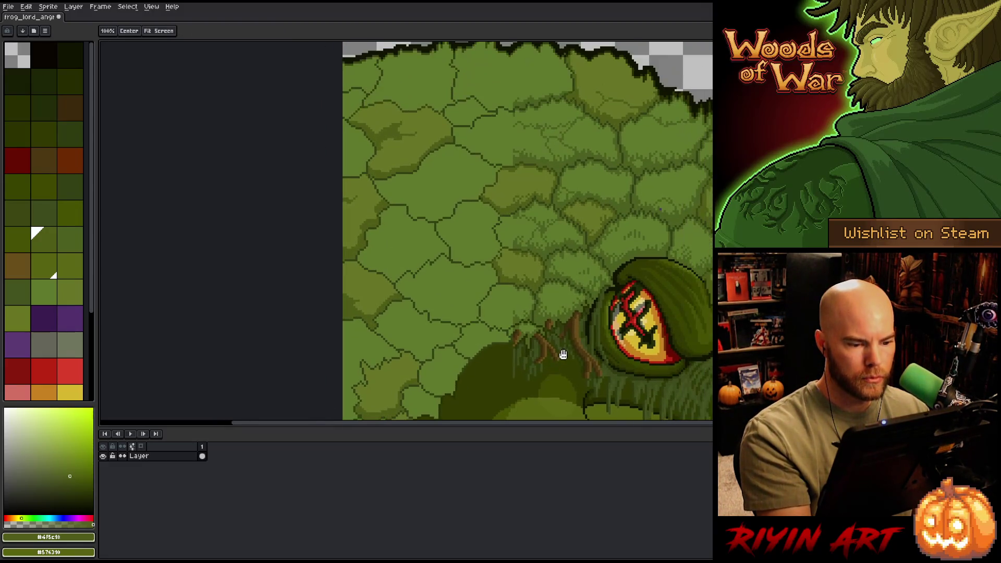
{"action": "key", "text": "shift+c"}
{"action": "left_click_drag", "start_coordinate": [545, 112], "coordinate": [451, 180]}
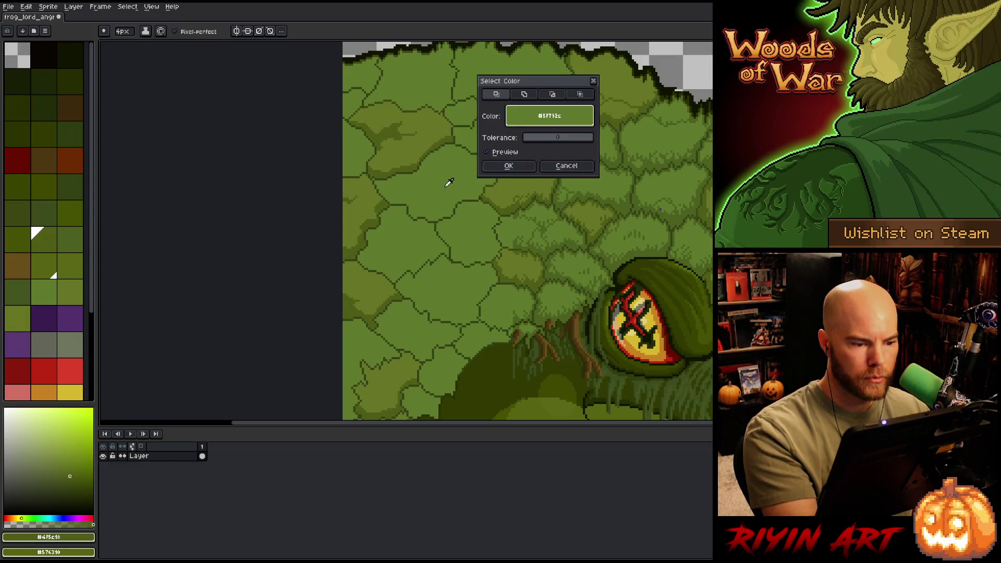
{"action": "left_click", "coordinate": [506, 165]}
{"action": "left_click", "coordinate": [543, 249], "text": "alt"}
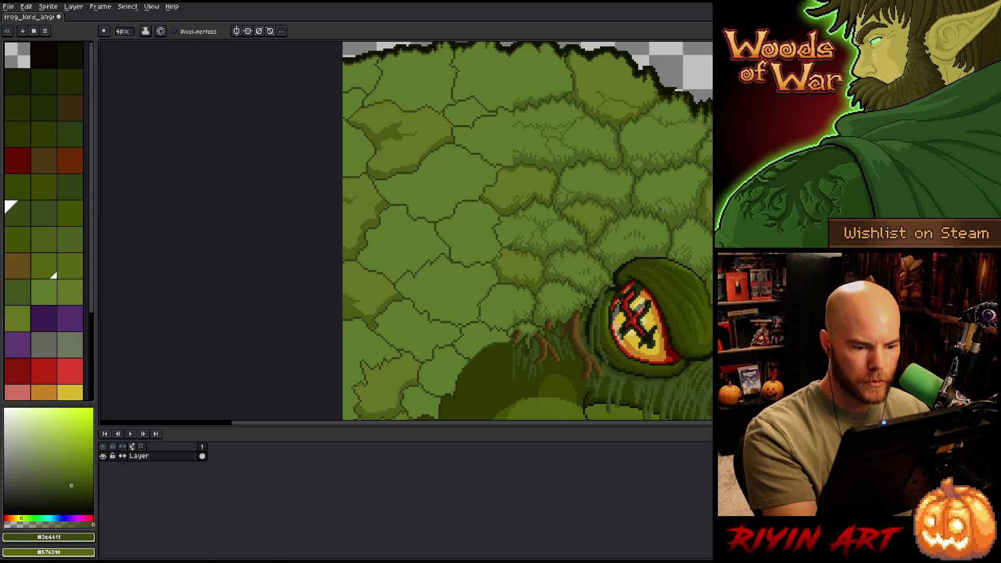
{"action": "left_click", "coordinate": [523, 243], "text": "alt"}
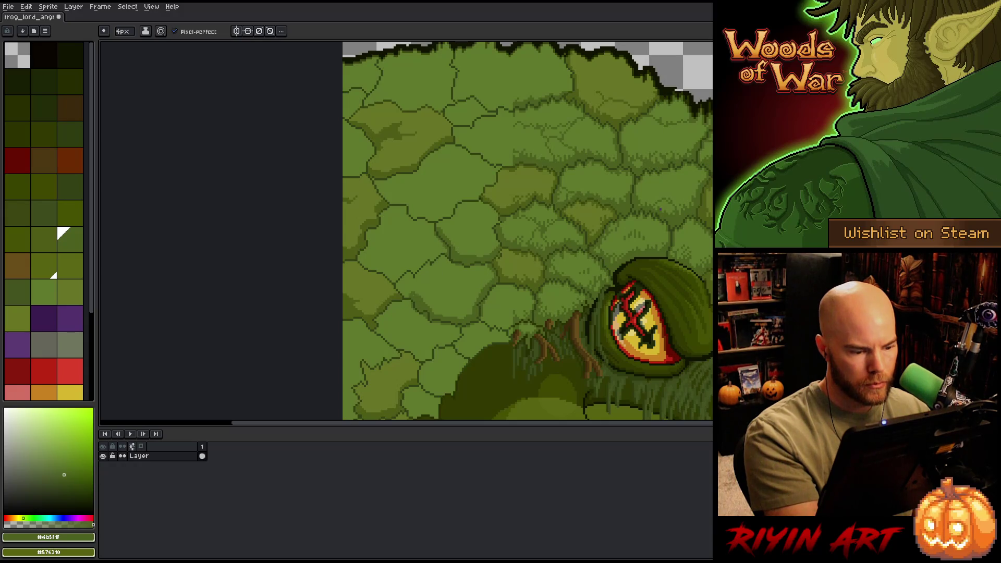
Step: Compare #5f792c with #4b5f1f and settle on mid-green #5f792c
{"action": "left_click_drag", "start_coordinate": [487, 248], "coordinate": [507, 230]}
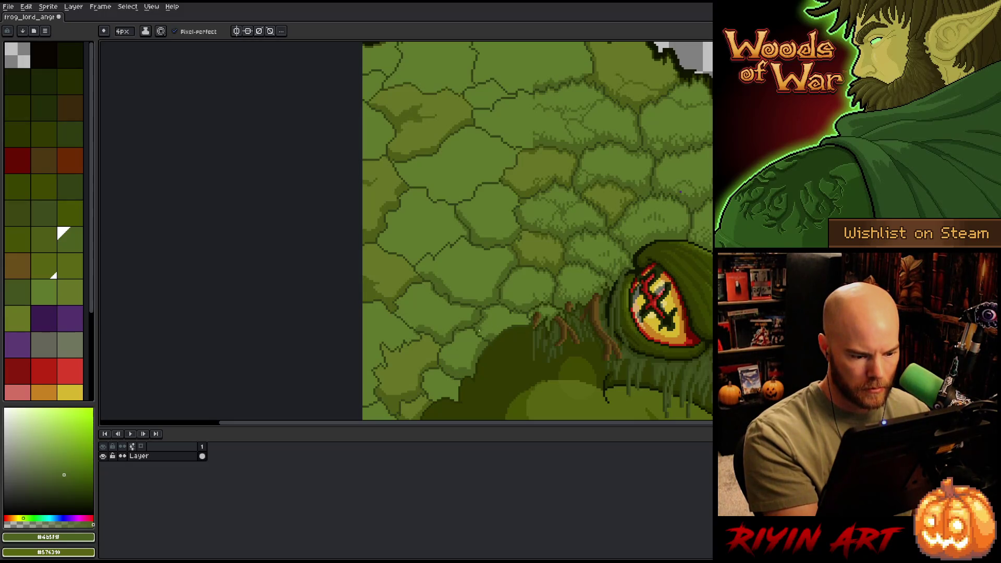
{"action": "key", "text": "space"}
{"action": "left_click_drag", "start_coordinate": [513, 367], "coordinate": [542, 334]}
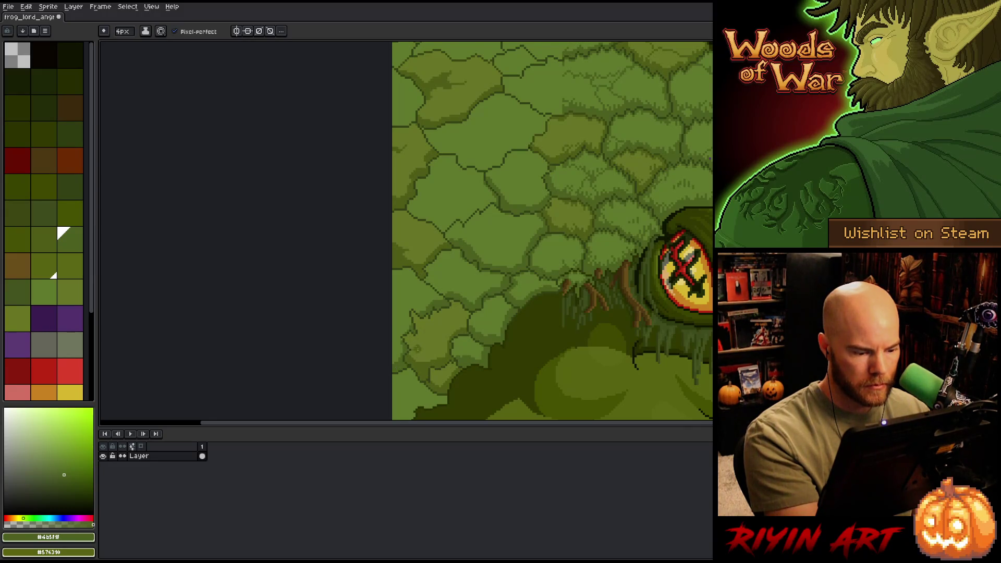
{"action": "left_click_drag", "start_coordinate": [447, 262], "coordinate": [457, 237]}
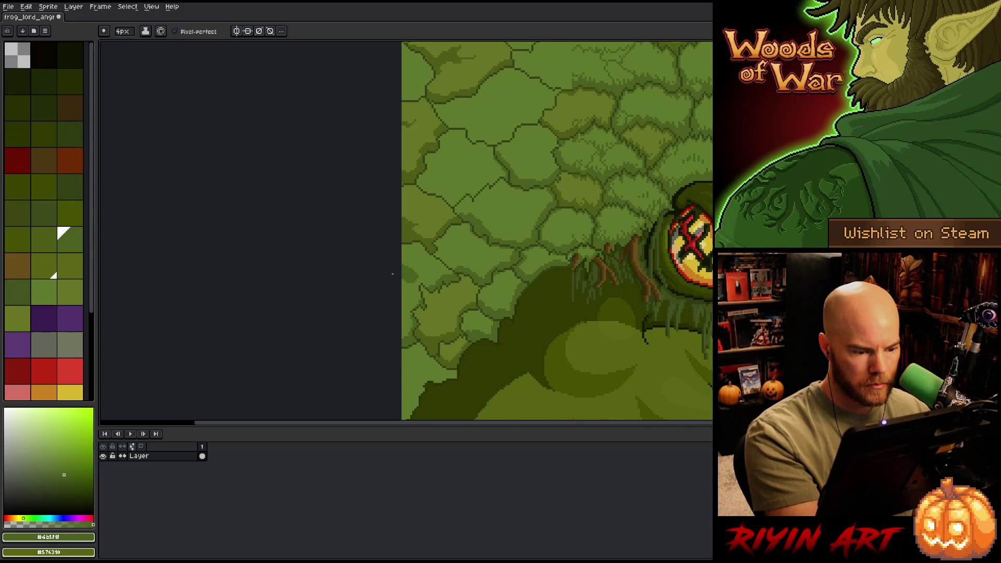
{"action": "left_click", "coordinate": [409, 252], "text": "alt"}
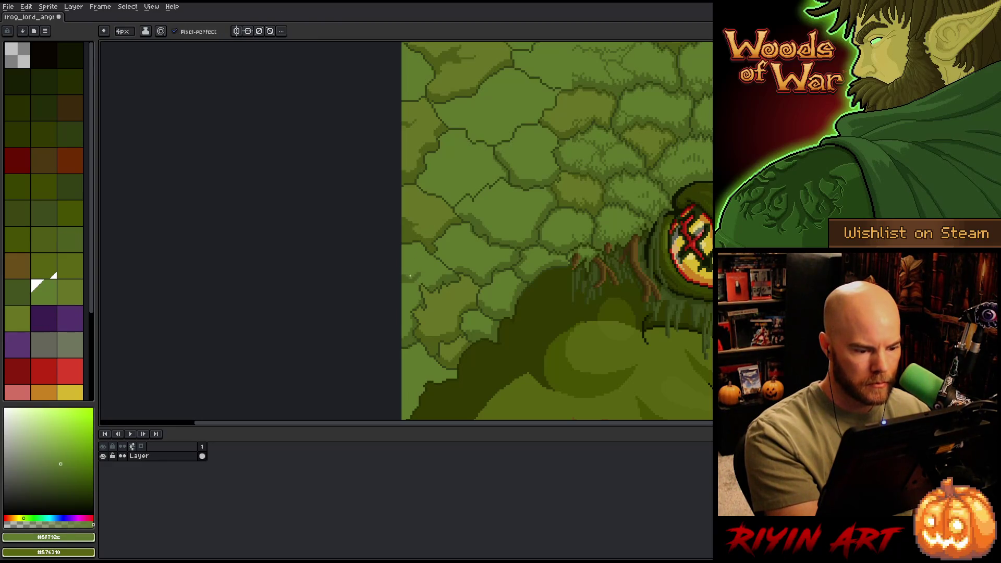
{"action": "left_click", "coordinate": [410, 273], "text": "alt"}
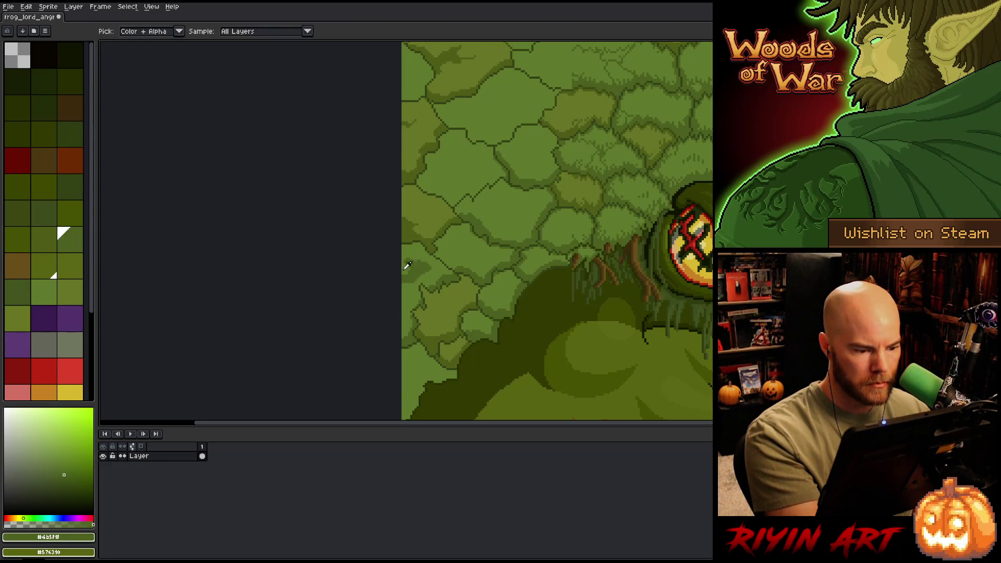
{"action": "left_click", "coordinate": [408, 265], "text": "alt"}
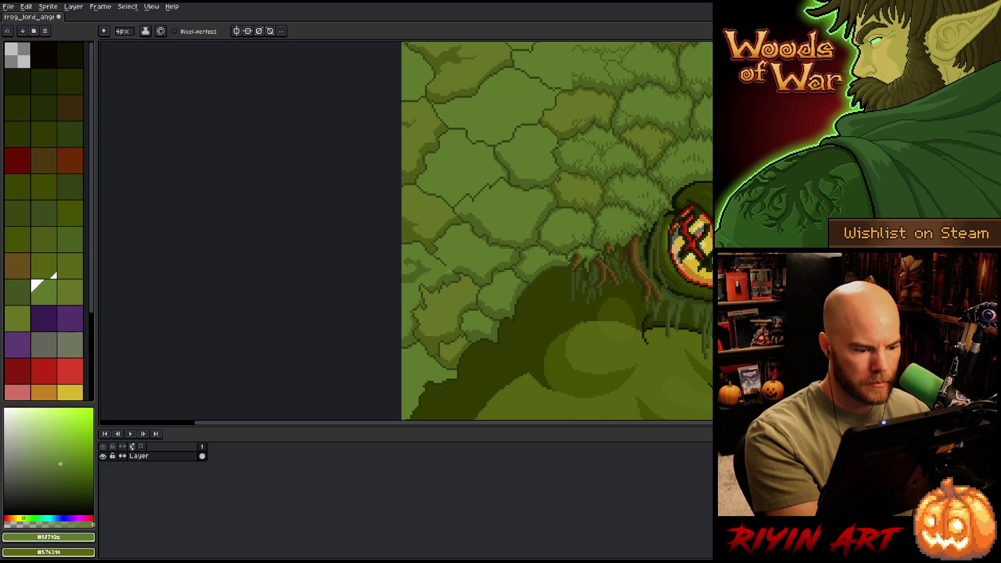
{"action": "left_click", "coordinate": [443, 290], "text": "alt"}
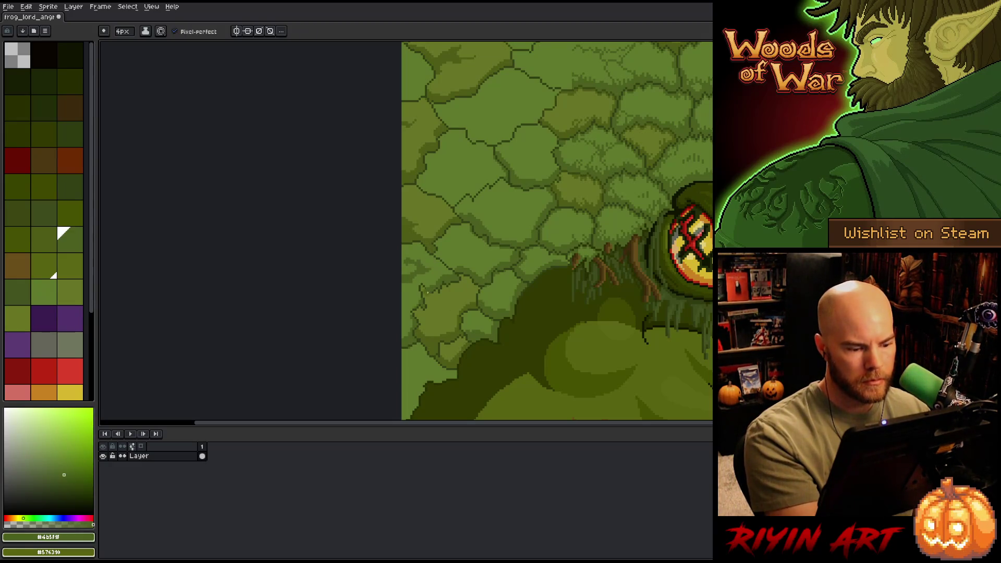
{"action": "left_click", "coordinate": [410, 306], "text": "alt"}
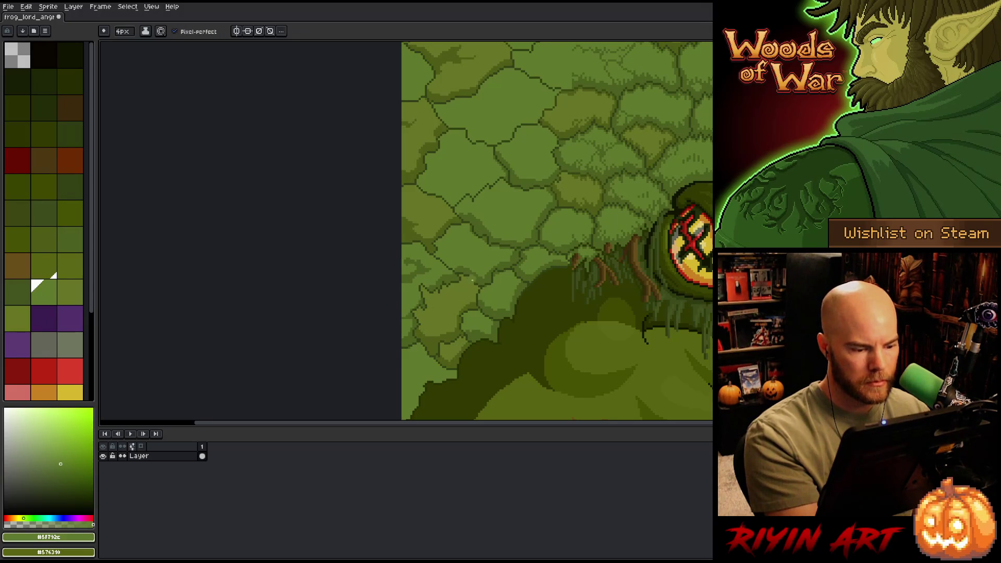
{"action": "left_click_drag", "start_coordinate": [501, 320], "coordinate": [537, 257]}
Step: Select the dark green leaf edges (#334115) by colour range with tolerance 17
{"action": "scroll", "coordinate": [451, 269], "scroll_direction": "down", "scroll_amount": 1}
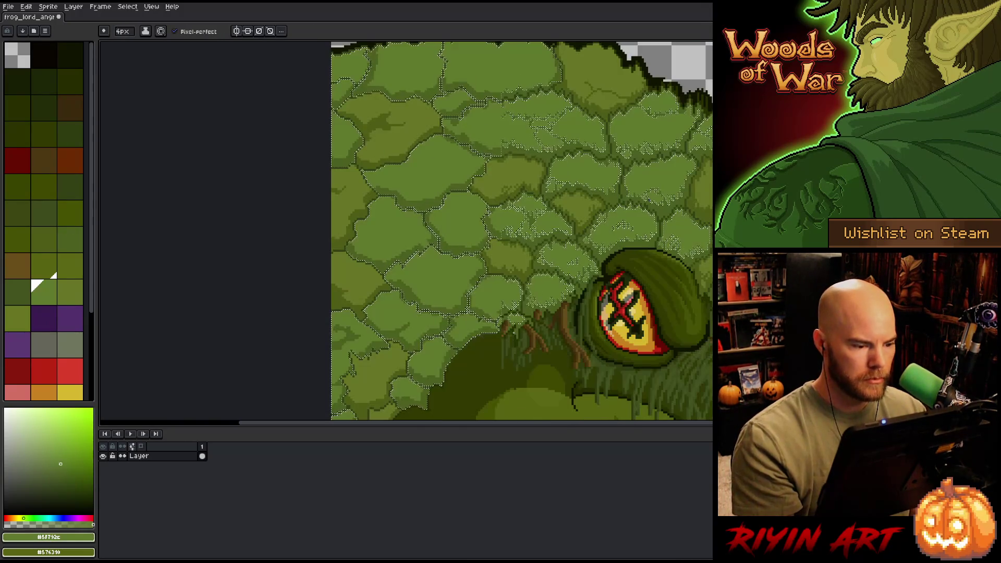
{"action": "key", "text": "ctrl+shift+c"}
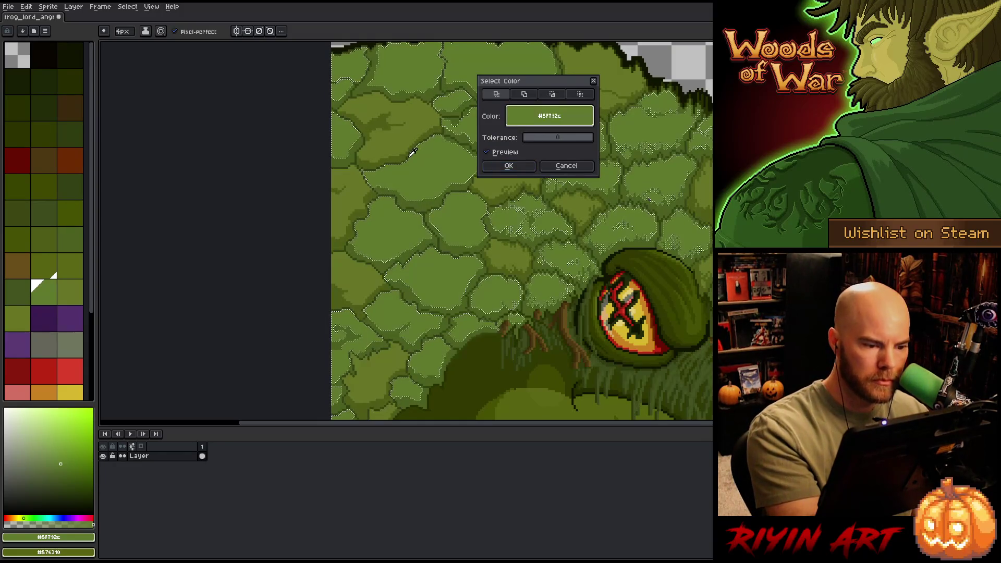
{"action": "left_click", "coordinate": [412, 152]}
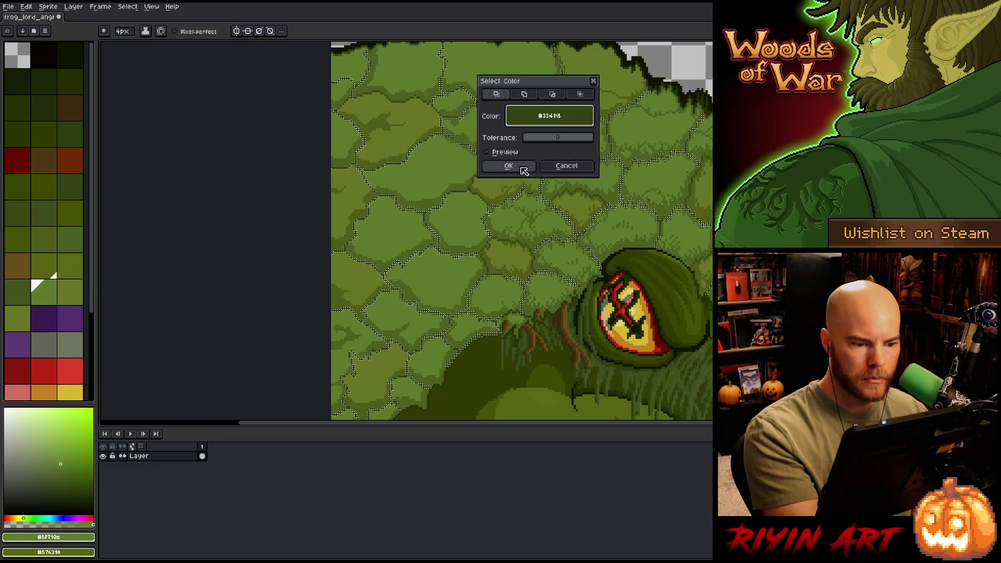
{"action": "left_click_drag", "start_coordinate": [527, 138], "coordinate": [535, 139]}
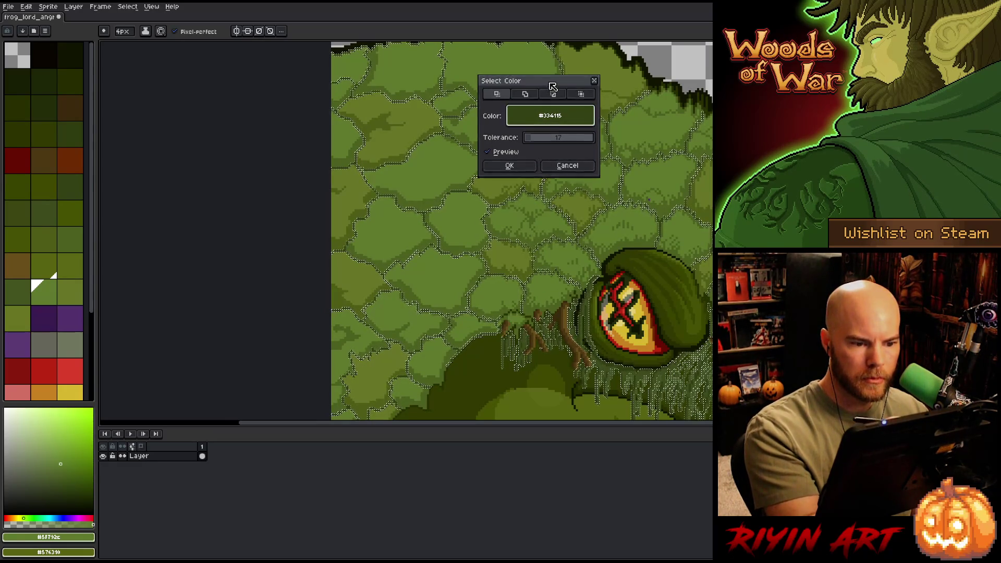
{"action": "left_click_drag", "start_coordinate": [552, 83], "coordinate": [669, 83]}
{"action": "key", "text": "Return"}
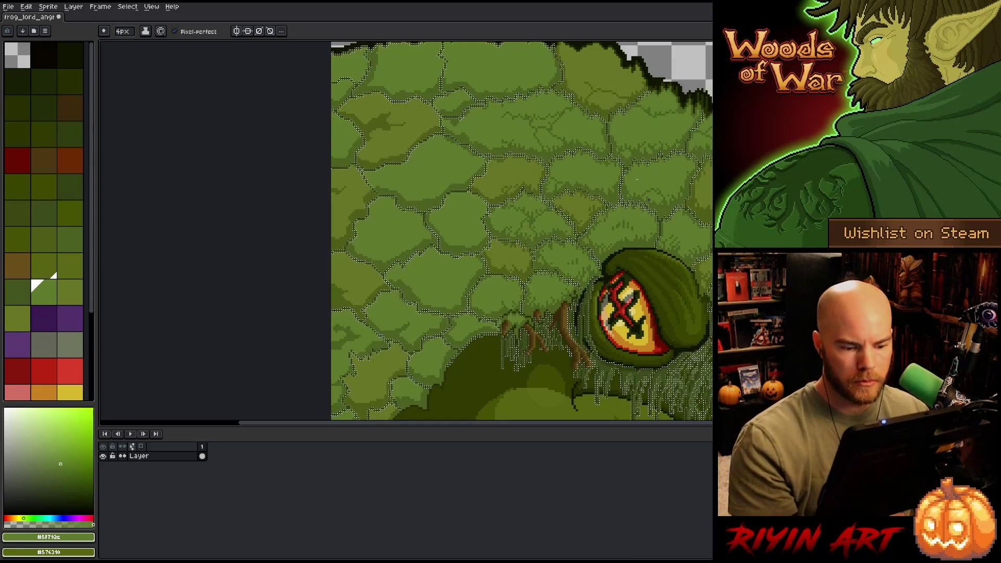
Step: Fill the selected leaf edges with dark purple on a new layer, then deselect
{"action": "scroll", "coordinate": [646, 155], "scroll_direction": "down", "scroll_amount": 2}
{"action": "left_click_drag", "start_coordinate": [604, 233], "coordinate": [560, 254]}
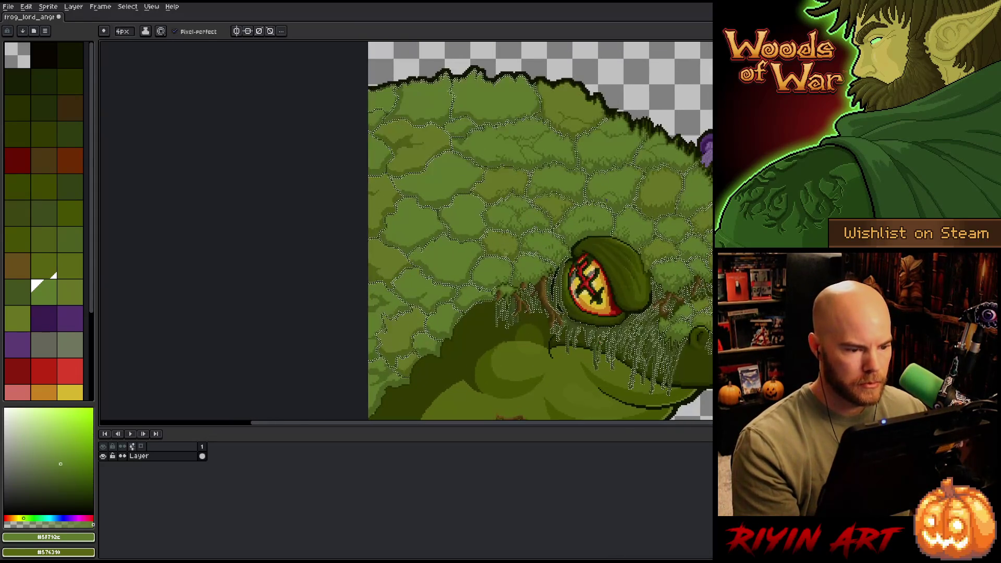
{"action": "key", "text": "ctrl+j"}
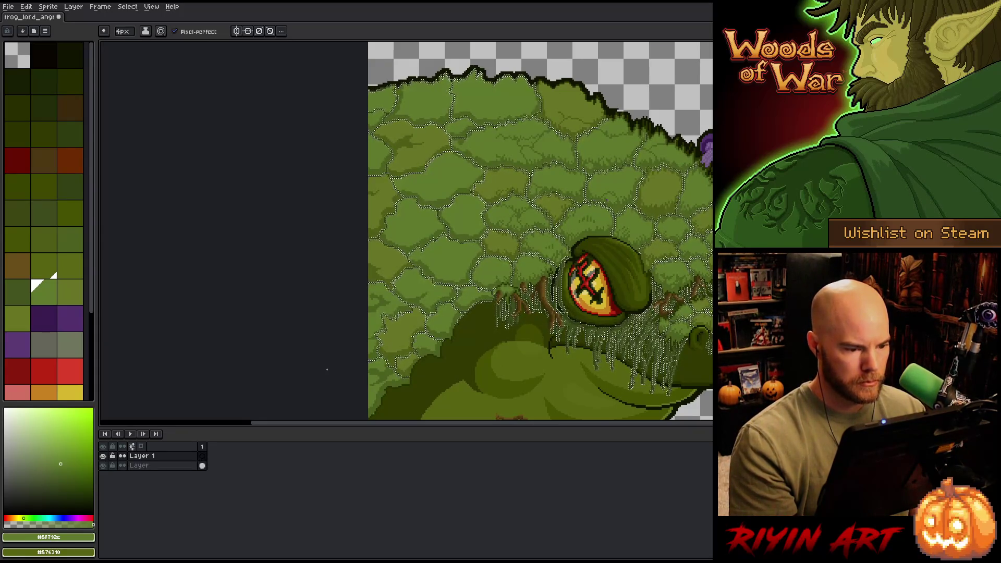
{"action": "left_click", "coordinate": [52, 318]}
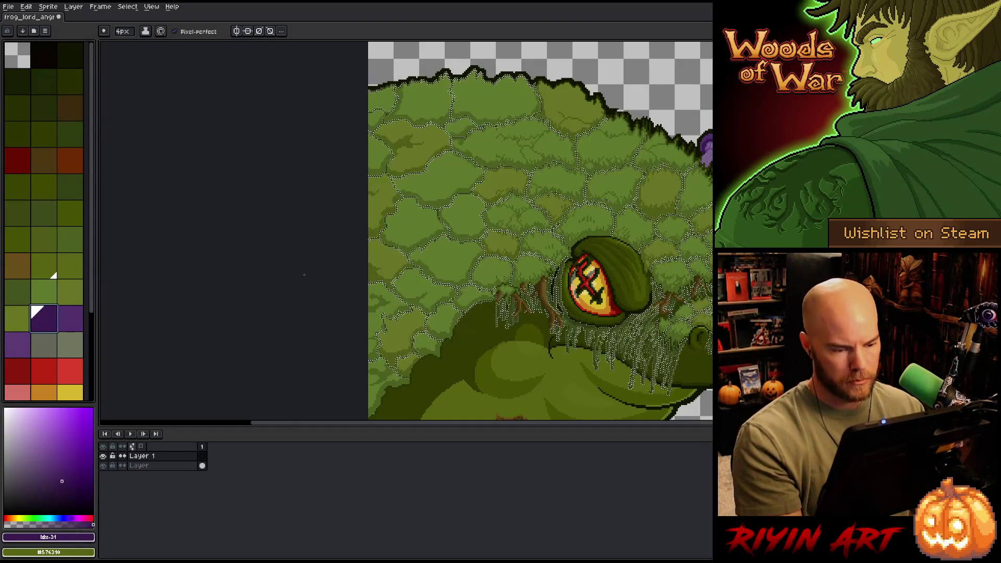
{"action": "key", "text": "f"}
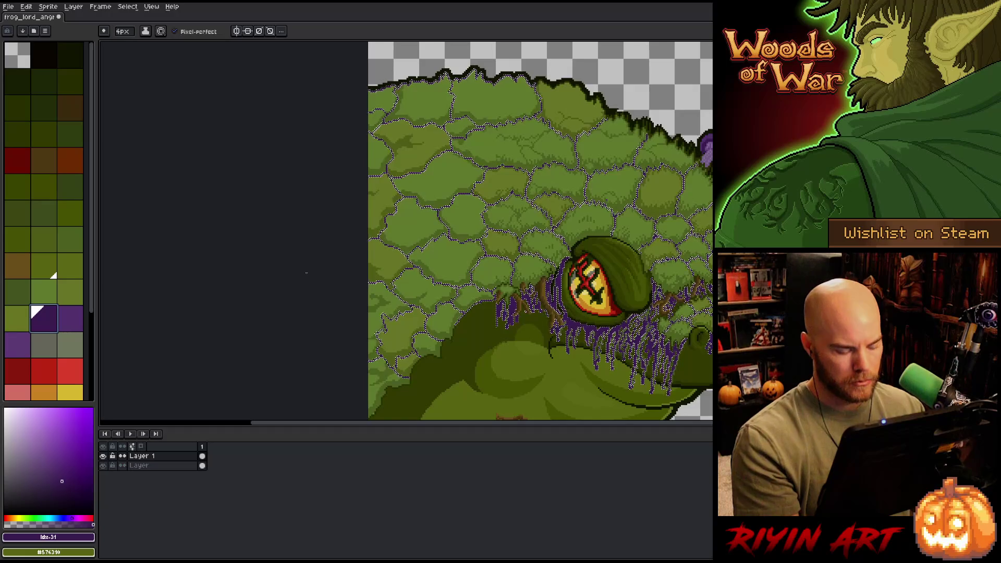
{"action": "key", "text": "ctrl+d"}
Step: Lasso the area around the frog's face and delete the purple from the drips
{"action": "key", "text": "m"}
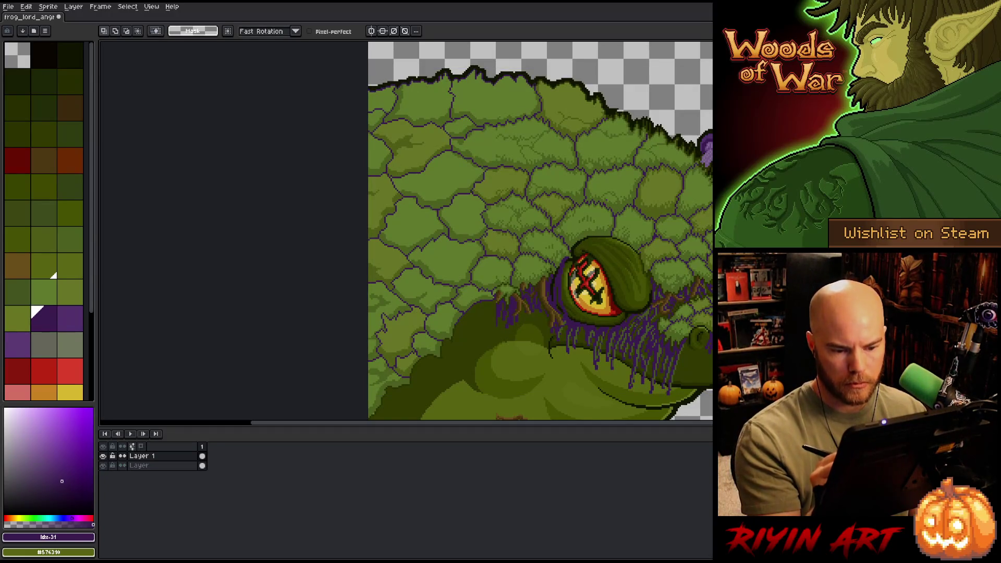
{"action": "left_click_drag", "start_coordinate": [710, 82], "coordinate": [654, 82]}
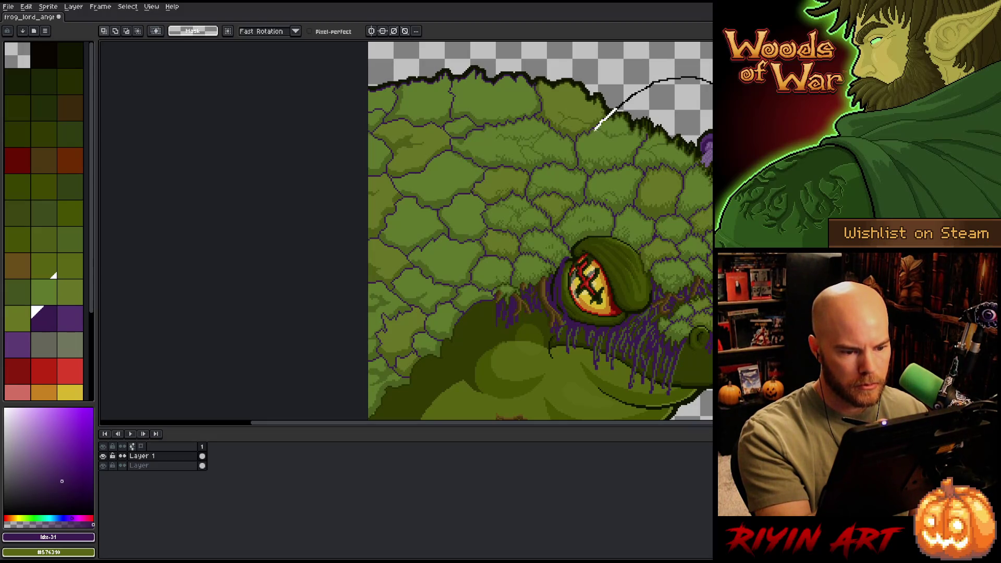
{"action": "mouse_move", "coordinate": [596, 129]}
{"action": "left_mouse_down"}
{"action": "mouse_move", "coordinate": [519, 264]}
{"action": "mouse_move", "coordinate": [521, 410]}
{"action": "mouse_move", "coordinate": [710, 418]}
{"action": "left_mouse_up"}
{"action": "key", "text": "Delete"}
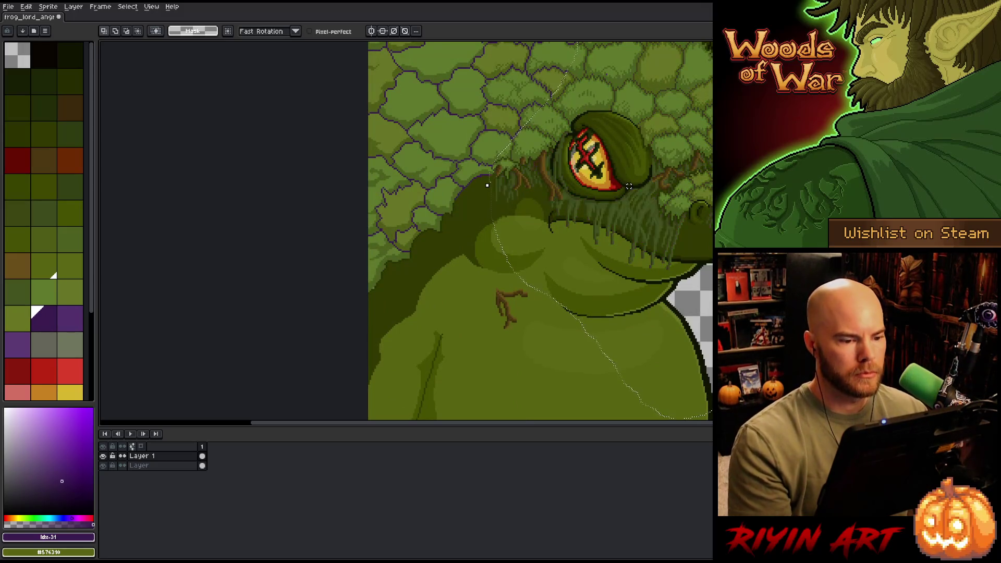
{"action": "left_click_drag", "start_coordinate": [659, 203], "coordinate": [661, 330]}
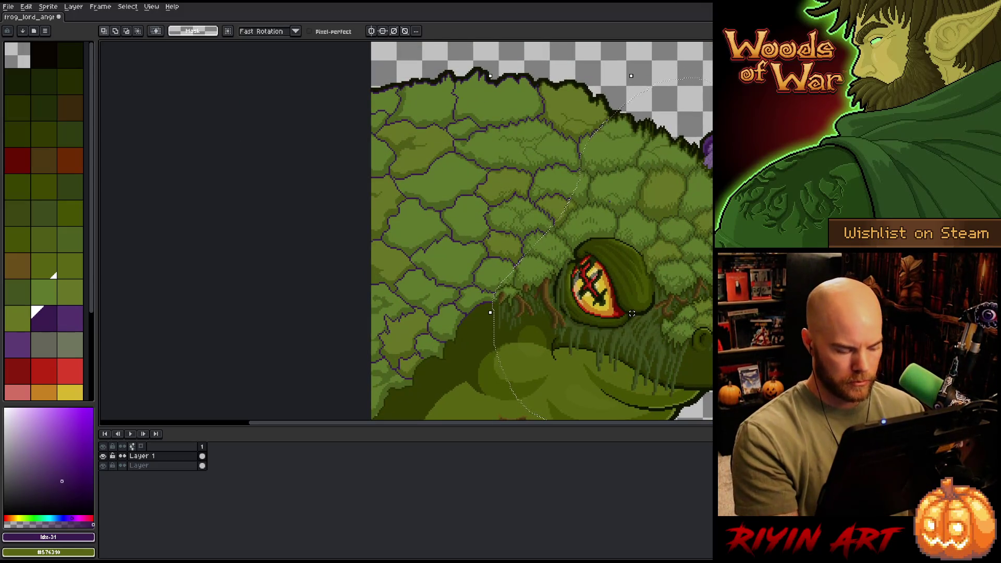
{"action": "key", "text": "q"}
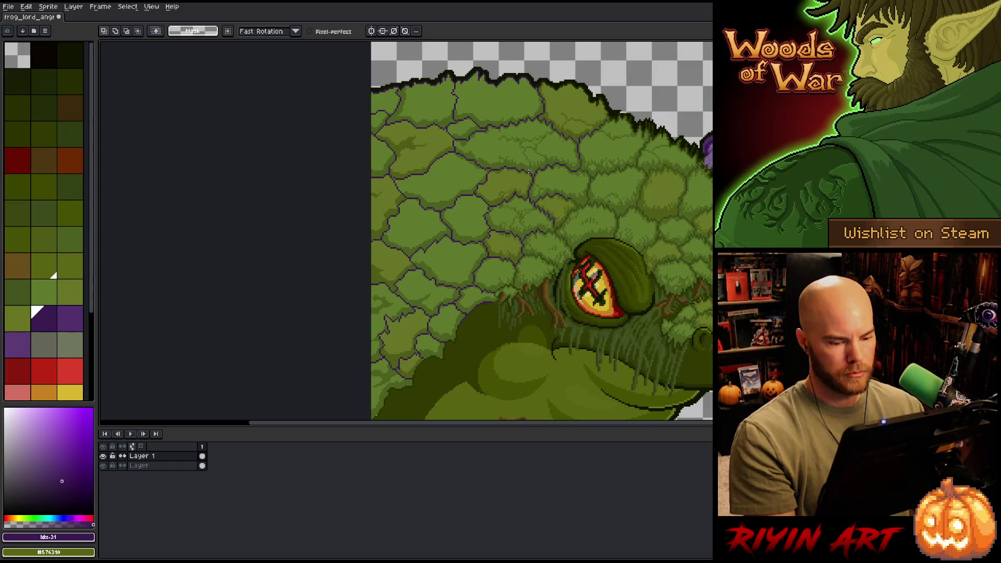
Step: Sample the leaf green #4b5f1f and try a cross-shaped Outline effect before closing it
{"action": "key", "text": "i"}
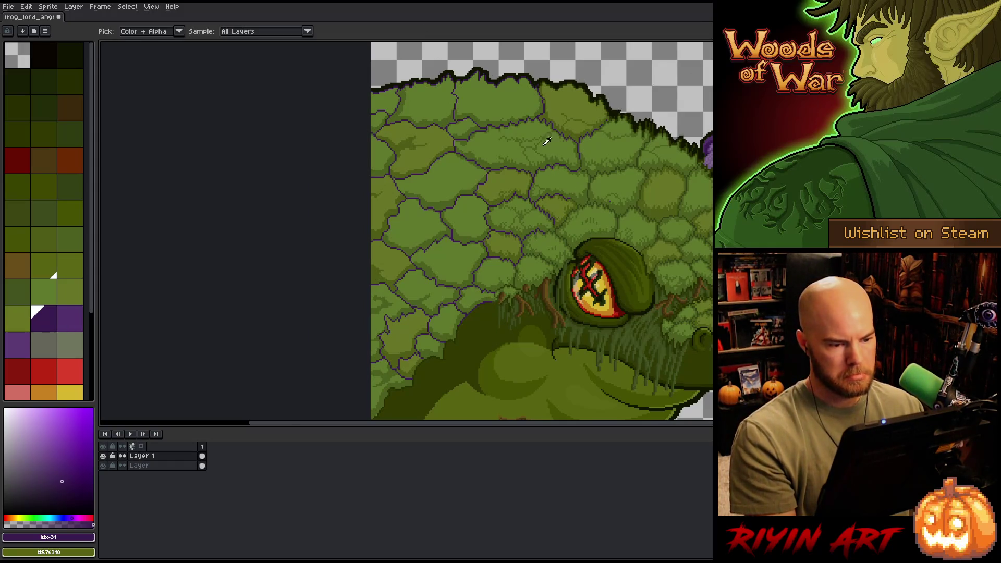
{"action": "scroll", "coordinate": [543, 146], "scroll_direction": "up", "scroll_amount": 2}
{"action": "left_click", "coordinate": [518, 185]}
{"action": "scroll", "coordinate": [518, 185], "scroll_direction": "down", "scroll_amount": 2}
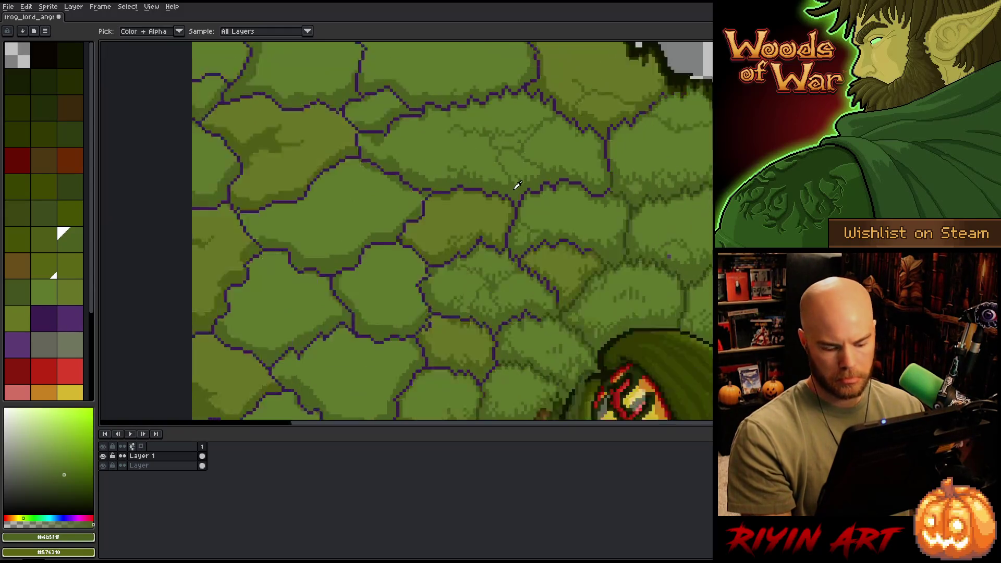
{"action": "key", "text": "shift+o"}
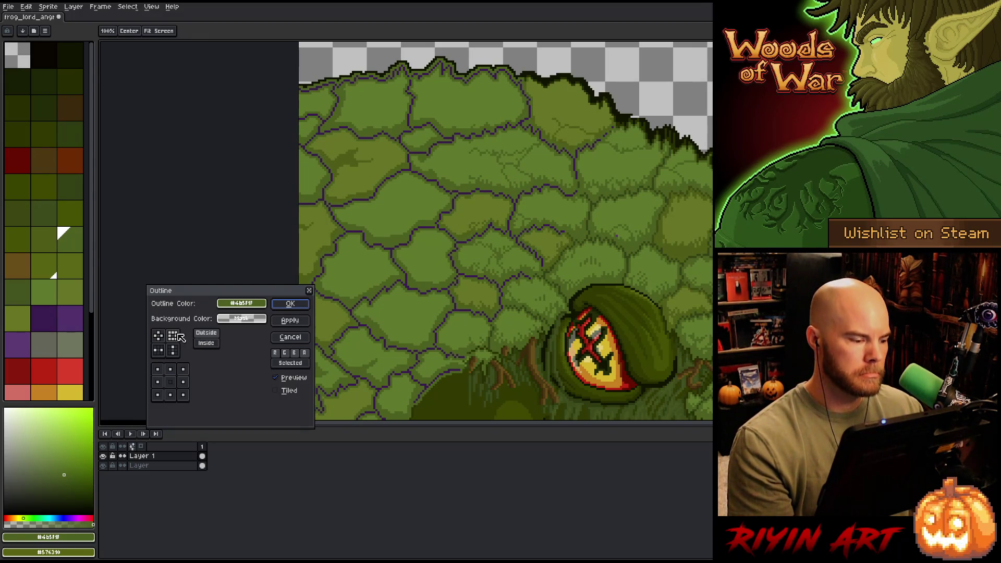
{"action": "left_click", "coordinate": [162, 337]}
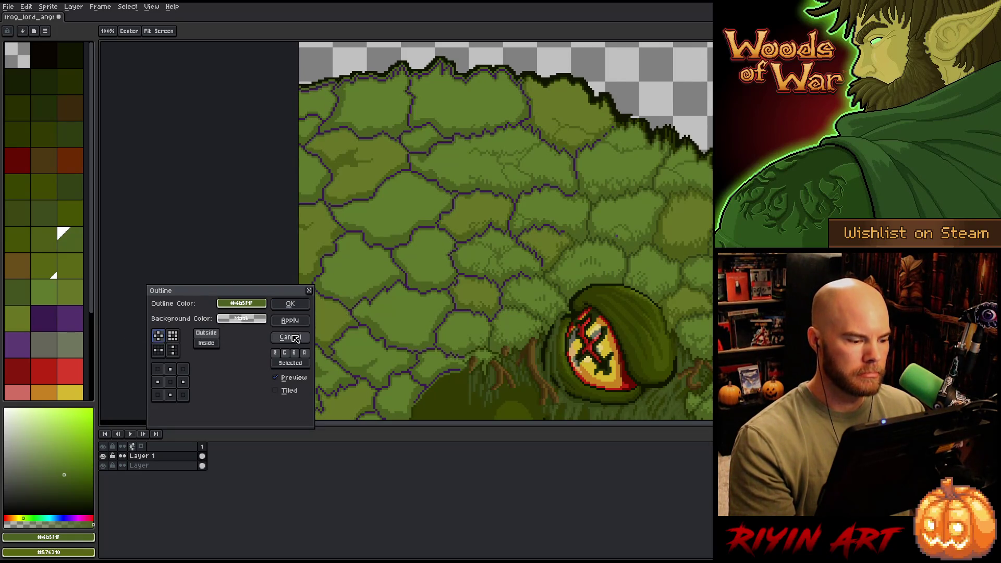
{"action": "left_click", "coordinate": [291, 305]}
{"action": "key", "text": "i"}
{"action": "scroll", "coordinate": [405, 243], "scroll_direction": "down", "scroll_amount": 1}
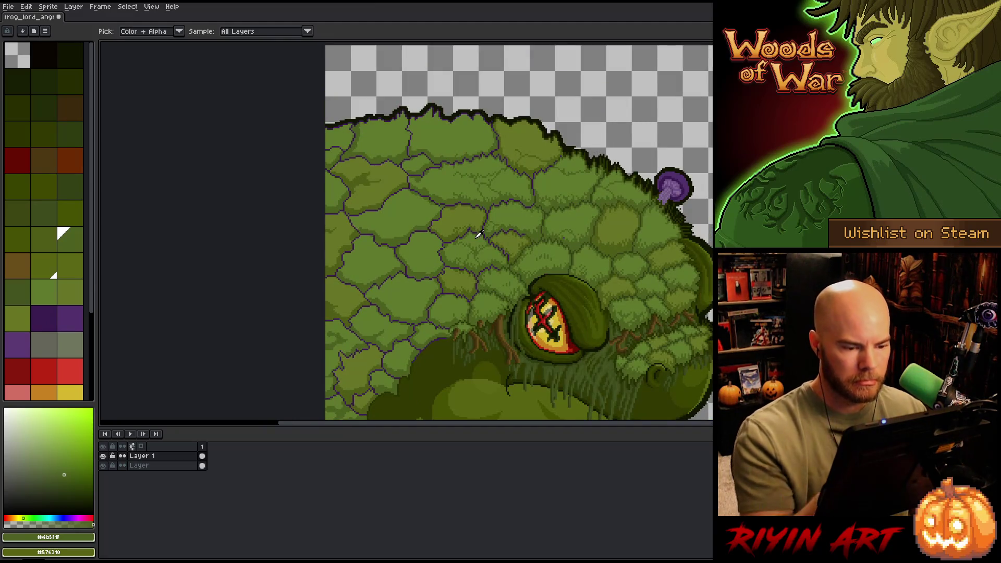
Step: With the sampled leaf-edge purple and Pencil, draw the vine arching above the frog's head
{"action": "left_click", "coordinate": [533, 182]}
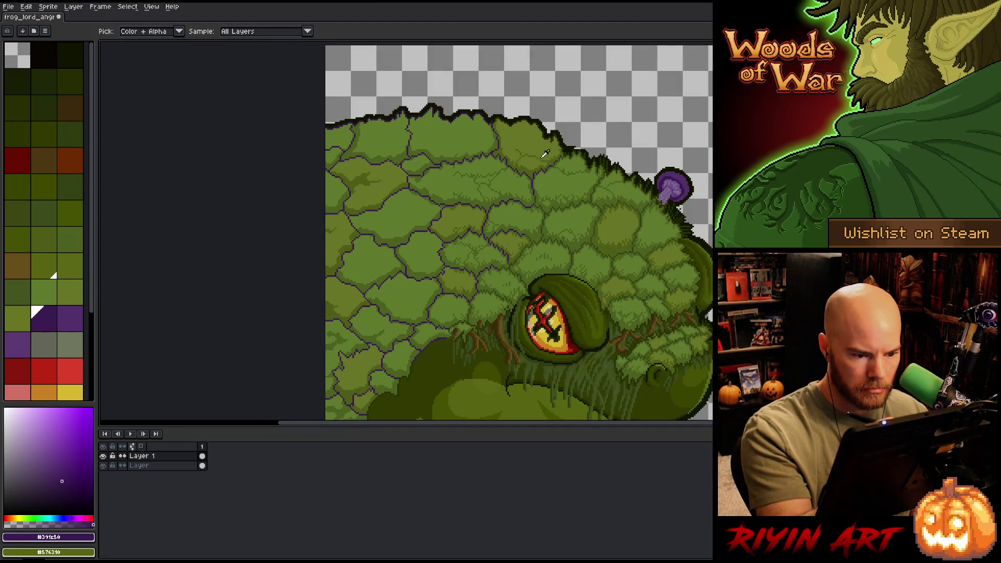
{"action": "key", "text": "b"}
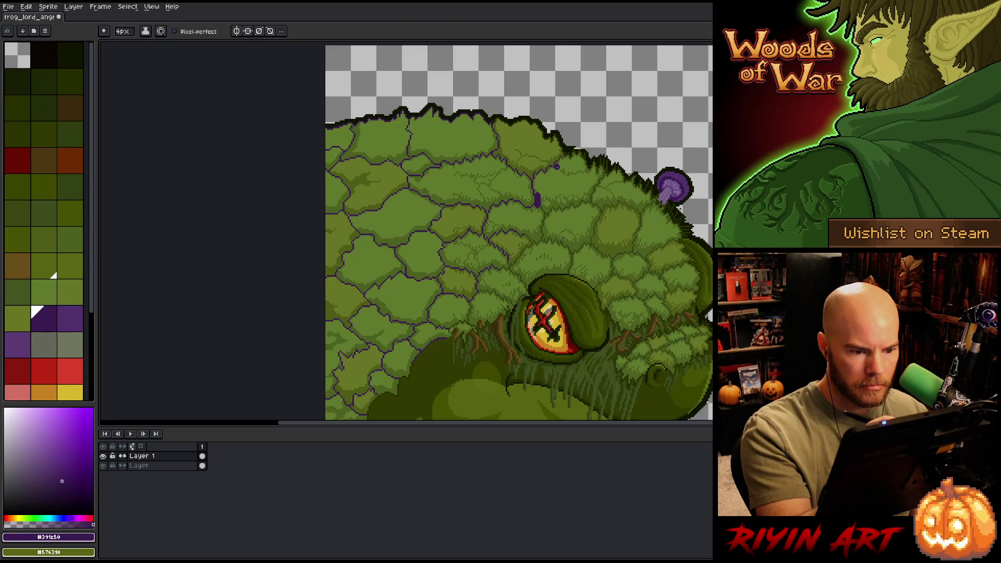
{"action": "mouse_move", "coordinate": [558, 164]}
{"action": "left_mouse_down"}
{"action": "mouse_move", "coordinate": [584, 142]}
{"action": "mouse_move", "coordinate": [506, 100]}
{"action": "mouse_move", "coordinate": [492, 119]}
{"action": "left_mouse_up"}
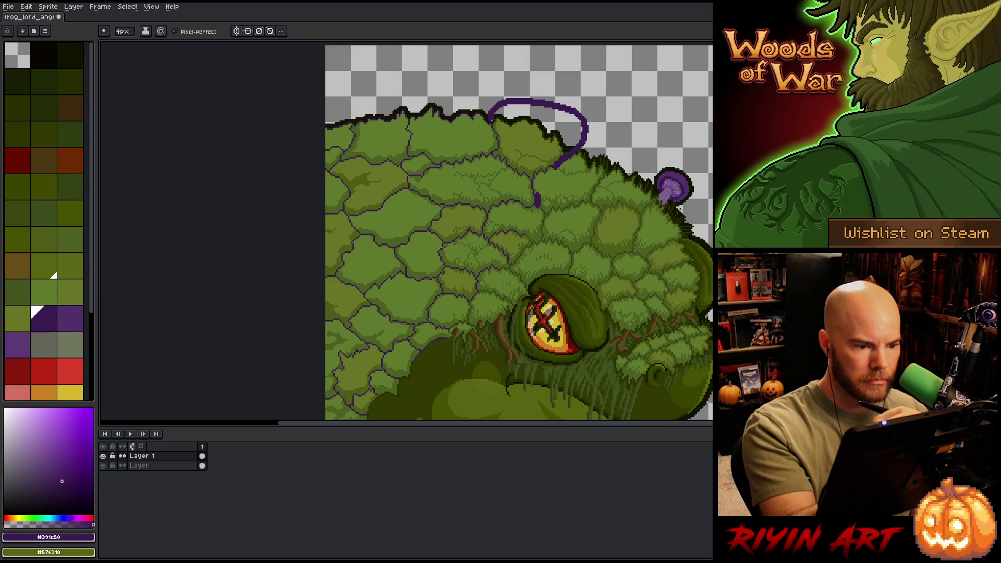
{"action": "left_click_drag", "start_coordinate": [525, 305], "coordinate": [521, 296]}
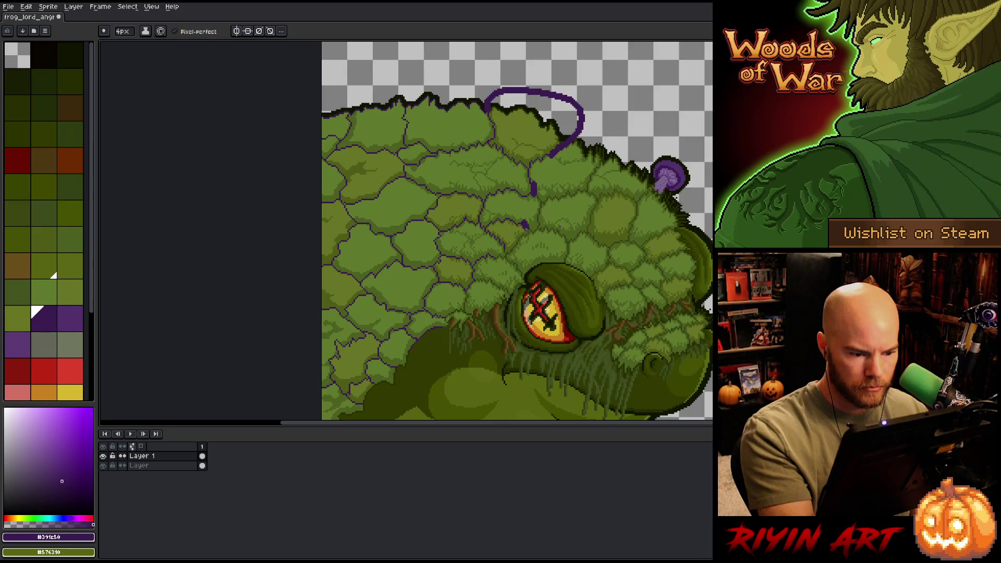
Step: Wind the purple vine down across the leaf cover past the eye toward the face
{"action": "left_click_drag", "start_coordinate": [525, 225], "coordinate": [520, 242]}
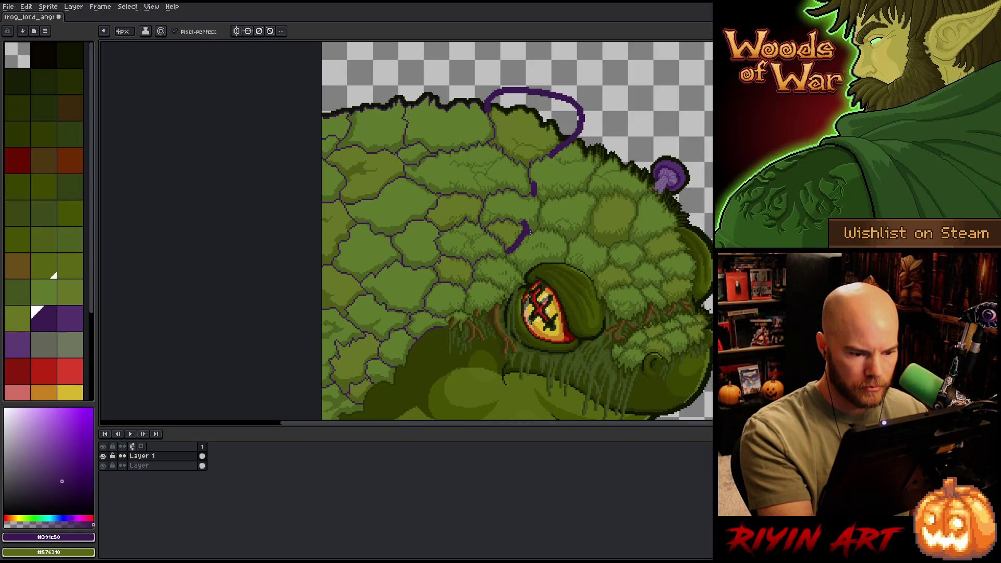
{"action": "key", "text": "ctrl+z"}
{"action": "left_click_drag", "start_coordinate": [530, 228], "coordinate": [511, 251]}
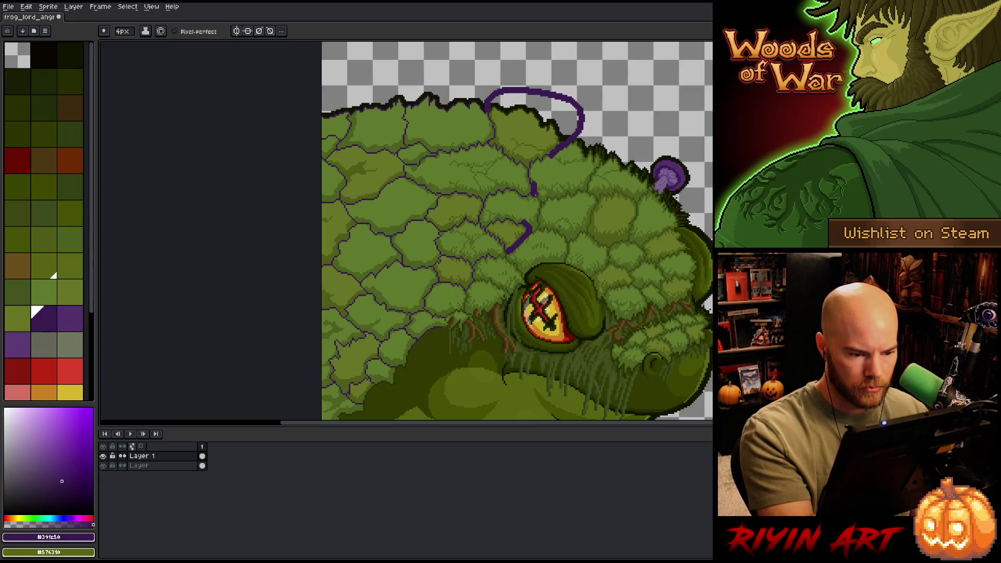
{"action": "left_click_drag", "start_coordinate": [540, 199], "coordinate": [534, 229]}
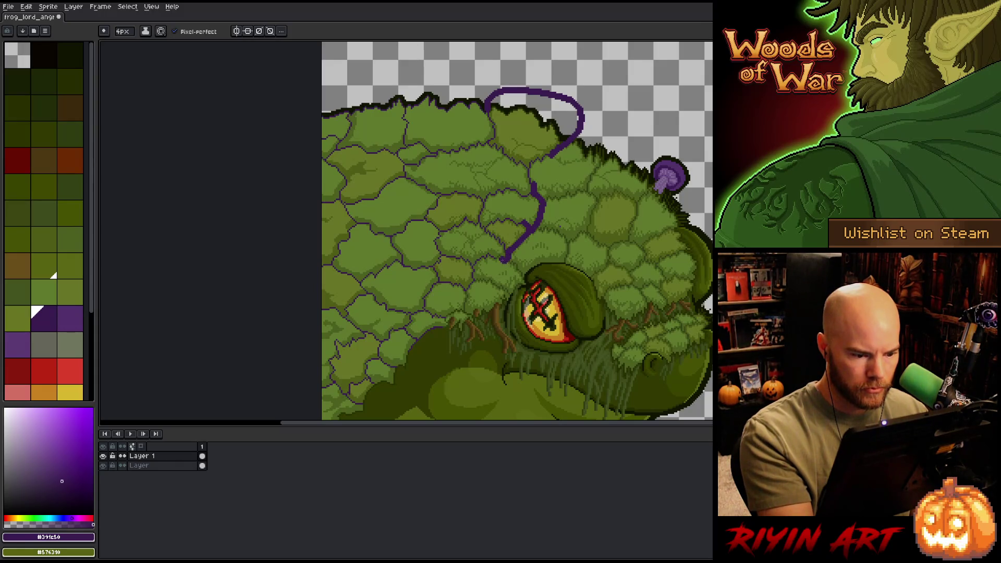
{"action": "left_click_drag", "start_coordinate": [498, 259], "coordinate": [493, 263]}
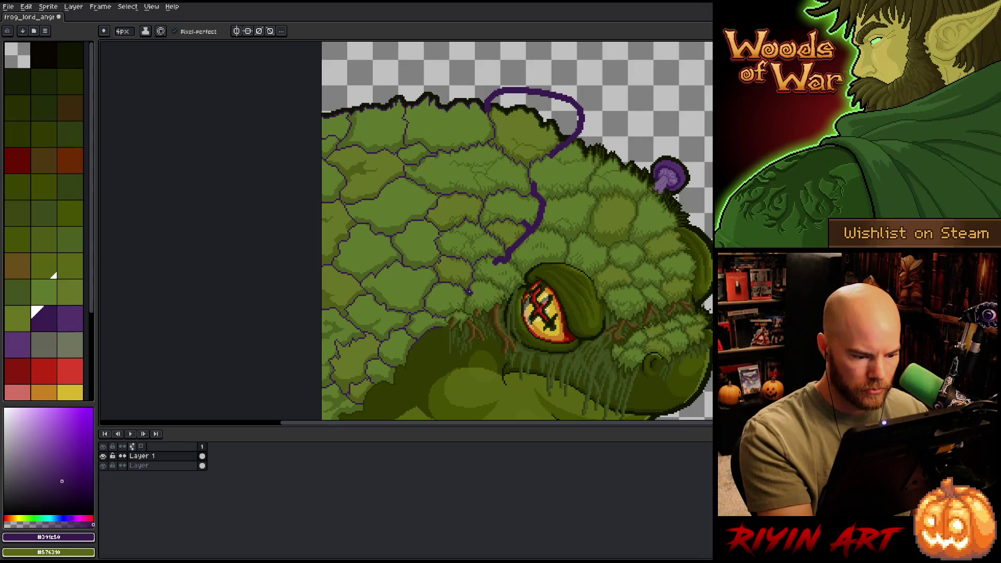
{"action": "mouse_move", "coordinate": [458, 314]}
{"action": "left_mouse_down"}
{"action": "mouse_move", "coordinate": [446, 330]}
{"action": "mouse_move", "coordinate": [454, 303]}
{"action": "left_mouse_up"}
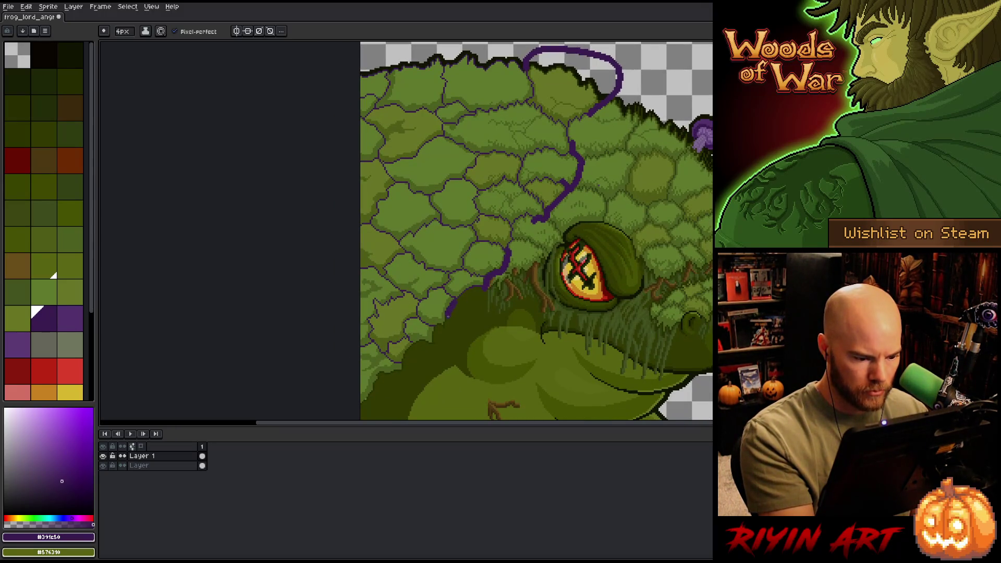
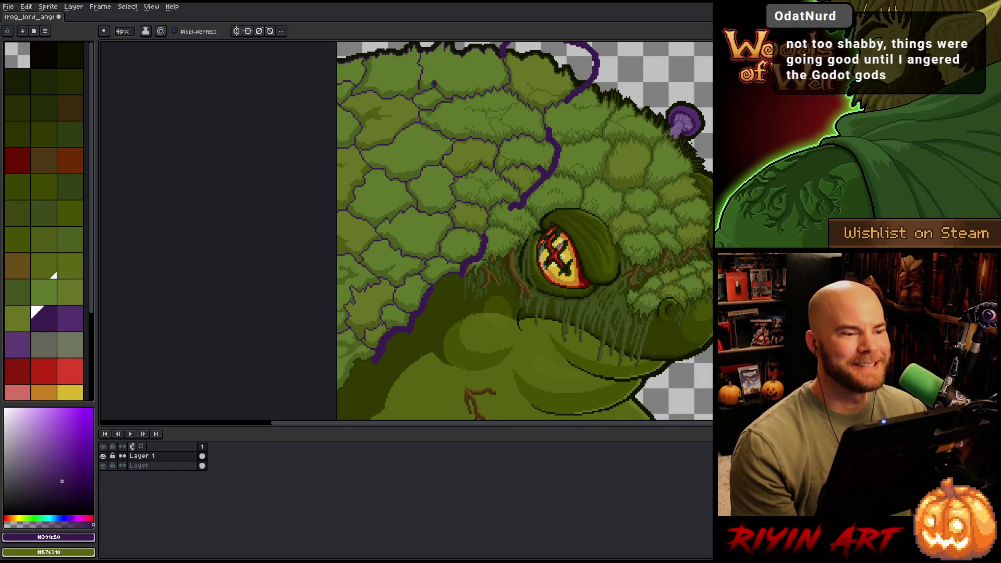
Step: Fill the empty background around the frog with dark purple
{"action": "scroll", "coordinate": [564, 161], "scroll_direction": "down", "scroll_amount": 2}
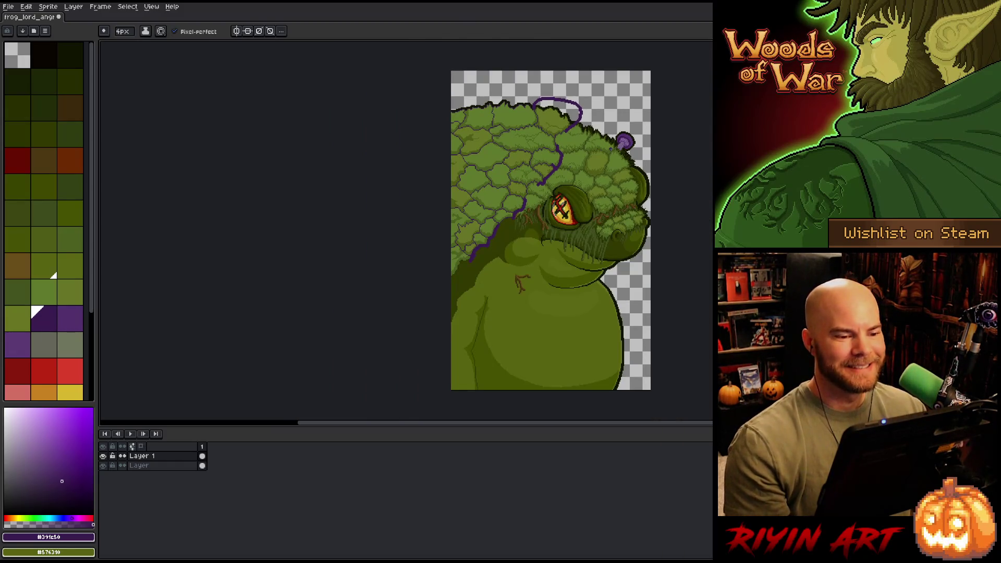
{"action": "key", "text": "g"}
{"action": "left_click", "coordinate": [590, 181]}
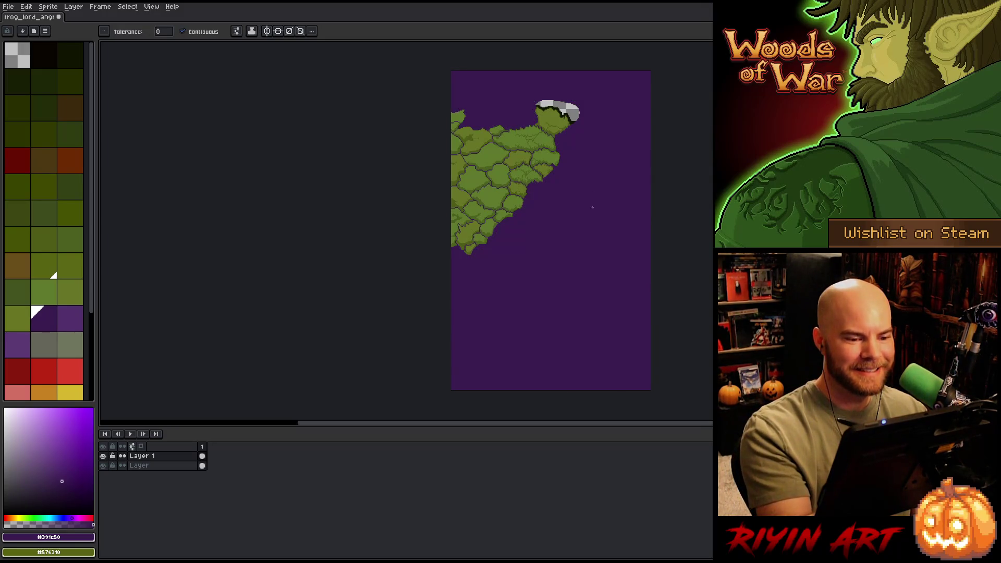
Step: Give the moss a dark green #4b5f1f outline using the circle matrix
{"action": "left_click_drag", "start_coordinate": [561, 256], "coordinate": [509, 290]}
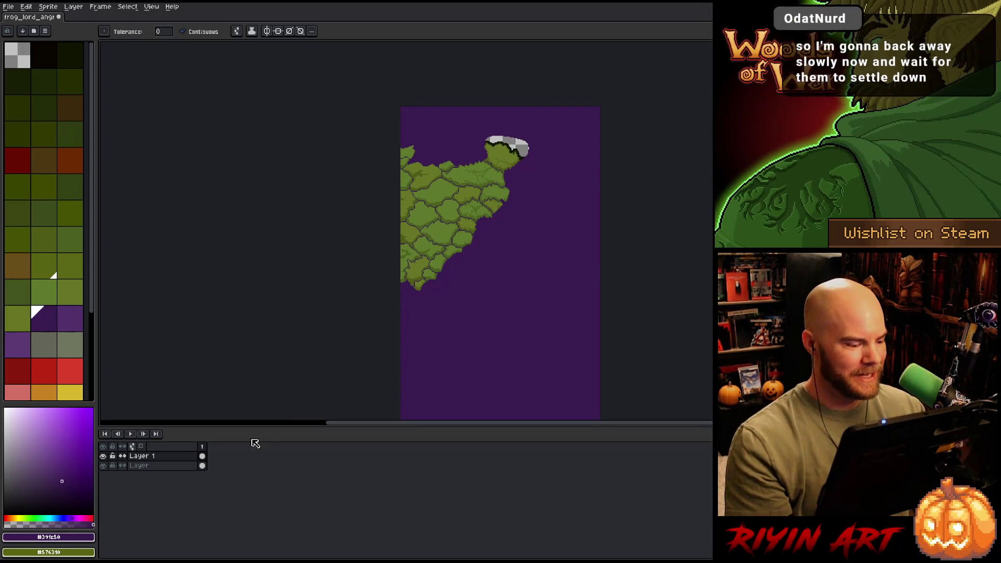
{"action": "scroll", "coordinate": [419, 215], "scroll_direction": "up", "scroll_amount": 2}
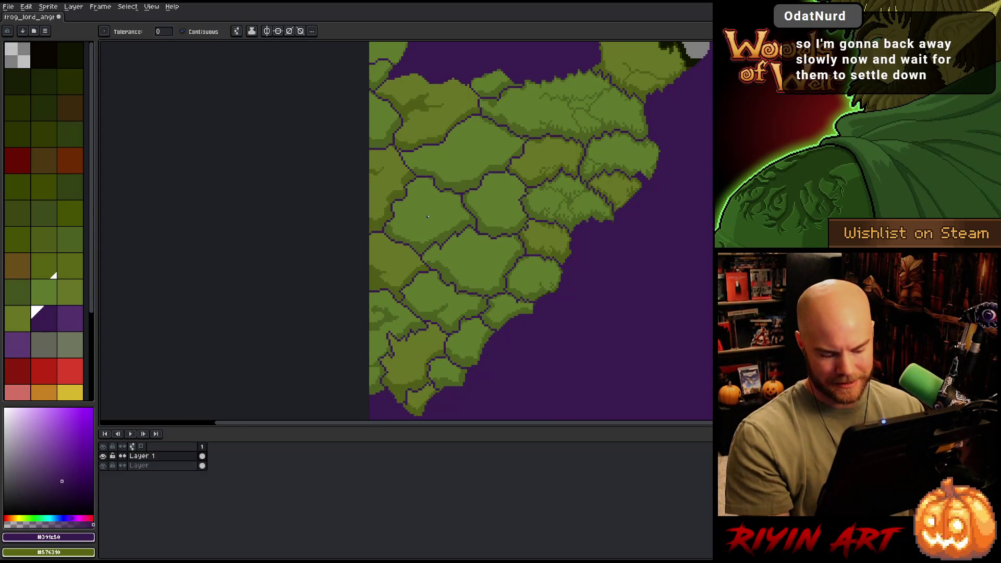
{"action": "scroll", "coordinate": [446, 214], "scroll_direction": "up", "scroll_amount": 2}
{"action": "left_click", "coordinate": [502, 241], "text": "alt"}
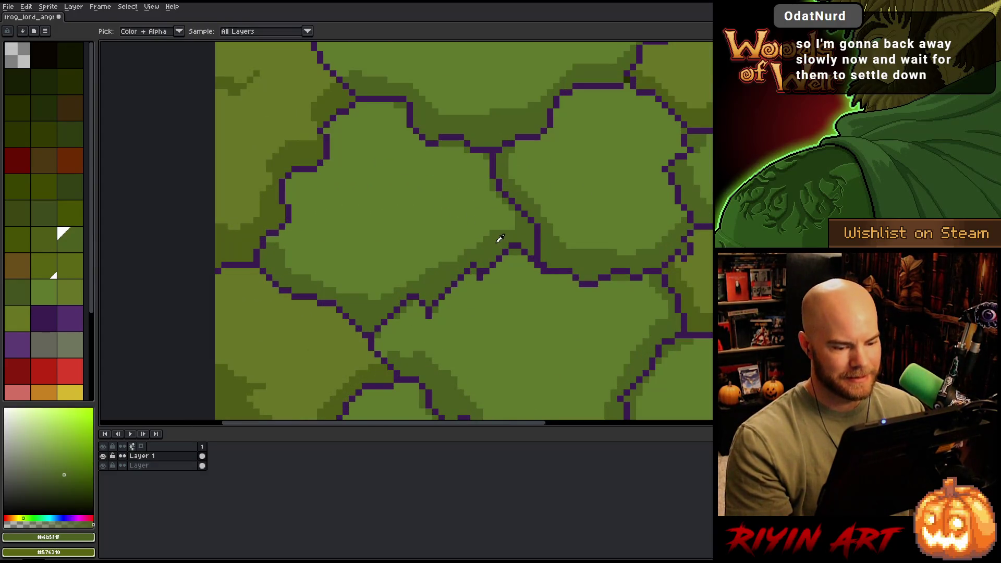
{"action": "scroll", "coordinate": [501, 239], "scroll_direction": "down", "scroll_amount": 3}
{"action": "key", "text": "shift+o"}
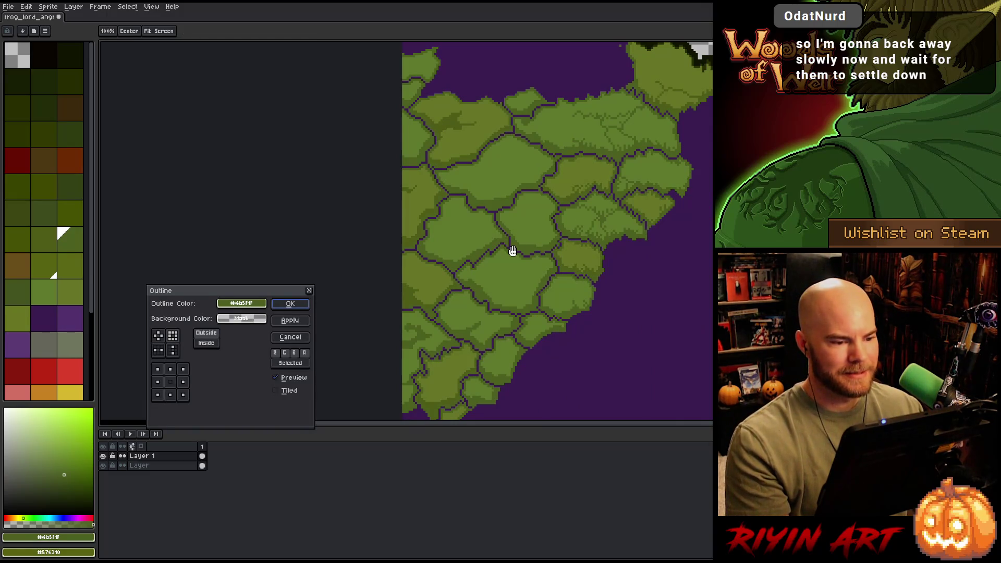
{"action": "left_click", "coordinate": [158, 335]}
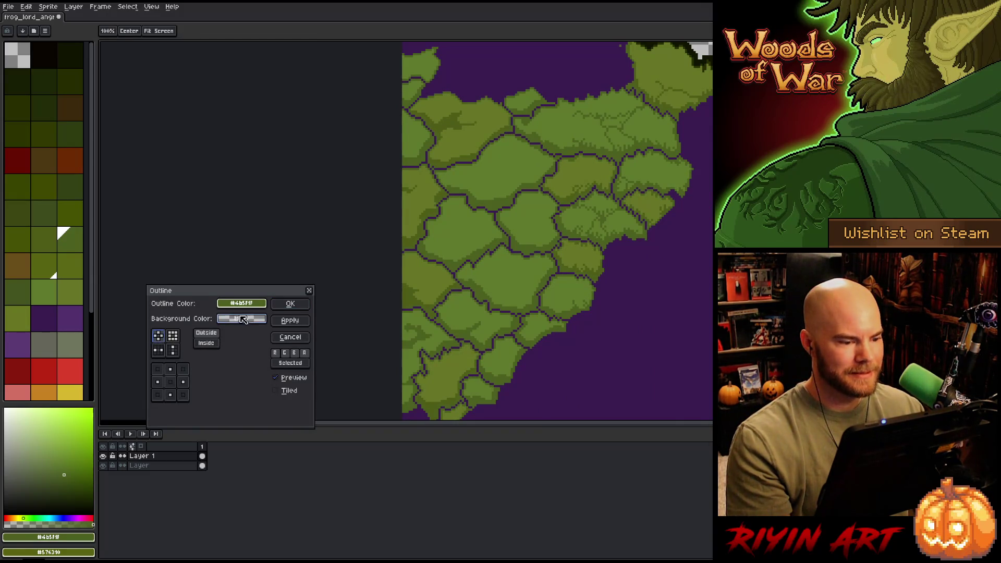
{"action": "left_click", "coordinate": [291, 304]}
Step: Select the purple by colour range at tolerance 0 and delete it, leaving transparency
{"action": "scroll", "coordinate": [365, 235], "scroll_direction": "up", "scroll_amount": 3}
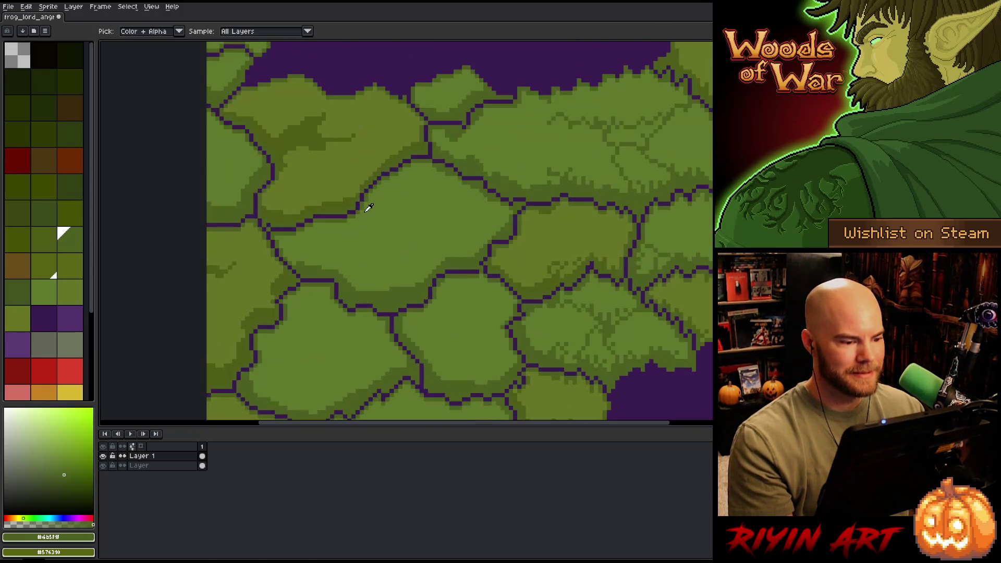
{"action": "scroll", "coordinate": [411, 186], "scroll_direction": "up", "scroll_amount": 4}
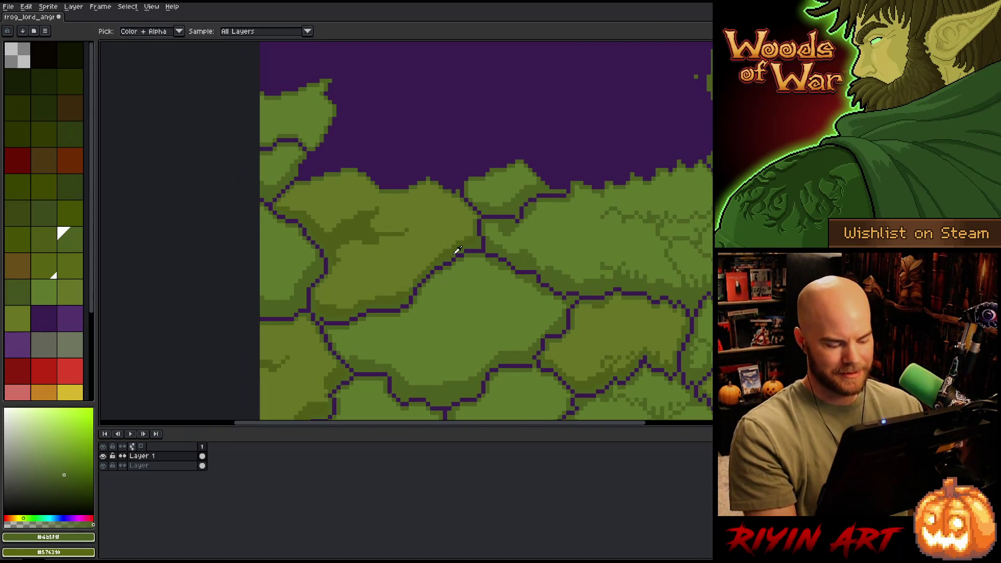
{"action": "scroll", "coordinate": [458, 251], "scroll_direction": "down", "scroll_amount": 2}
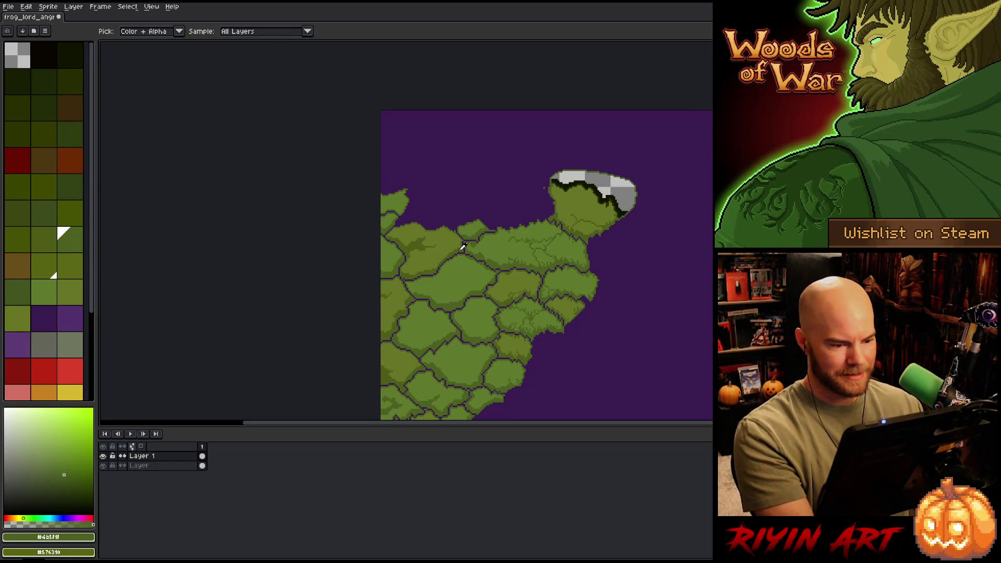
{"action": "key", "text": "ctrl+shift+a"}
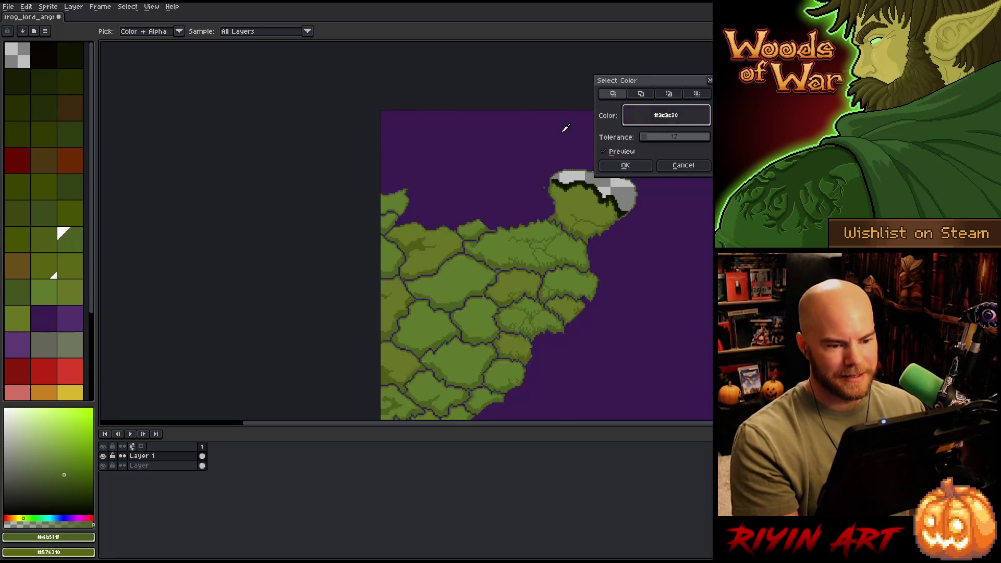
{"action": "left_click", "coordinate": [566, 128]}
{"action": "left_click", "coordinate": [643, 137]}
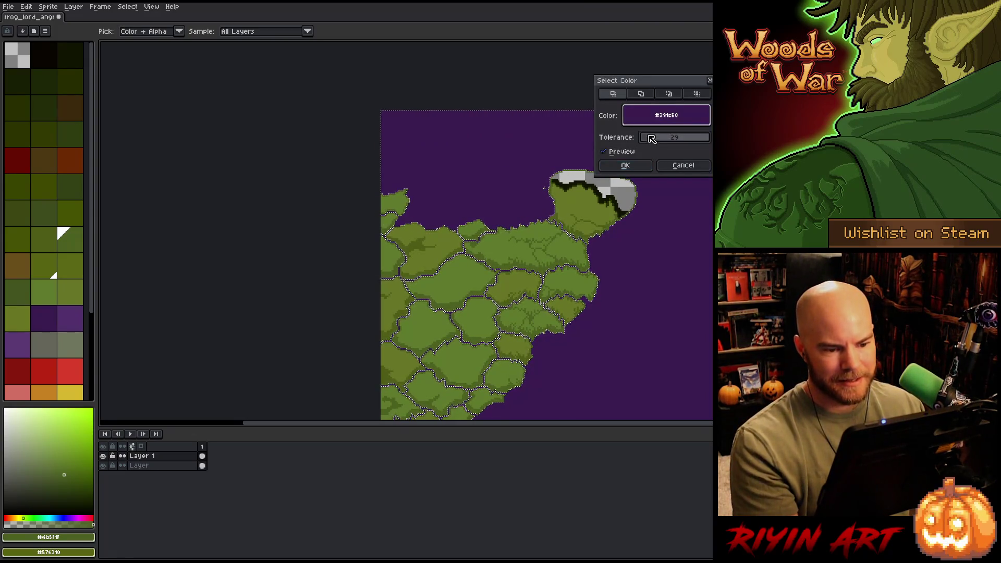
{"action": "left_click", "coordinate": [625, 165]}
{"action": "key", "text": "Delete"}
{"action": "scroll", "coordinate": [463, 225], "scroll_direction": "up", "scroll_amount": 2}
{"action": "left_click_drag", "start_coordinate": [426, 273], "coordinate": [363, 242]}
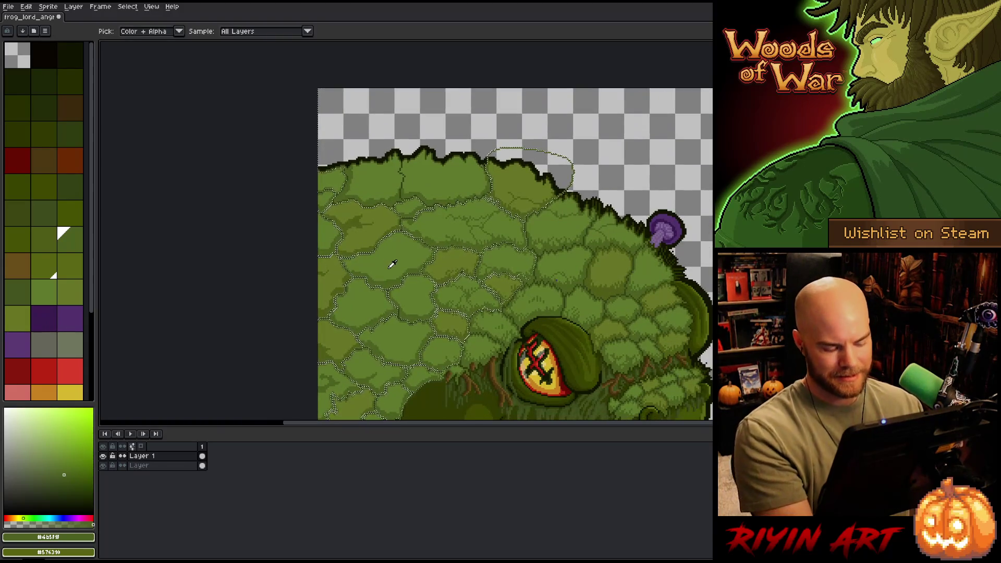
{"action": "key", "text": "ctrl+d"}
{"action": "key", "text": "b"}
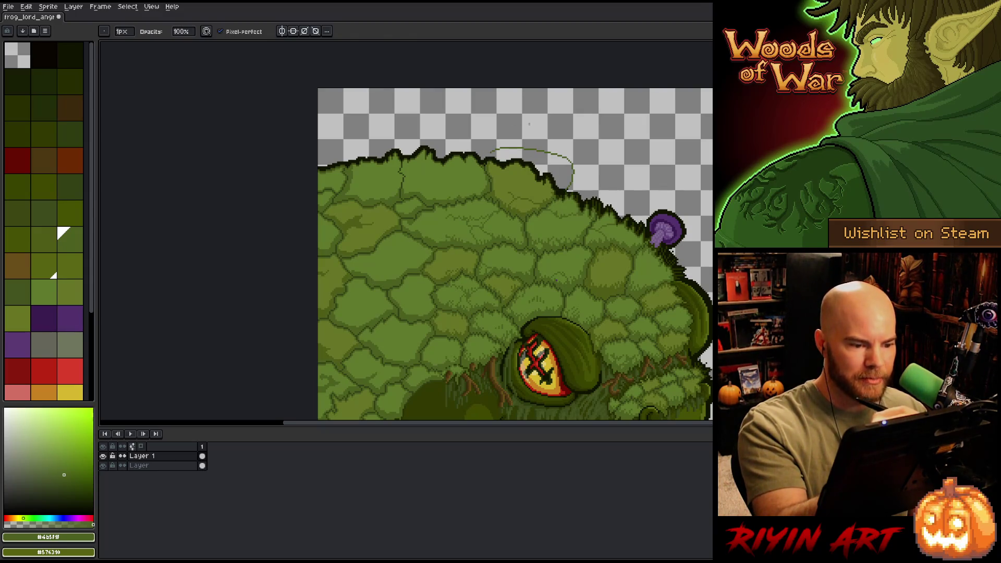
{"action": "key", "text": "q"}
{"action": "mouse_move", "coordinate": [529, 123]}
{"action": "left_mouse_down"}
{"action": "mouse_move", "coordinate": [571, 194]}
{"action": "mouse_move", "coordinate": [491, 159]}
{"action": "mouse_move", "coordinate": [527, 120]}
{"action": "left_mouse_up"}
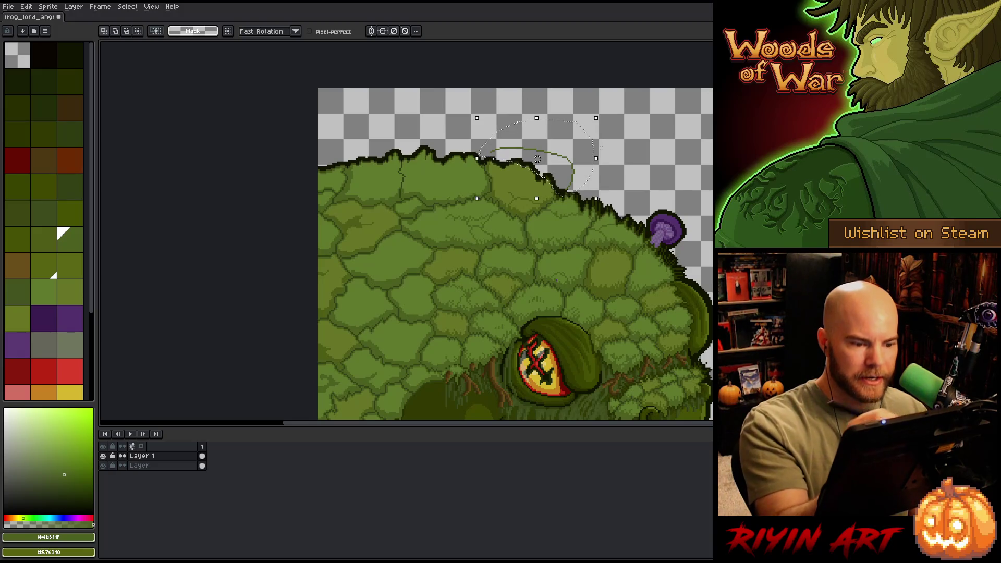
{"action": "scroll", "coordinate": [635, 185], "scroll_direction": "down", "scroll_amount": 2}
{"action": "left_click_drag", "start_coordinate": [624, 314], "coordinate": [514, 247]}
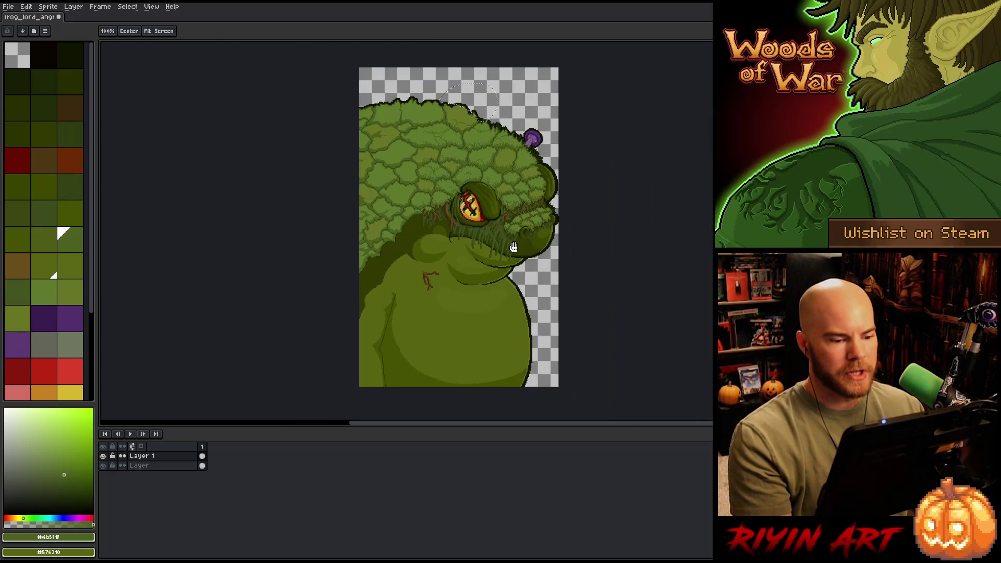
{"action": "key", "text": "q"}
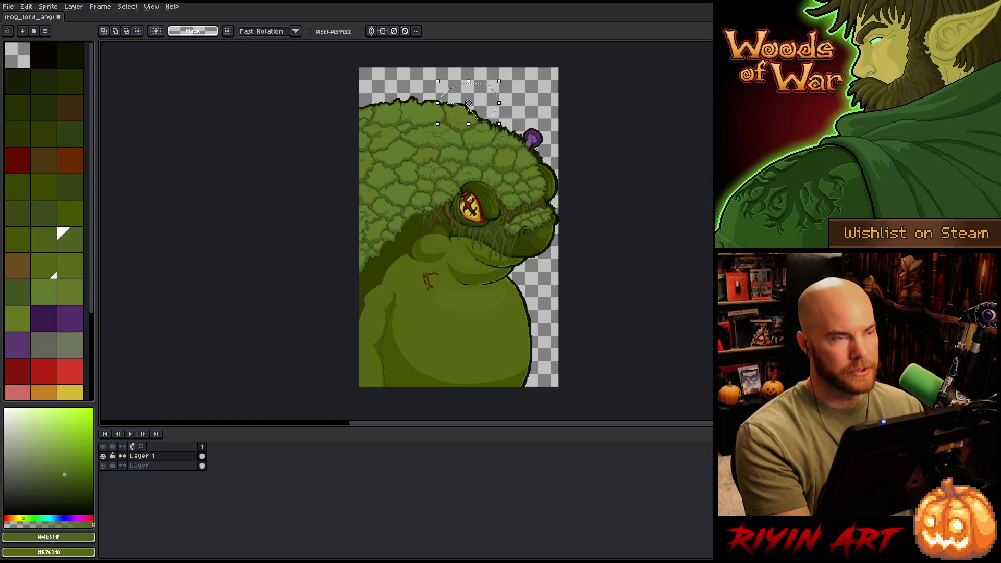
{"action": "key", "text": "ctrl+d"}
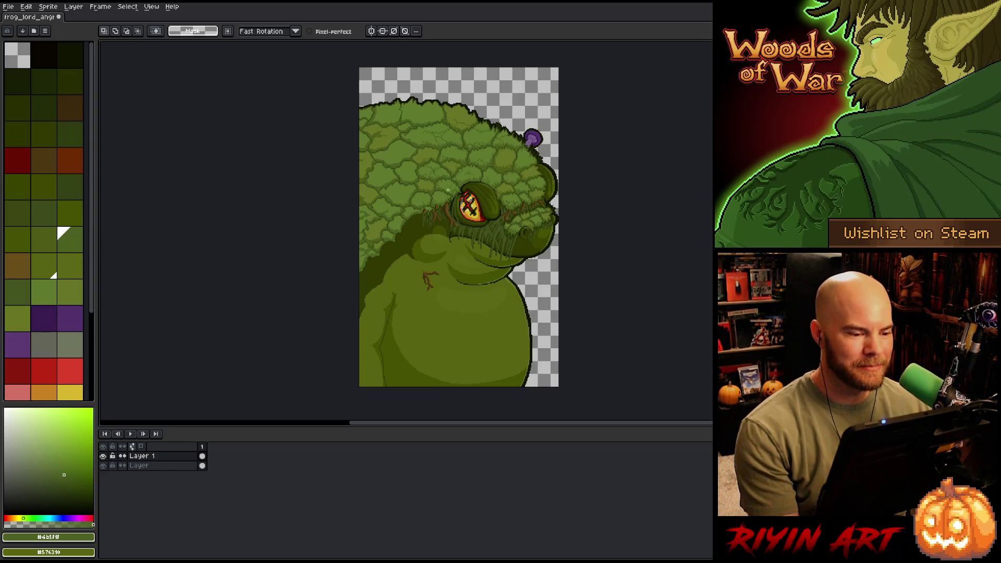
{"action": "scroll", "coordinate": [414, 190], "scroll_direction": "up", "scroll_amount": 2}
{"action": "left_click_drag", "start_coordinate": [436, 205], "coordinate": [432, 268]}
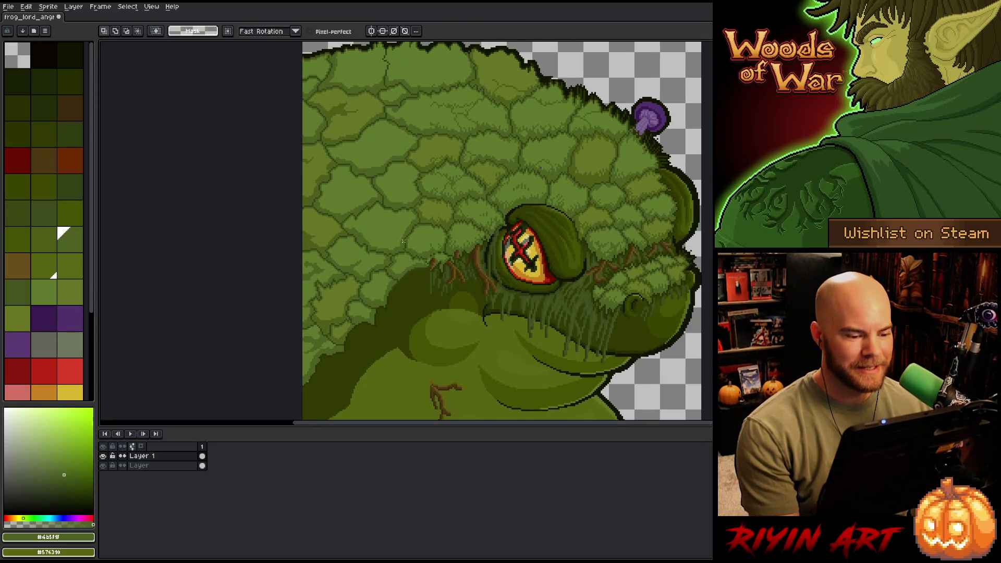
{"action": "scroll", "coordinate": [406, 241], "scroll_direction": "up", "scroll_amount": 2}
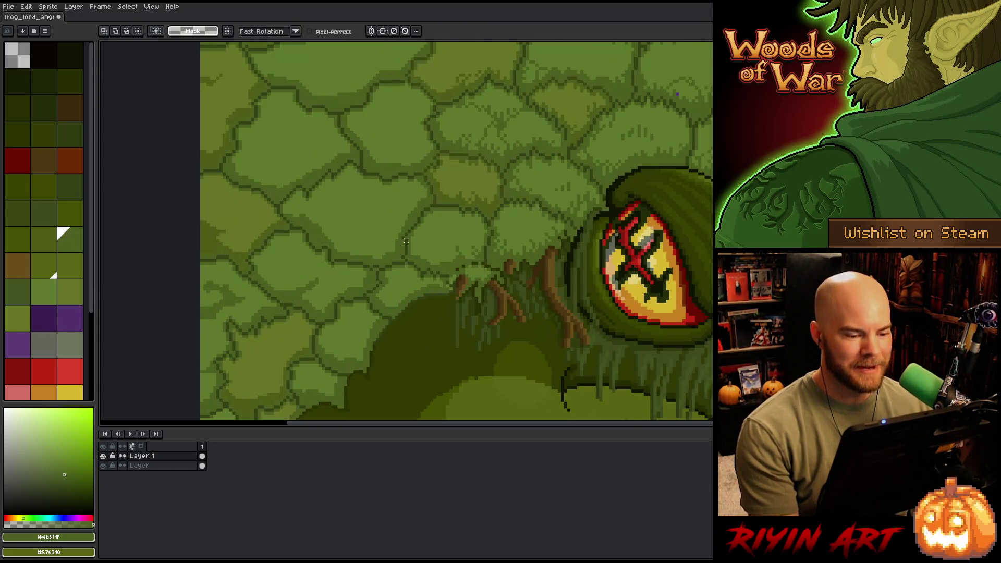
{"action": "left_click", "coordinate": [463, 262], "text": "alt"}
{"action": "key", "text": "b"}
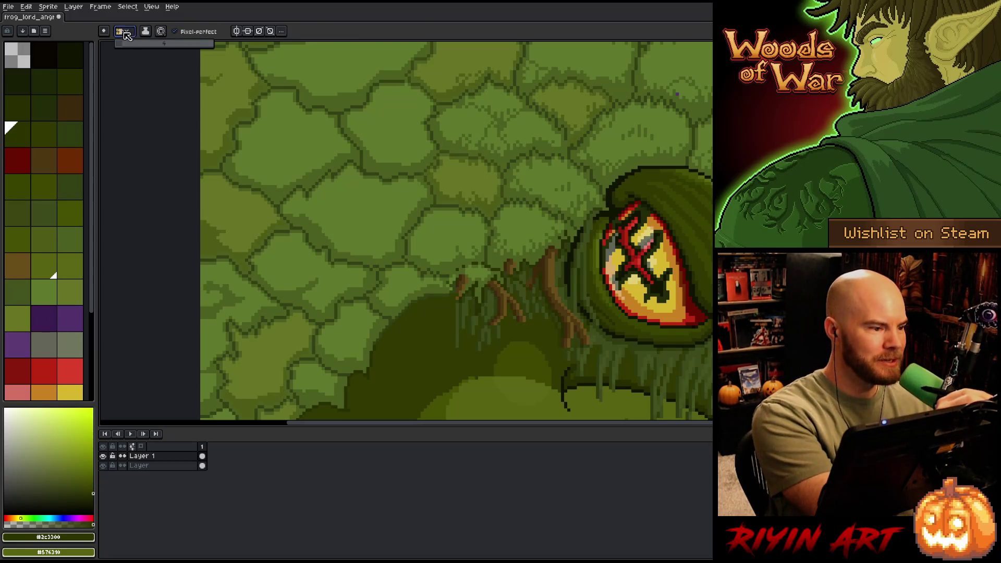
{"action": "key", "text": "minus"}
{"action": "key", "text": "minus"}
{"action": "key", "text": "minus"}
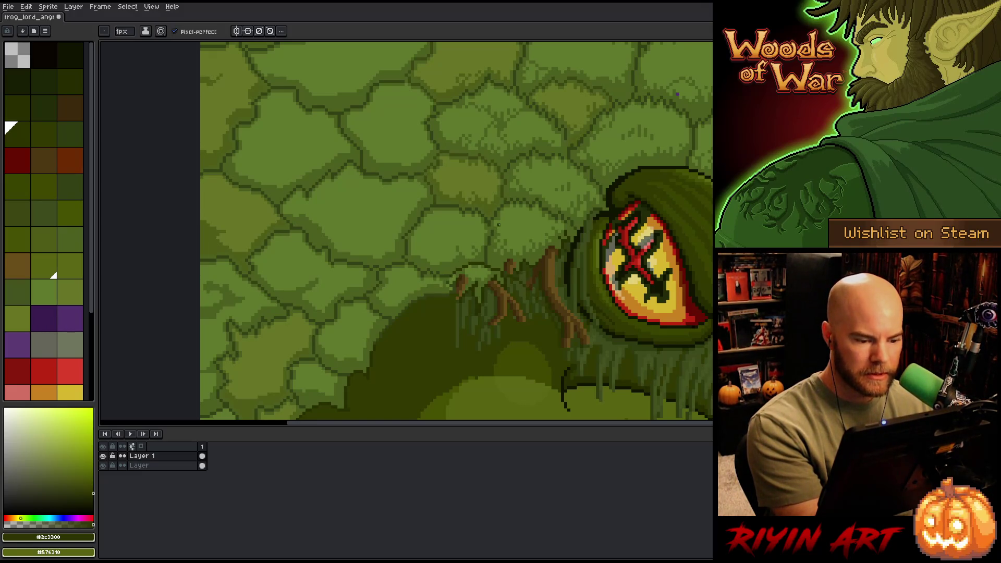
{"action": "left_click_drag", "start_coordinate": [516, 237], "coordinate": [524, 378]}
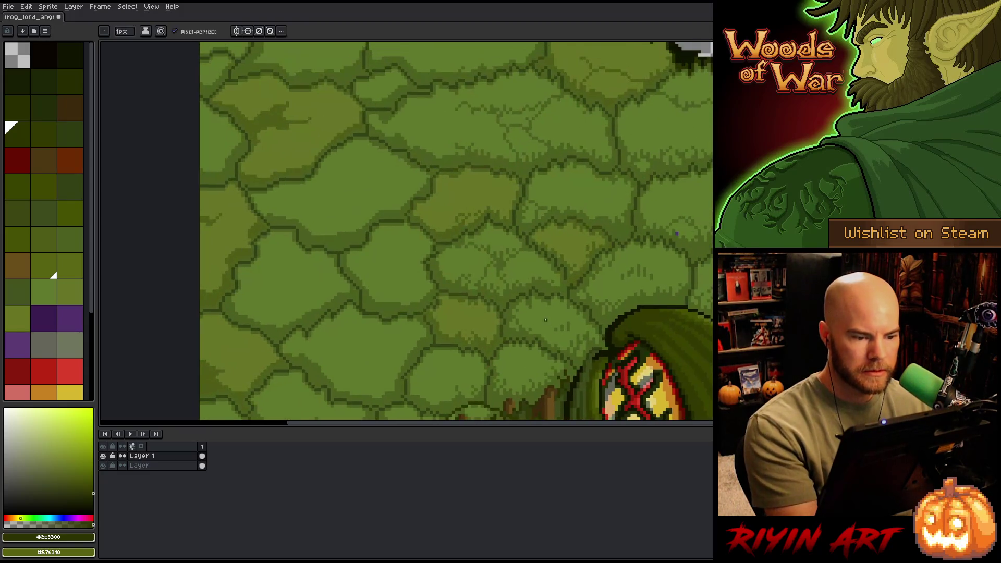
{"action": "key", "text": "ctrl+shift+a"}
{"action": "left_click_drag", "start_coordinate": [645, 116], "coordinate": [490, 215]}
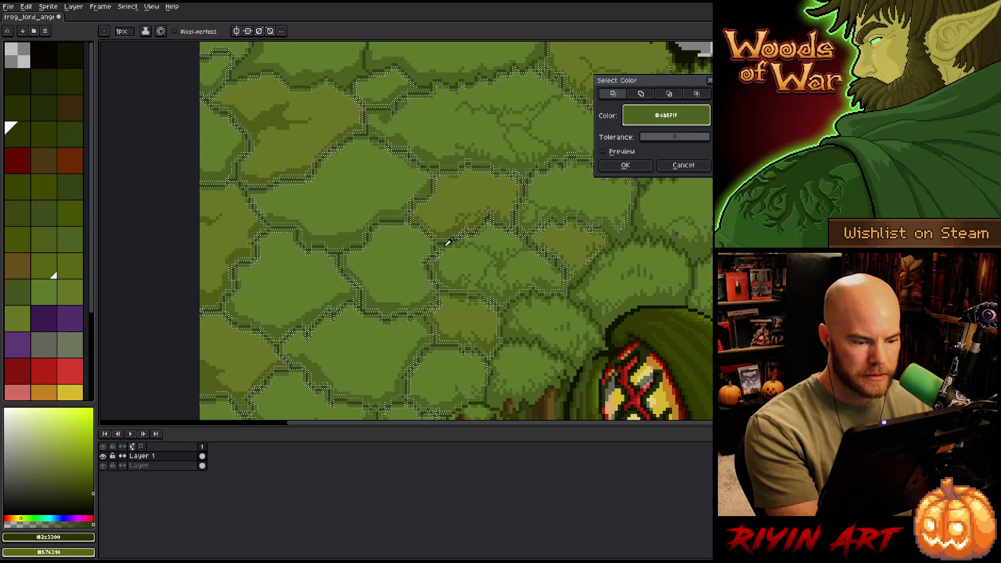
{"action": "left_click", "coordinate": [625, 165]}
{"action": "key", "text": "ctrl+d"}
{"action": "scroll", "coordinate": [503, 317], "scroll_direction": "up", "scroll_amount": 2}
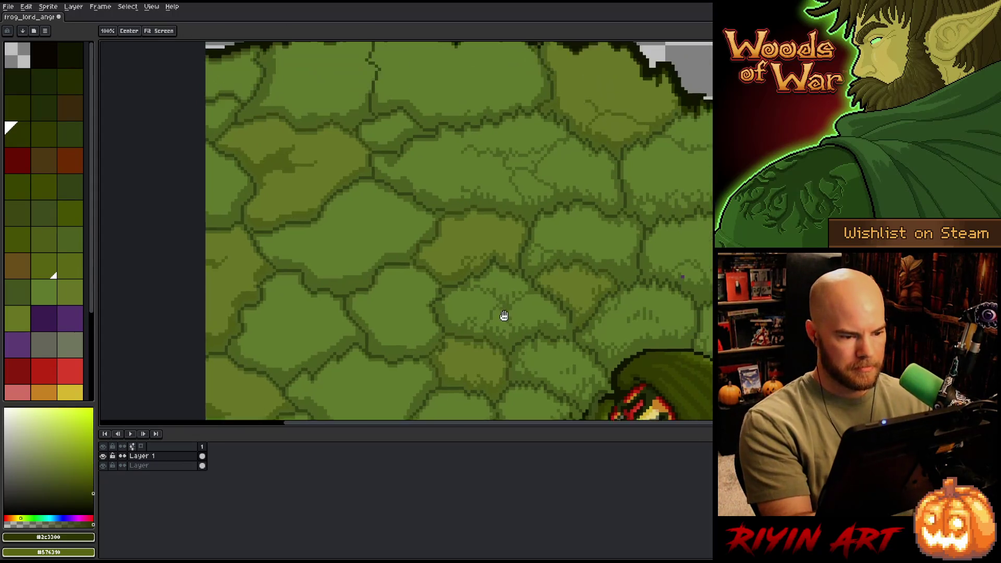
Step: Eyedrop the mid-olive #4f5c18 from the moss and turn off Pixel-perfect for the Pencil
{"action": "left_click", "coordinate": [472, 330], "text": "alt"}
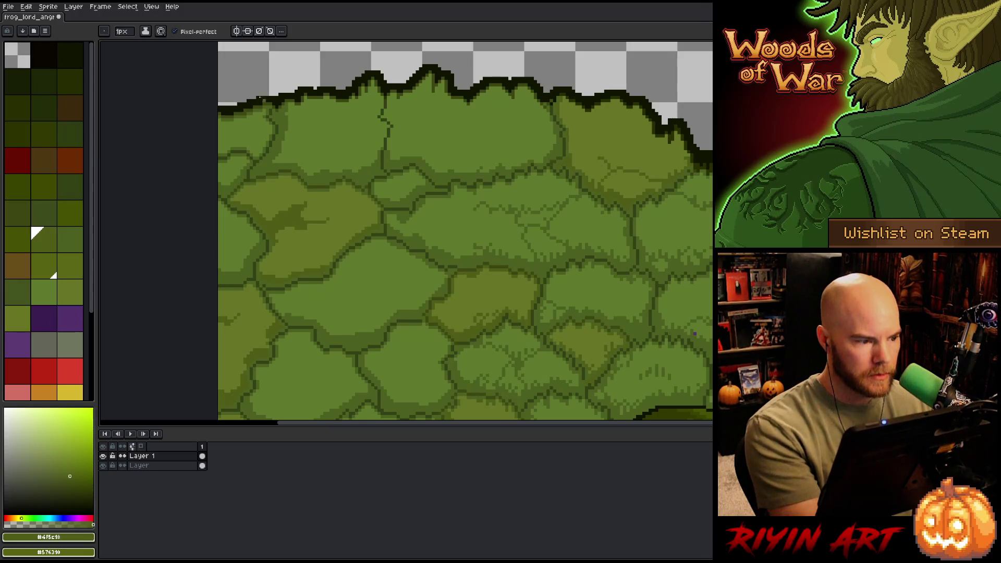
{"action": "left_click", "coordinate": [175, 31]}
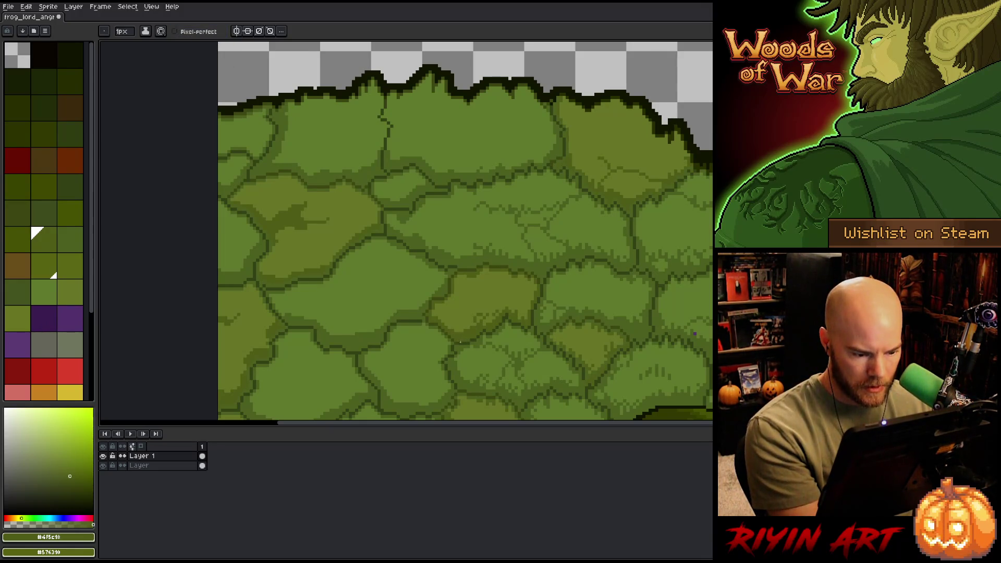
Step: Pan along the top edge of the frog's head across the mossy scales
{"action": "key", "text": "space"}
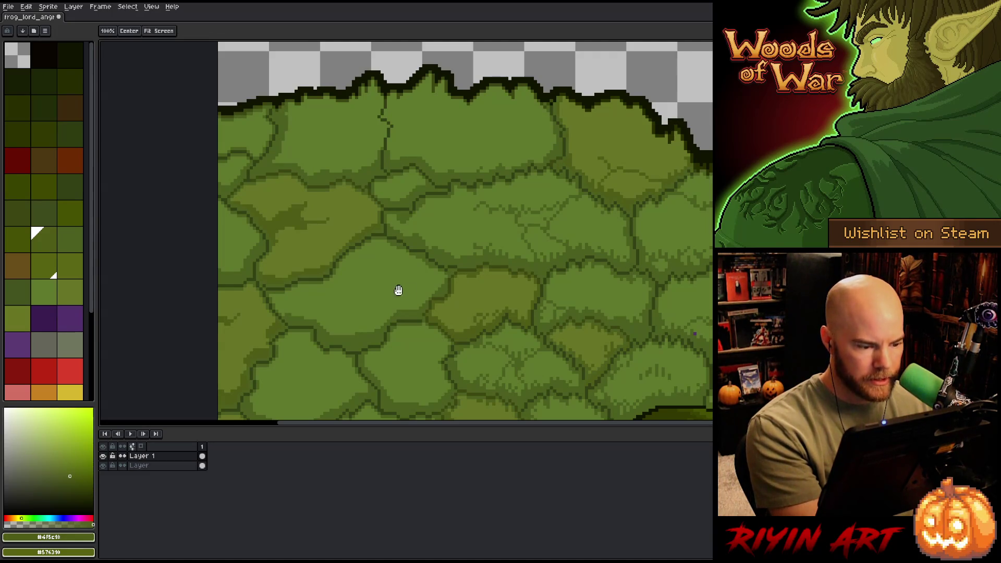
{"action": "left_click_drag", "start_coordinate": [403, 269], "coordinate": [511, 316]}
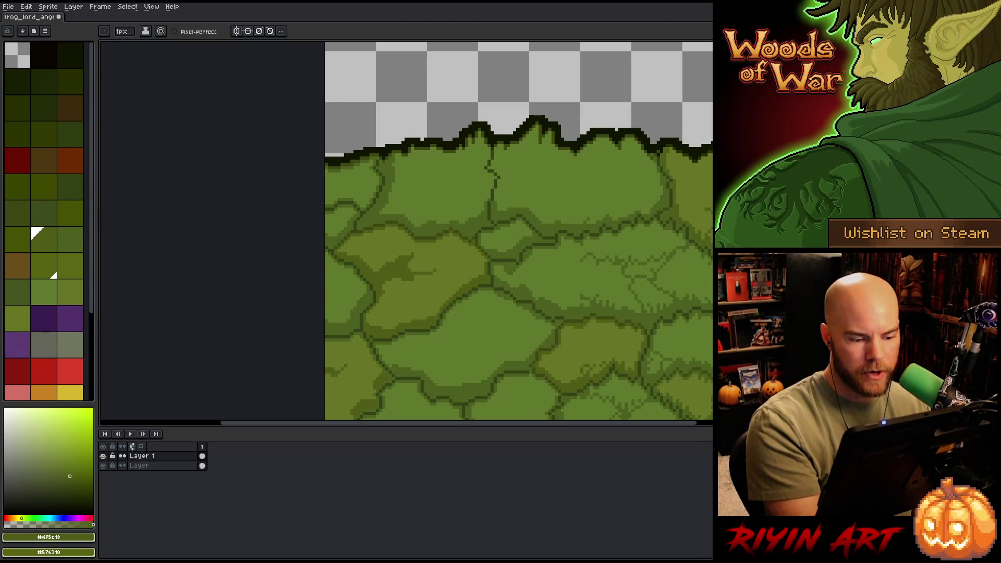
{"action": "left_click_drag", "start_coordinate": [504, 259], "coordinate": [508, 331]}
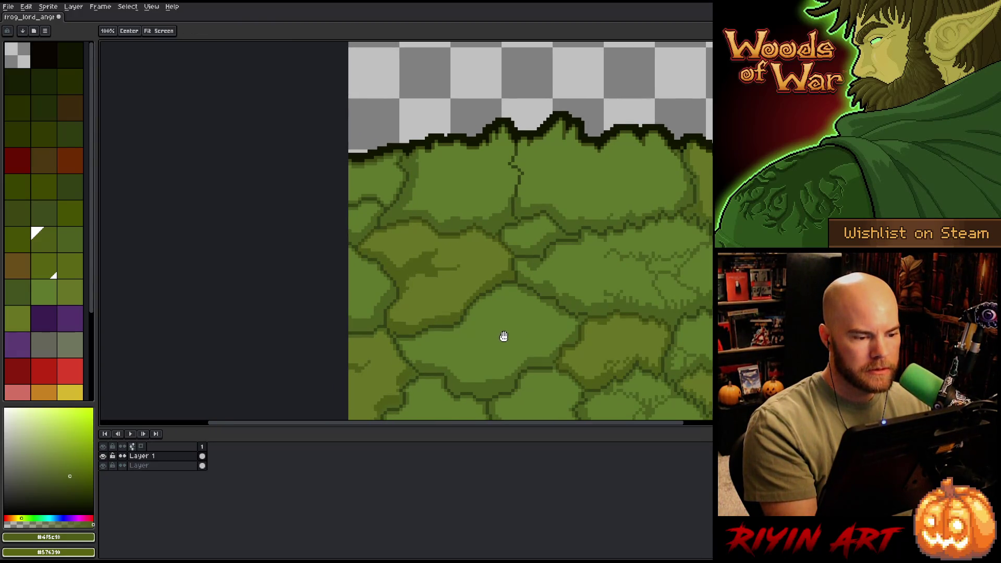
{"action": "left_click_drag", "start_coordinate": [568, 329], "coordinate": [409, 315]}
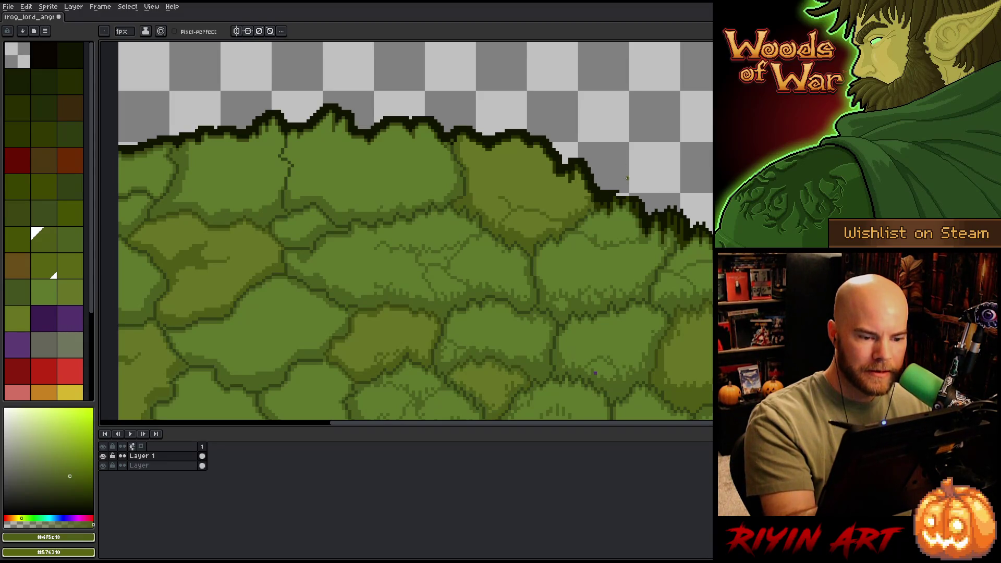
Step: Sample the dark and mid head greens, then select all pixels of the outline layer
{"action": "left_click", "coordinate": [591, 210], "text": "alt"}
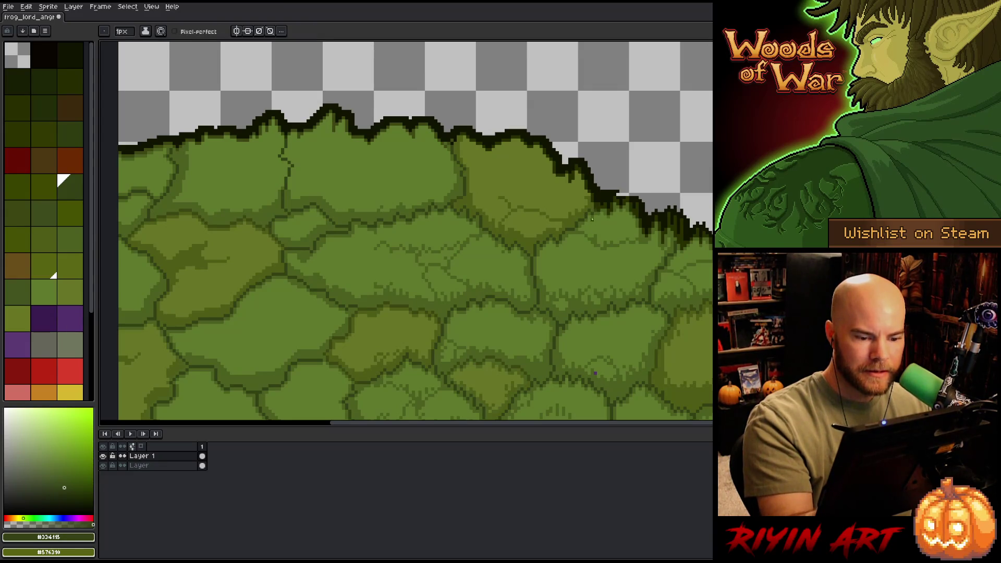
{"action": "left_click", "coordinate": [539, 281], "text": "alt"}
{"action": "left_click_drag", "start_coordinate": [538, 281], "coordinate": [567, 175]}
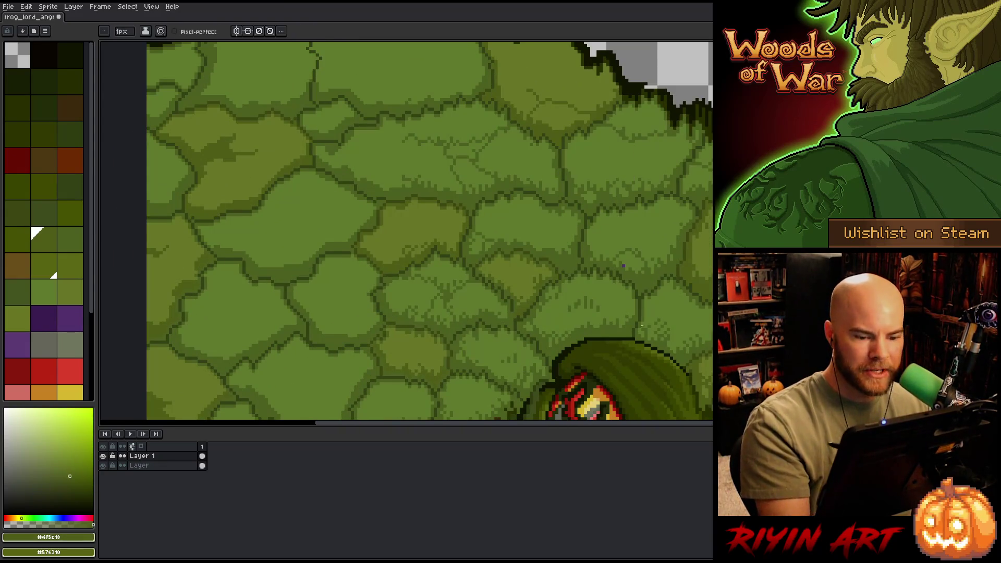
{"action": "key", "text": "e"}
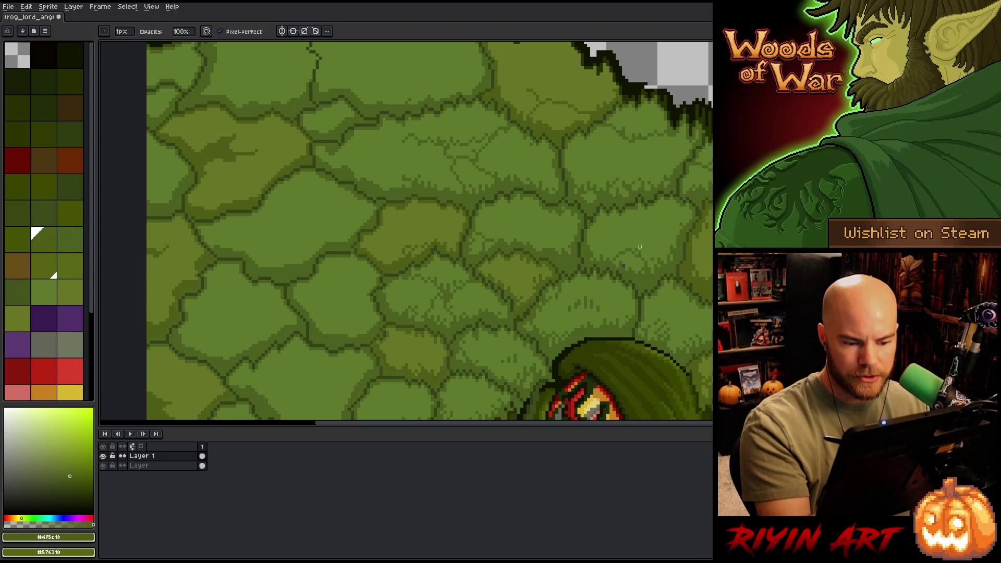
{"action": "key", "text": "ctrl"}
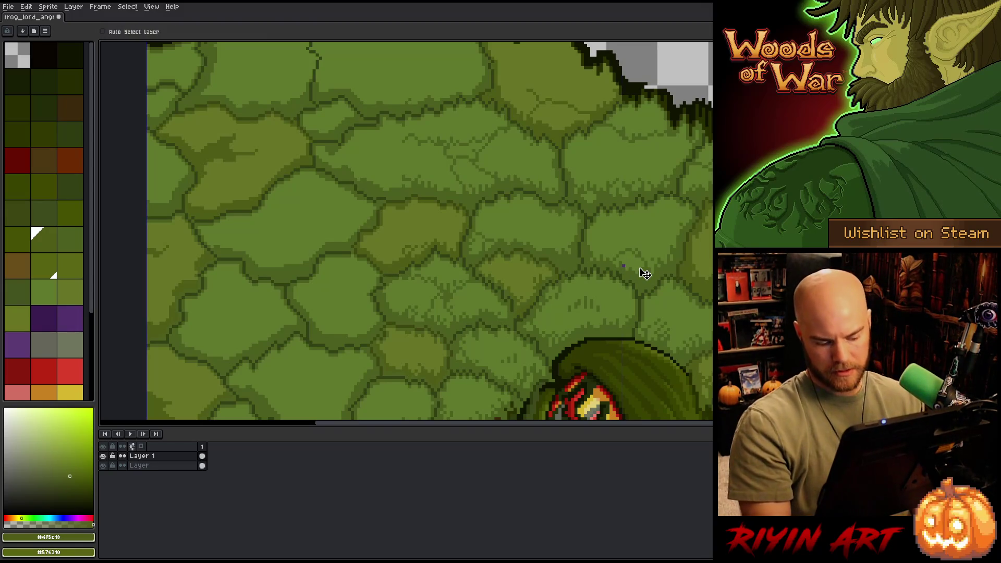
{"action": "left_click", "coordinate": [643, 271], "text": "ctrl"}
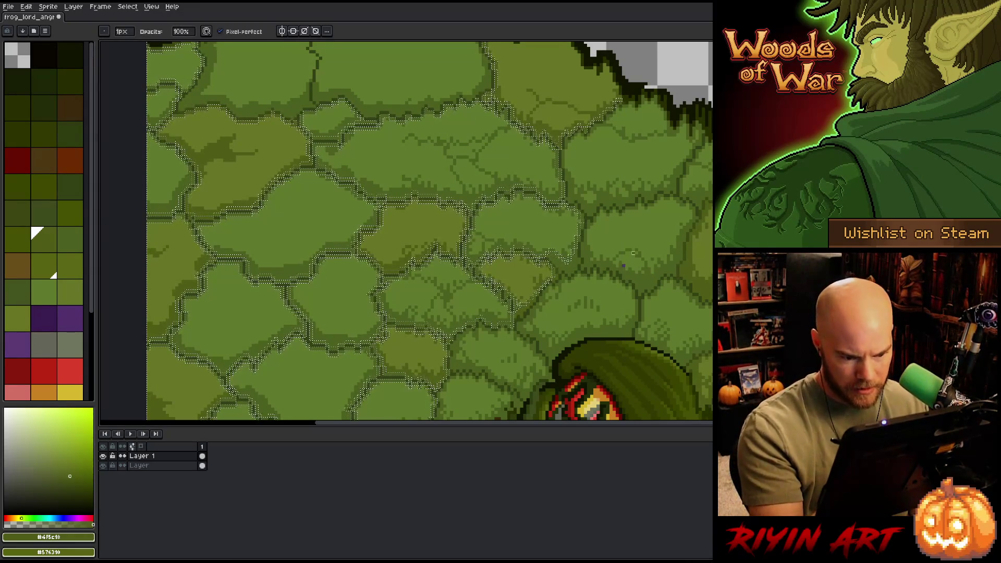
Step: Toggle the outline layer to compare, then hide it and make Layer 1 active
{"action": "left_click", "coordinate": [104, 466], "text": "alt"}
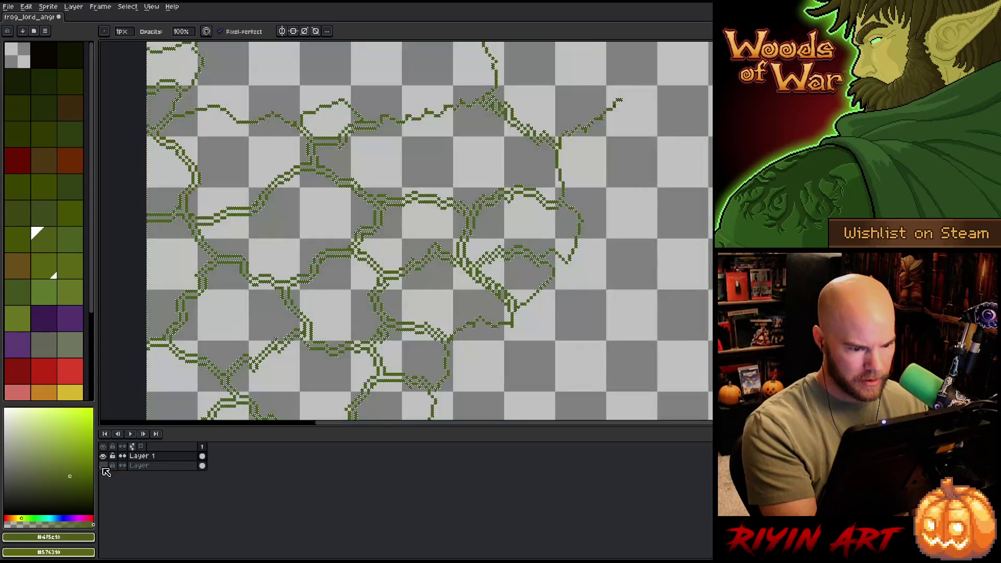
{"action": "left_click", "coordinate": [104, 467], "text": "alt"}
{"action": "left_click", "coordinate": [155, 468]}
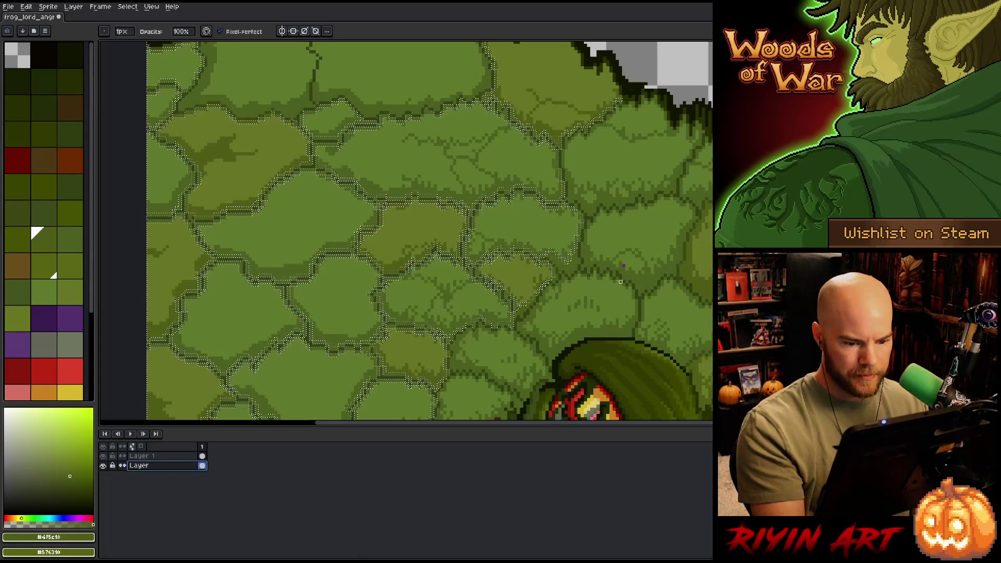
{"action": "left_click", "coordinate": [671, 230], "text": "alt"}
{"action": "left_click", "coordinate": [103, 456], "text": "alt"}
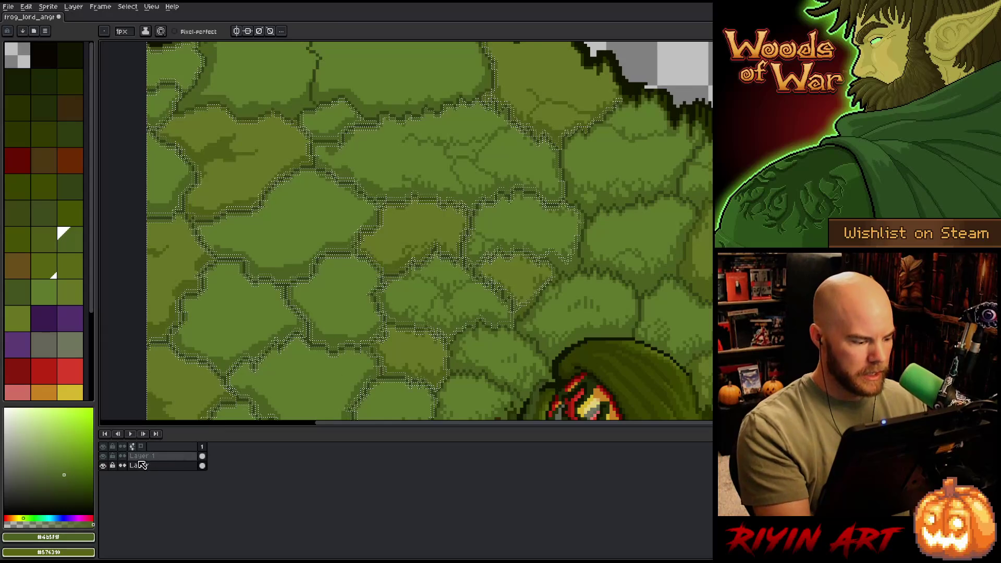
{"action": "left_click", "coordinate": [141, 457]}
Step: Clear the outline selection and return to the Pencil with the mid scale green
{"action": "key", "text": "v"}
{"action": "key", "text": "ctrl+d"}
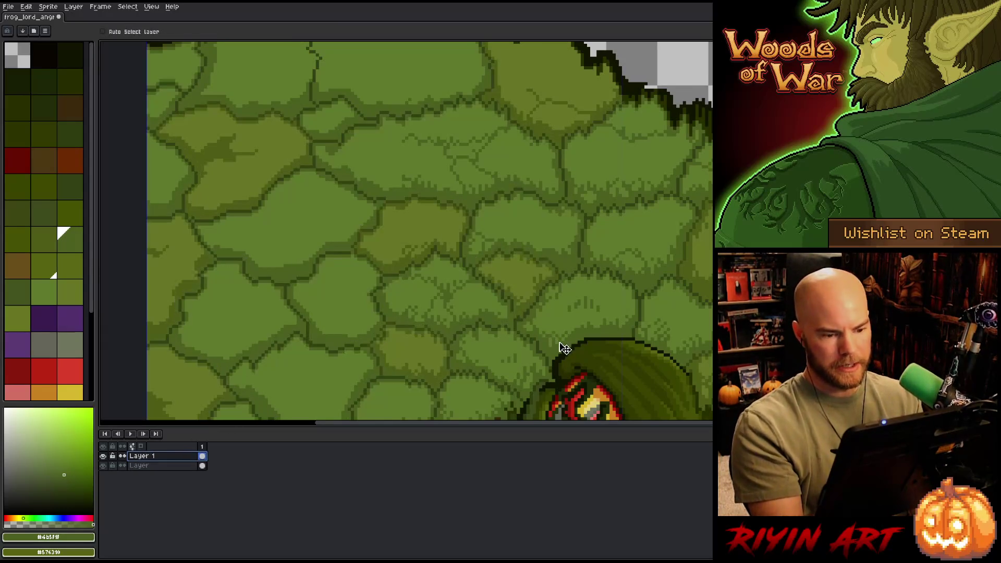
{"action": "key", "text": "b"}
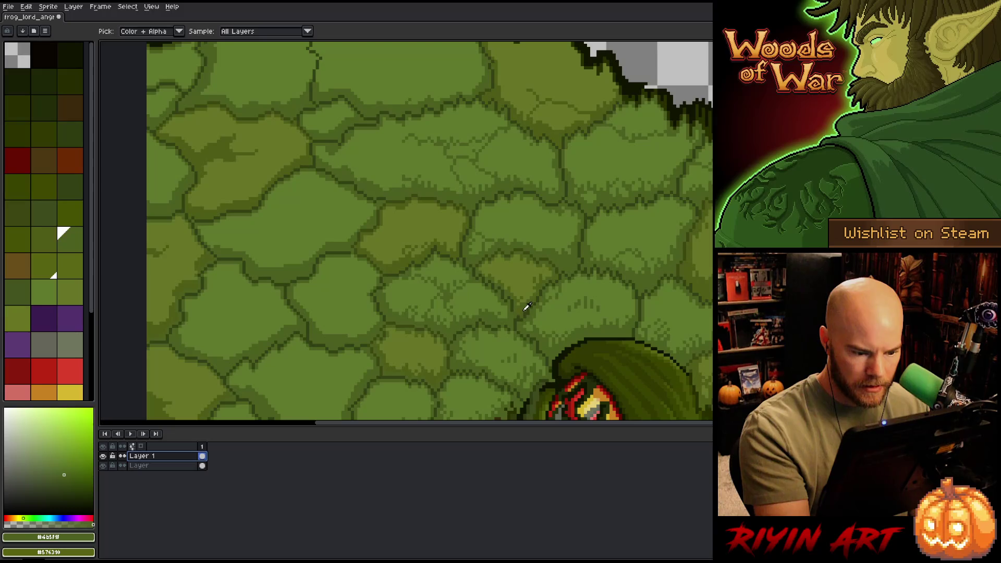
{"action": "left_click", "coordinate": [526, 302], "text": "alt"}
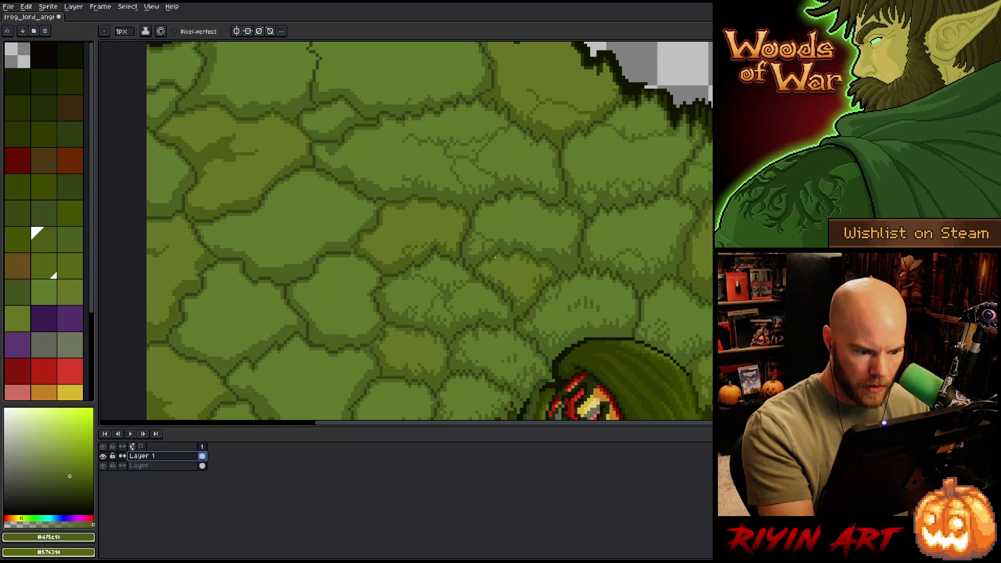
{"action": "left_click", "coordinate": [478, 269]}
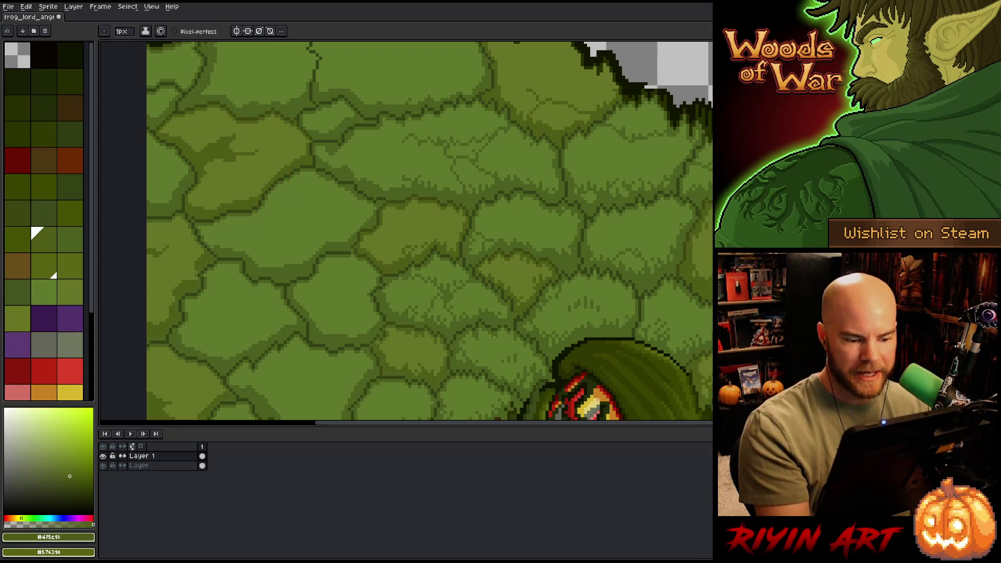
Step: Pan to the central scales and pick the dark outline and mid fill greens for texture strokes
{"action": "key", "text": "h"}
{"action": "mouse_move", "coordinate": [526, 343]}
{"action": "left_mouse_down"}
{"action": "mouse_move", "coordinate": [467, 315]}
{"action": "mouse_move", "coordinate": [497, 298]}
{"action": "left_mouse_up"}
{"action": "key", "text": "b"}
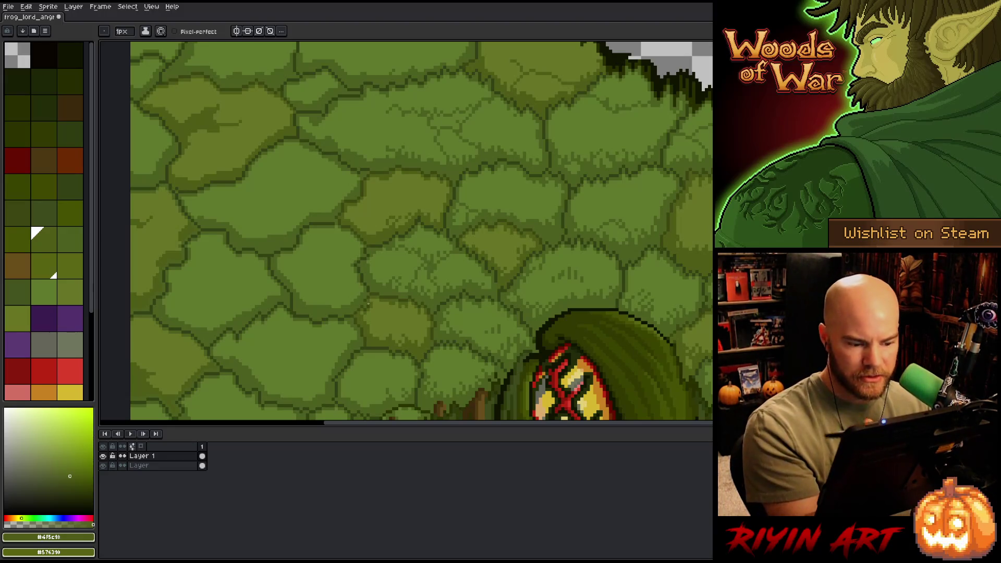
{"action": "left_click", "coordinate": [498, 285], "text": "alt"}
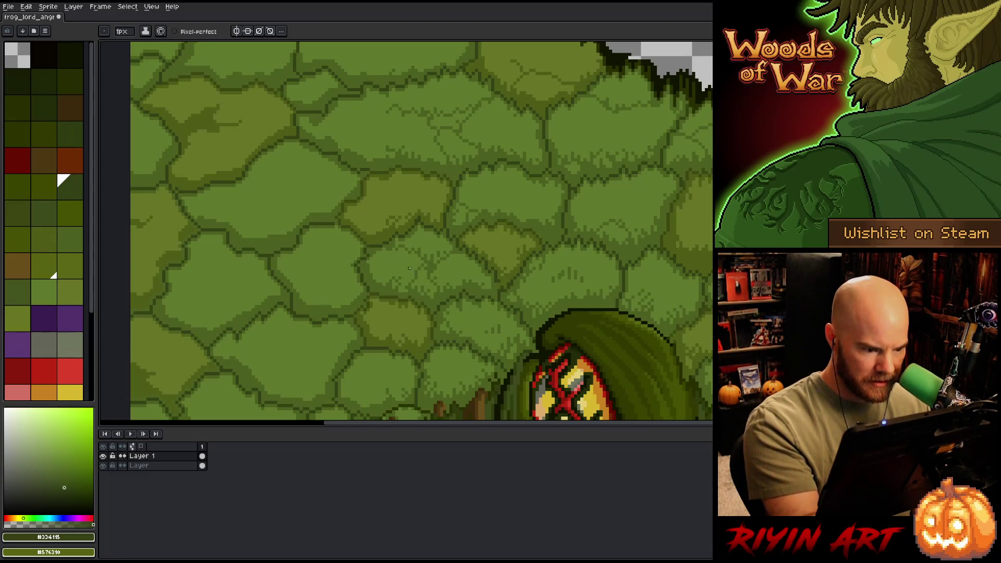
{"action": "left_click", "coordinate": [357, 318], "text": "alt"}
{"action": "scroll", "coordinate": [358, 318], "scroll_direction": "left", "scroll_amount": 4}
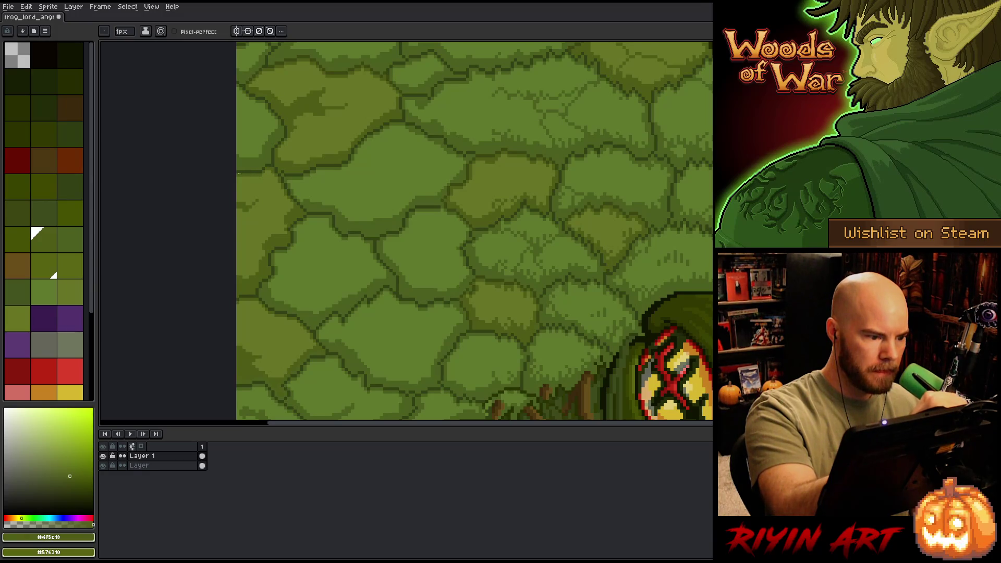
Step: Pan down to the lower head scales just above the belly and roots
{"action": "left_click_drag", "start_coordinate": [454, 328], "coordinate": [475, 266]}
{"action": "key", "text": "space"}
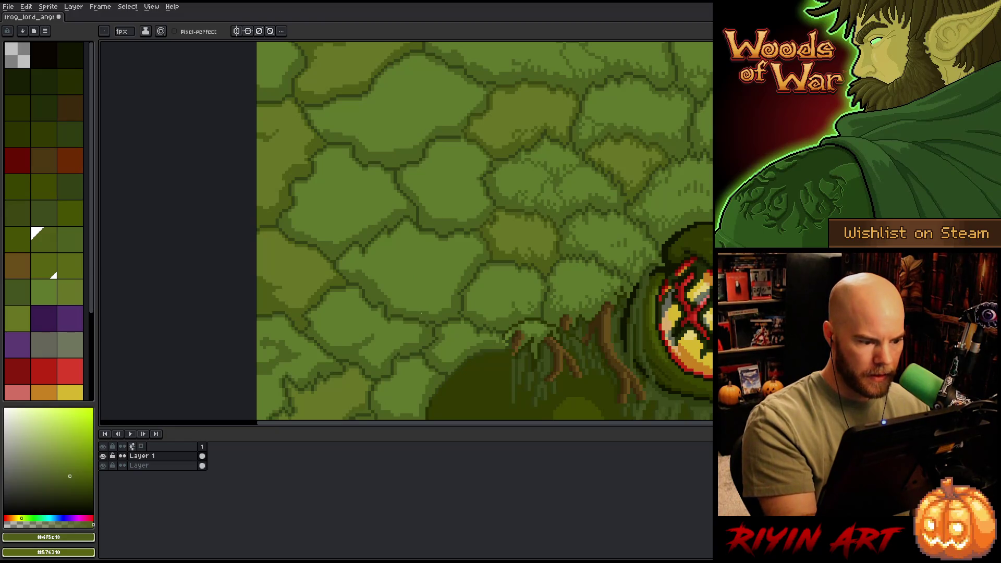
{"action": "left_click_drag", "start_coordinate": [416, 359], "coordinate": [418, 284]}
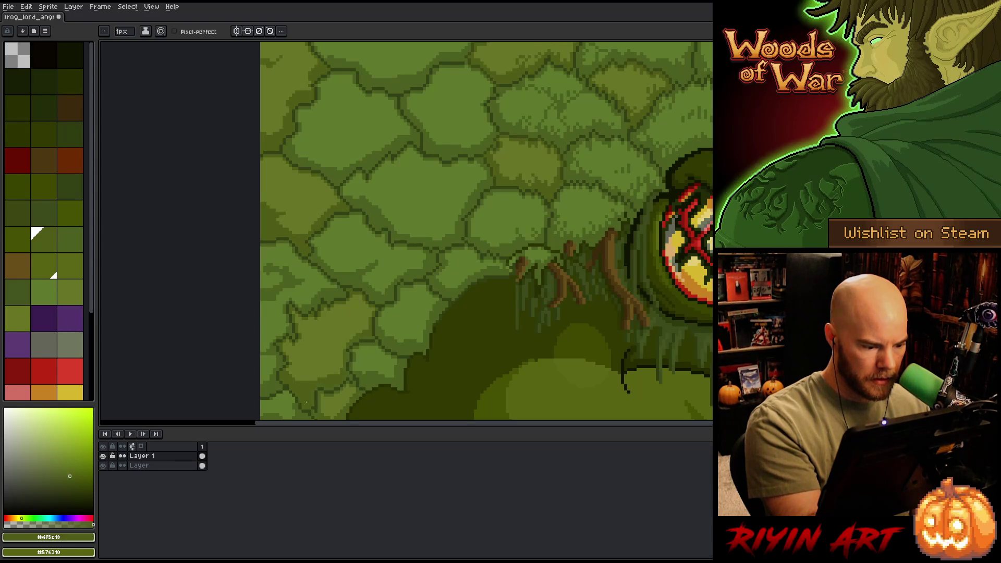
{"action": "left_click_drag", "start_coordinate": [307, 402], "coordinate": [330, 312]}
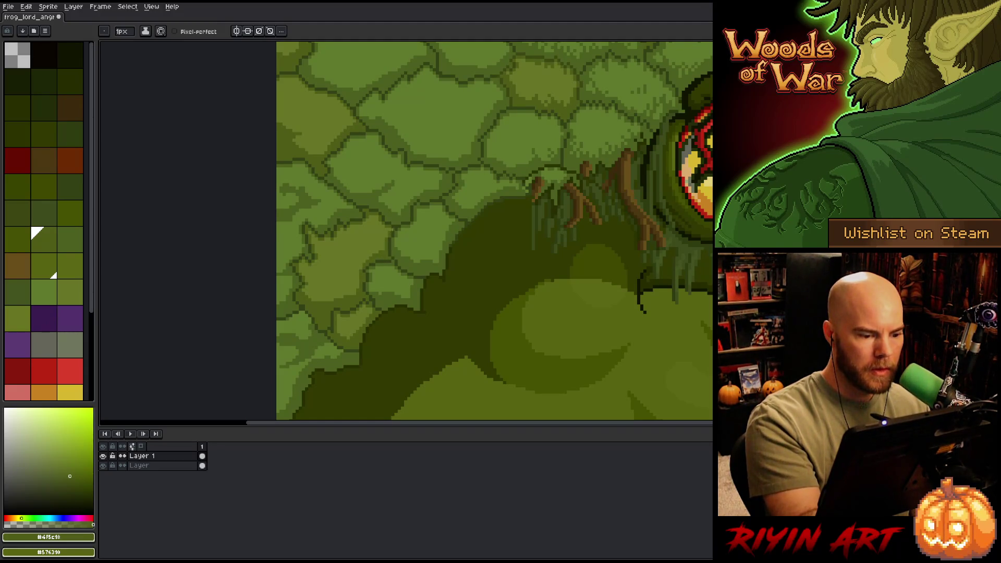
{"action": "scroll", "coordinate": [494, 315], "scroll_direction": "down", "scroll_amount": 3}
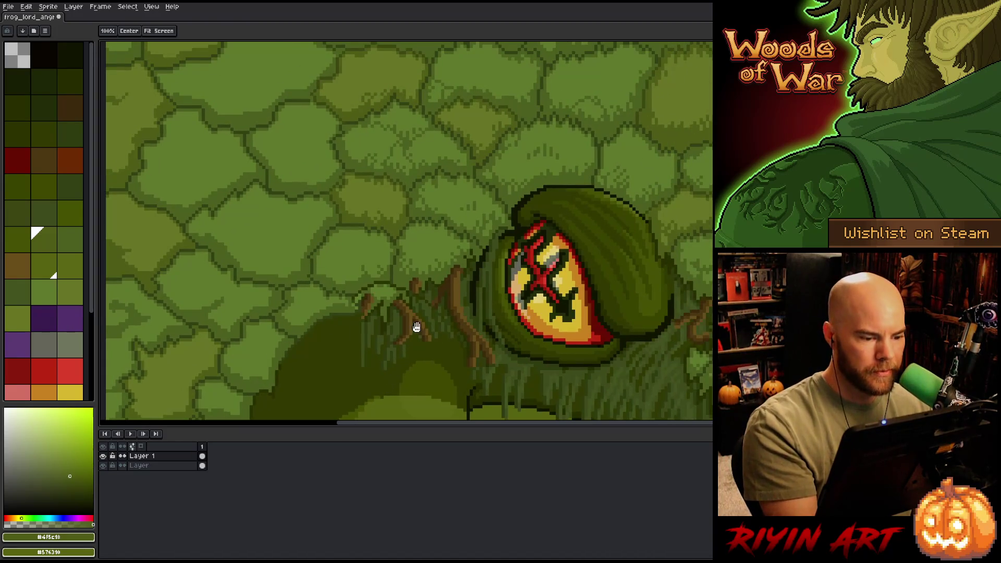
Step: Pan across the eye, top edge and purple mushroom, then back to the head's left side
{"action": "left_click_drag", "start_coordinate": [417, 327], "coordinate": [372, 389]}
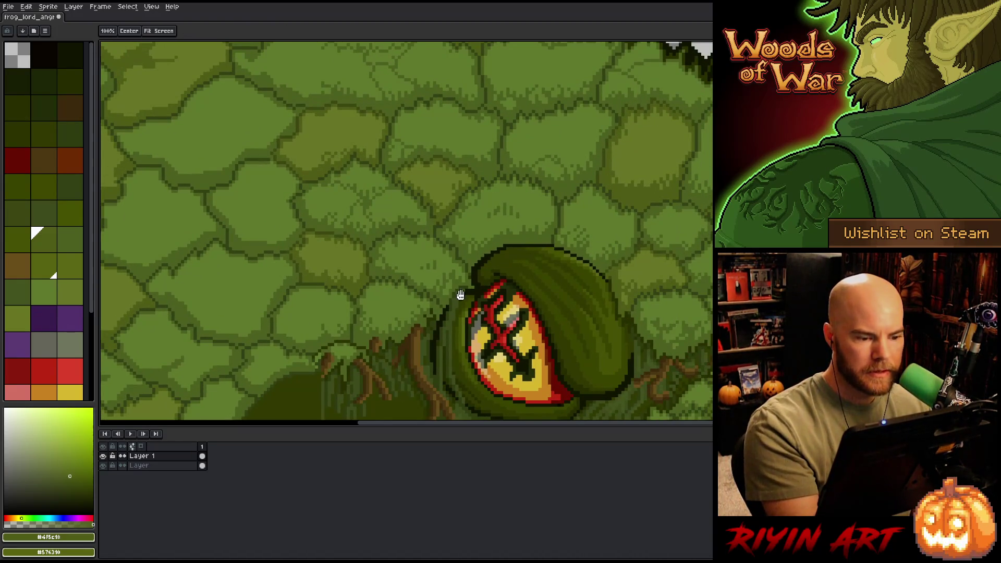
{"action": "left_click_drag", "start_coordinate": [459, 291], "coordinate": [414, 351]}
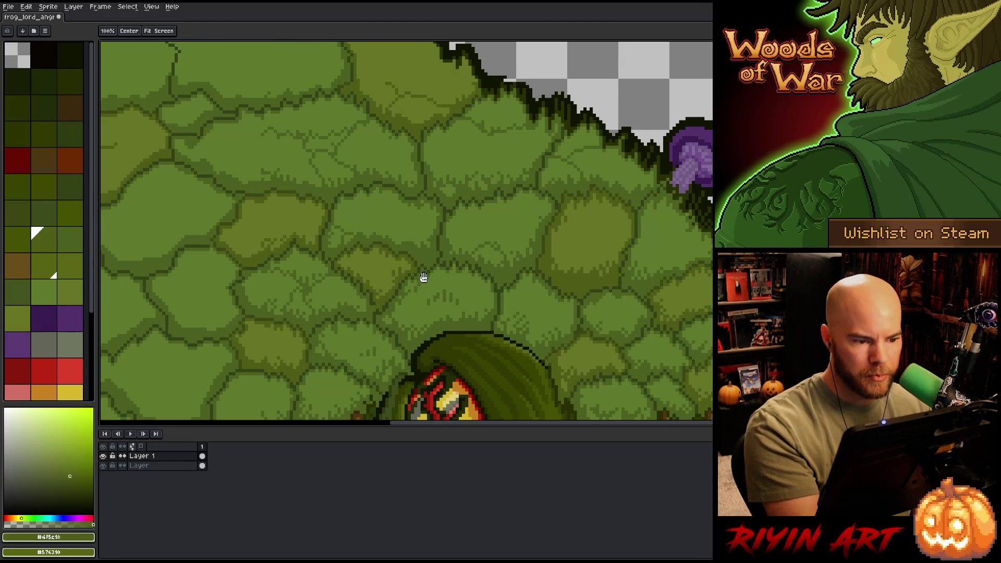
{"action": "left_click_drag", "start_coordinate": [422, 277], "coordinate": [342, 357]}
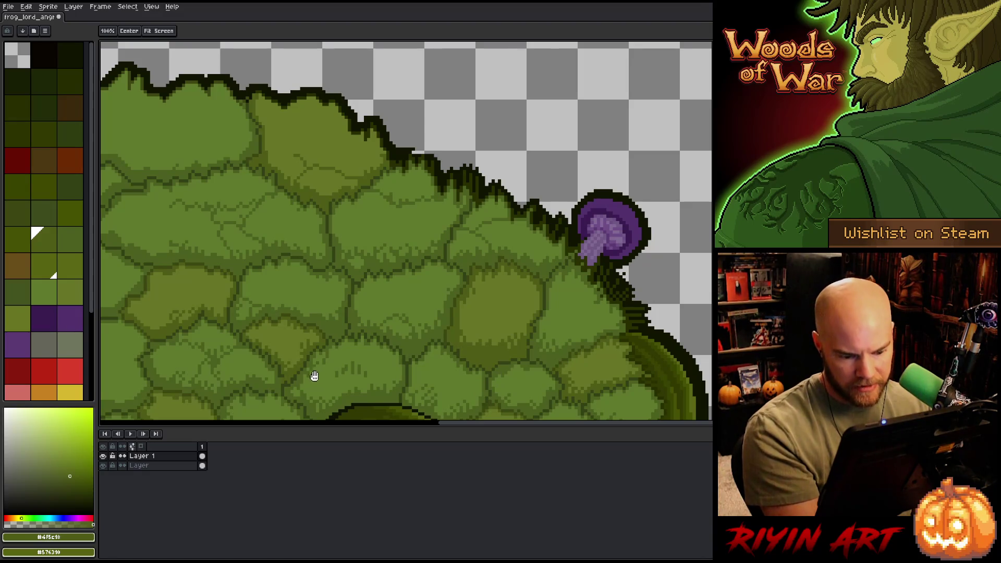
{"action": "left_click_drag", "start_coordinate": [274, 304], "coordinate": [470, 276]}
{"action": "key", "text": "b"}
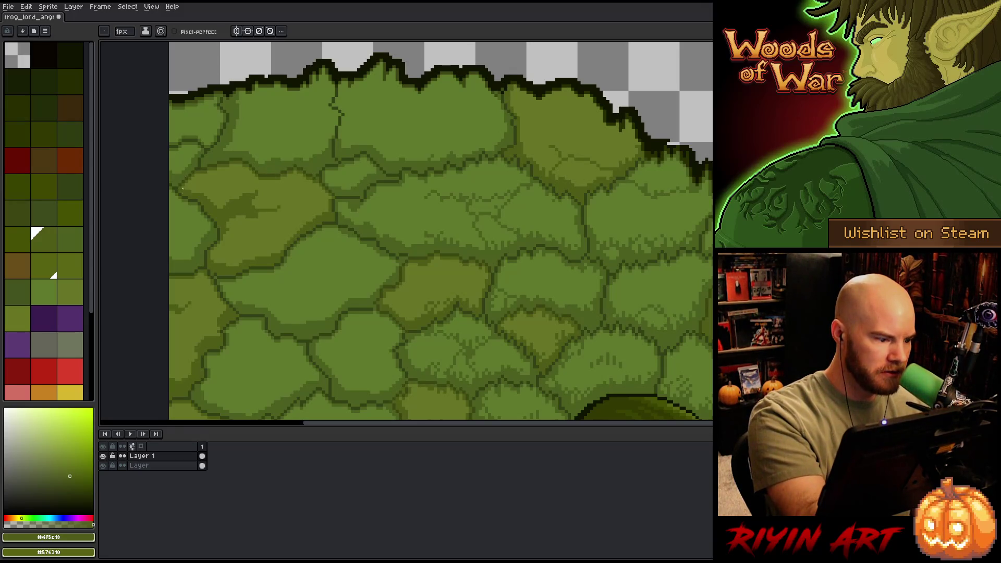
Step: Sample the lighter and mid scale greens and shift the view back beside the eye
{"action": "left_click", "coordinate": [182, 189], "text": "alt"}
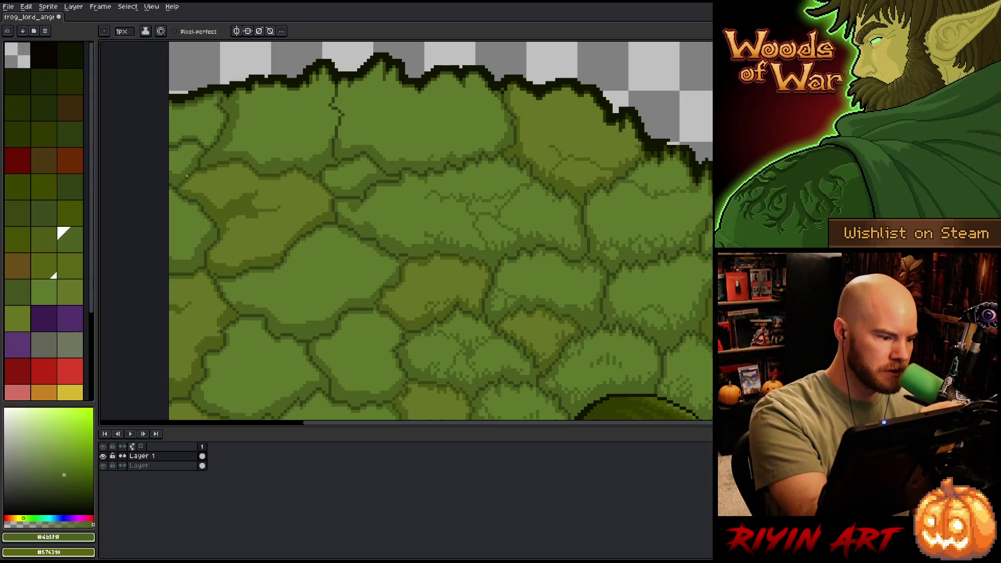
{"action": "left_click", "coordinate": [201, 178], "text": "alt"}
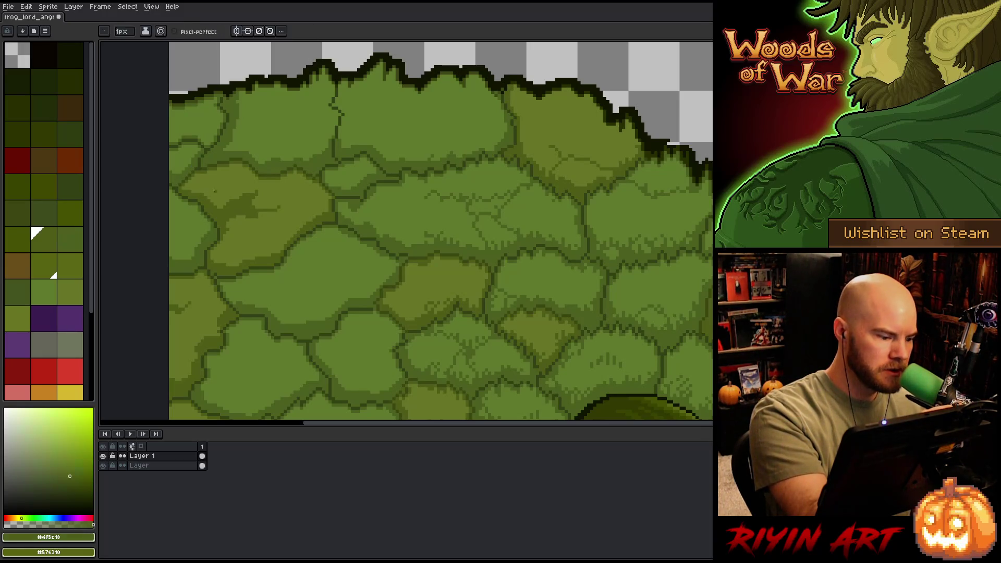
{"action": "left_click_drag", "start_coordinate": [230, 345], "coordinate": [242, 324]}
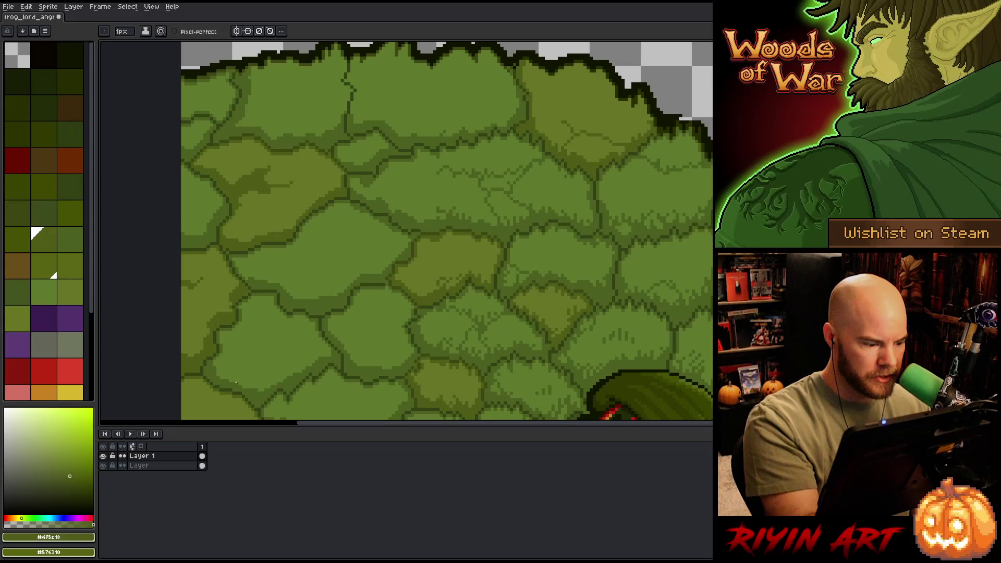
{"action": "scroll", "coordinate": [574, 326], "scroll_direction": "right", "scroll_amount": 5}
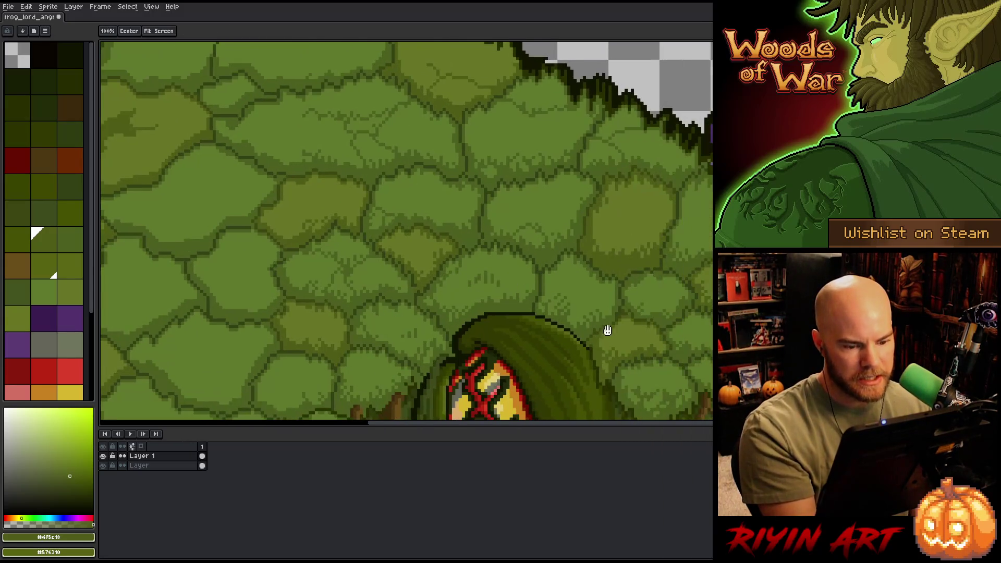
{"action": "scroll", "coordinate": [605, 342], "scroll_direction": "down", "scroll_amount": 5}
{"action": "scroll", "coordinate": [588, 317], "scroll_direction": "left", "scroll_amount": 3}
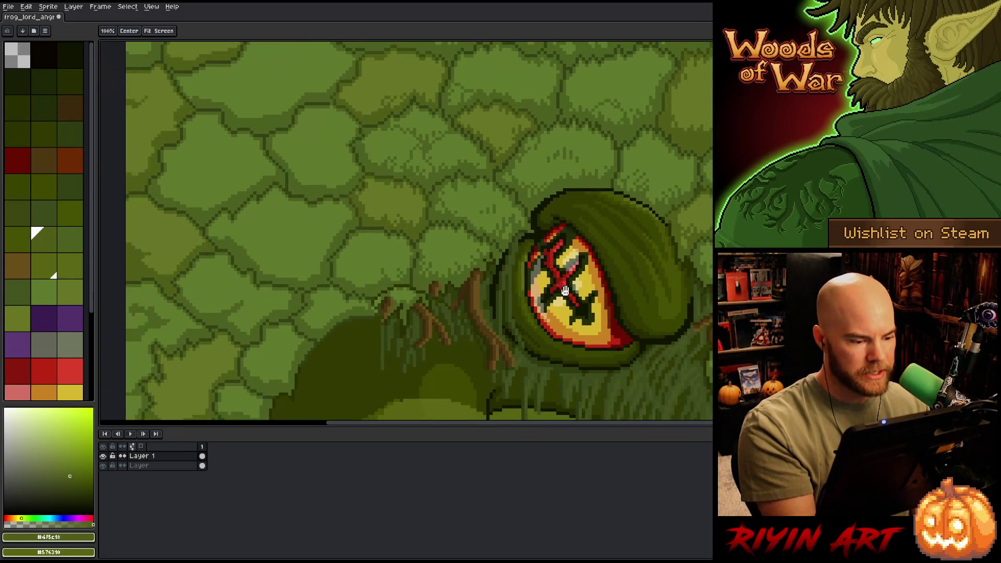
{"action": "scroll", "coordinate": [443, 336], "scroll_direction": "left", "scroll_amount": 3}
{"action": "scroll", "coordinate": [443, 336], "scroll_direction": "up", "scroll_amount": 1}
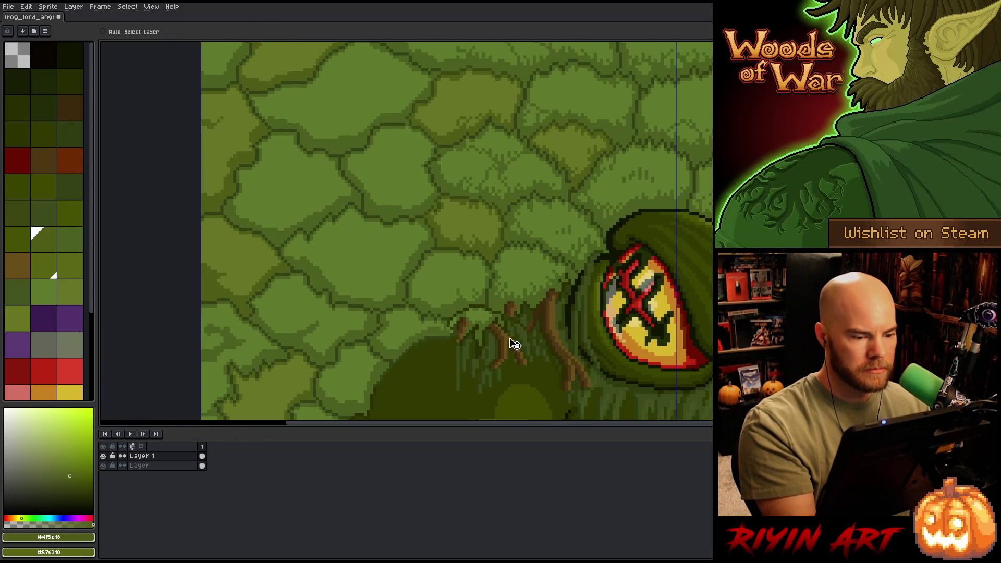
{"action": "key", "text": "b"}
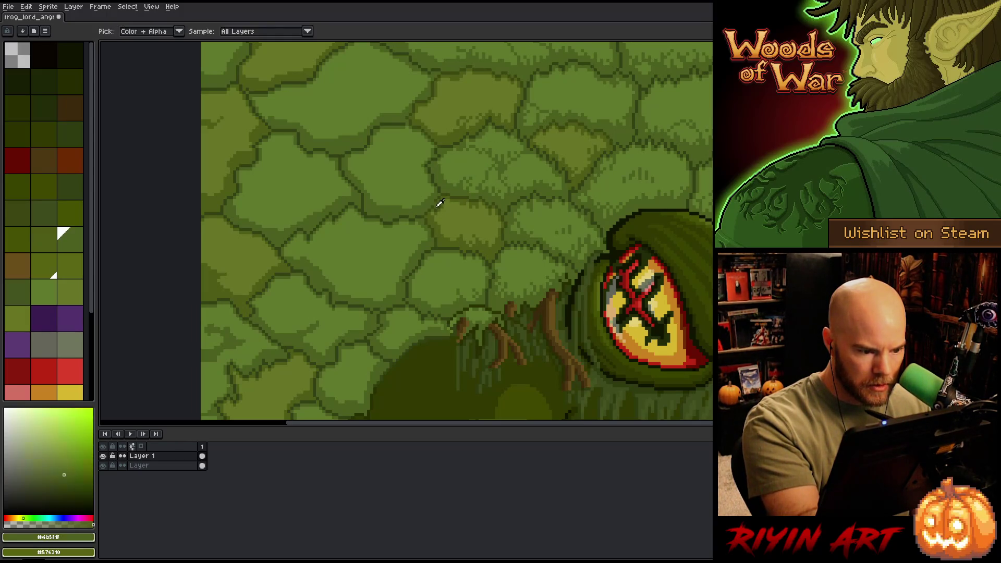
Step: Sample the #5f792c and #4b5f1f moss greens and pan to the upper moss clumps
{"action": "scroll", "coordinate": [496, 273], "scroll_direction": "left", "scroll_amount": 2}
{"action": "scroll", "coordinate": [496, 272], "scroll_direction": "up", "scroll_amount": 2}
{"action": "left_click", "coordinate": [465, 337], "text": "alt"}
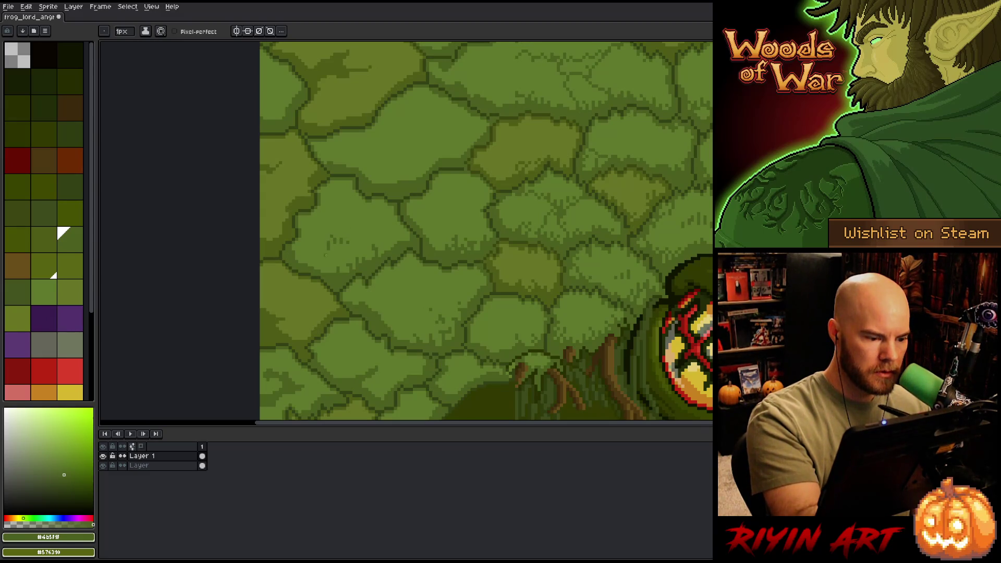
{"action": "left_click", "coordinate": [370, 275], "text": "alt"}
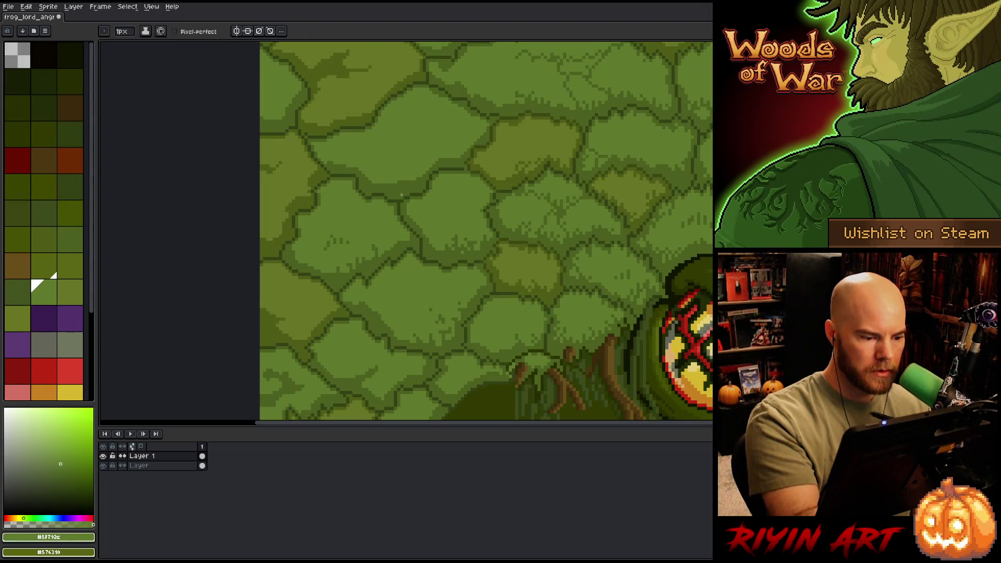
{"action": "left_click", "coordinate": [371, 252], "text": "alt"}
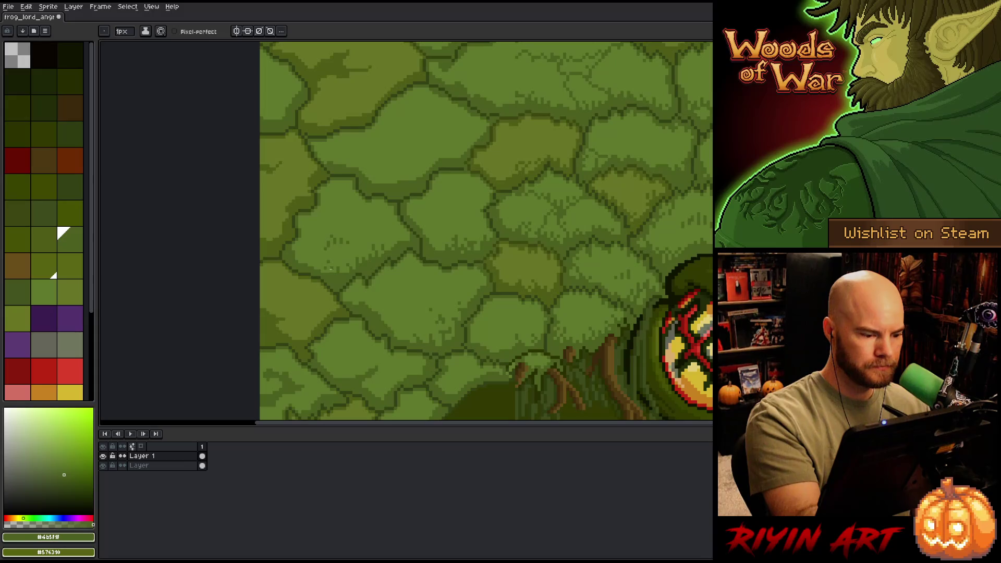
{"action": "left_click_drag", "start_coordinate": [331, 269], "coordinate": [363, 316]}
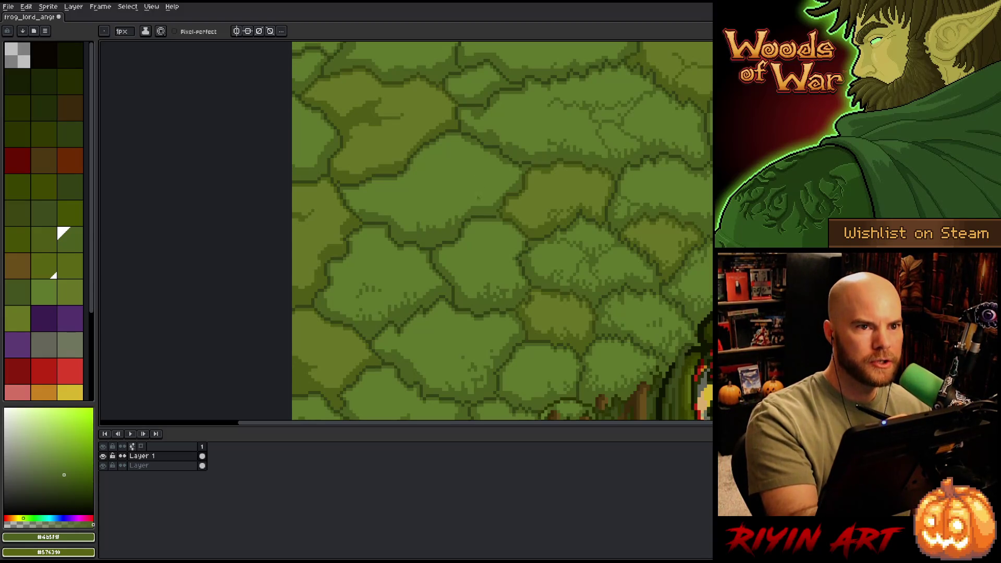
{"action": "mouse_move", "coordinate": [473, 178]}
{"action": "left_mouse_down"}
{"action": "mouse_move", "coordinate": [445, 257]}
{"action": "mouse_move", "coordinate": [440, 226]}
{"action": "left_mouse_up"}
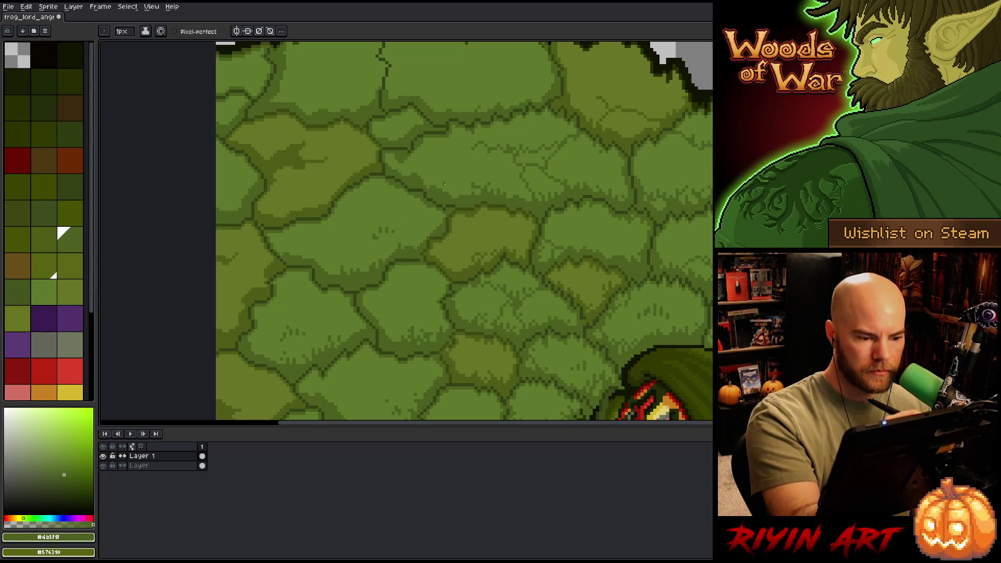
Step: Scroll to the head's top edge and alternate between dark #4b5f1f and olive #4f5c18 greens
{"action": "scroll", "coordinate": [444, 171], "scroll_direction": "up", "scroll_amount": 3}
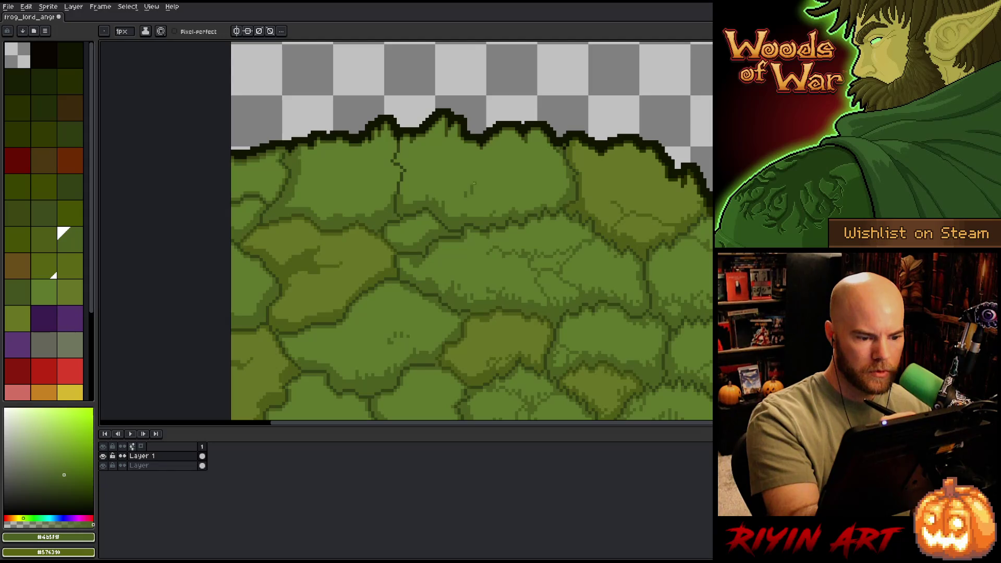
{"action": "scroll", "coordinate": [487, 187], "scroll_direction": "right", "scroll_amount": 2}
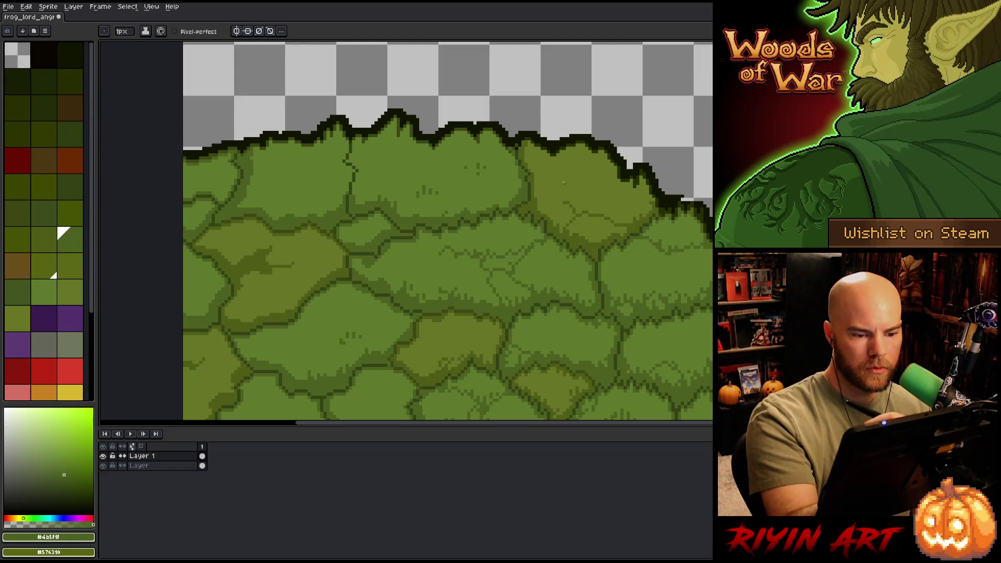
{"action": "left_click", "coordinate": [559, 214], "text": "alt"}
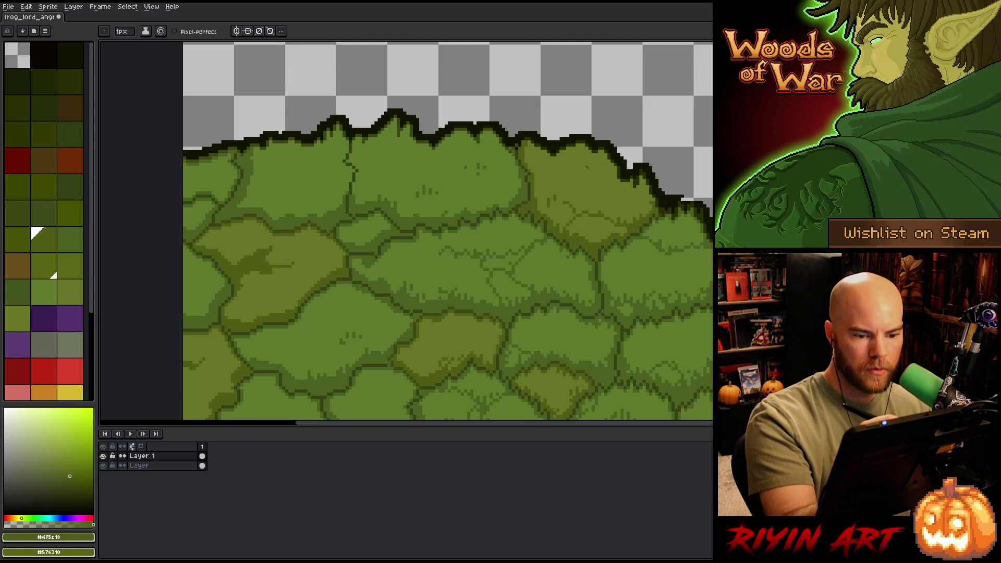
{"action": "scroll", "coordinate": [582, 172], "scroll_direction": "left", "scroll_amount": 5}
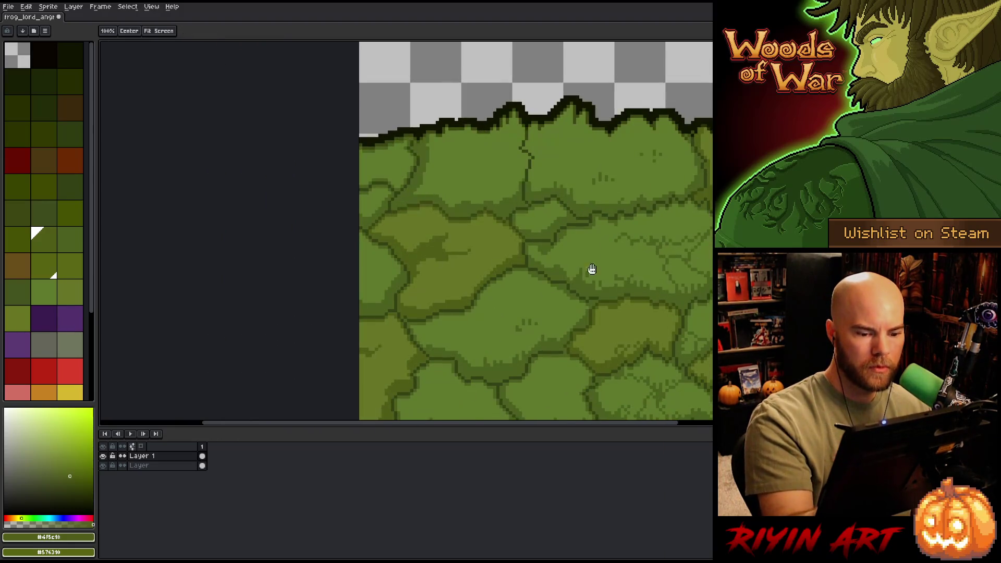
{"action": "left_click", "coordinate": [451, 286], "text": "alt"}
{"action": "left_click", "coordinate": [445, 288], "text": "alt"}
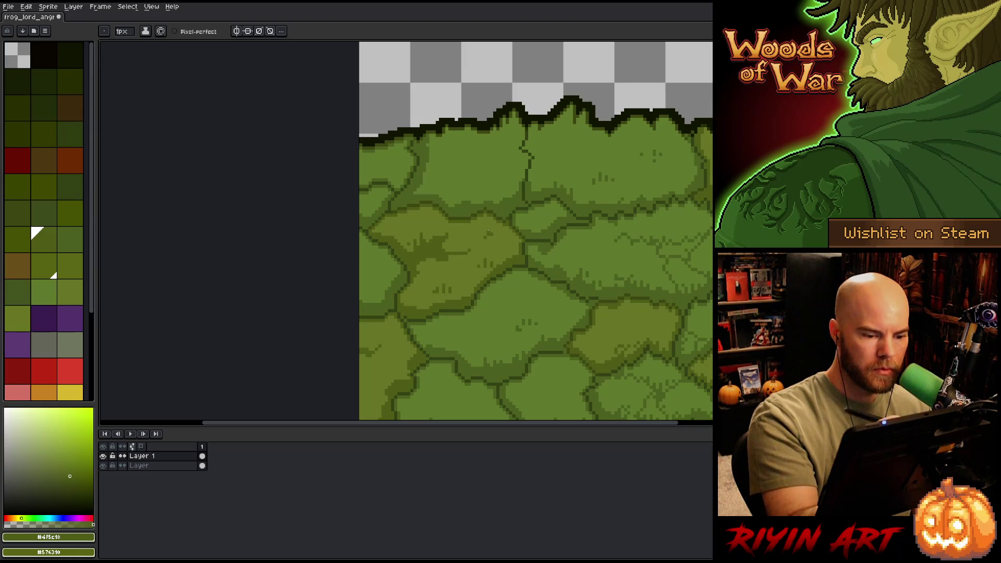
{"action": "left_click", "coordinate": [507, 210], "text": "alt"}
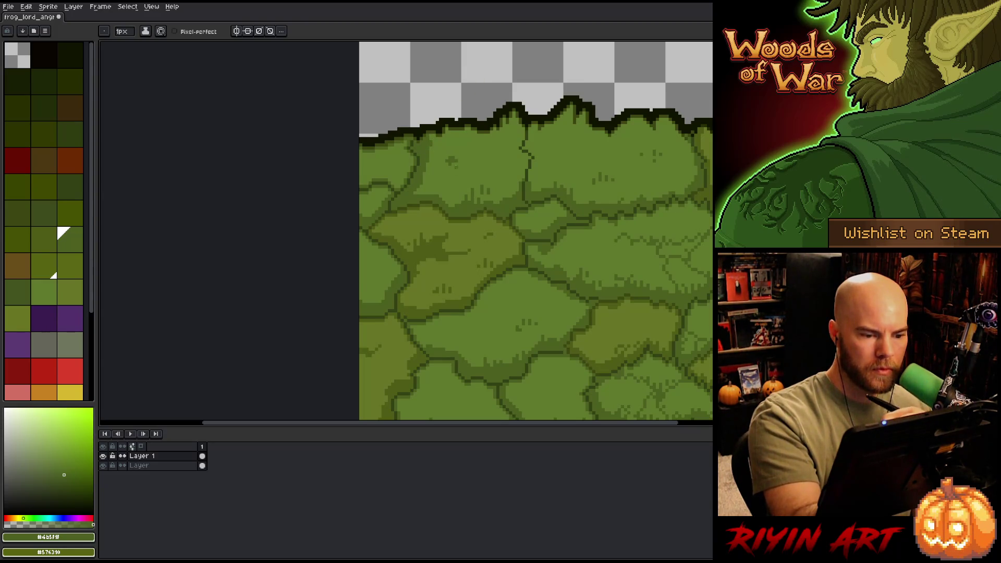
Step: Pan to the top-left moss clumps and draw a short #4b5f1f grass blade
{"action": "key", "text": "alt"}
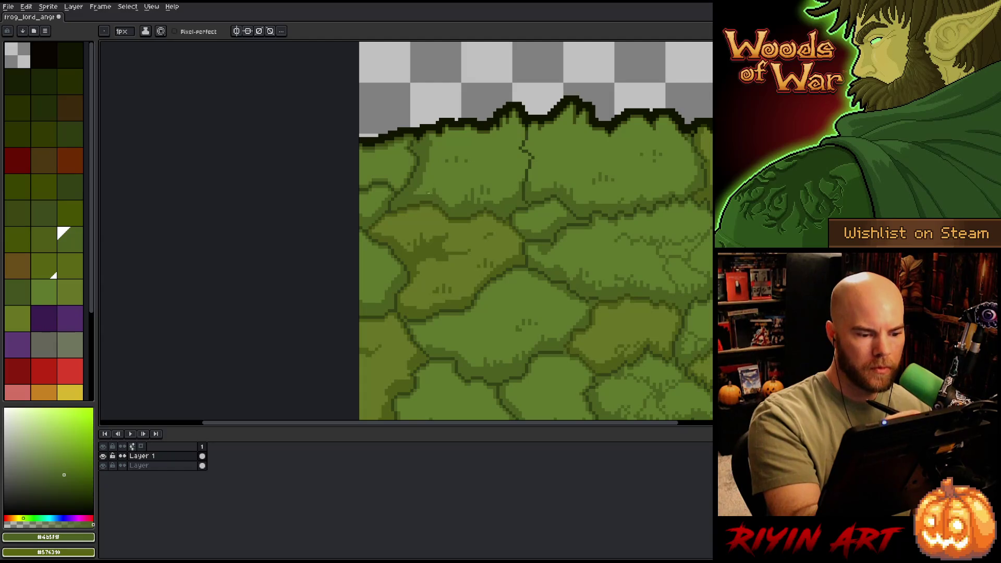
{"action": "left_click_drag", "start_coordinate": [507, 216], "coordinate": [573, 242]}
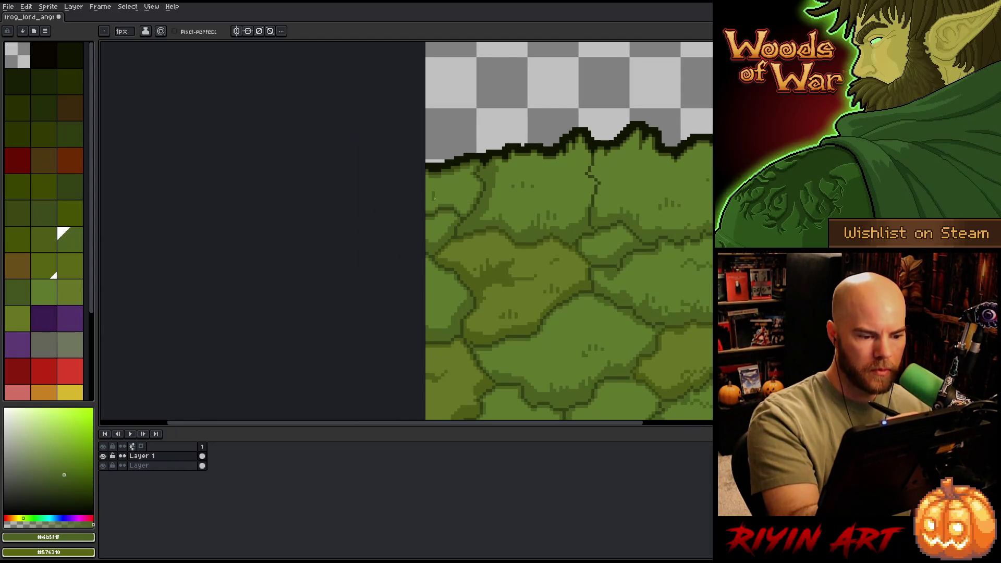
{"action": "left_click", "coordinate": [441, 190], "text": "alt"}
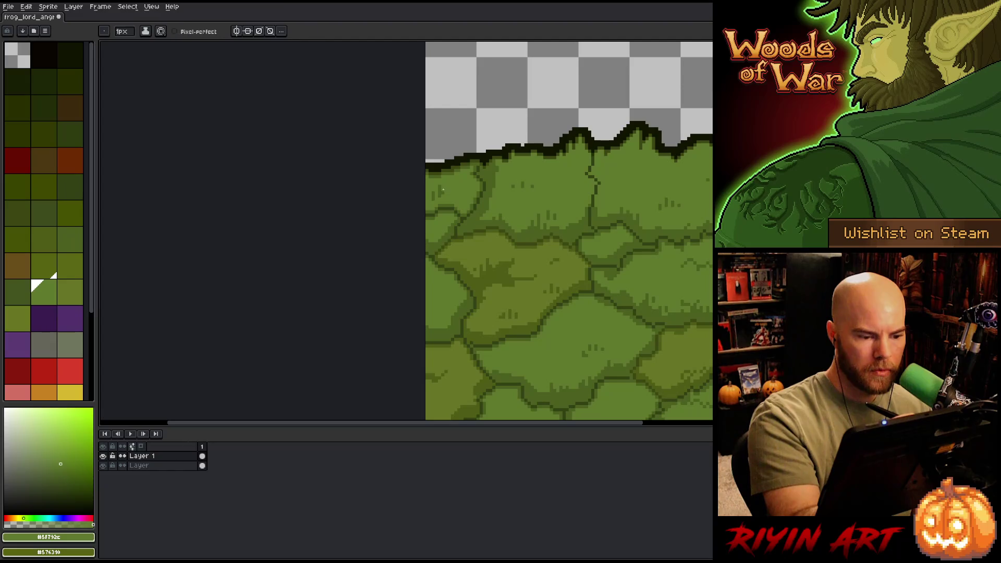
{"action": "left_click", "coordinate": [445, 189], "text": "alt"}
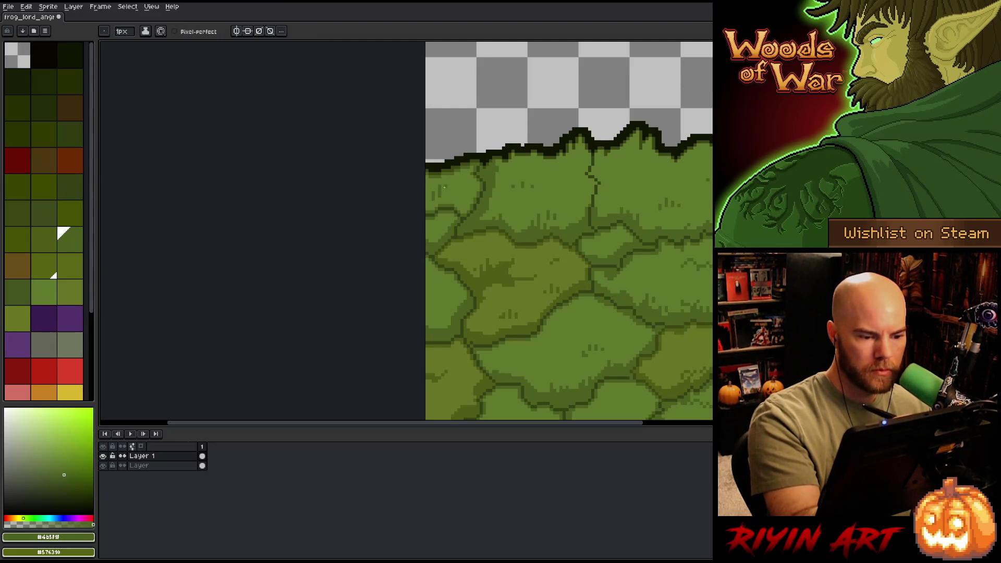
{"action": "left_click_drag", "start_coordinate": [436, 242], "coordinate": [461, 179]}
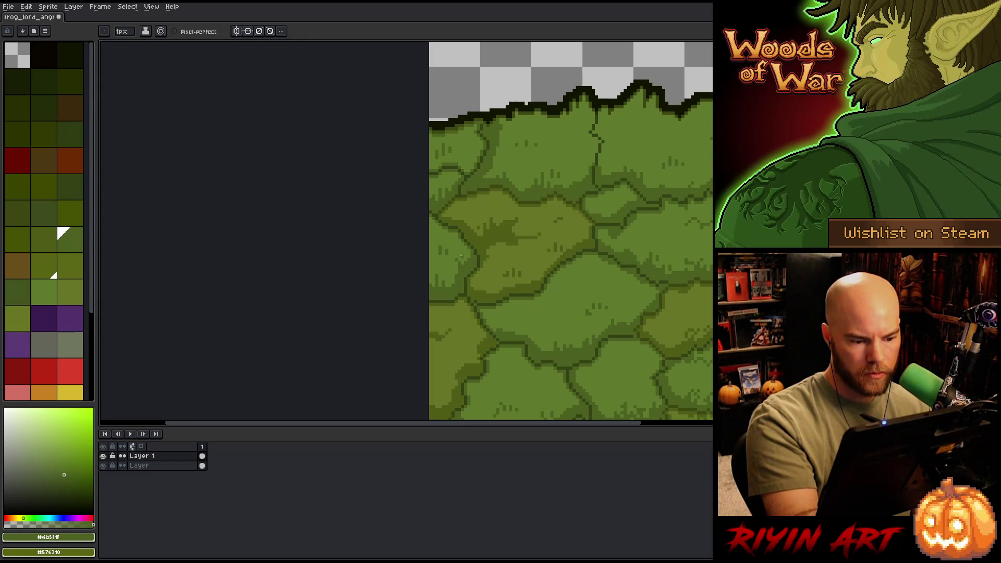
{"action": "scroll", "coordinate": [462, 255], "scroll_direction": "down", "scroll_amount": 3}
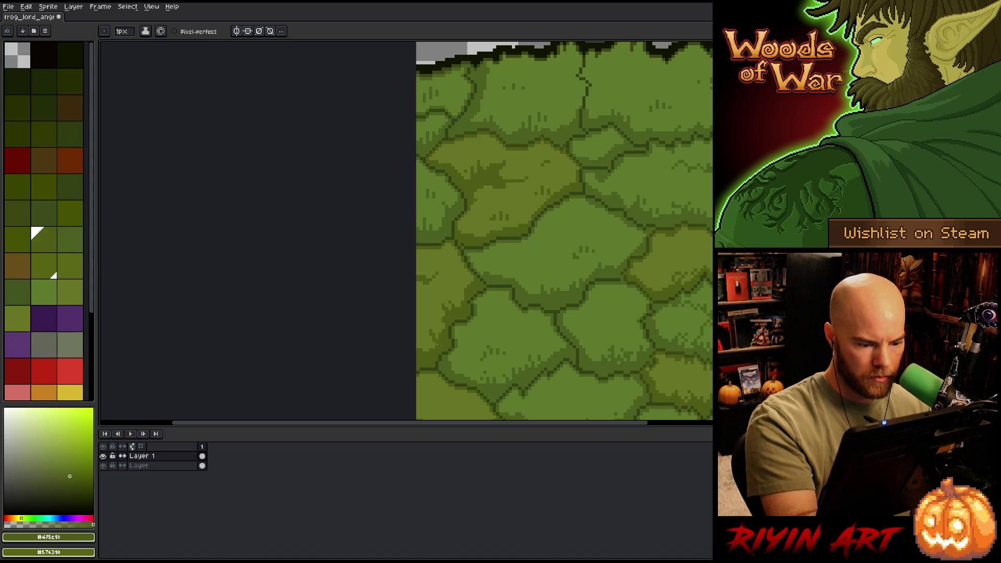
Step: Turn on Pixel-perfect and sample the #4b5f1f and #4f5c18 moss greens near the body
{"action": "left_click", "coordinate": [204, 33]}
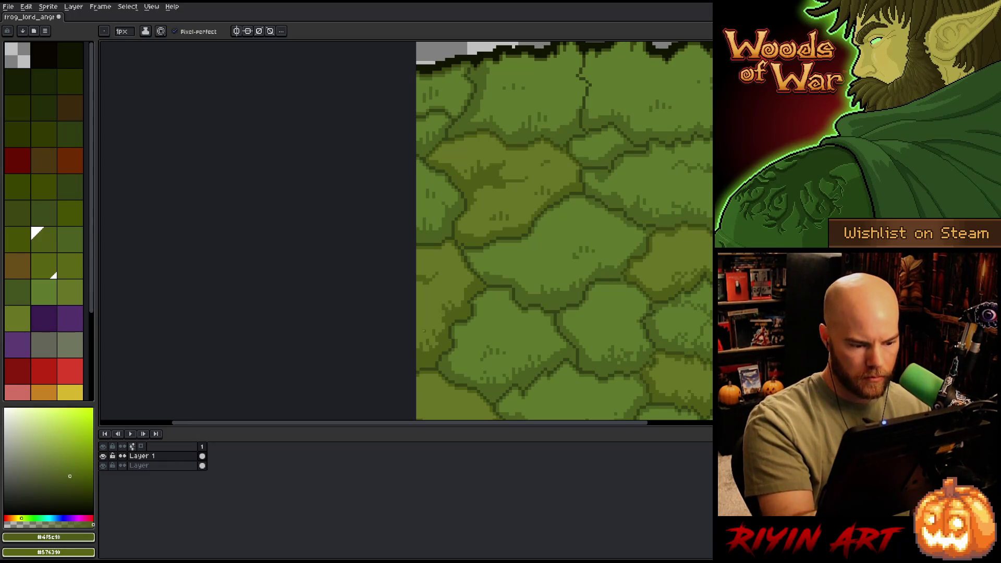
{"action": "left_click_drag", "start_coordinate": [539, 387], "coordinate": [541, 175]}
{"action": "key", "text": "b"}
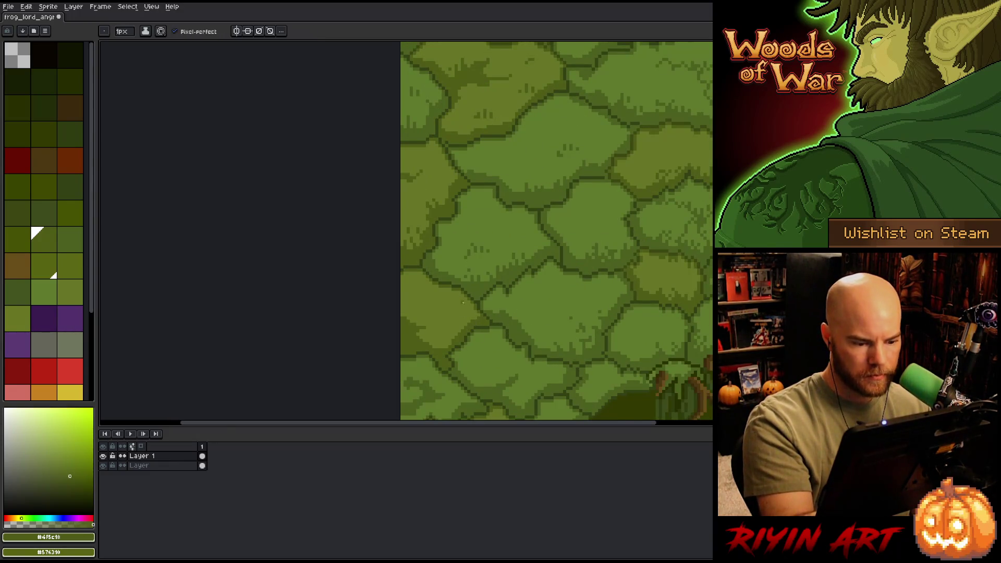
{"action": "left_click_drag", "start_coordinate": [566, 292], "coordinate": [512, 172]}
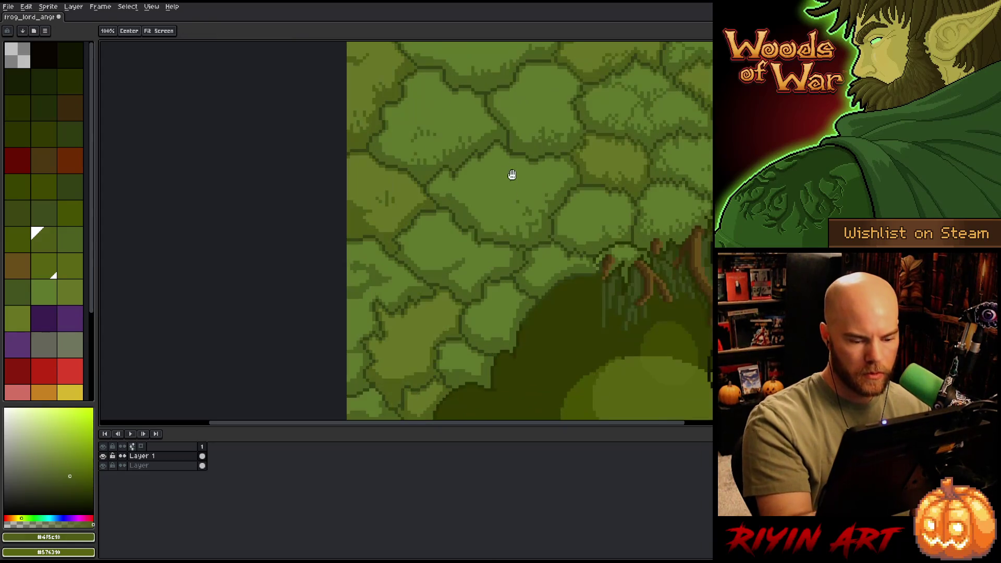
{"action": "left_click", "coordinate": [440, 266], "text": "alt"}
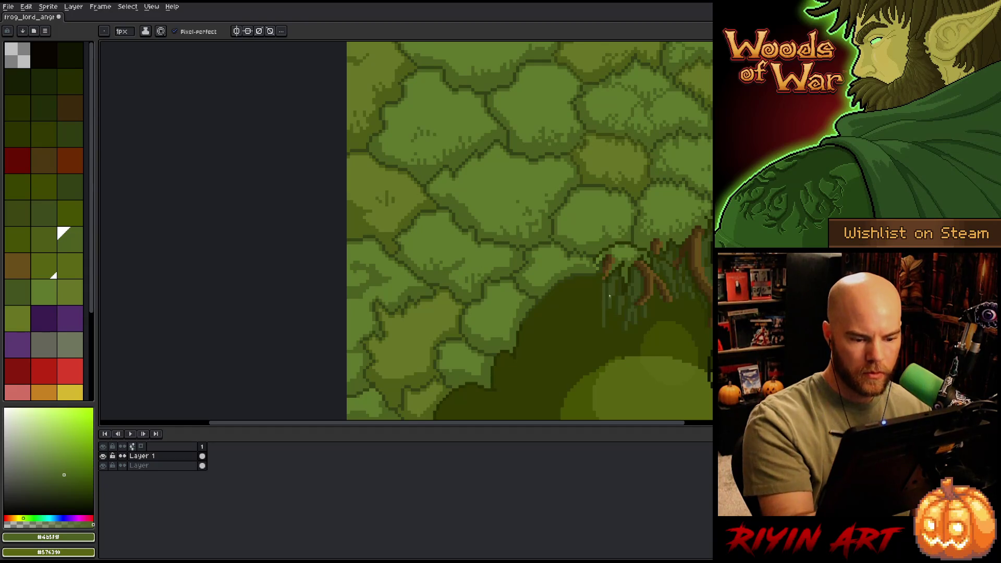
{"action": "left_click_drag", "start_coordinate": [572, 283], "coordinate": [530, 246]}
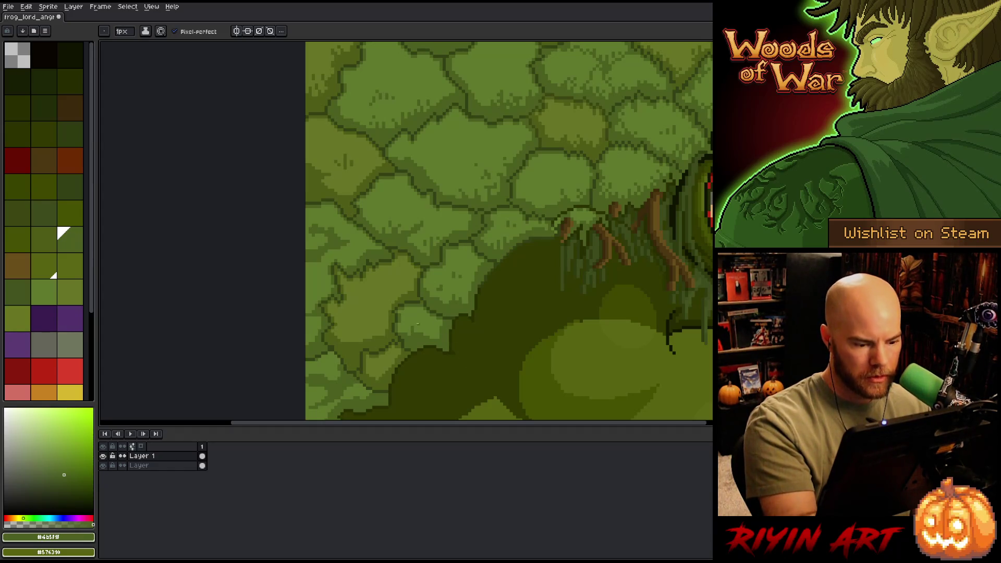
{"action": "left_click", "coordinate": [354, 341], "text": "alt"}
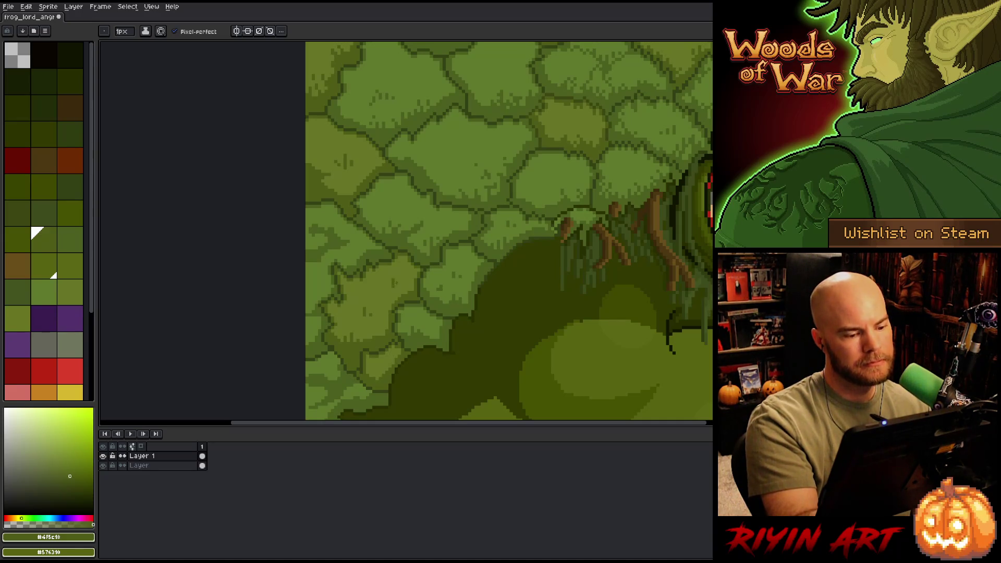
Step: Sample the #4b5f1f and lighter #5f792c greens from the moss along the shoulder
{"action": "key", "text": "space"}
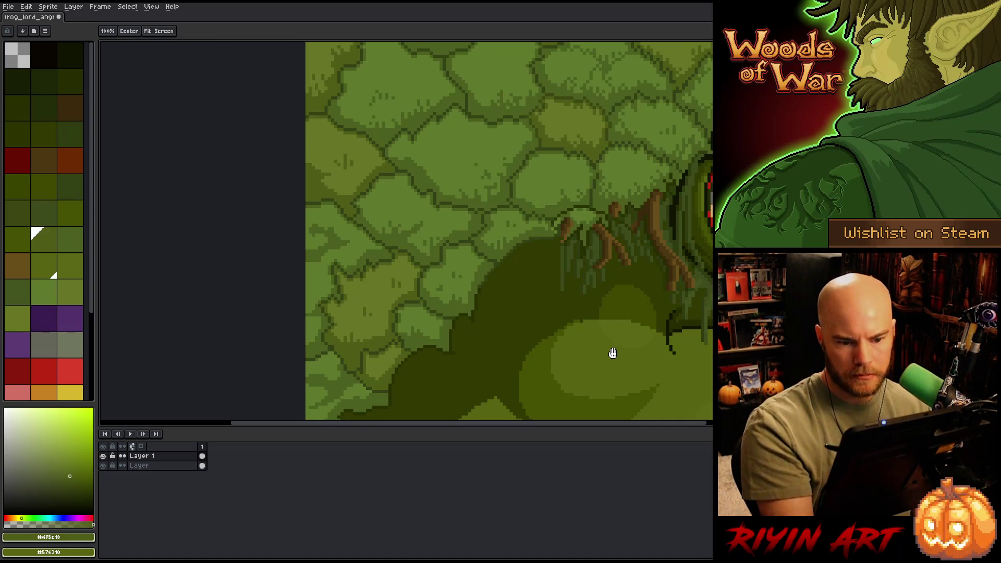
{"action": "mouse_move", "coordinate": [611, 351]}
{"action": "left_mouse_down"}
{"action": "mouse_move", "coordinate": [430, 351]}
{"action": "mouse_move", "coordinate": [697, 306]}
{"action": "left_mouse_up"}
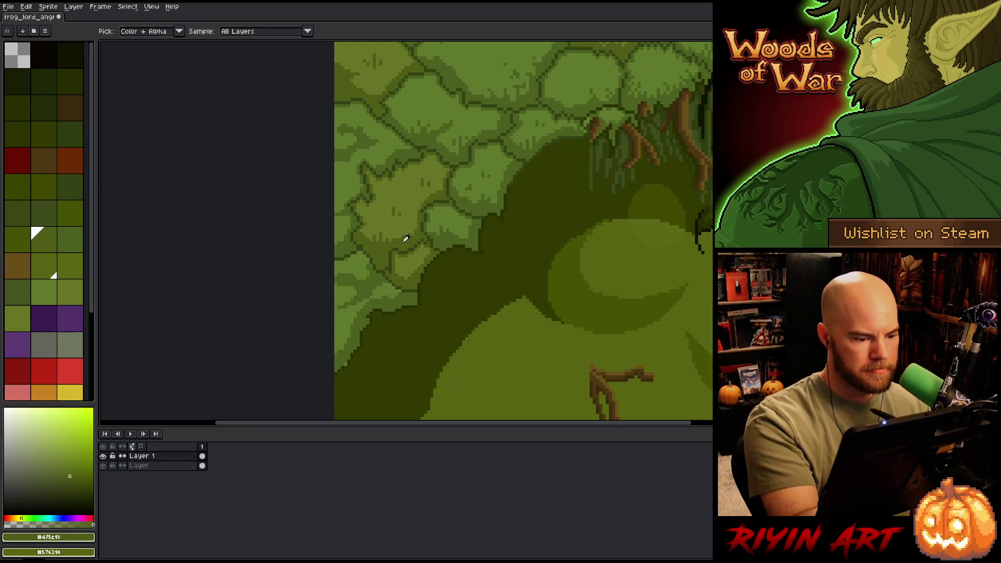
{"action": "left_click", "coordinate": [367, 282], "text": "alt"}
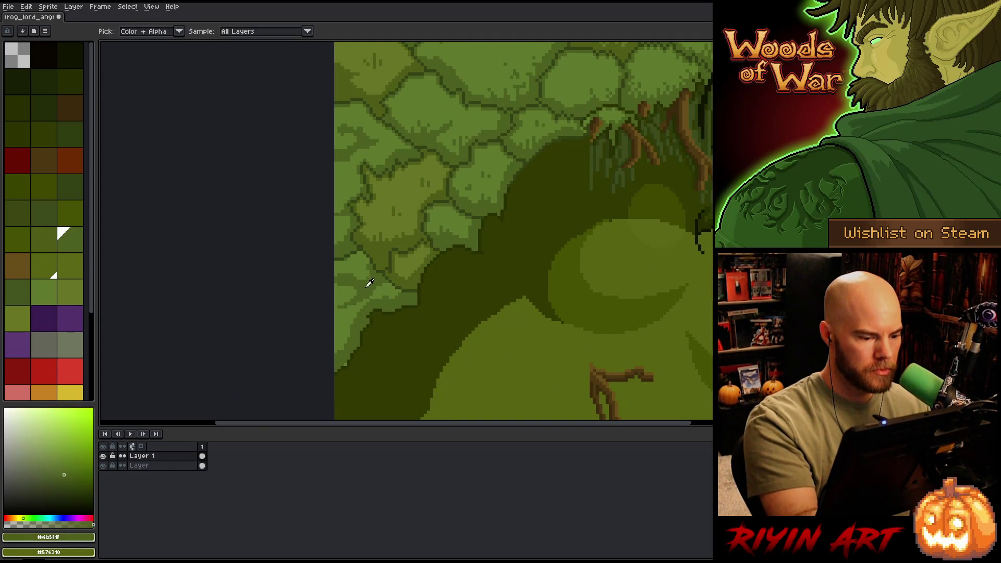
{"action": "left_click", "coordinate": [362, 284], "text": "alt"}
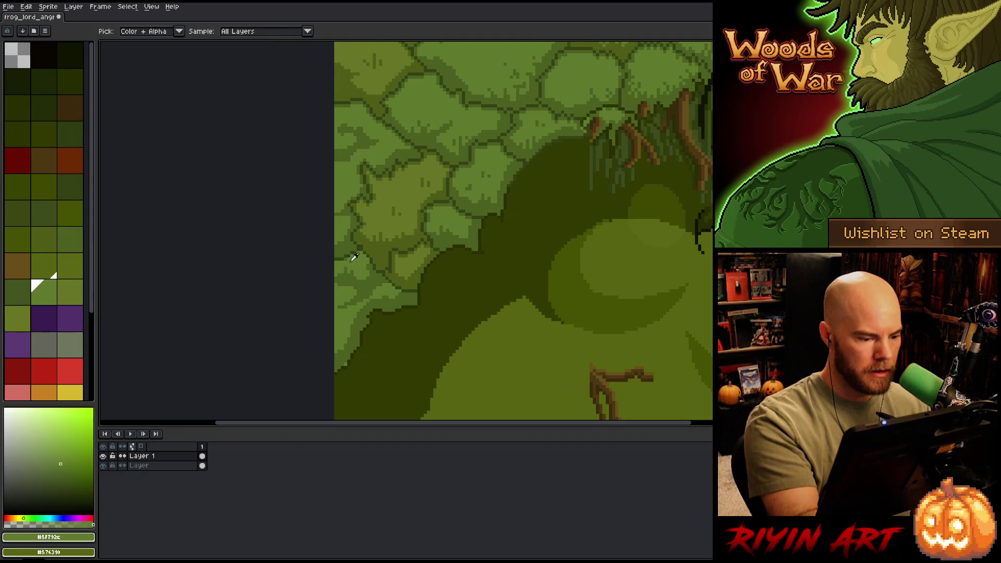
{"action": "left_click", "coordinate": [365, 289], "text": "alt"}
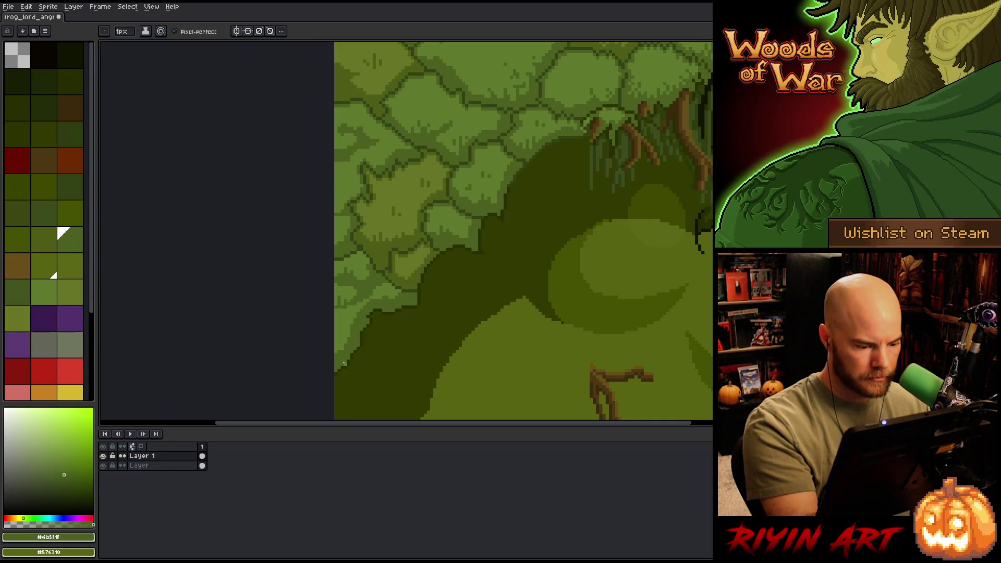
Step: Zoom out and back in toward the frog's face and eye
{"action": "mouse_move", "coordinate": [358, 343]}
{"action": "left_mouse_down"}
{"action": "mouse_move", "coordinate": [455, 347]}
{"action": "mouse_move", "coordinate": [546, 302]}
{"action": "mouse_move", "coordinate": [644, 313]}
{"action": "mouse_move", "coordinate": [615, 293]}
{"action": "left_mouse_up"}
{"action": "scroll", "coordinate": [523, 289], "scroll_direction": "down", "scroll_amount": 1}
{"action": "scroll", "coordinate": [471, 250], "scroll_direction": "up", "scroll_amount": 1}
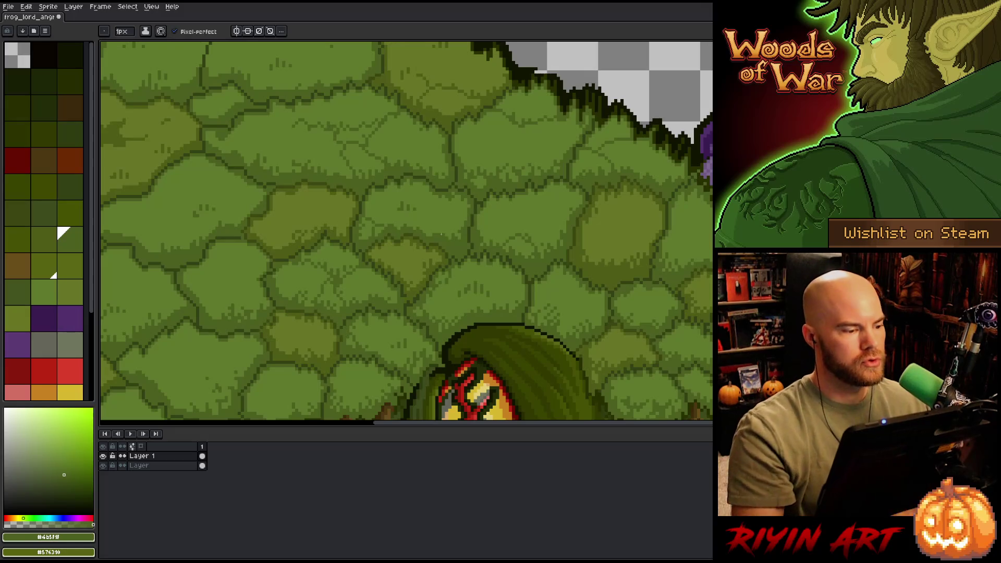
{"action": "scroll", "coordinate": [441, 234], "scroll_direction": "down", "scroll_amount": 3}
{"action": "left_click_drag", "start_coordinate": [403, 279], "coordinate": [432, 194]}
{"action": "scroll", "coordinate": [432, 194], "scroll_direction": "up", "scroll_amount": 2}
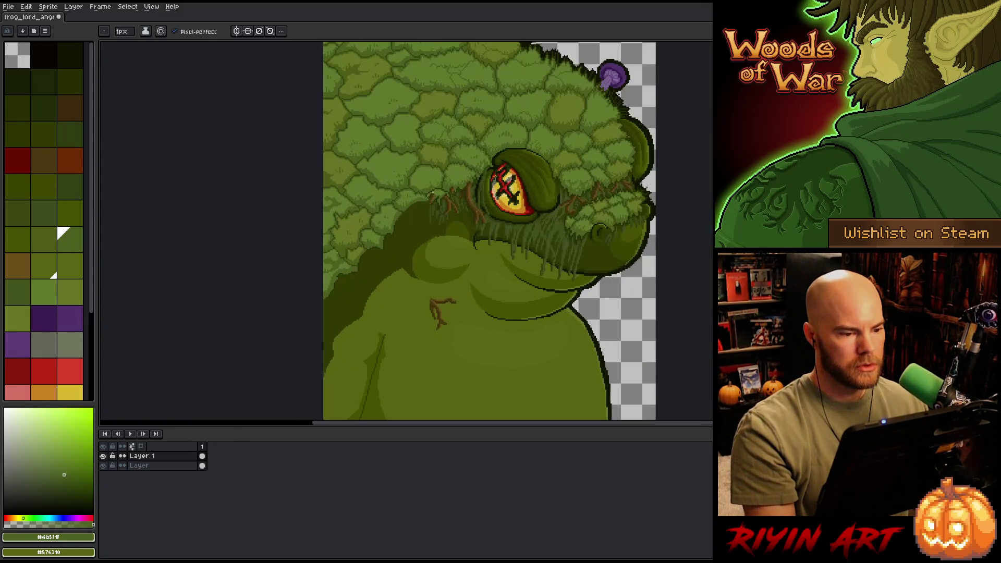
{"action": "scroll", "coordinate": [413, 223], "scroll_direction": "up", "scroll_amount": 2}
Step: Sample the darker green and Magic-Wand select the dark green shadow region
{"action": "scroll", "coordinate": [412, 222], "scroll_direction": "up", "scroll_amount": 1}
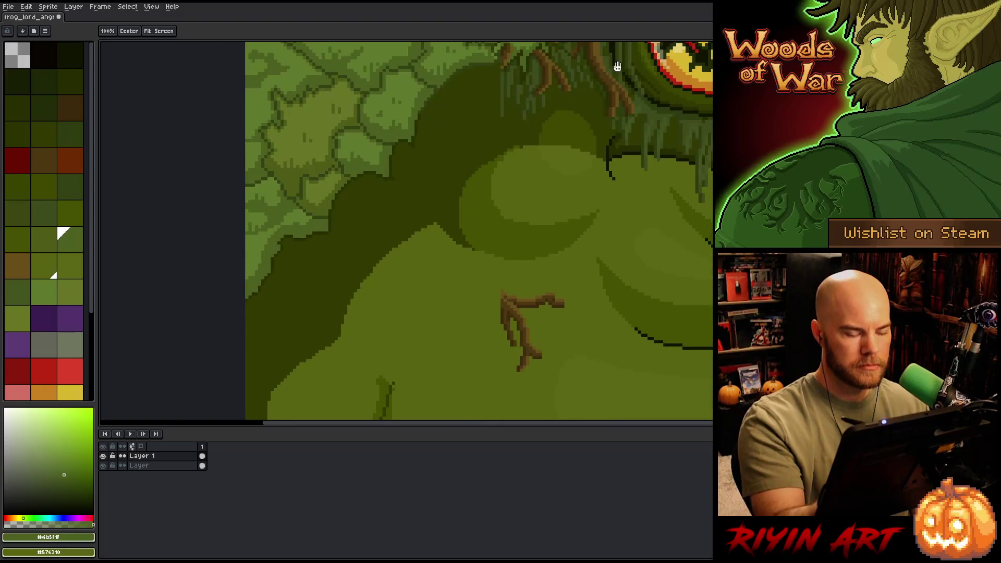
{"action": "left_click", "coordinate": [542, 70], "text": "alt"}
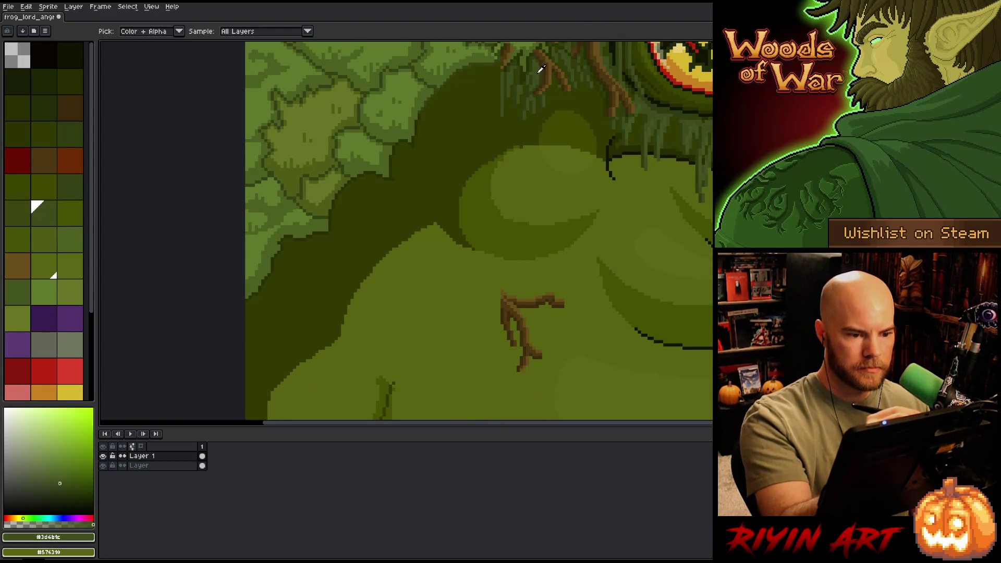
{"action": "left_click_drag", "start_coordinate": [537, 130], "coordinate": [688, 42]}
{"action": "key", "text": "b"}
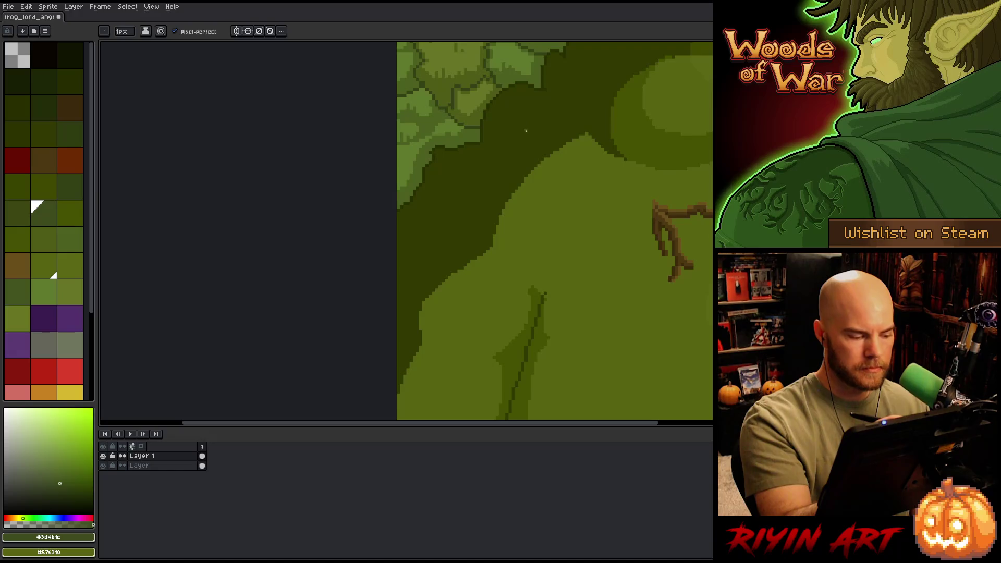
{"action": "left_click_drag", "start_coordinate": [526, 131], "coordinate": [476, 246]}
{"action": "left_click_drag", "start_coordinate": [534, 265], "coordinate": [536, 203]}
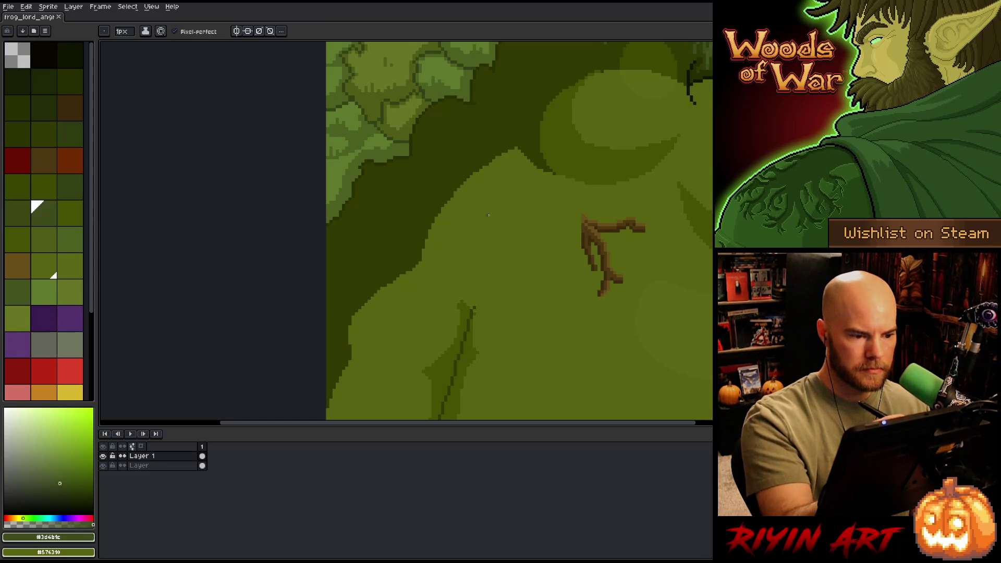
{"action": "key", "text": "w"}
{"action": "left_click", "coordinate": [464, 158]}
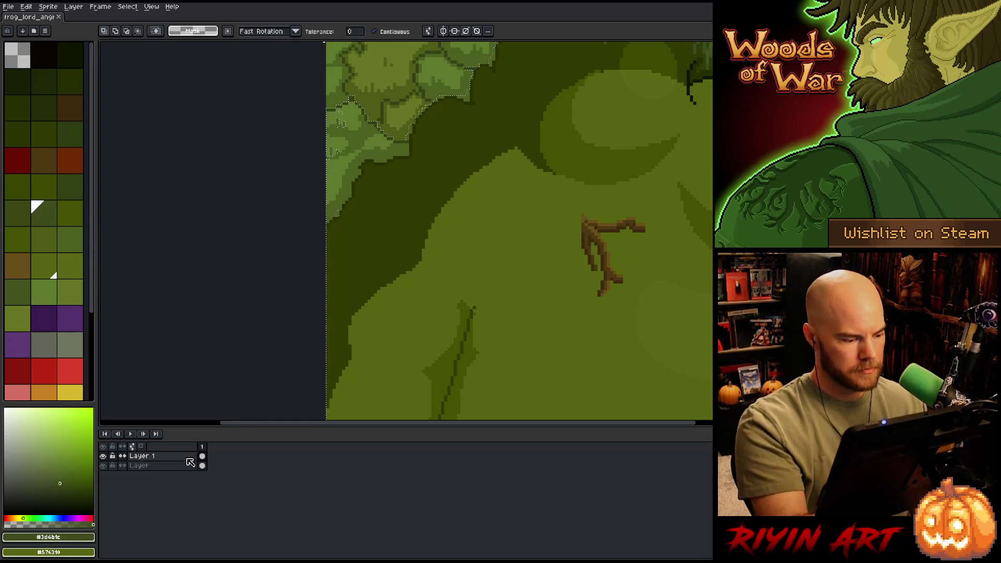
Step: Merge the layers into one, deselect, and pencil a thin dark curve down from the hair
{"action": "key", "text": "ctrl+e"}
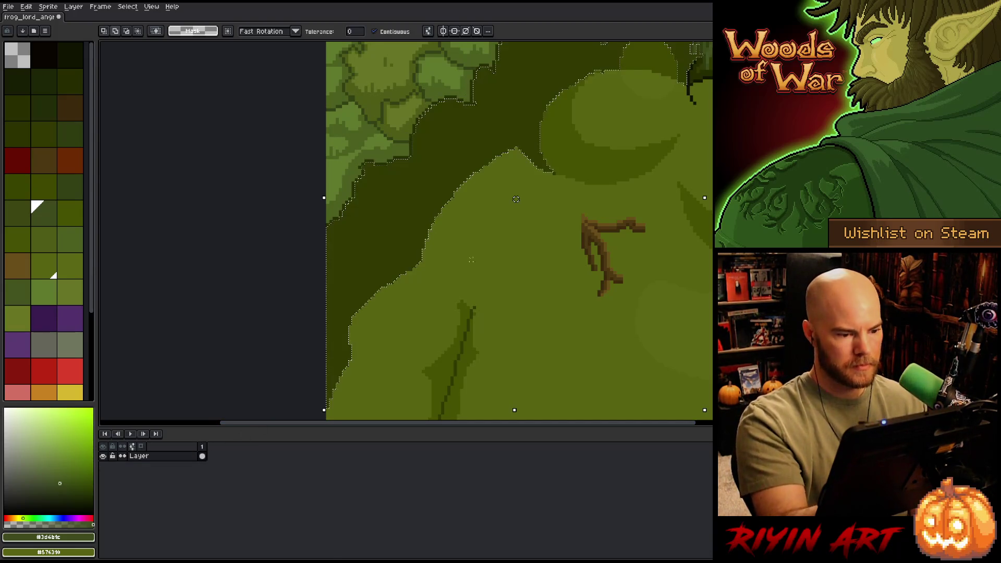
{"action": "left_click", "coordinate": [530, 287]}
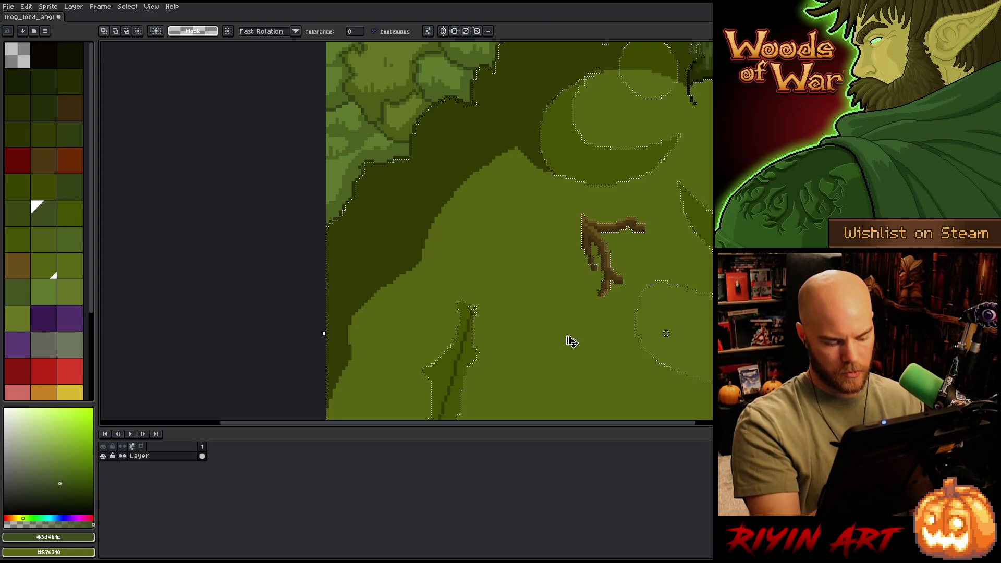
{"action": "key", "text": "ctrl+d"}
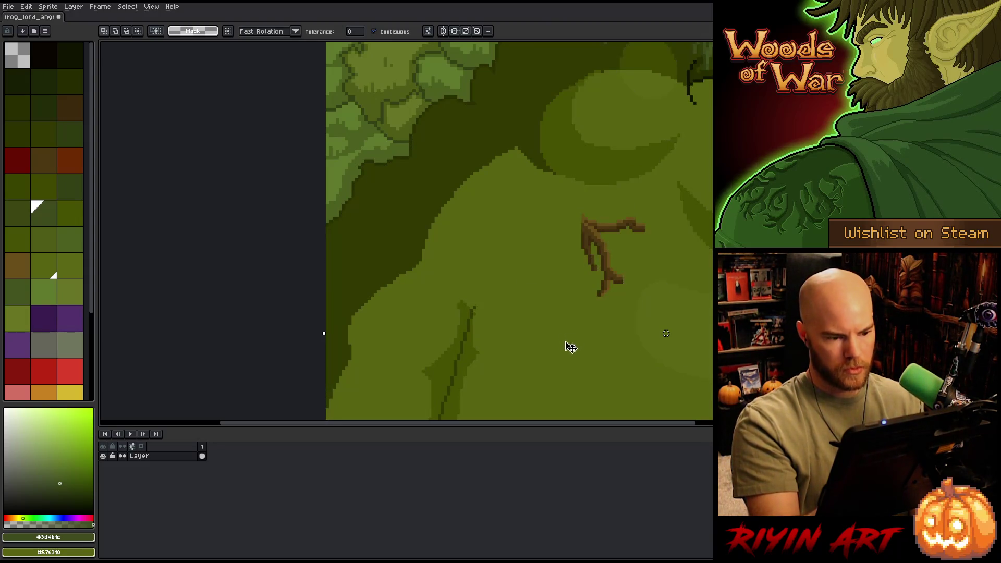
{"action": "key", "text": "b"}
{"action": "left_click_drag", "start_coordinate": [432, 108], "coordinate": [478, 258]}
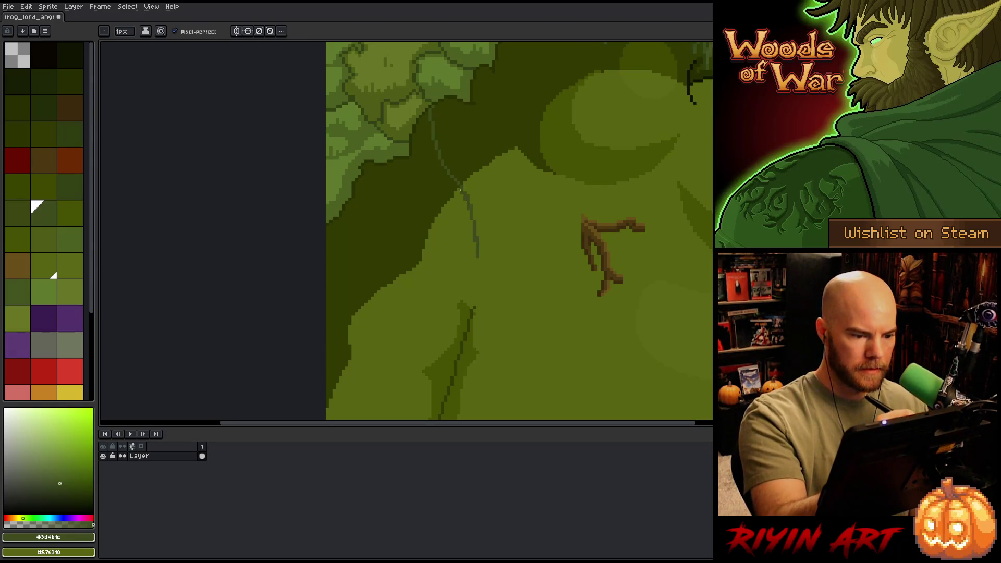
Step: Add lighter strands beside the dark stroke with Pixel-perfect off, then switch to VS Code
{"action": "left_click_drag", "start_coordinate": [426, 126], "coordinate": [461, 215]}
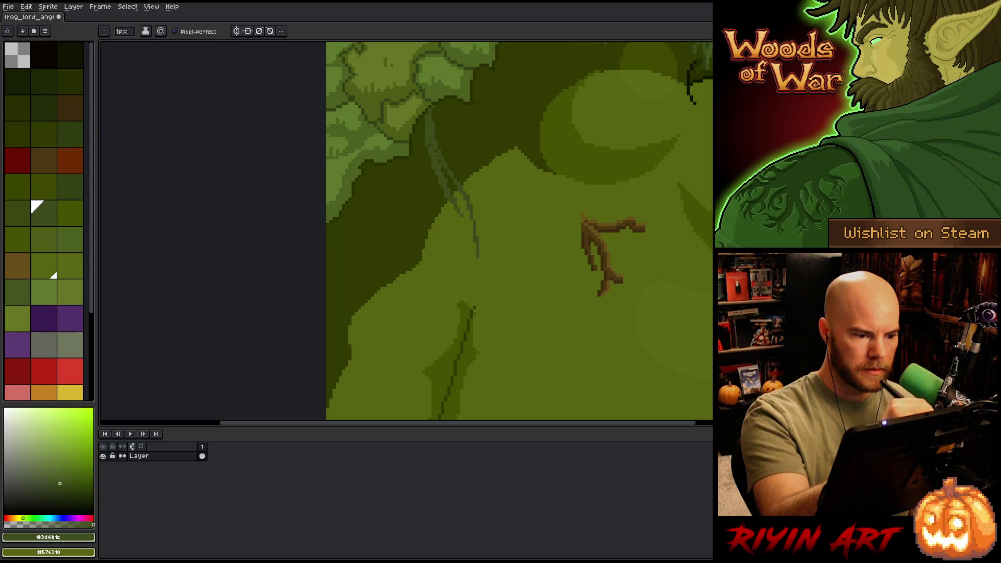
{"action": "left_click", "coordinate": [198, 31]}
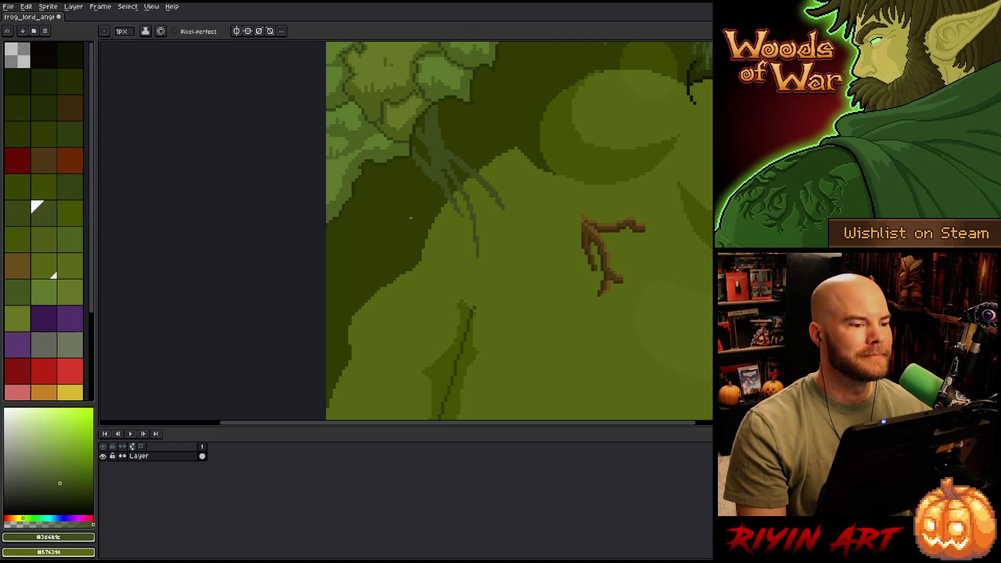
{"action": "scroll", "coordinate": [505, 208], "scroll_direction": "down", "scroll_amount": 2}
{"action": "scroll", "coordinate": [505, 209], "scroll_direction": "up", "scroll_amount": 1}
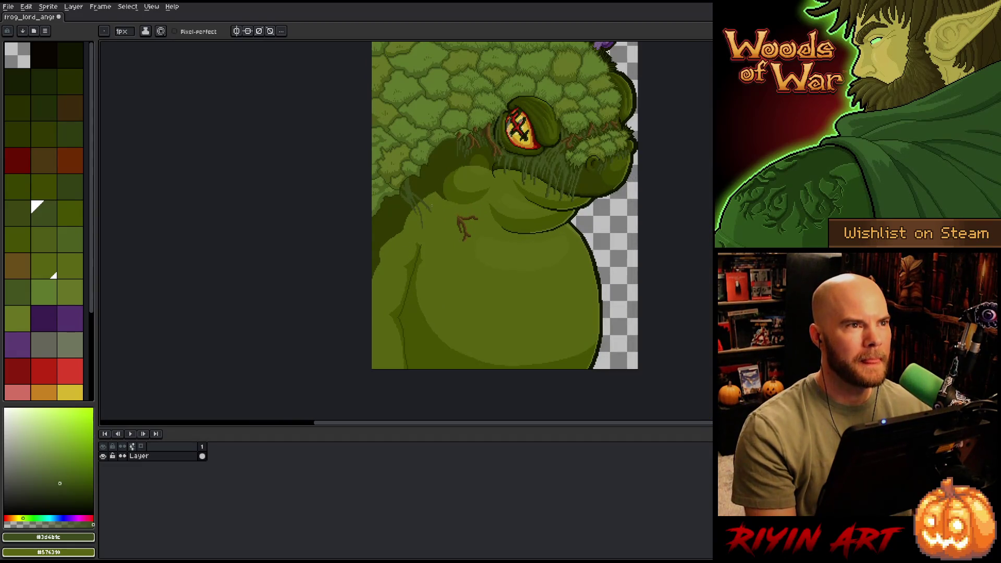
{"action": "scroll", "coordinate": [432, 206], "scroll_direction": "up", "scroll_amount": 2}
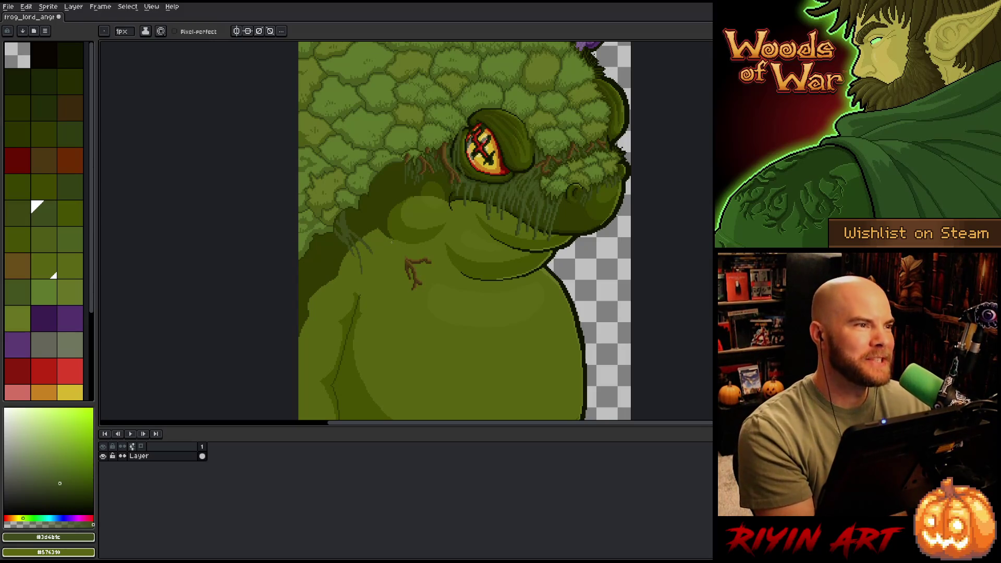
{"action": "left_click_drag", "start_coordinate": [454, 216], "coordinate": [404, 230]}
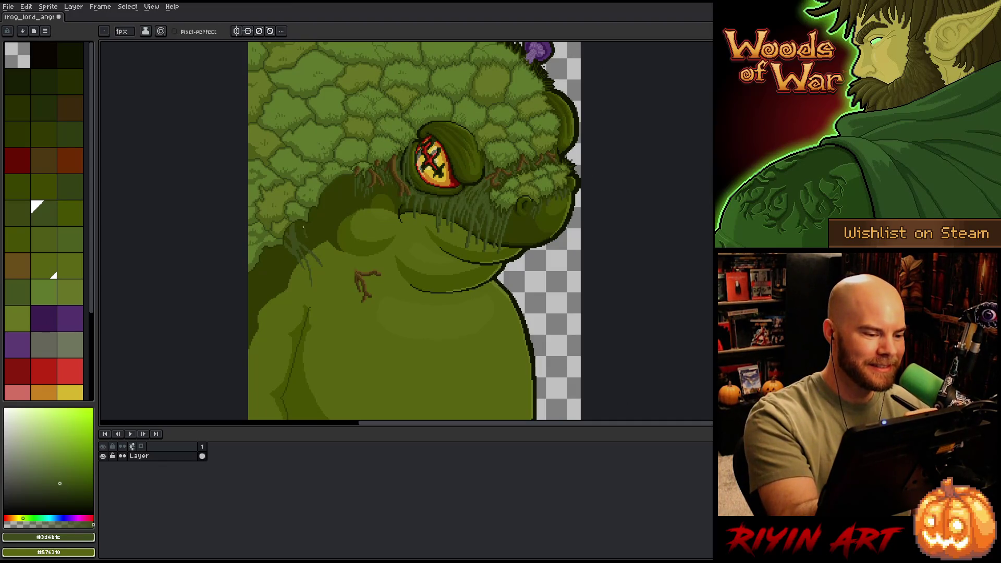
{"action": "left_click_drag", "start_coordinate": [308, 237], "coordinate": [306, 224]}
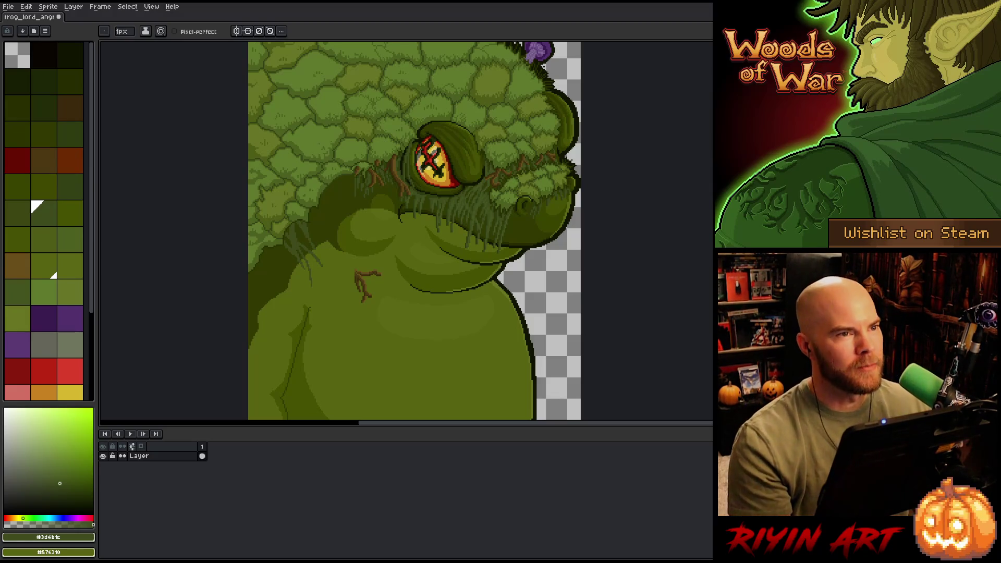
{"action": "key", "text": "alt+Tab"}
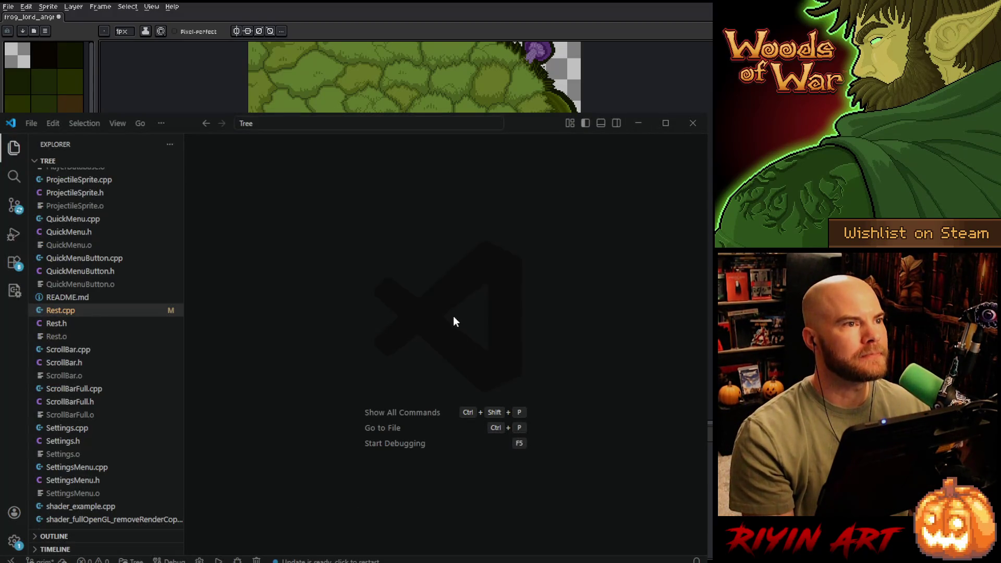
Step: Scroll up through the Tree project's source files in the Explorer
{"action": "scroll", "coordinate": [93, 336], "scroll_direction": "up", "scroll_amount": 5}
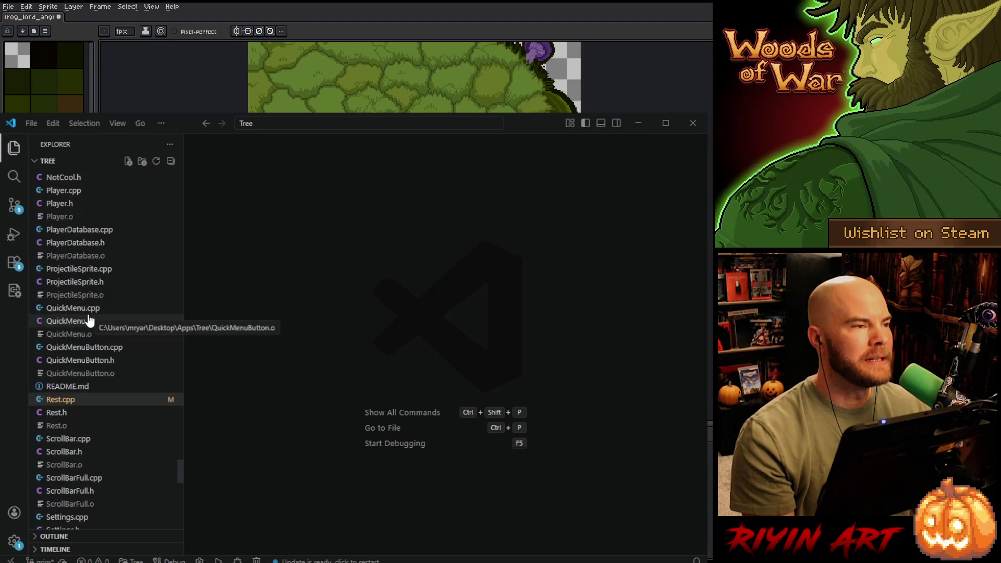
{"action": "scroll", "coordinate": [101, 319], "scroll_direction": "up", "scroll_amount": 5}
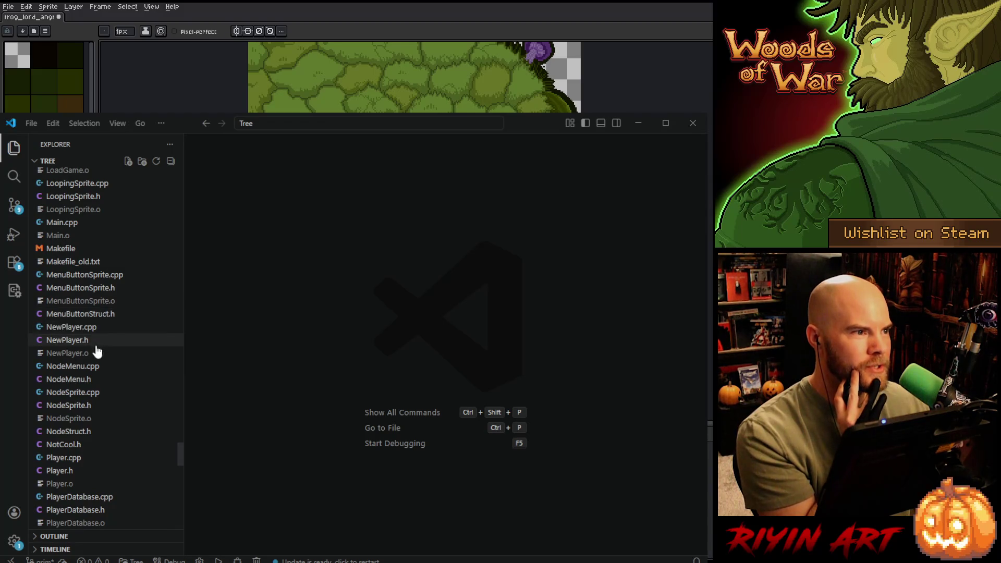
{"action": "scroll", "coordinate": [95, 345], "scroll_direction": "up", "scroll_amount": 6}
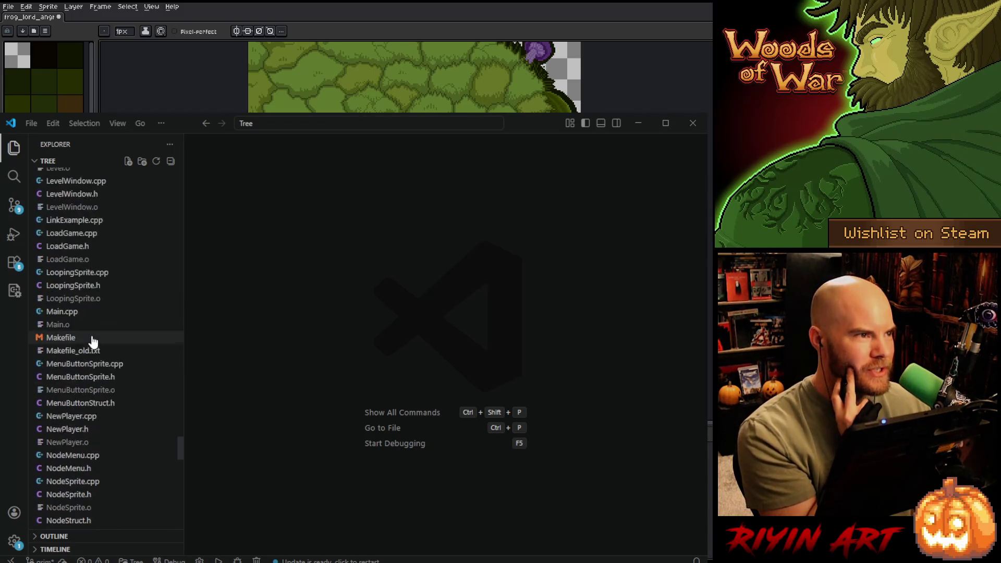
{"action": "scroll", "coordinate": [94, 340], "scroll_direction": "up", "scroll_amount": 1}
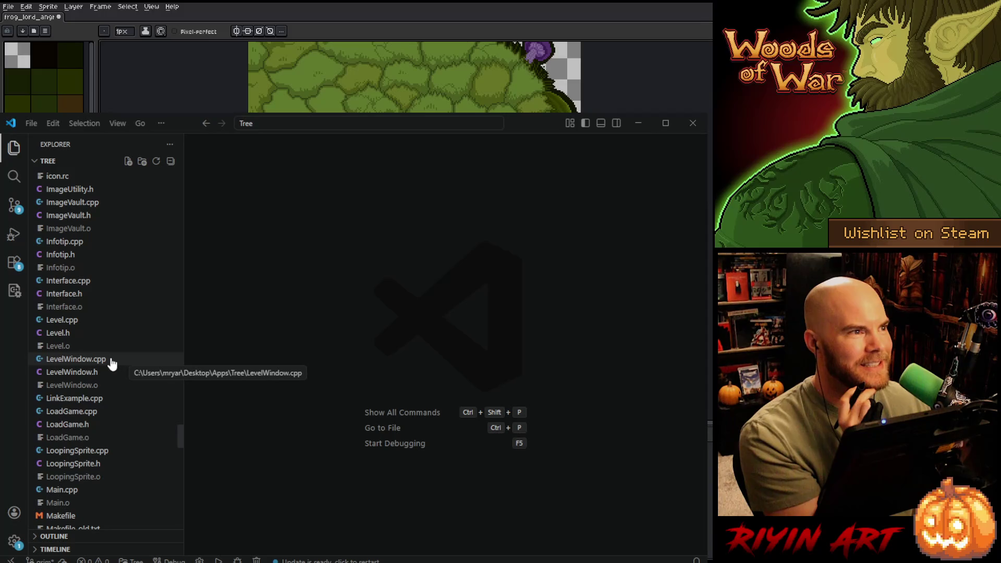
Step: Minimize VS Code and bring the frog's chest and neck back into view
{"action": "left_click", "coordinate": [639, 123]}
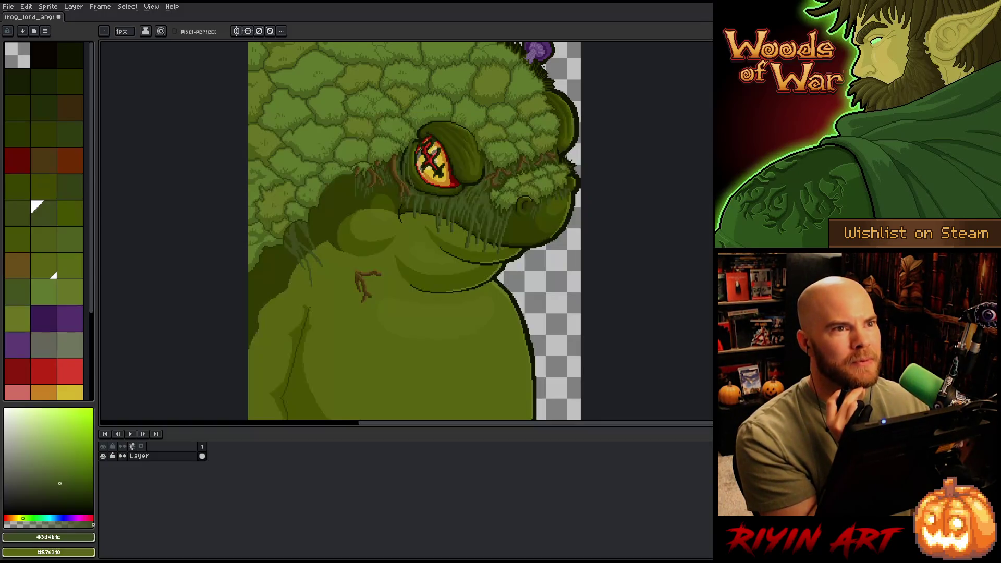
{"action": "scroll", "coordinate": [326, 301], "scroll_direction": "down", "scroll_amount": 2}
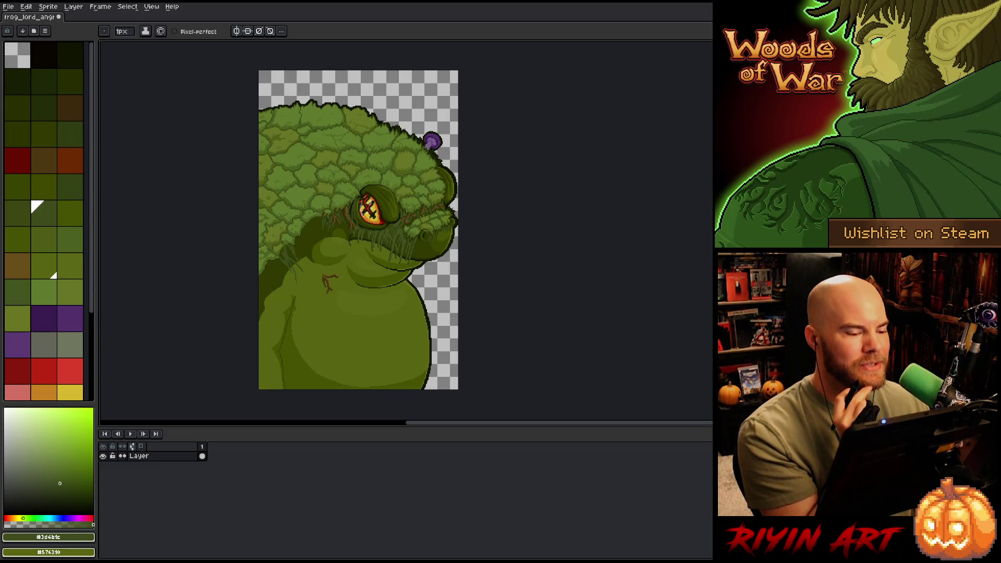
{"action": "scroll", "coordinate": [267, 272], "scroll_direction": "up", "scroll_amount": 2}
{"action": "scroll", "coordinate": [292, 276], "scroll_direction": "down", "scroll_amount": 1}
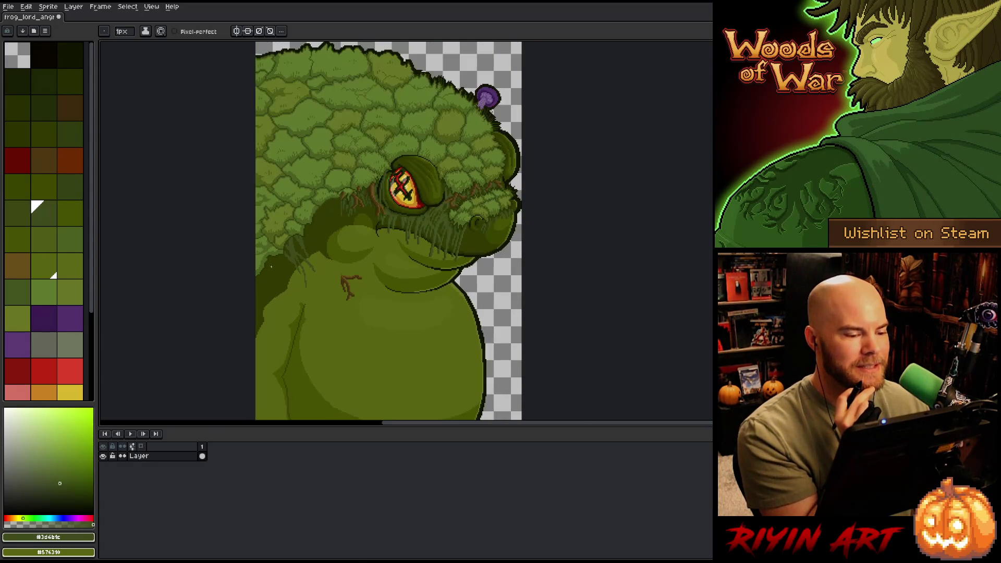
{"action": "scroll", "coordinate": [314, 282], "scroll_direction": "up", "scroll_amount": 2}
{"action": "left_click_drag", "start_coordinate": [314, 283], "coordinate": [302, 230]}
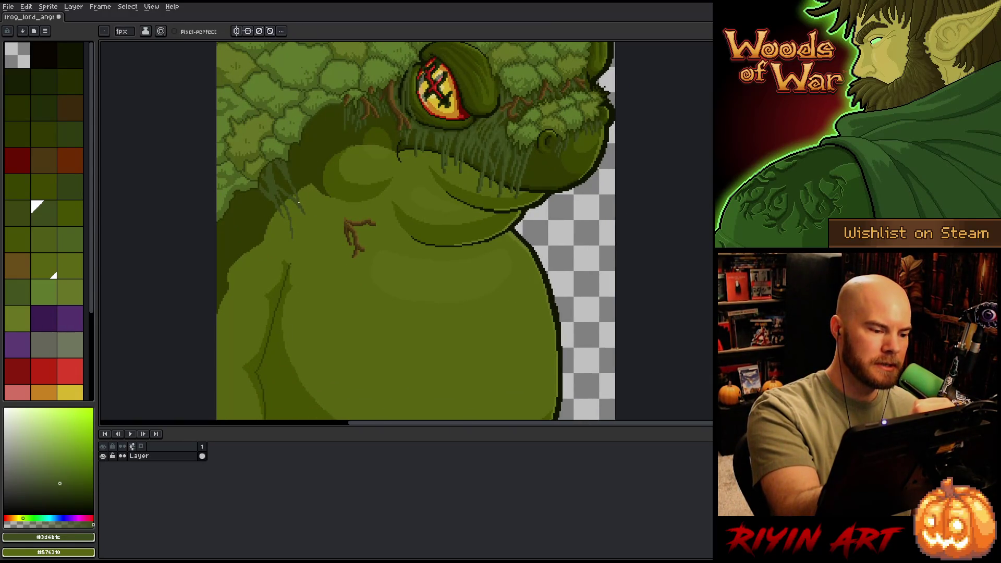
Step: Paint short, vertical and diagonal strands along the left shadow edge under the hair
{"action": "left_click_drag", "start_coordinate": [302, 178], "coordinate": [300, 148]}
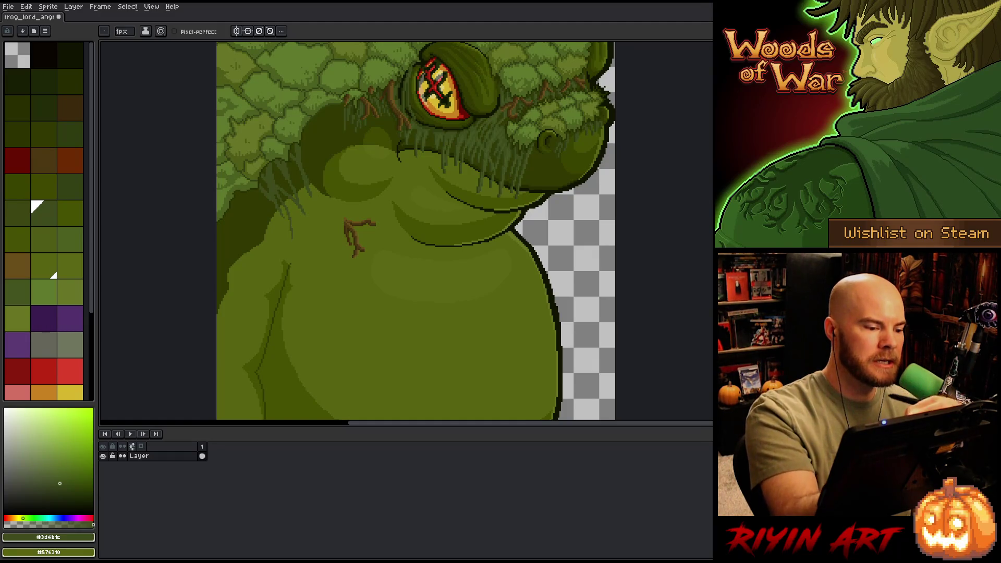
{"action": "left_click_drag", "start_coordinate": [247, 193], "coordinate": [248, 253]}
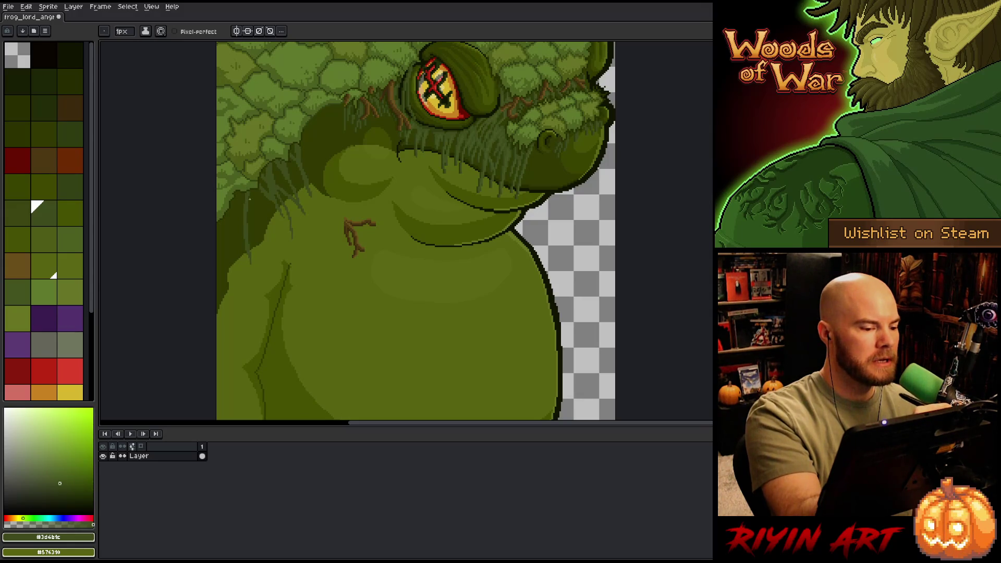
{"action": "left_click_drag", "start_coordinate": [254, 204], "coordinate": [271, 250]}
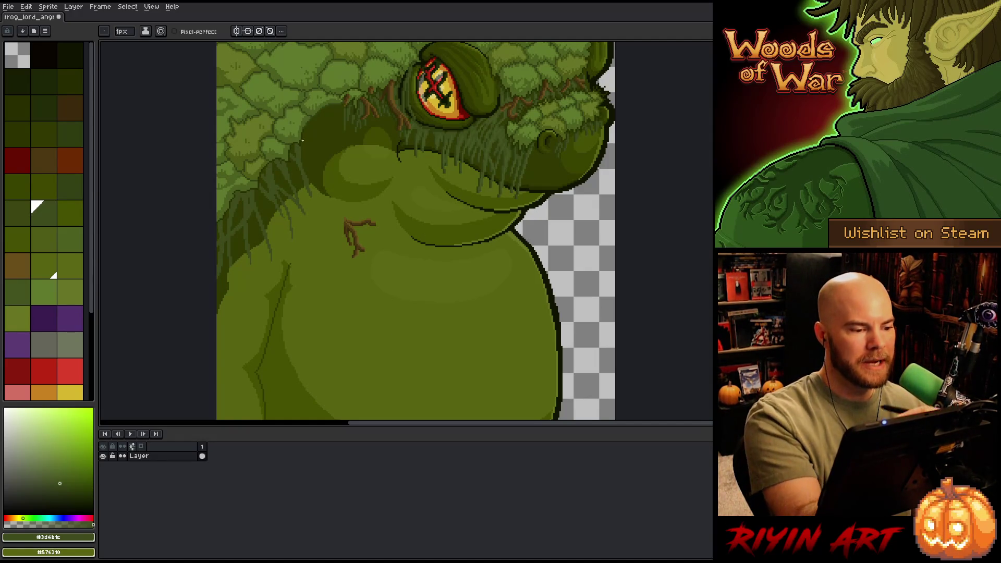
{"action": "left_click_drag", "start_coordinate": [331, 108], "coordinate": [321, 145]}
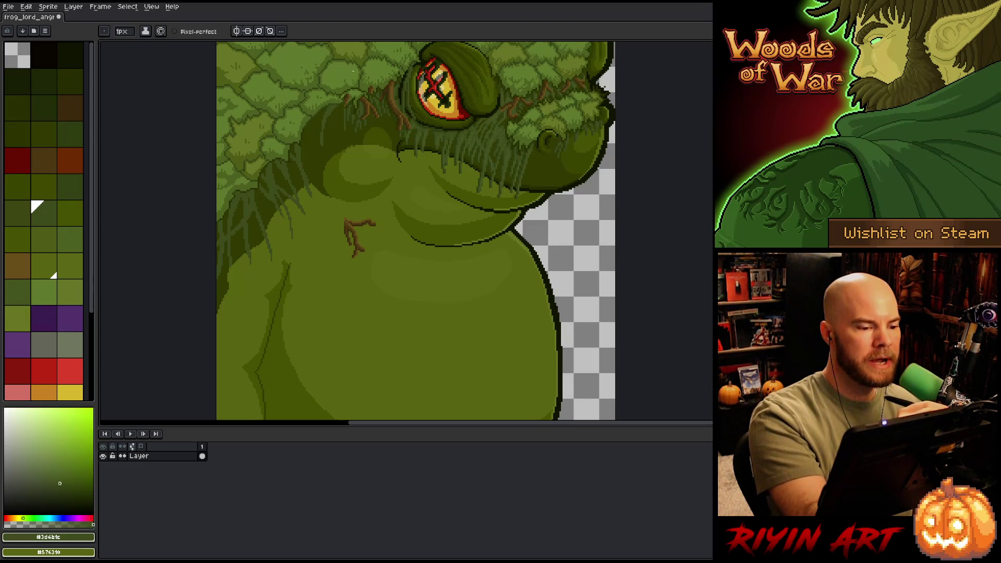
Step: Add small dark and light strands in the shadow, redo one light strand, and save
{"action": "left_click_drag", "start_coordinate": [316, 133], "coordinate": [312, 156]}
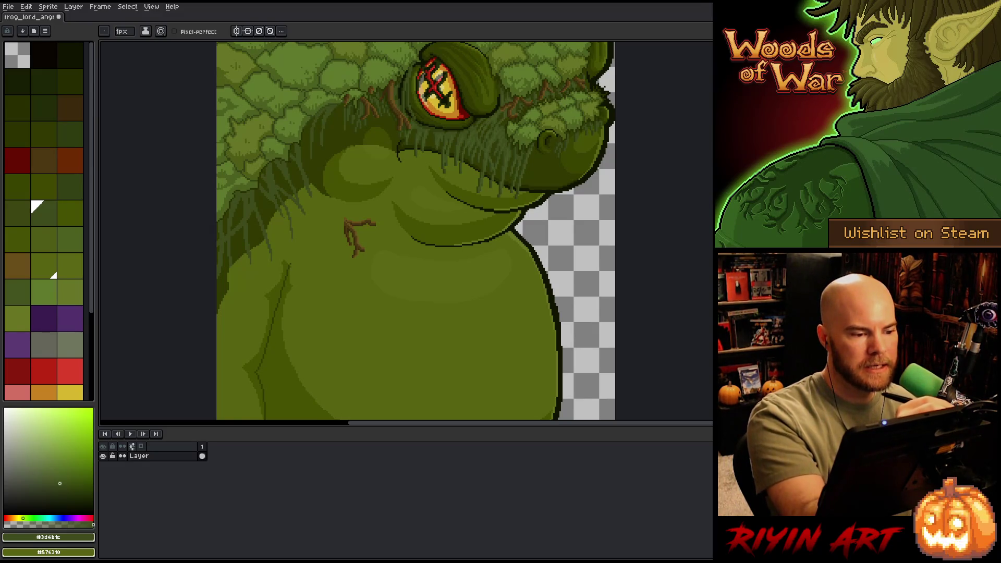
{"action": "left_click_drag", "start_coordinate": [335, 110], "coordinate": [337, 128]}
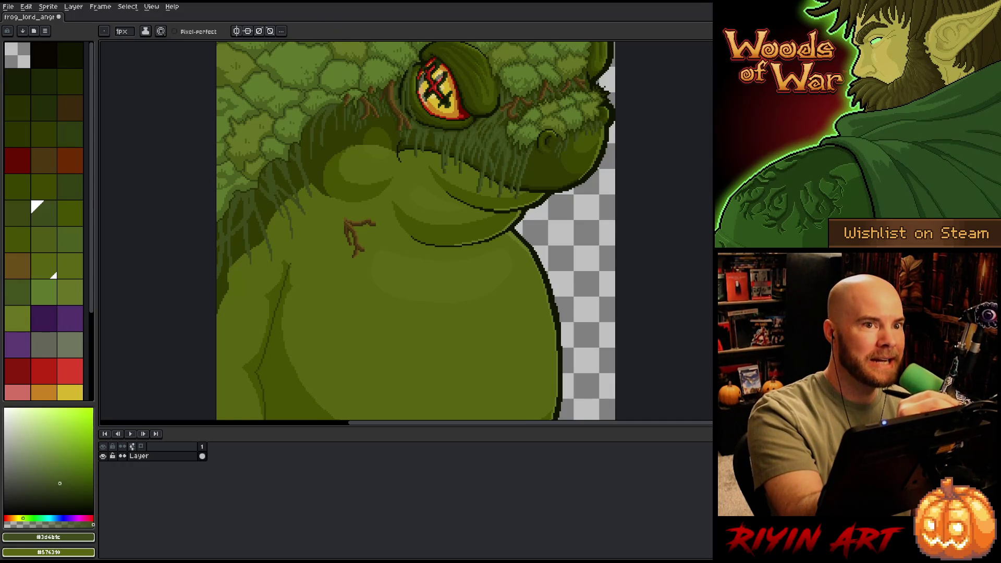
{"action": "key", "text": "ctrl+z"}
{"action": "left_click_drag", "start_coordinate": [335, 109], "coordinate": [337, 129]}
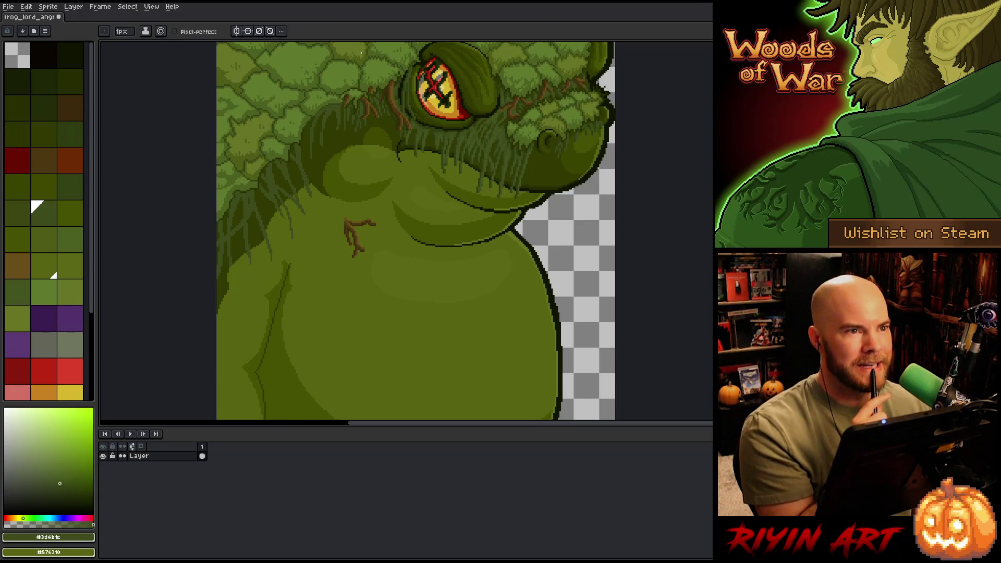
{"action": "key", "text": "ctrl+s"}
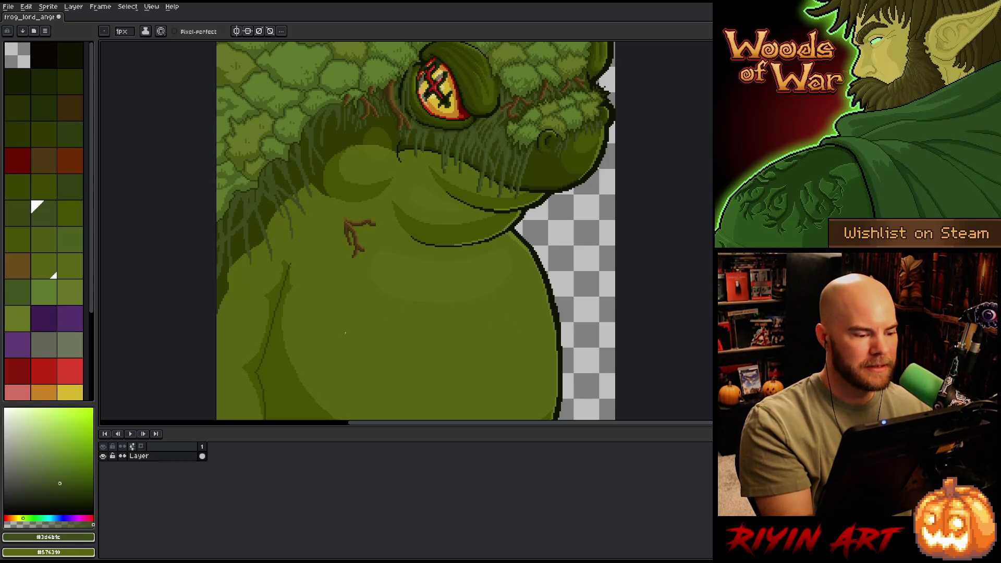
Step: Redraw the dark green hair strands to the left of the chest
{"action": "left_click_drag", "start_coordinate": [361, 293], "coordinate": [426, 275]}
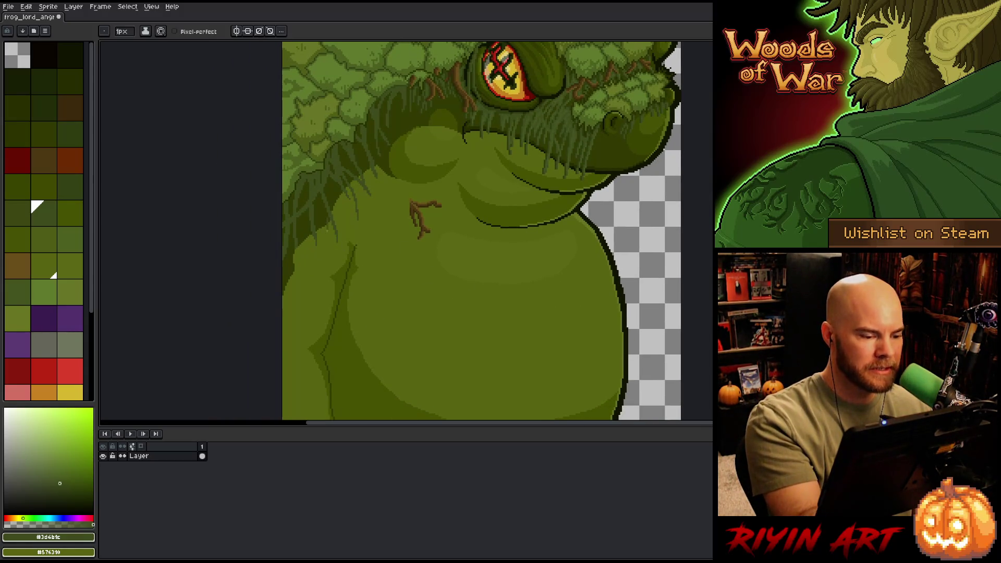
{"action": "key", "text": "ctrl+z"}
{"action": "mouse_move", "coordinate": [320, 230]}
{"action": "left_mouse_down"}
{"action": "mouse_move", "coordinate": [322, 272]}
{"action": "mouse_move", "coordinate": [321, 197]}
{"action": "left_mouse_up"}
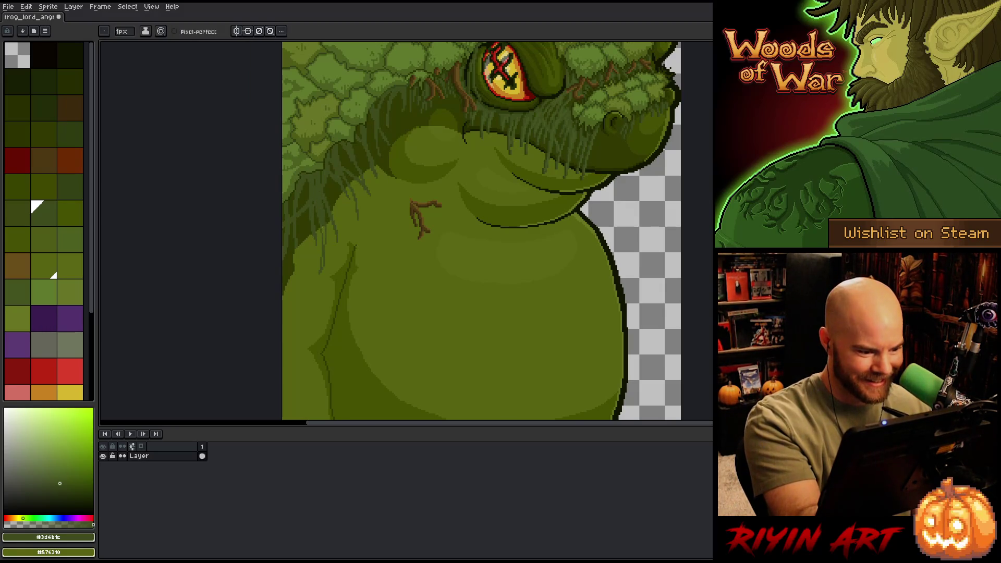
{"action": "left_click_drag", "start_coordinate": [325, 244], "coordinate": [323, 225]}
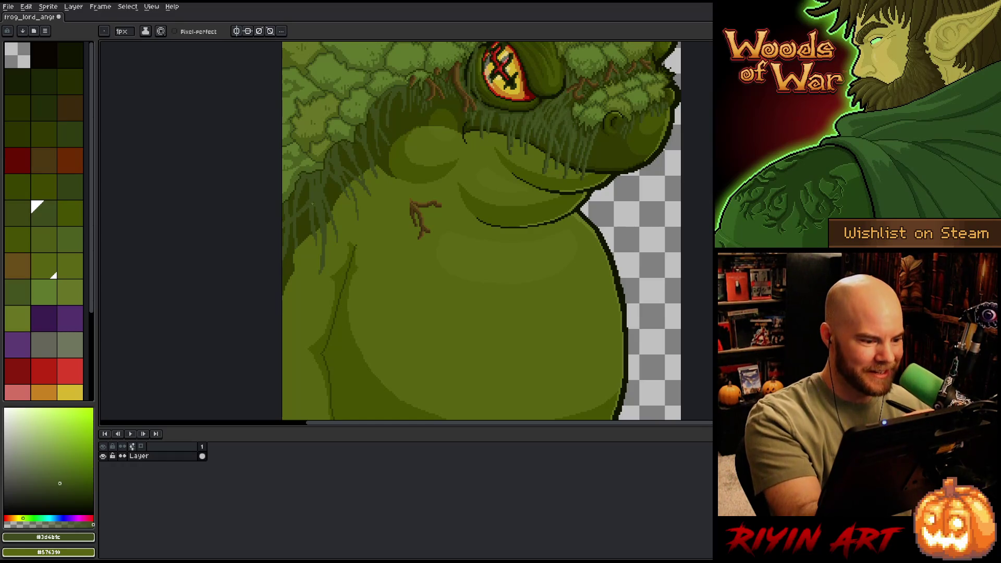
{"action": "left_click_drag", "start_coordinate": [302, 266], "coordinate": [304, 245]}
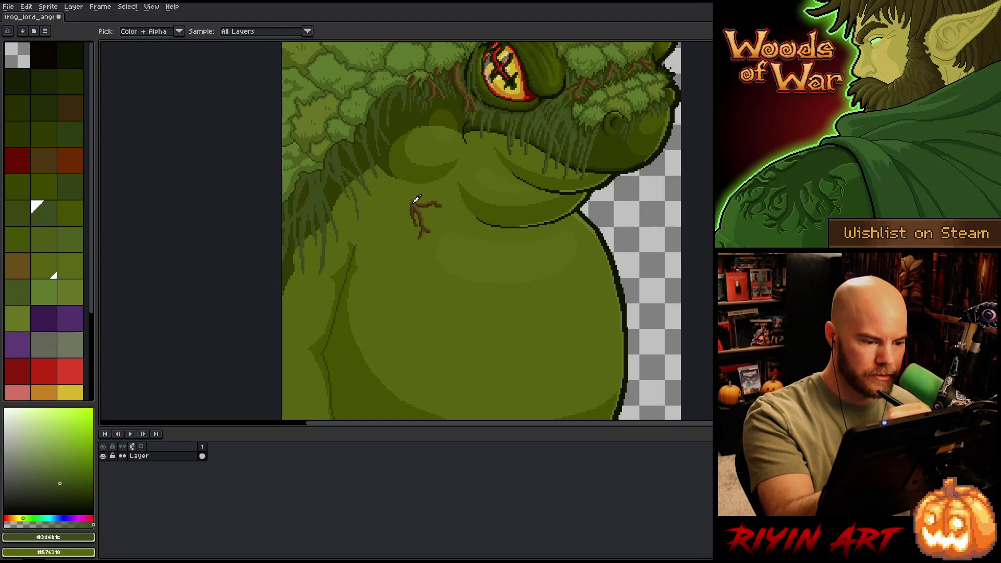
Step: Extend the brown roots with dark, mid and light brown branch strokes up the left chest
{"action": "left_click", "coordinate": [6, 256]}
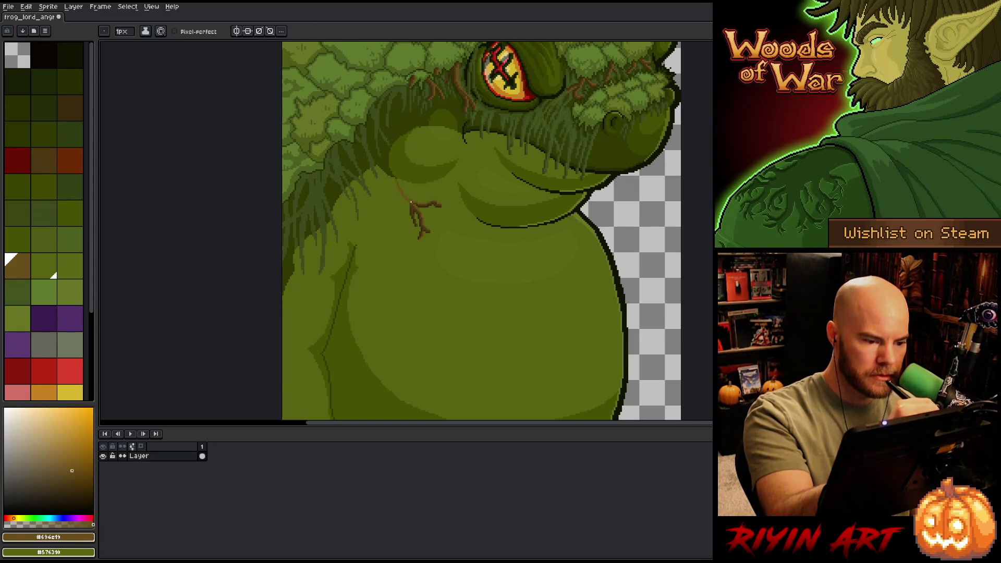
{"action": "left_click_drag", "start_coordinate": [401, 195], "coordinate": [385, 175]}
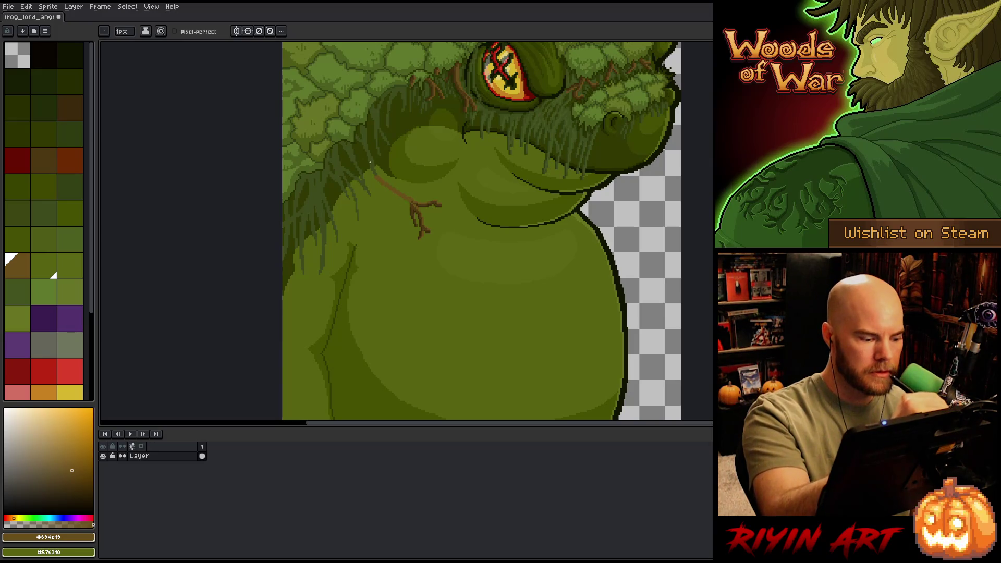
{"action": "left_click", "coordinate": [70, 107]}
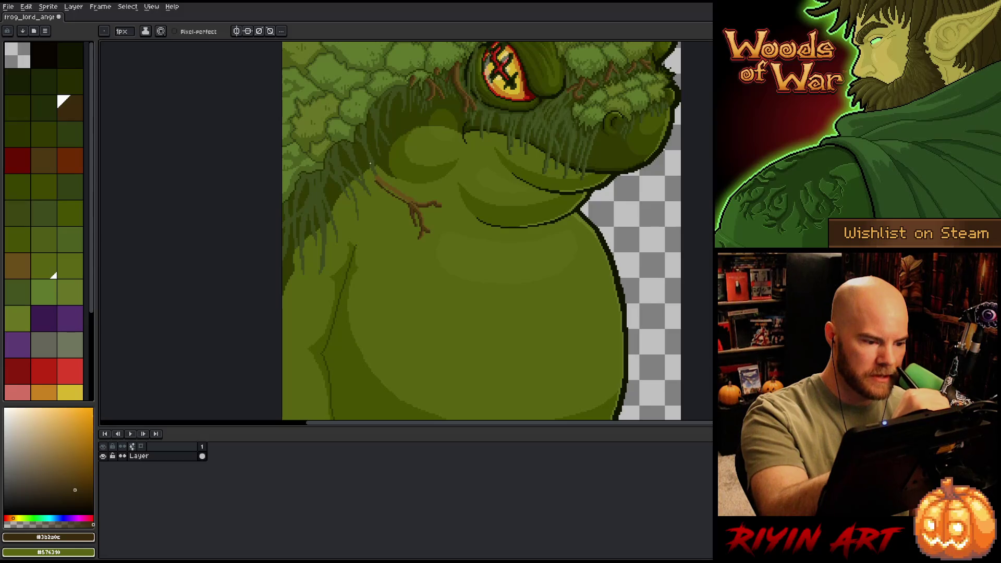
{"action": "left_click", "coordinate": [408, 203], "text": "alt"}
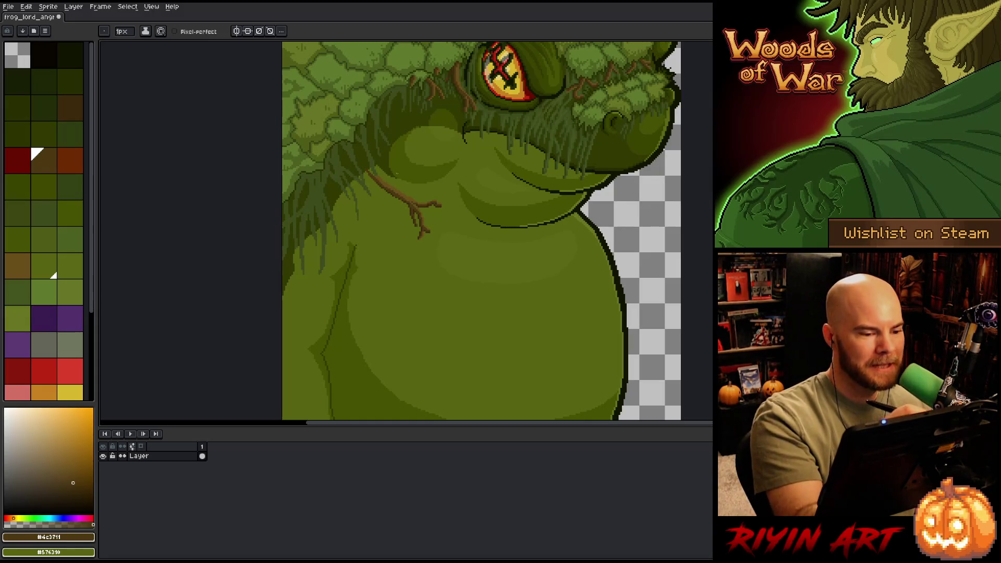
{"action": "left_click", "coordinate": [384, 179], "text": "alt"}
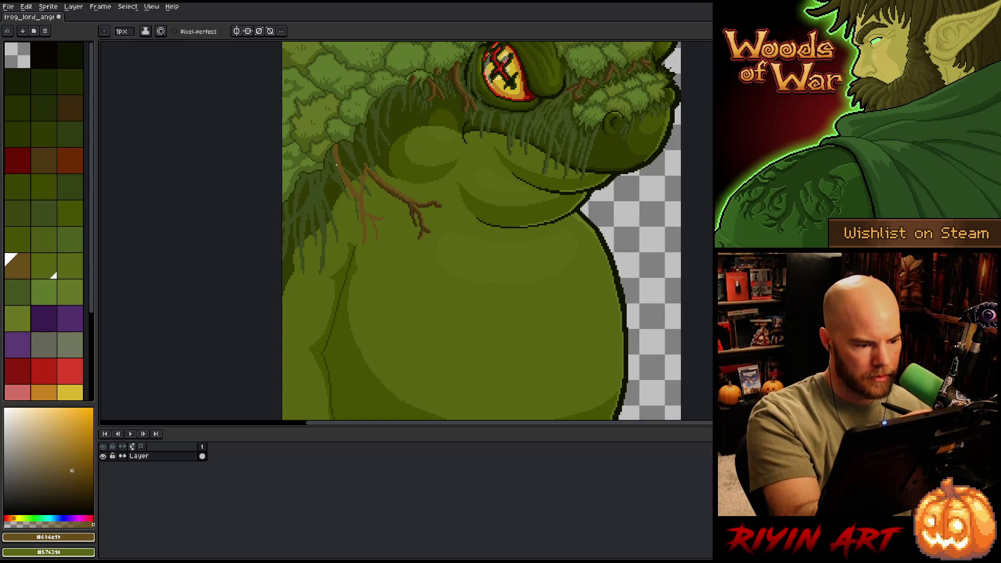
{"action": "mouse_move", "coordinate": [336, 169]}
{"action": "left_mouse_down"}
{"action": "mouse_move", "coordinate": [335, 206]}
{"action": "mouse_move", "coordinate": [336, 185]}
{"action": "left_mouse_up"}
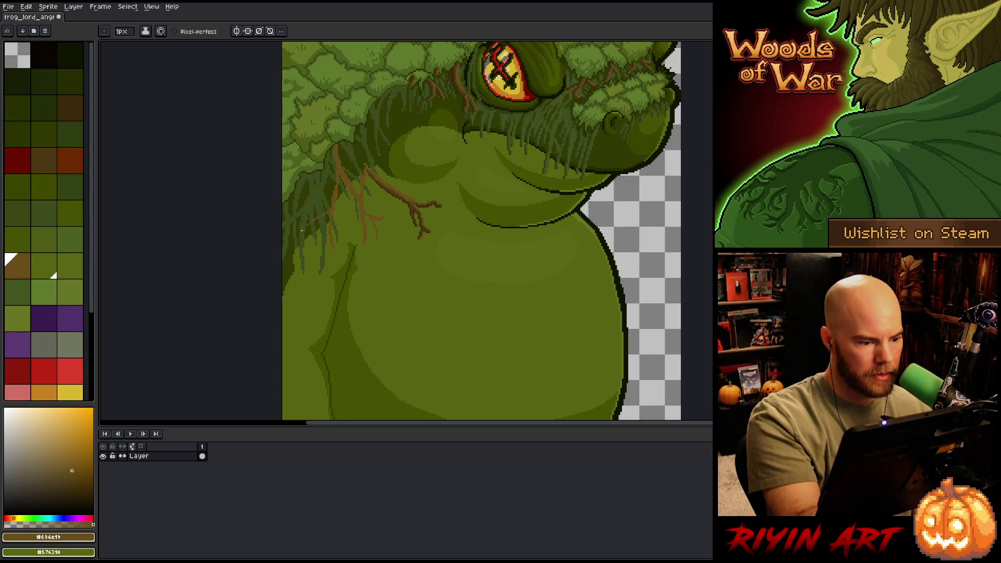
{"action": "mouse_move", "coordinate": [288, 270]}
{"action": "left_mouse_down"}
{"action": "mouse_move", "coordinate": [325, 216]}
{"action": "mouse_move", "coordinate": [284, 283]}
{"action": "mouse_move", "coordinate": [290, 254]}
{"action": "left_mouse_up"}
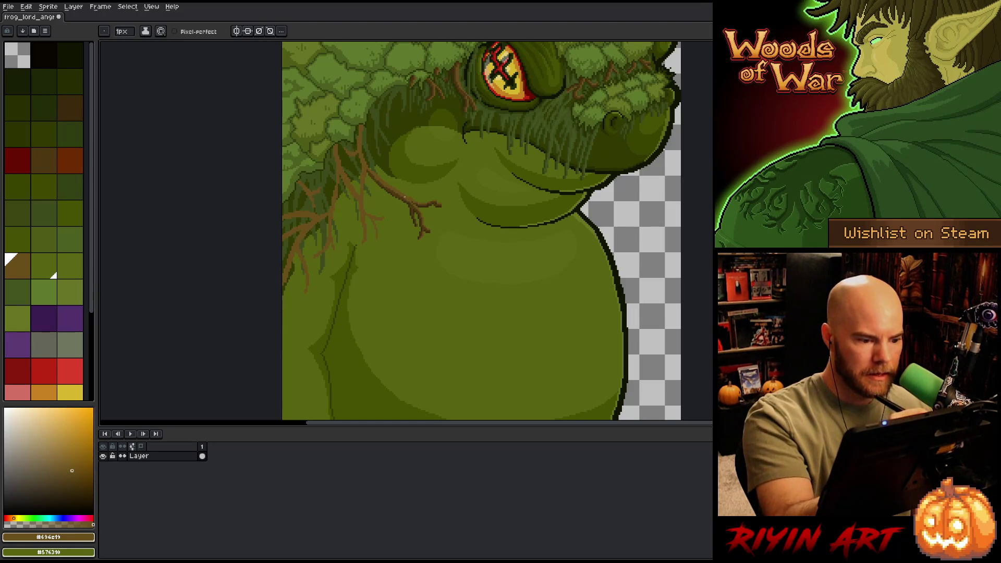
{"action": "scroll", "coordinate": [414, 196], "scroll_direction": "up", "scroll_amount": 2}
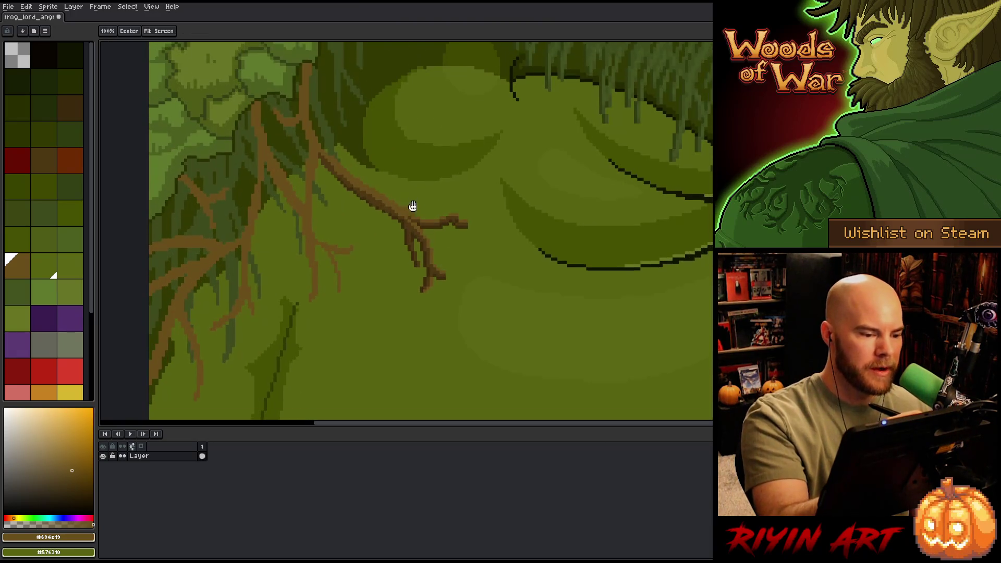
{"action": "scroll", "coordinate": [411, 209], "scroll_direction": "down", "scroll_amount": 1}
{"action": "left_click", "coordinate": [388, 309], "text": "alt"}
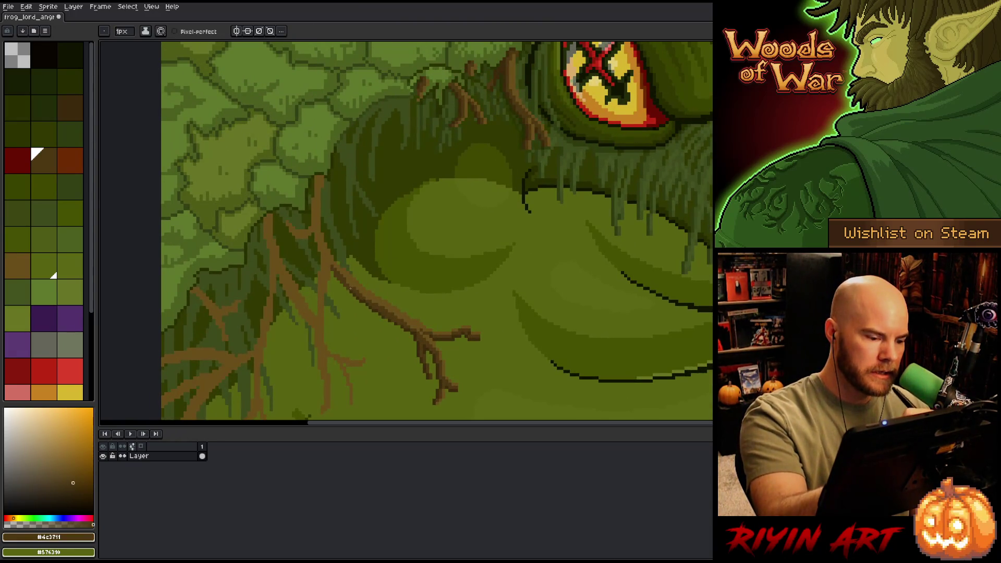
{"action": "left_click", "coordinate": [368, 300], "text": "alt"}
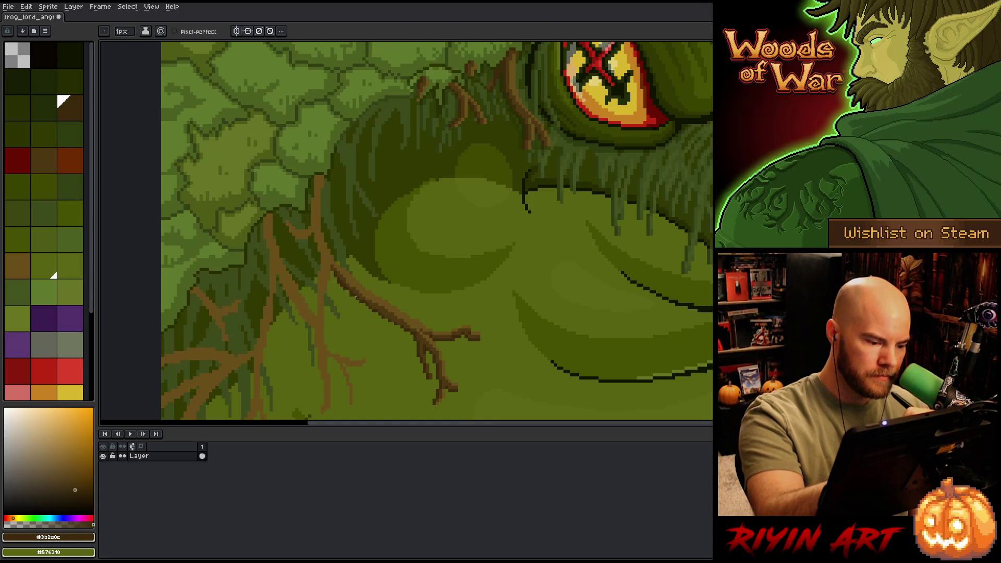
{"action": "left_click", "coordinate": [379, 305], "text": "alt"}
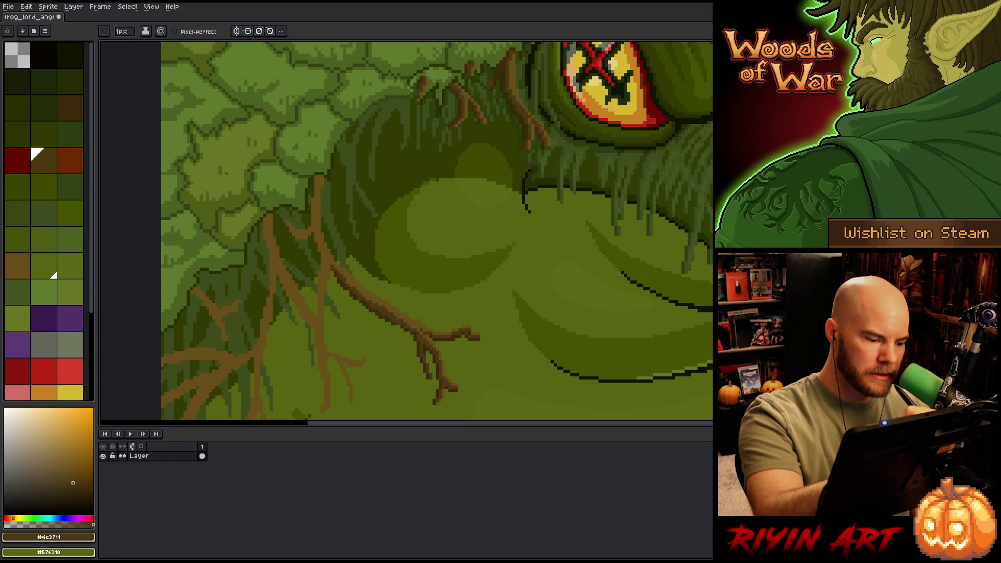
{"action": "left_click", "coordinate": [375, 298], "text": "alt"}
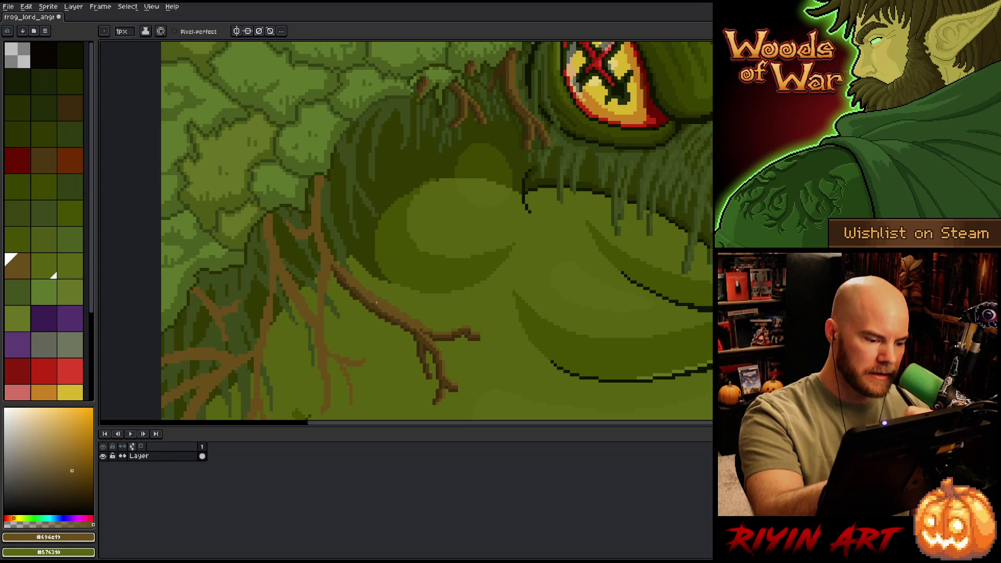
{"action": "left_click", "coordinate": [395, 302], "text": "alt"}
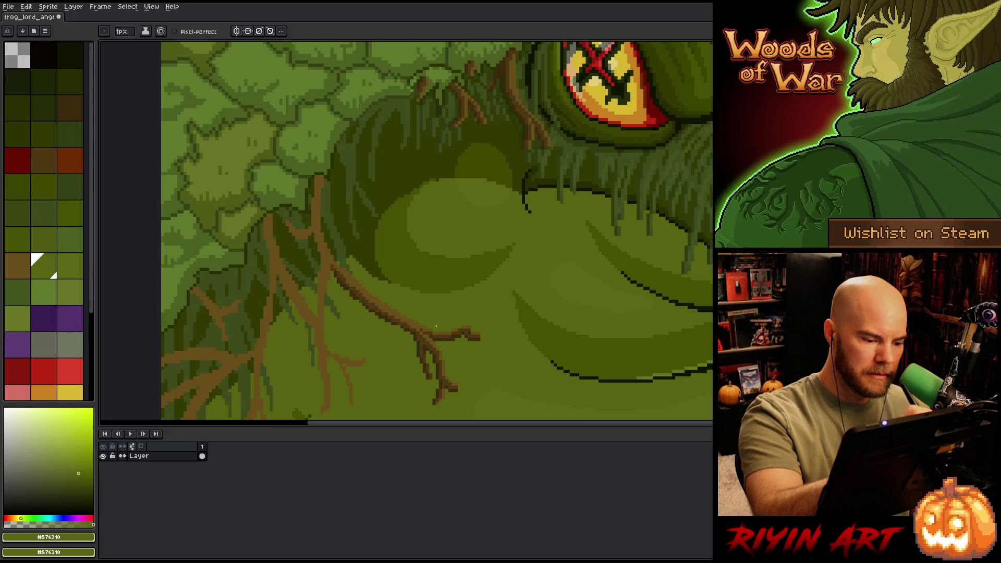
{"action": "left_click", "coordinate": [366, 293], "text": "alt"}
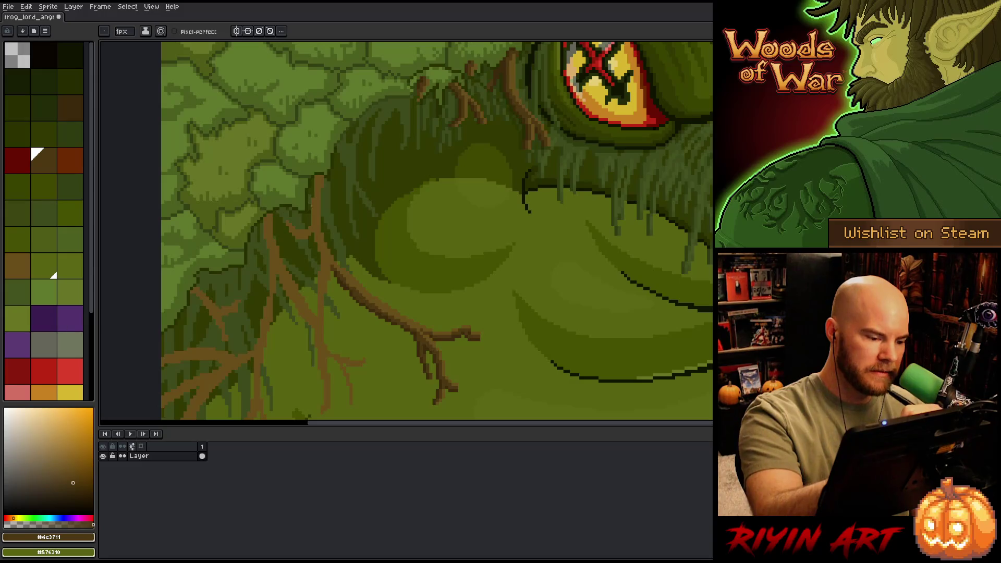
{"action": "left_click", "coordinate": [348, 287], "text": "alt"}
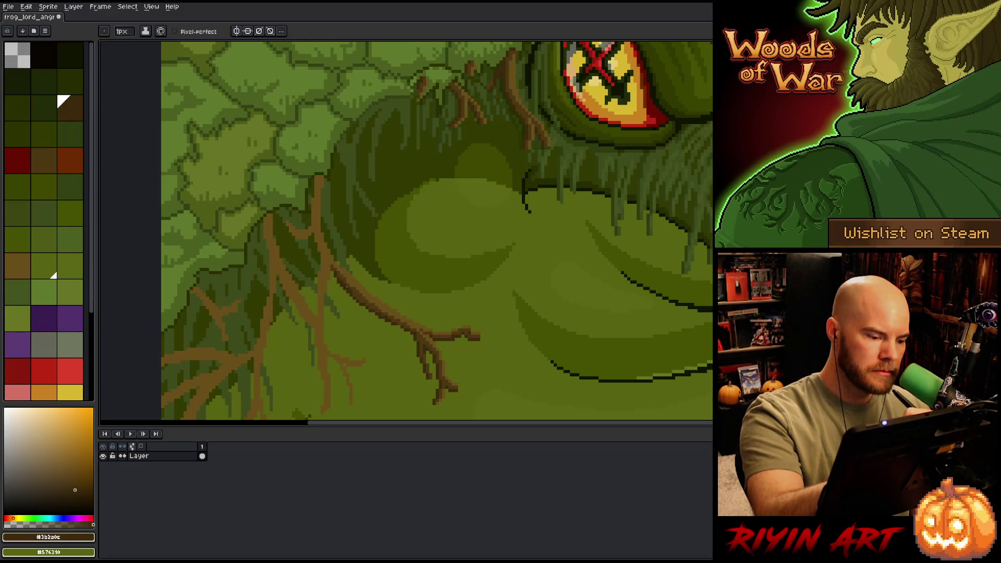
{"action": "left_click", "coordinate": [346, 286], "text": "alt"}
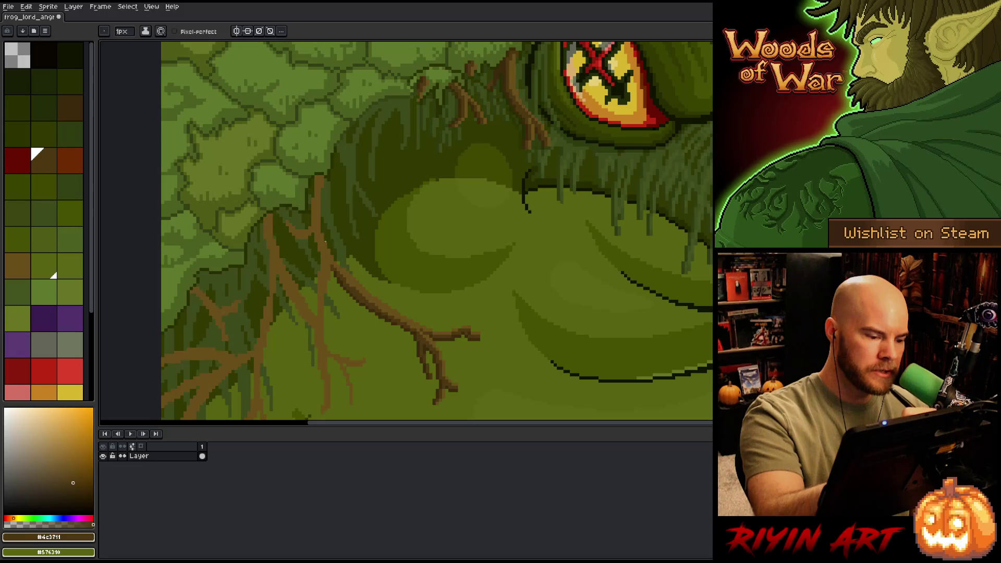
{"action": "left_click", "coordinate": [350, 286], "text": "alt"}
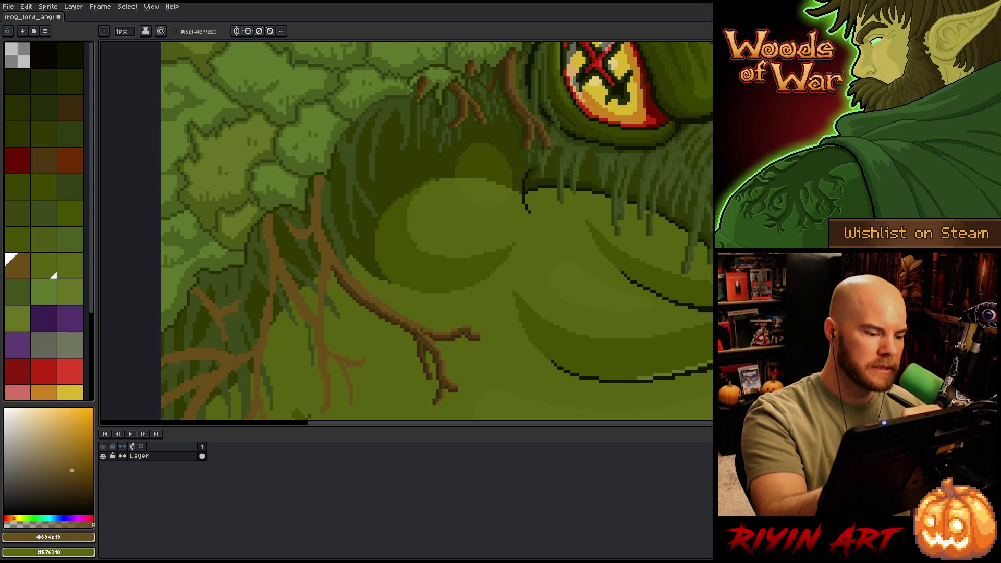
{"action": "left_click", "coordinate": [365, 226], "text": "alt"}
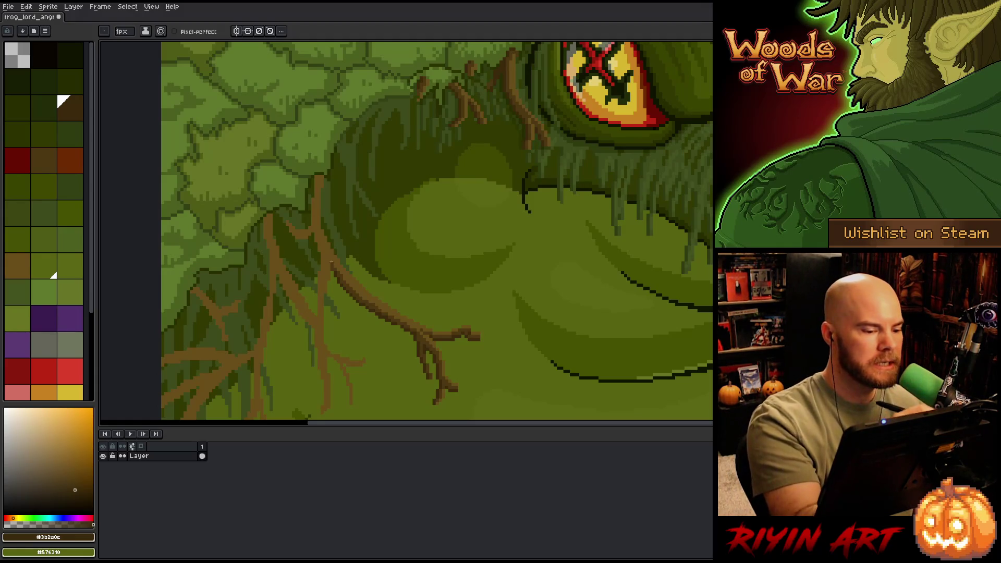
{"action": "left_click", "coordinate": [332, 263], "text": "alt"}
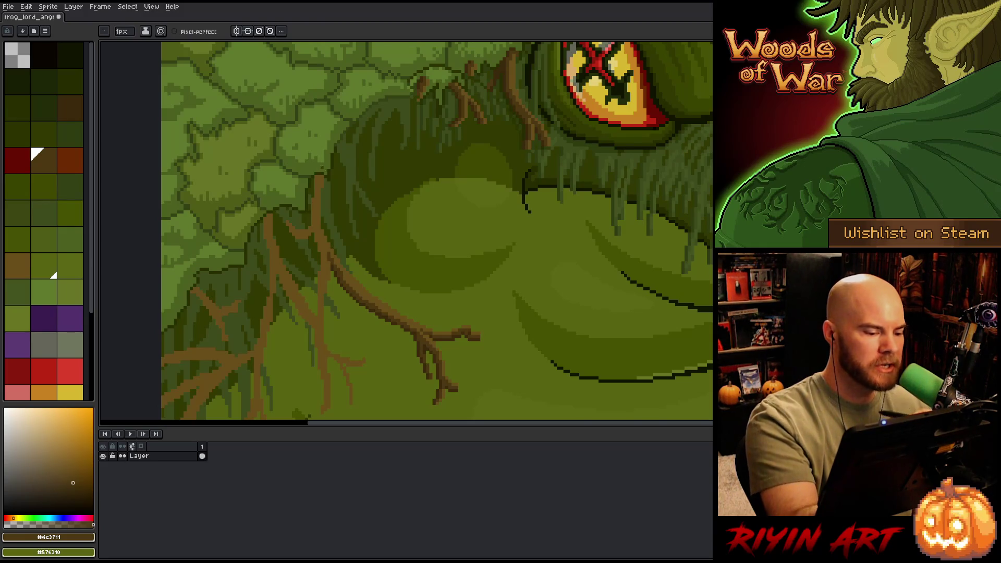
{"action": "left_click", "coordinate": [338, 273], "text": "alt"}
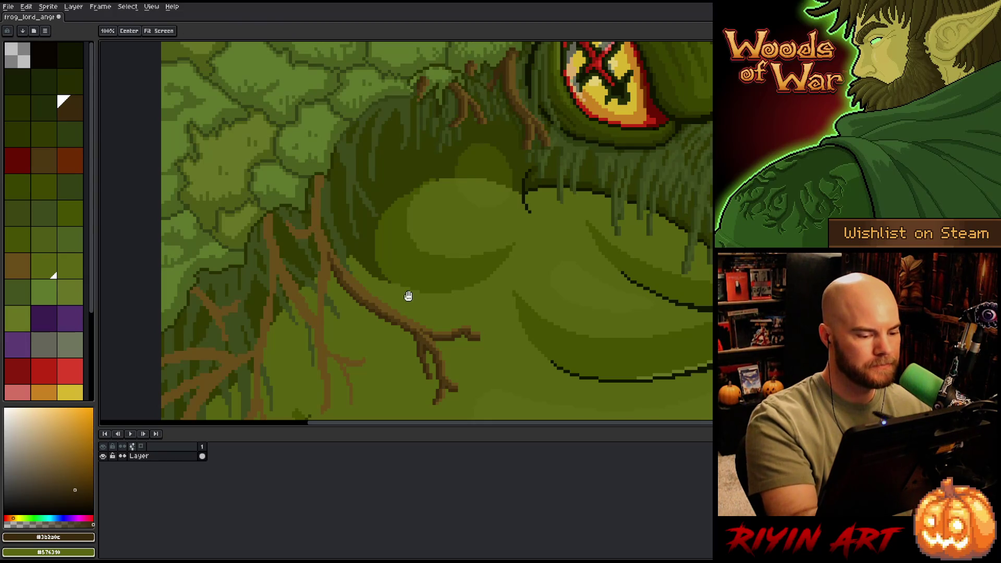
{"action": "left_click_drag", "start_coordinate": [407, 295], "coordinate": [480, 246]}
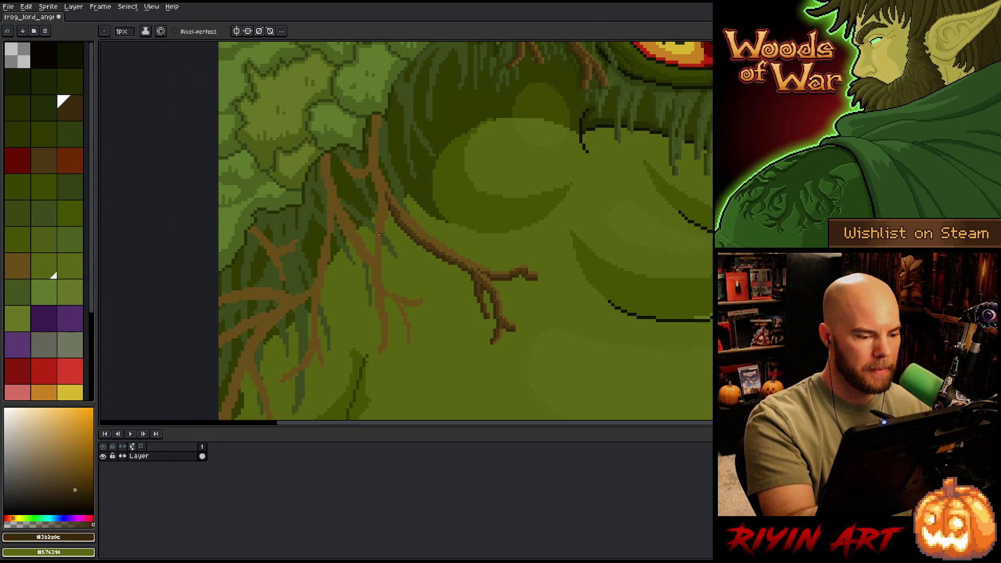
{"action": "key", "text": "w"}
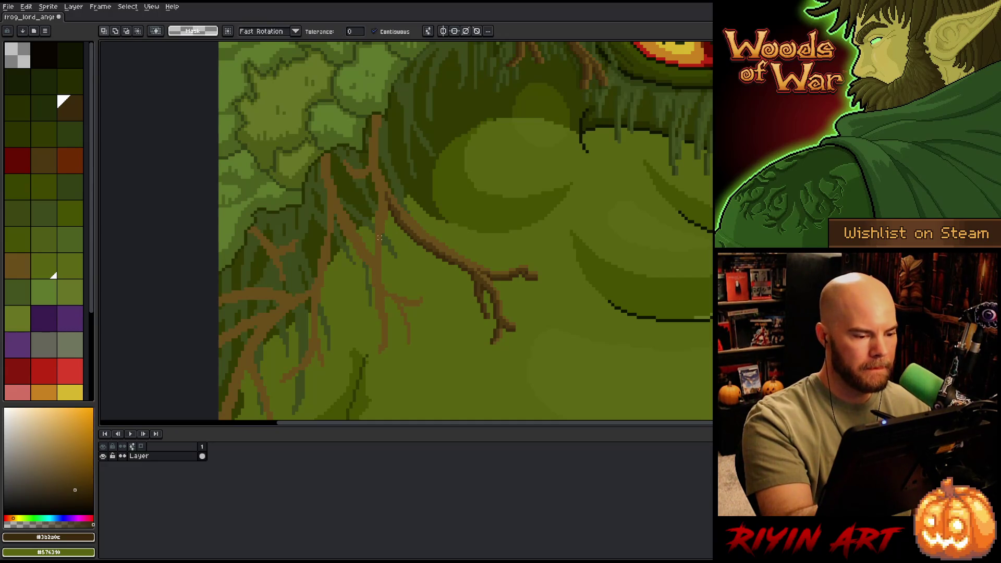
Step: Select the light-brown branch pixels via Color Range, then deselect and reselect them
{"action": "key", "text": "ctrl+shift+c"}
{"action": "left_click", "coordinate": [380, 242]}
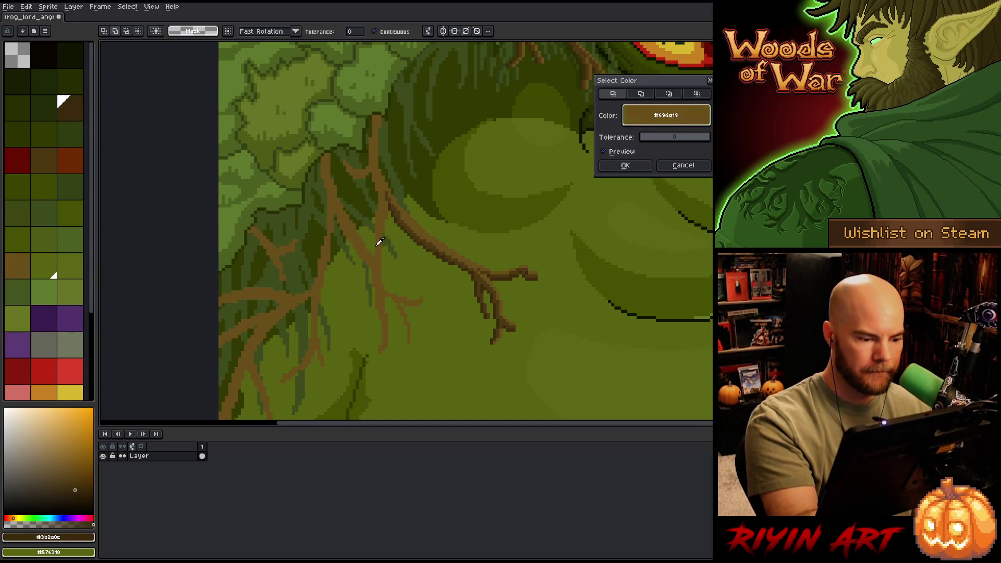
{"action": "left_click", "coordinate": [624, 165]}
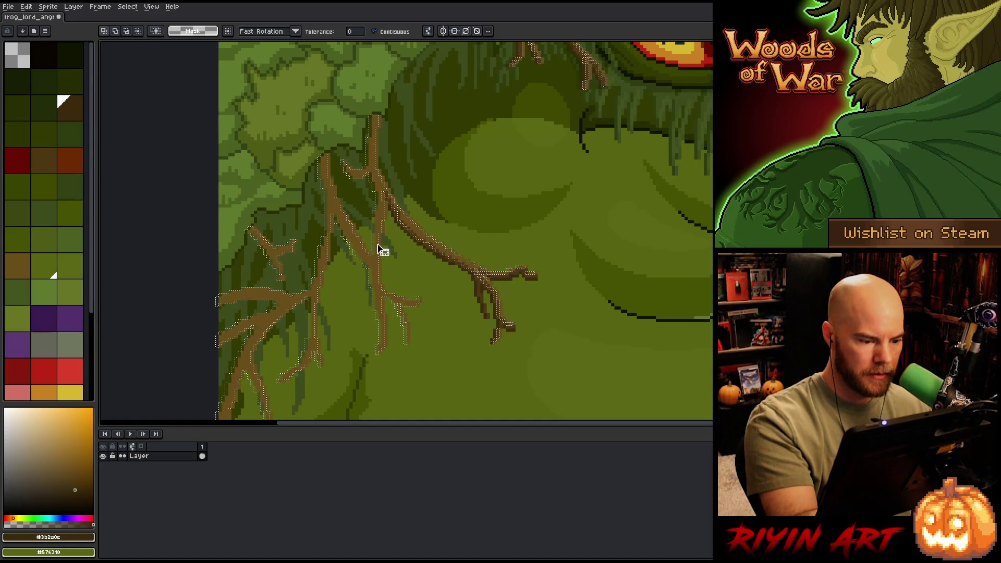
{"action": "key", "text": "Left"}
{"action": "key", "text": "ctrl+d"}
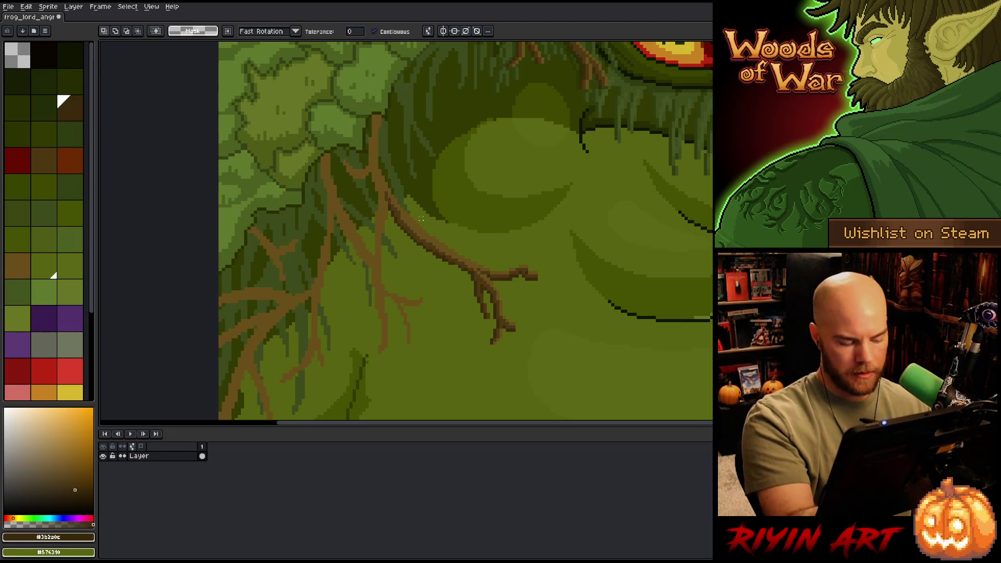
{"action": "key", "text": "ctrl+shift+d"}
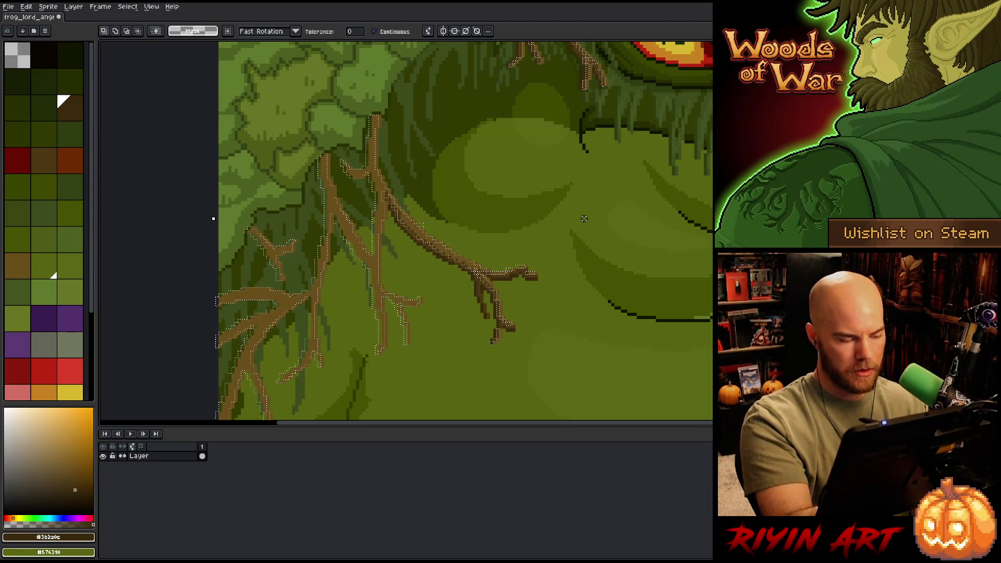
Step: Color Range select both #4c3711 and #694d19 root browns, and set a 6 px brush
{"action": "left_click", "coordinate": [432, 243], "text": "alt"}
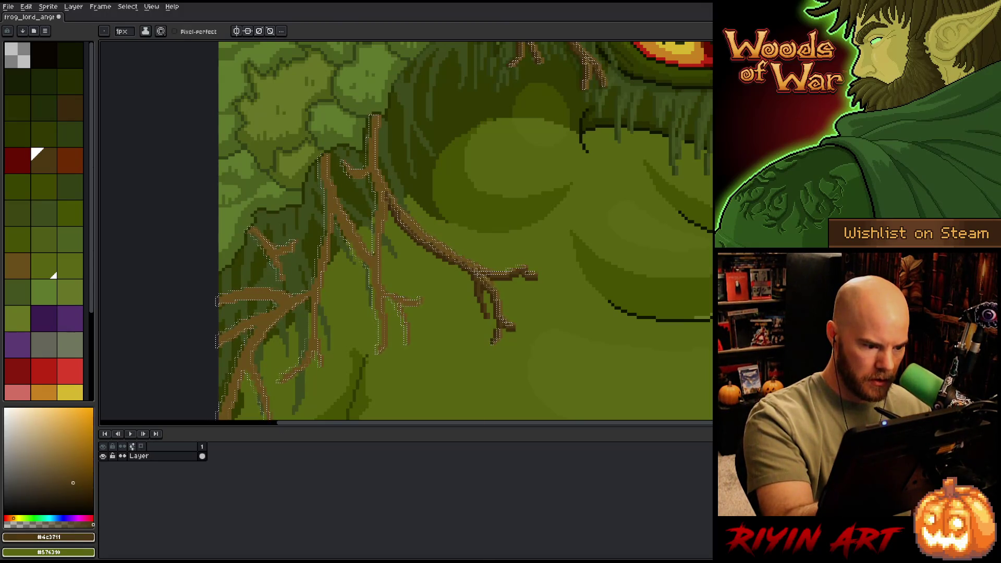
{"action": "key", "text": "shift+c"}
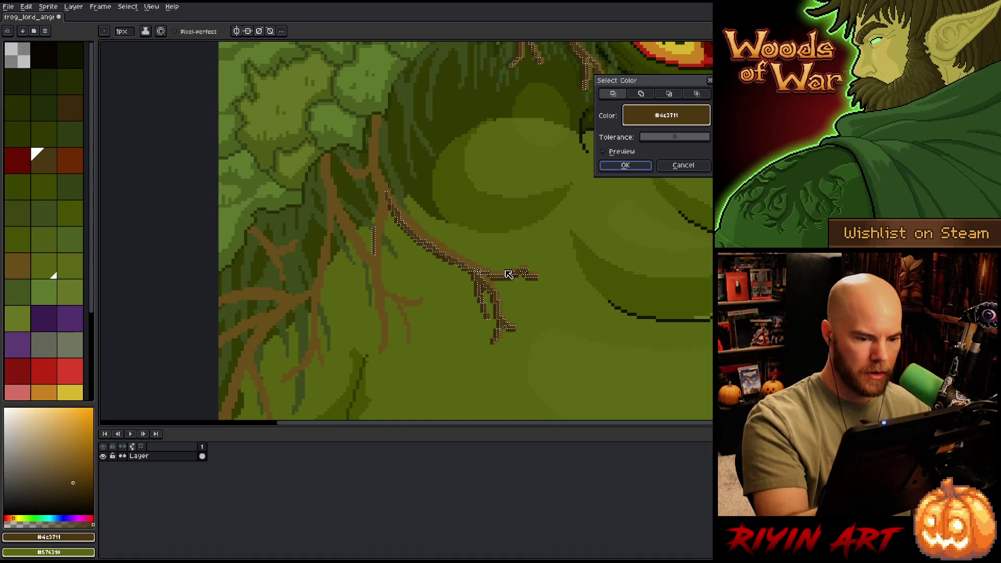
{"action": "left_click", "coordinate": [669, 93]}
{"action": "left_click", "coordinate": [382, 254]}
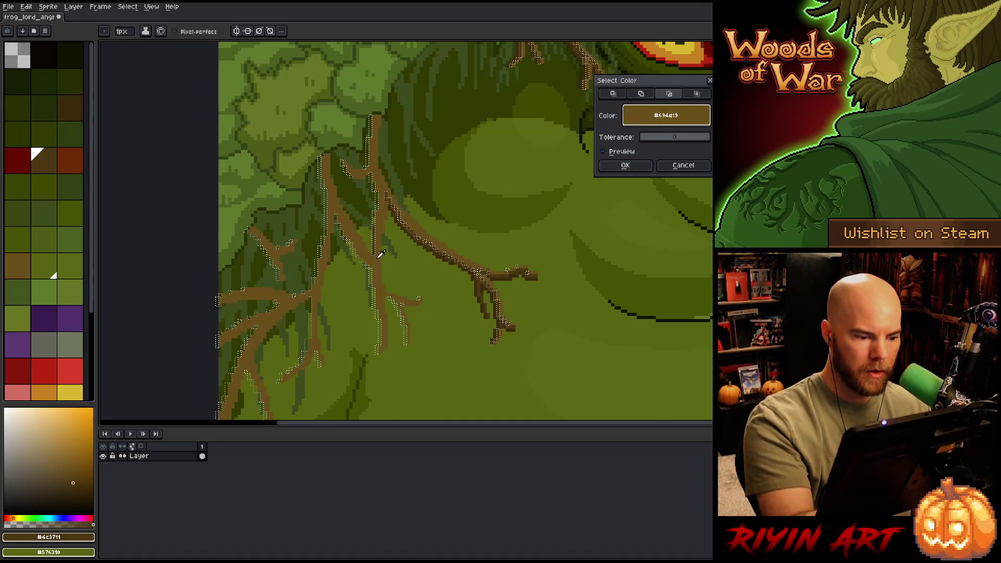
{"action": "left_click", "coordinate": [625, 165]}
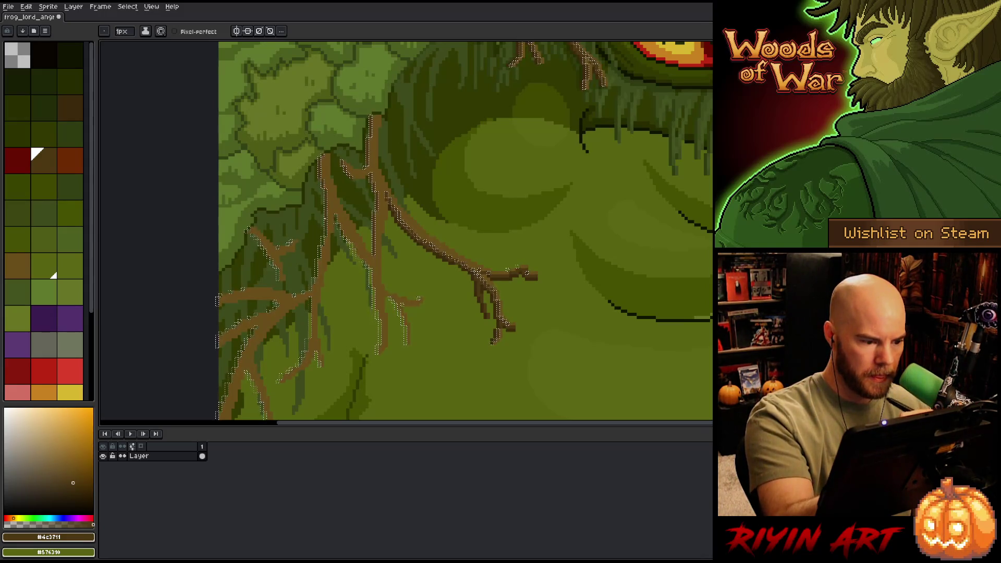
{"action": "key", "text": "plus"}
{"action": "key", "text": "plus"}
{"action": "key", "text": "plus"}
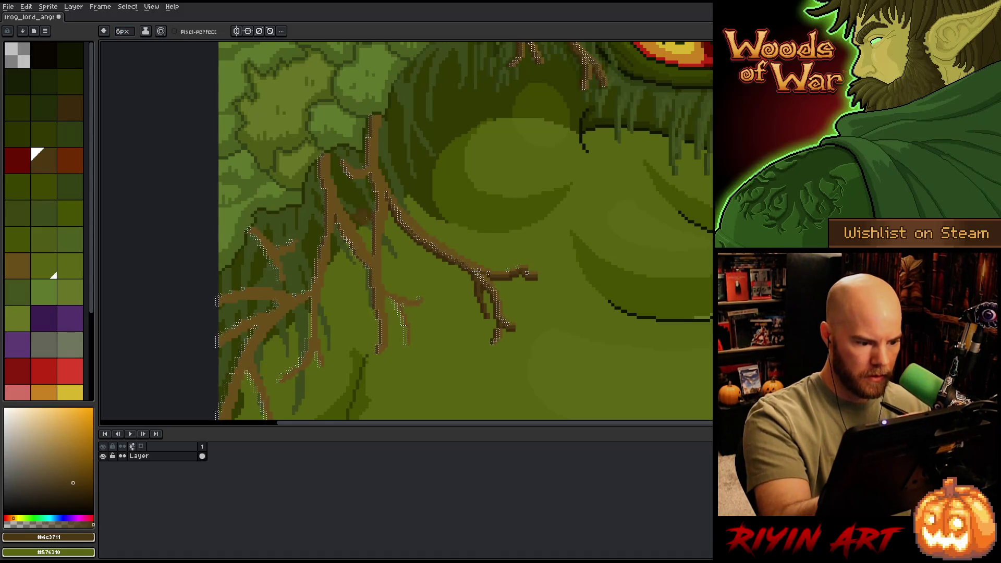
{"action": "left_click_drag", "start_coordinate": [402, 342], "coordinate": [478, 287]}
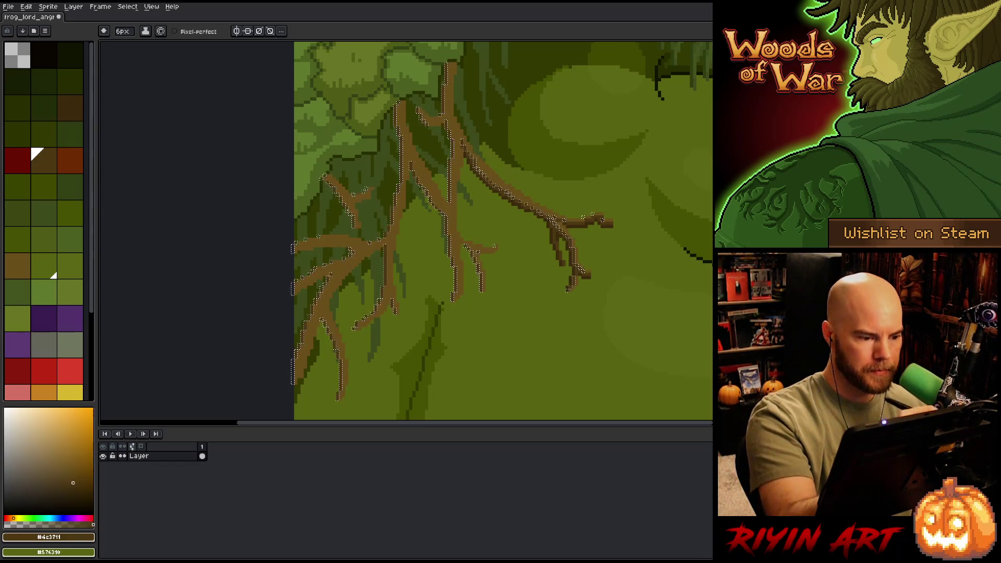
{"action": "key", "text": "ctrl+d"}
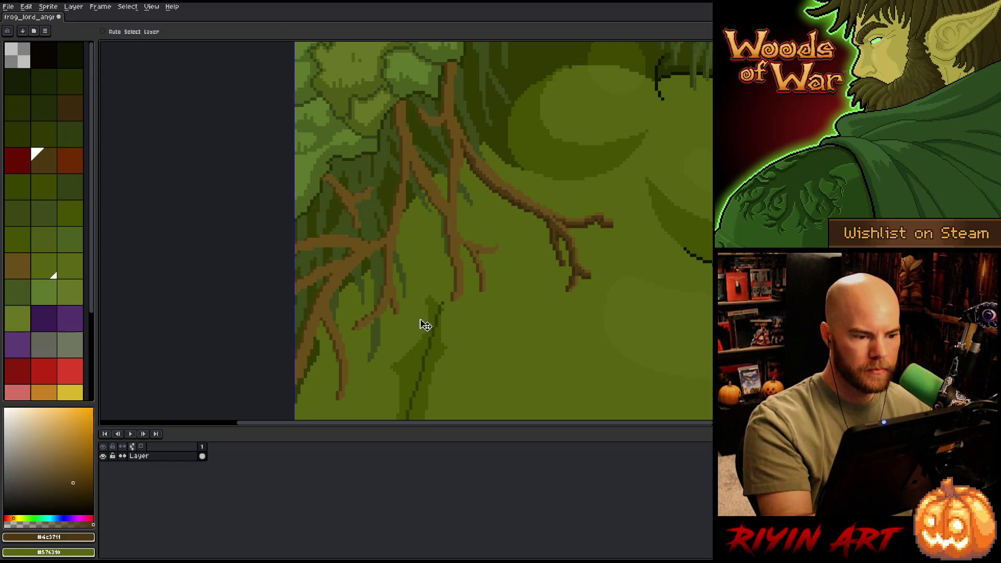
{"action": "key", "text": "ctrl+shift+d"}
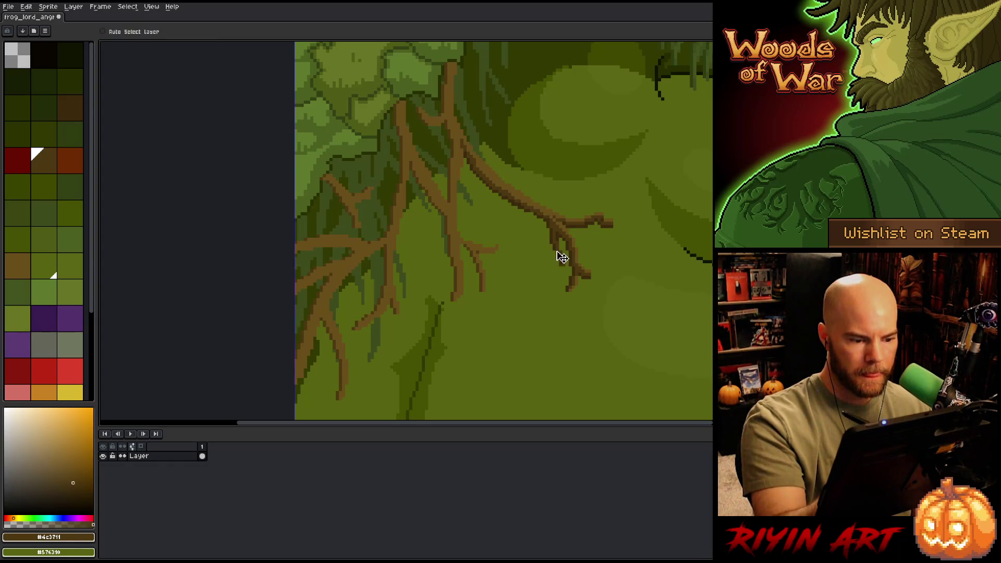
{"action": "key", "text": "v"}
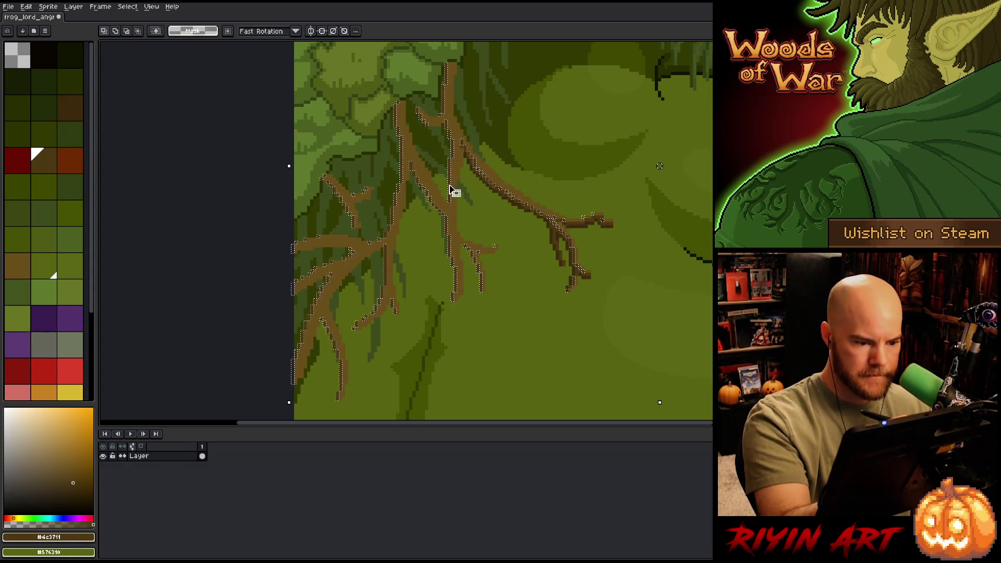
{"action": "key", "text": "b"}
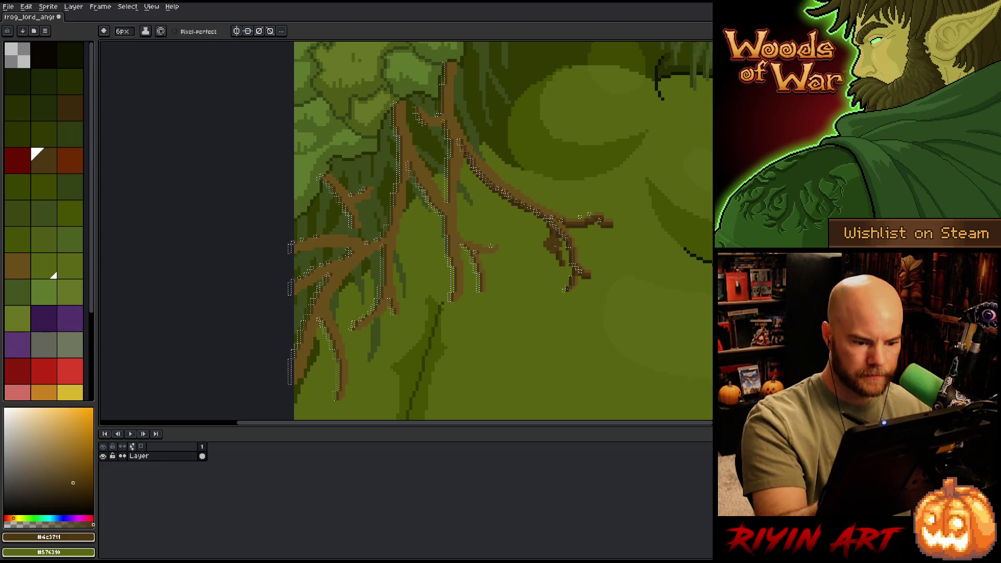
{"action": "left_click", "coordinate": [554, 230], "text": "alt"}
{"action": "key", "text": "shift+c"}
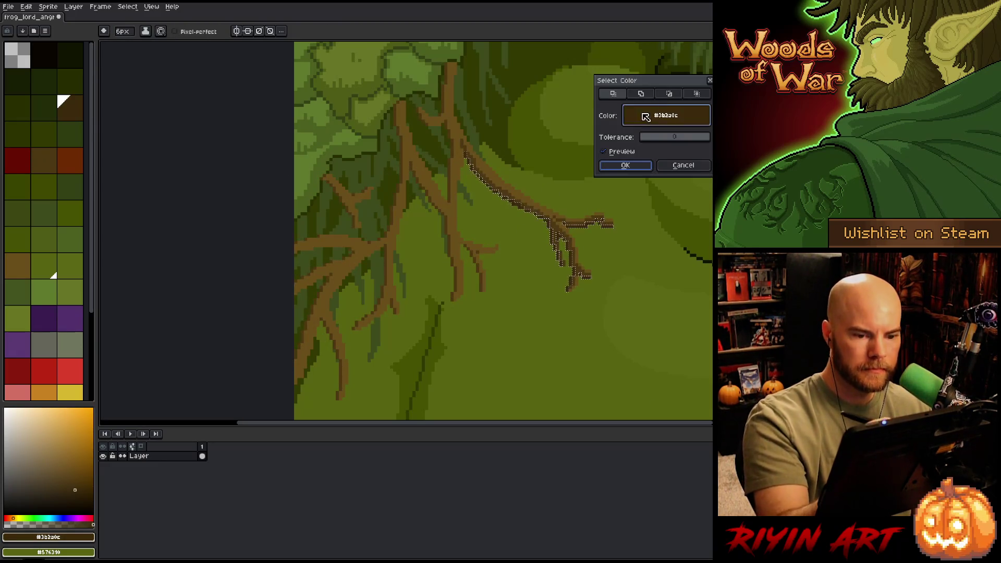
{"action": "left_click", "coordinate": [454, 171]}
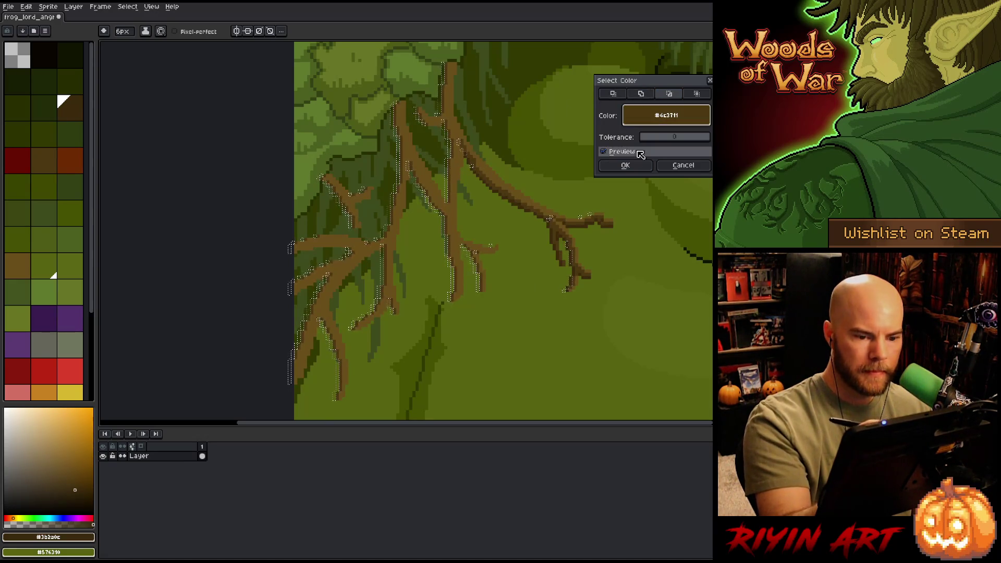
{"action": "left_click", "coordinate": [625, 165]}
{"action": "key", "text": "shift+c"}
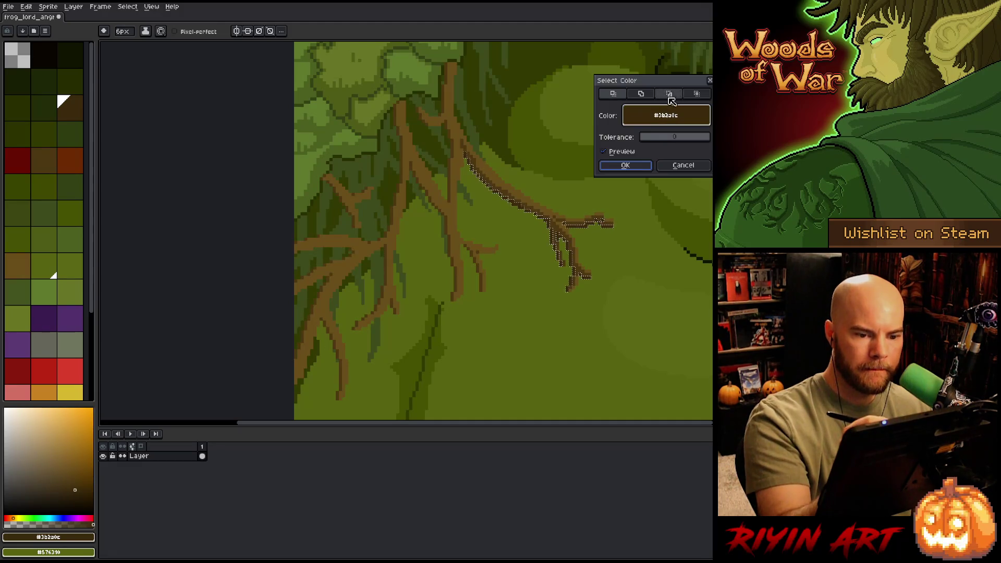
{"action": "left_click", "coordinate": [459, 119]}
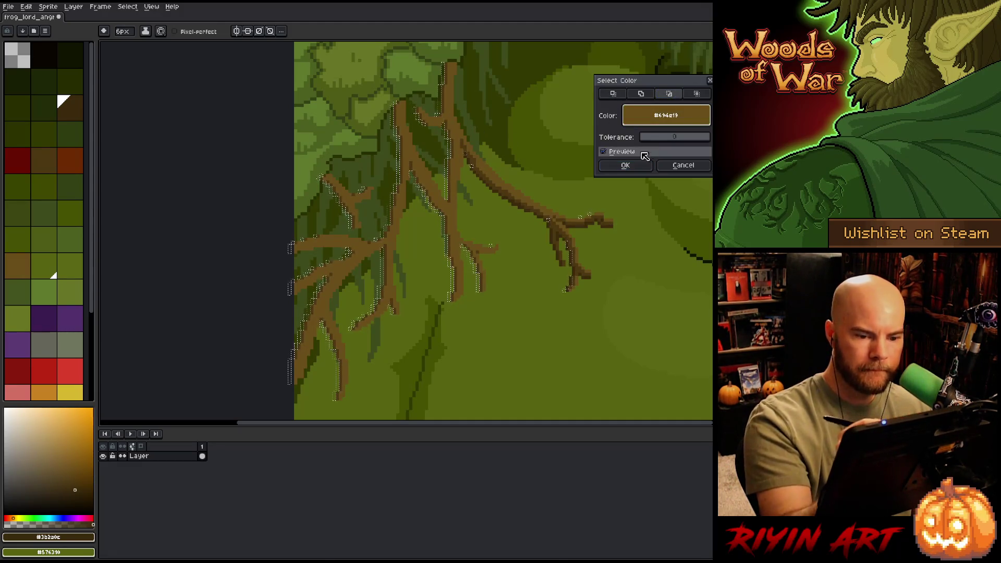
{"action": "left_click", "coordinate": [626, 166]}
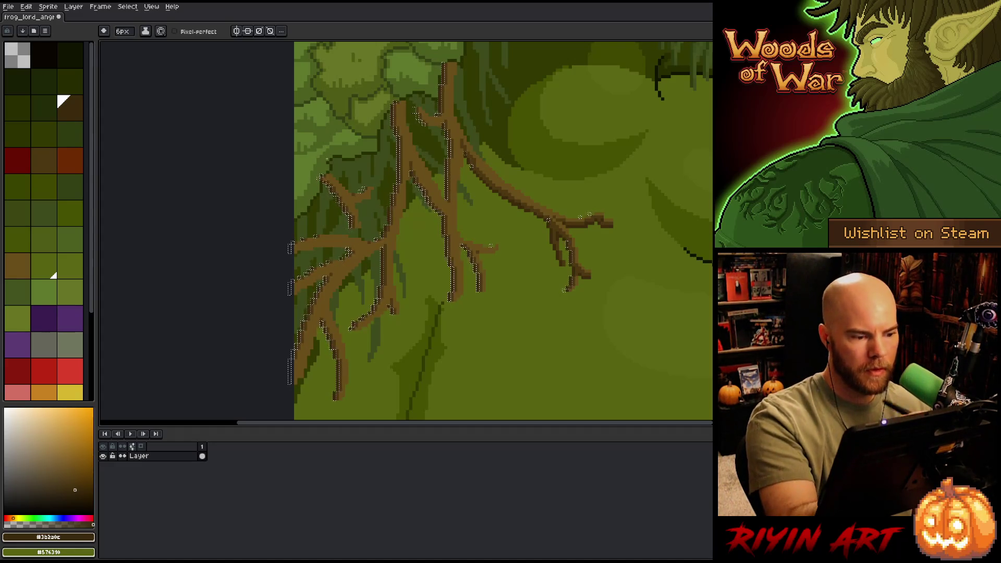
{"action": "key", "text": "ctrl+d"}
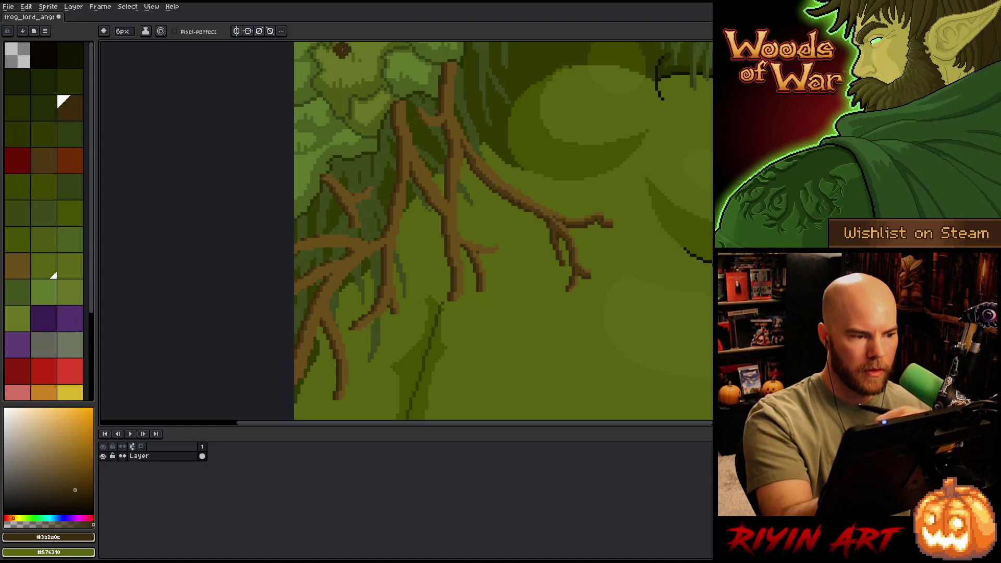
{"action": "left_click_drag", "start_coordinate": [122, 31], "coordinate": [96, 101]}
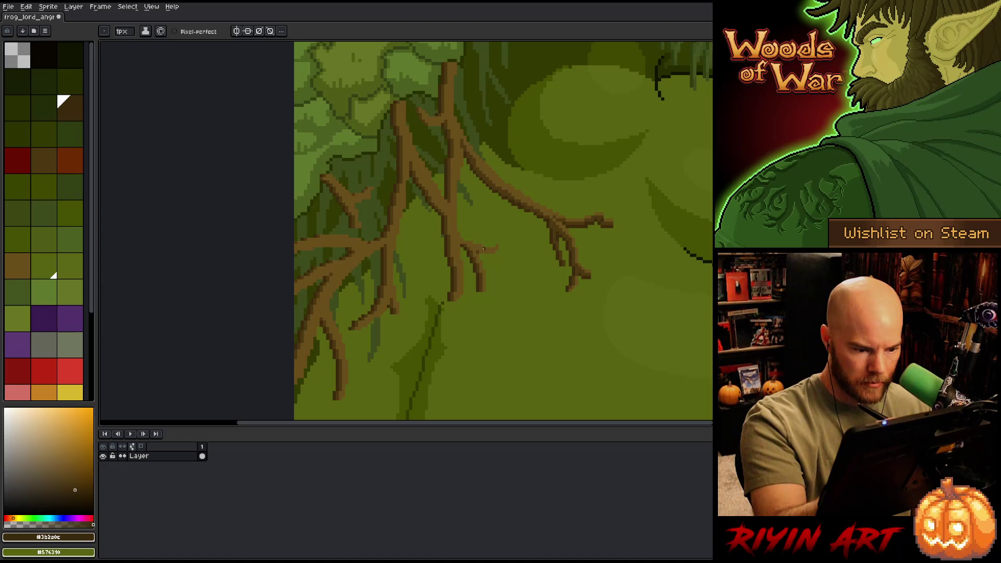
{"action": "left_click", "coordinate": [478, 250], "text": "alt"}
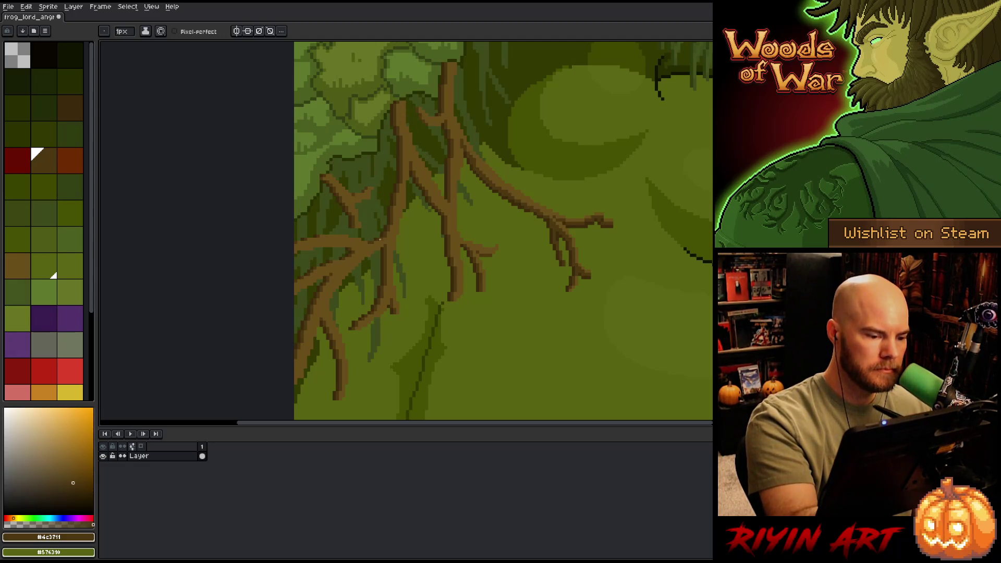
{"action": "left_click", "coordinate": [374, 238], "text": "alt"}
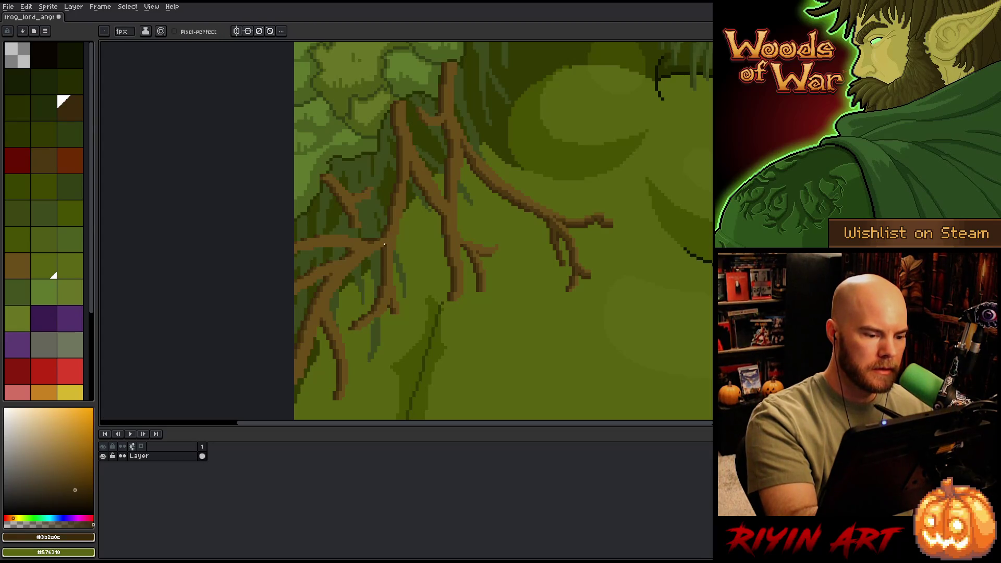
Step: Sample the root browns and draw a short dark line under the left branch
{"action": "left_click", "coordinate": [359, 224], "text": "alt"}
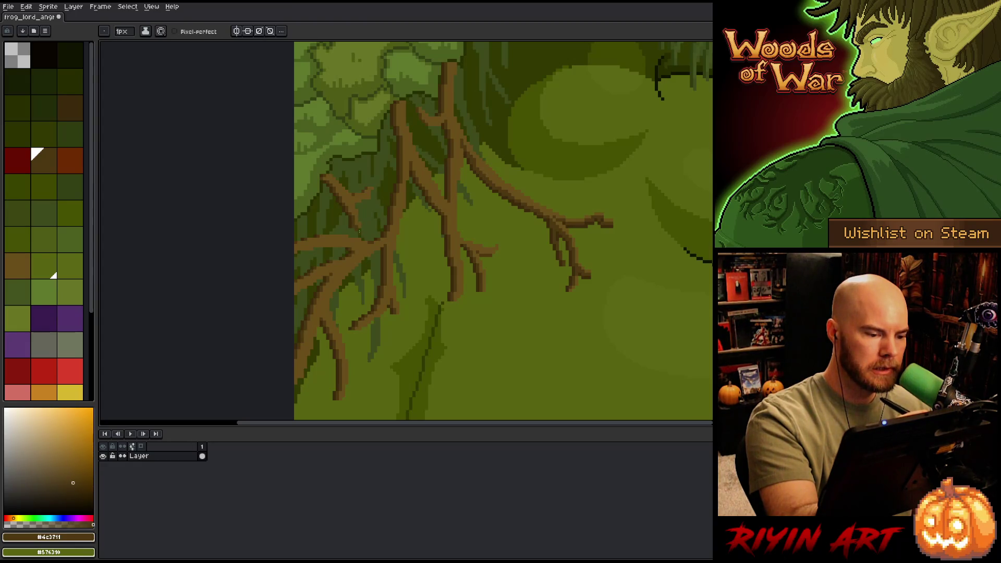
{"action": "left_click", "coordinate": [355, 217], "text": "alt"}
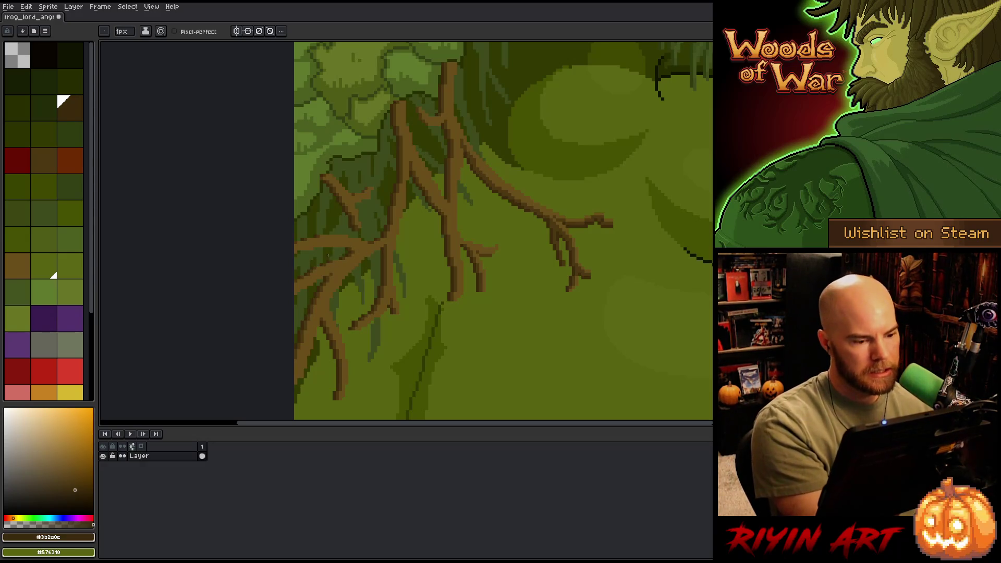
{"action": "scroll", "coordinate": [328, 255], "scroll_direction": "up", "scroll_amount": 3}
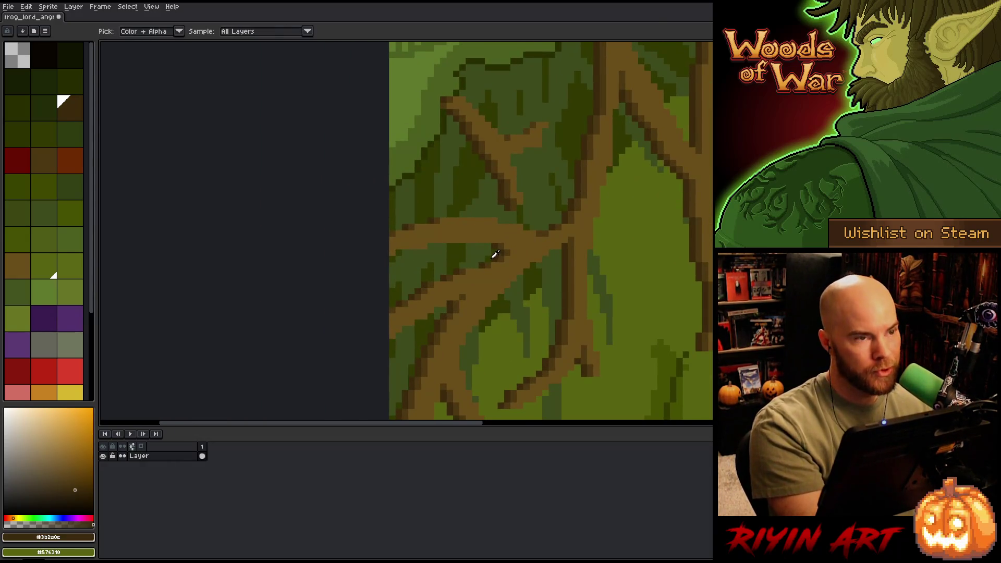
{"action": "key", "text": "b"}
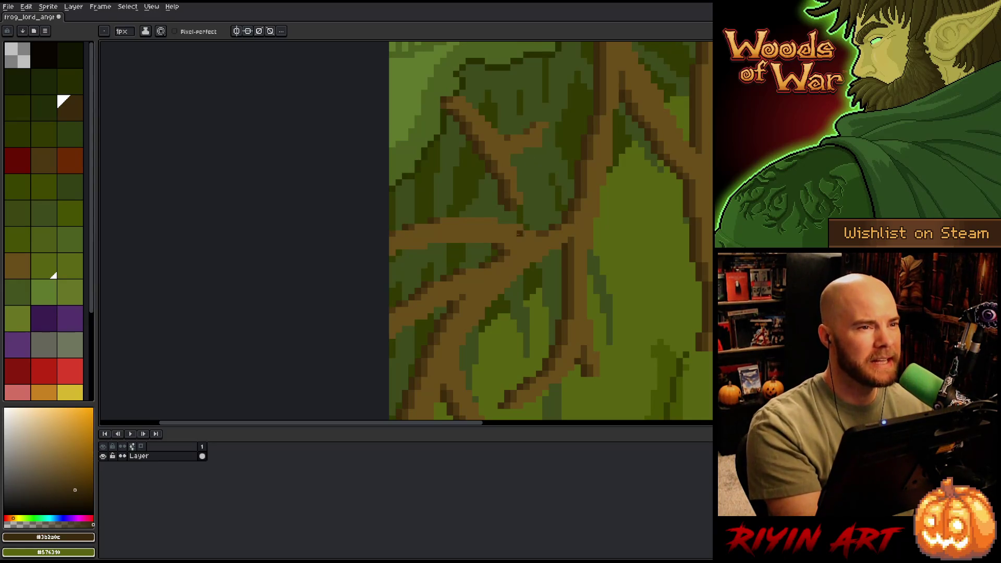
{"action": "left_click_drag", "start_coordinate": [520, 234], "coordinate": [467, 248]}
{"action": "left_click", "coordinate": [408, 276], "text": "alt"}
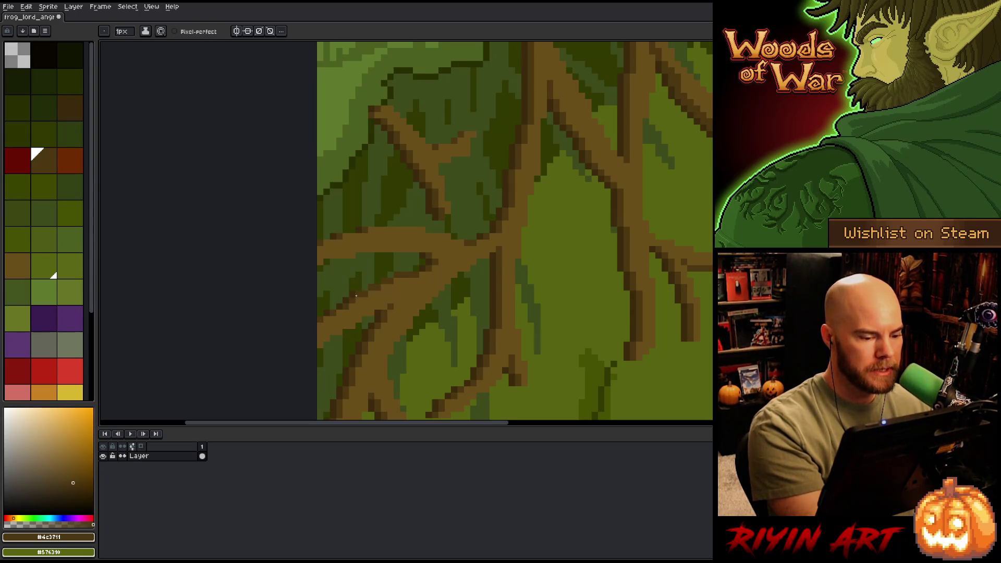
{"action": "left_click", "coordinate": [368, 288], "text": "alt"}
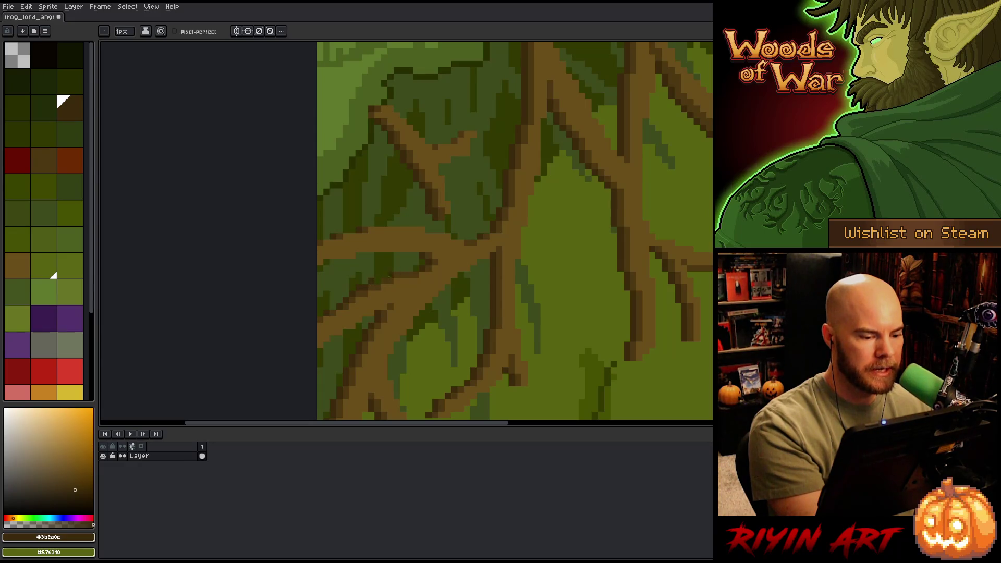
{"action": "left_click_drag", "start_coordinate": [411, 268], "coordinate": [397, 268]}
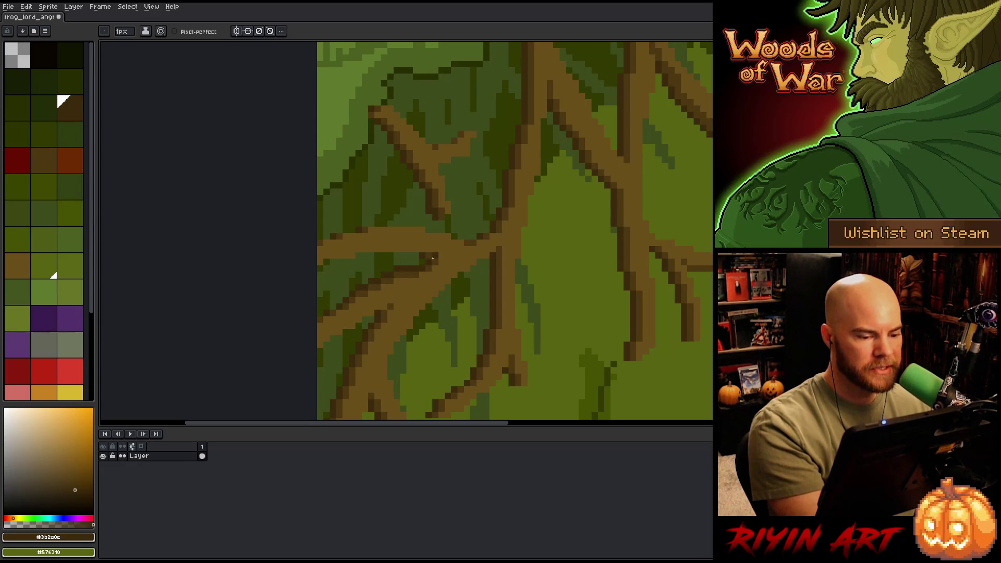
Step: Outline the horizontal branch's top edge in dark brown
{"action": "left_click", "coordinate": [365, 229], "text": "alt"}
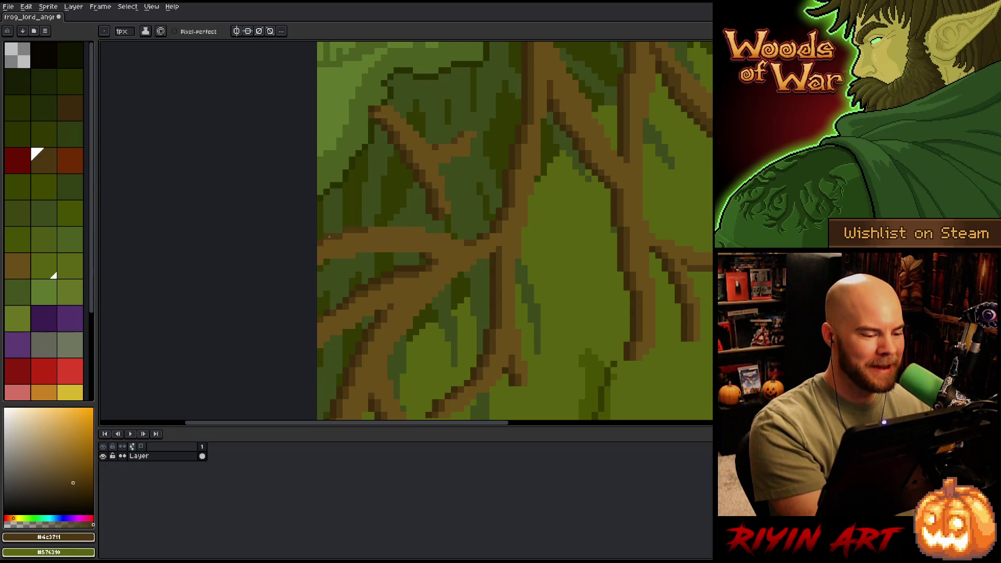
{"action": "left_click_drag", "start_coordinate": [388, 224], "coordinate": [432, 225]}
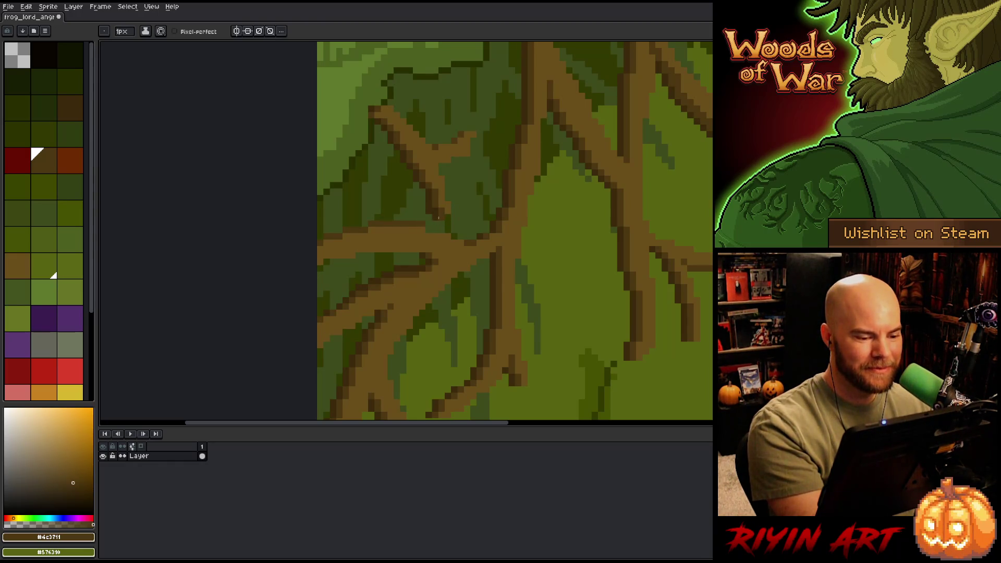
{"action": "key", "text": "ctrl+z"}
{"action": "left_click_drag", "start_coordinate": [426, 230], "coordinate": [370, 231]}
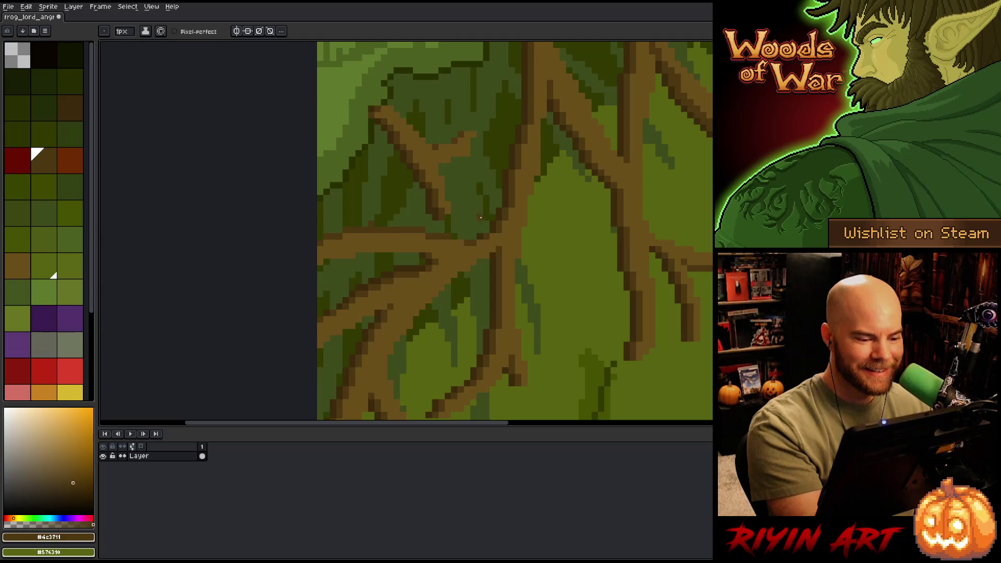
{"action": "left_click_drag", "start_coordinate": [452, 241], "coordinate": [465, 243]}
{"action": "left_click", "coordinate": [441, 262]}
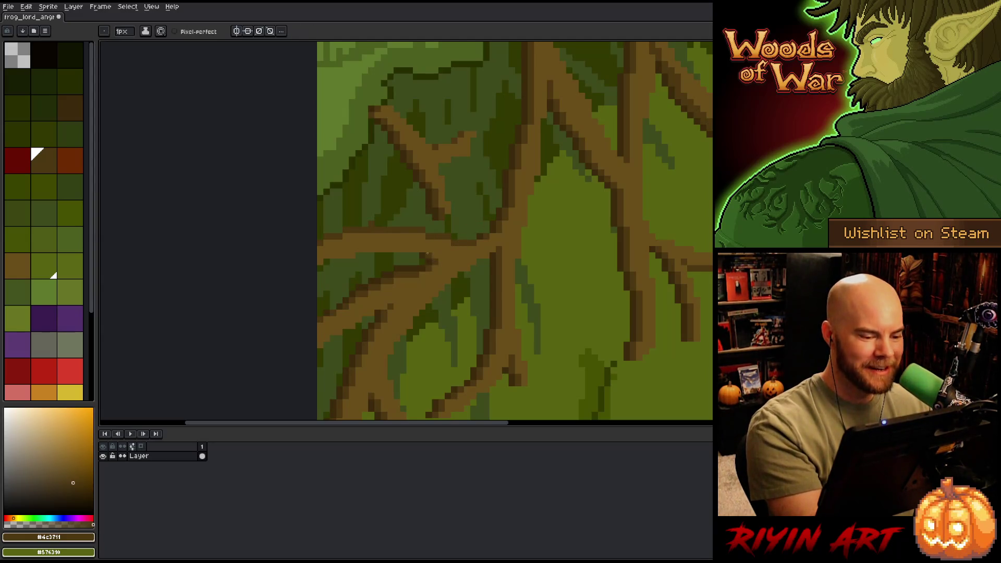
{"action": "left_click", "coordinate": [421, 256], "text": "alt"}
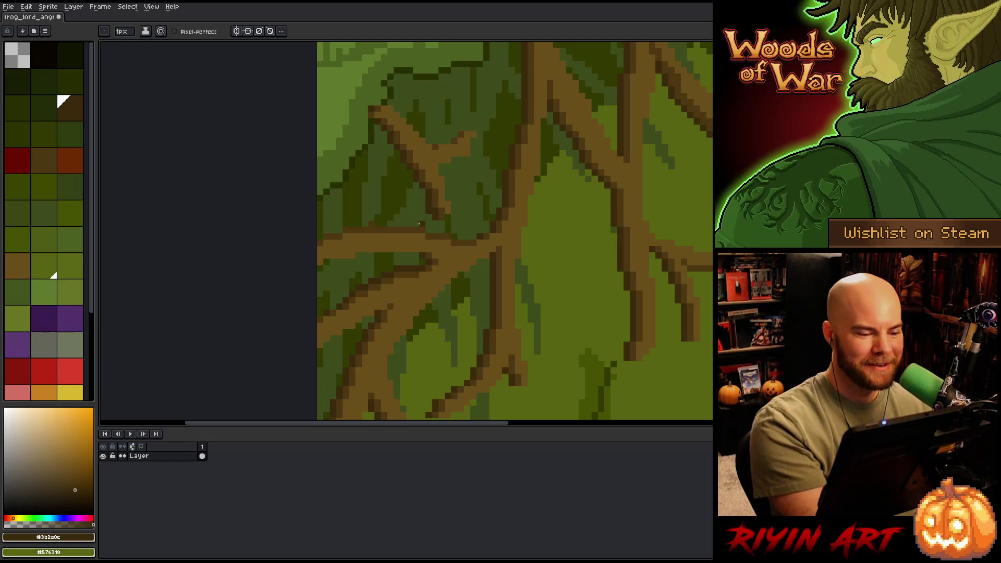
{"action": "left_click_drag", "start_coordinate": [419, 224], "coordinate": [327, 230]}
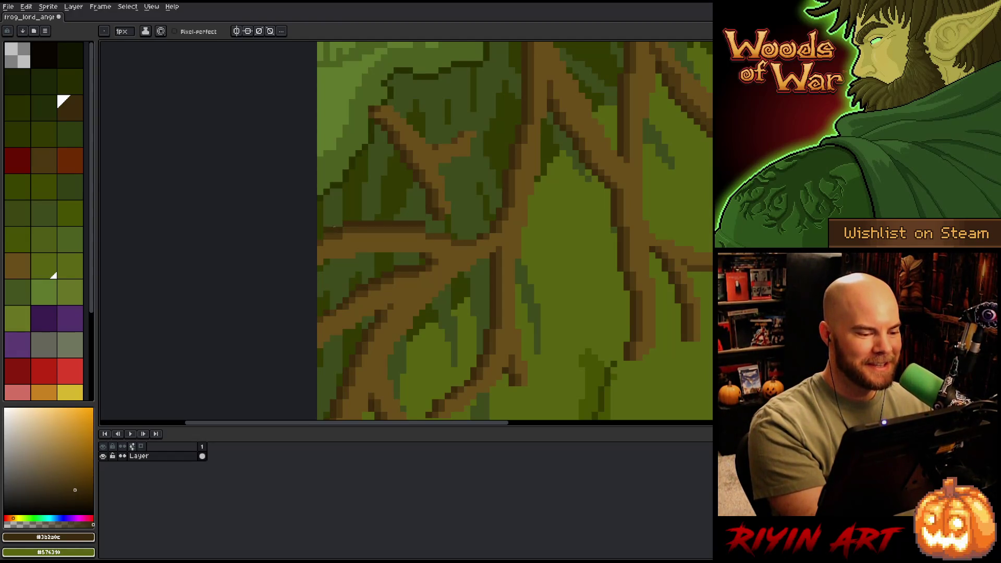
{"action": "left_click_drag", "start_coordinate": [427, 230], "coordinate": [448, 230]}
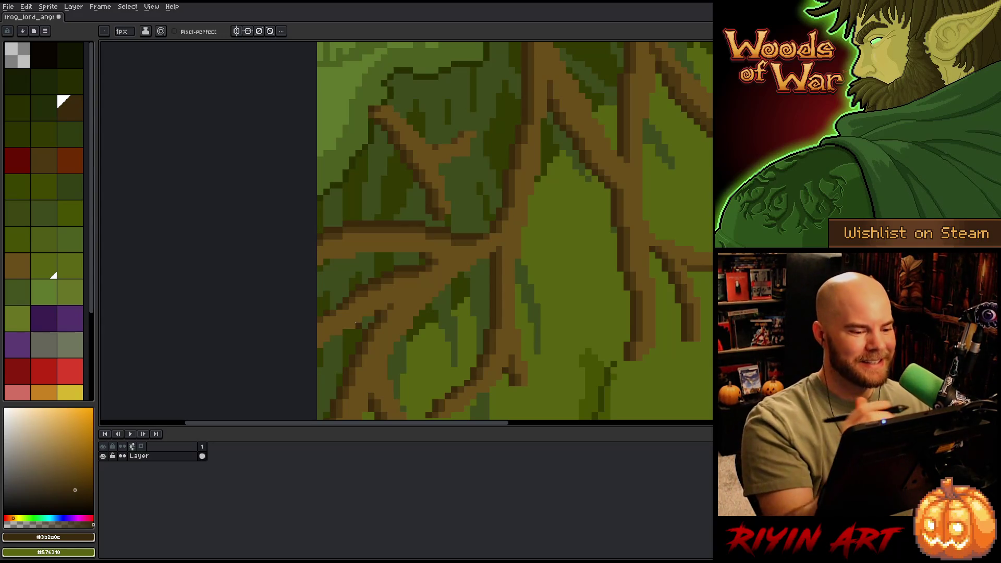
Step: Take the branch mid-brown as drawing colour and pan to the right-hand branch tips
{"action": "left_click", "coordinate": [431, 212], "text": "alt"}
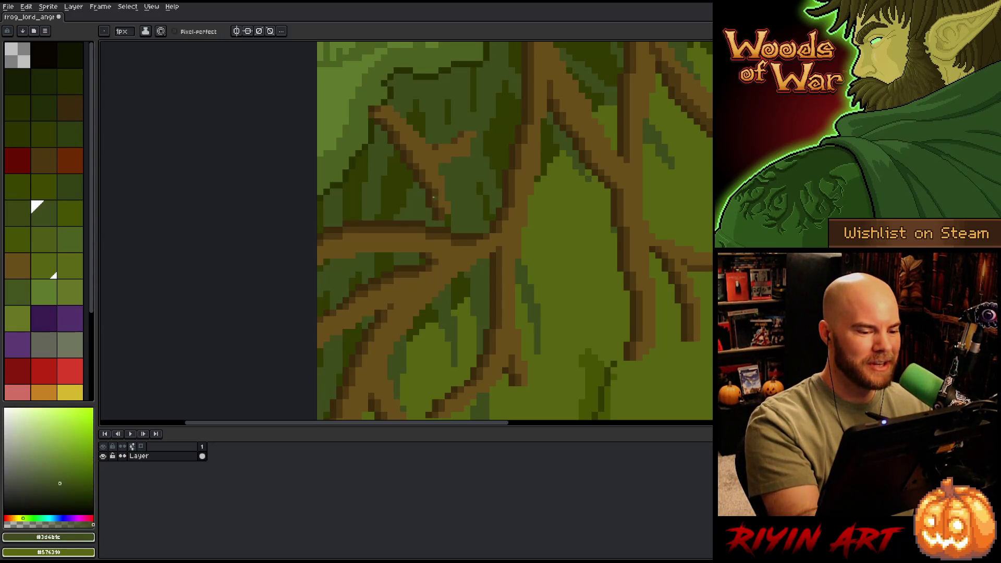
{"action": "left_click", "coordinate": [436, 207], "text": "alt"}
{"action": "left_click", "coordinate": [447, 135], "text": "alt"}
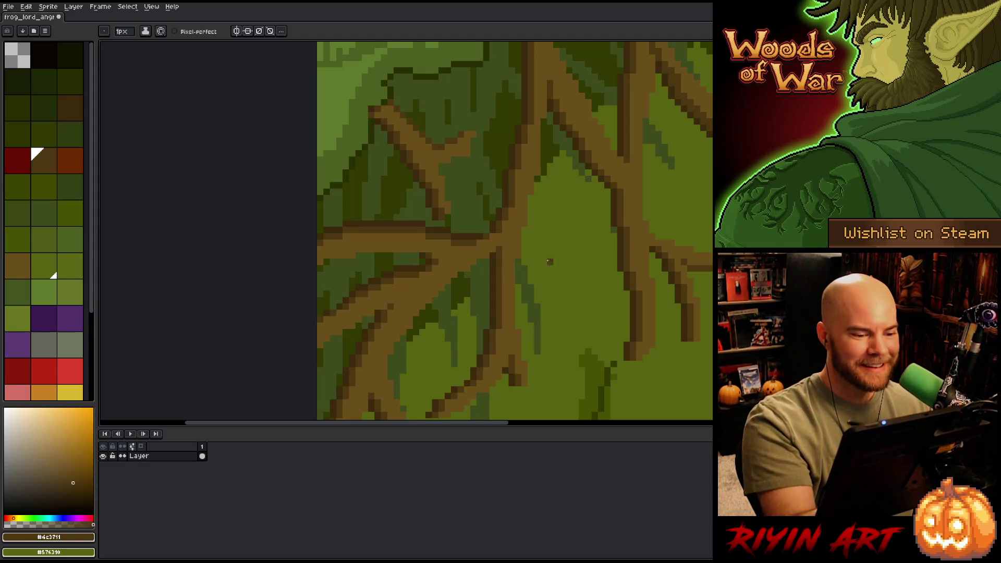
{"action": "mouse_move", "coordinate": [592, 308]}
{"action": "left_mouse_down"}
{"action": "mouse_move", "coordinate": [459, 304]}
{"action": "mouse_move", "coordinate": [418, 318]}
{"action": "left_mouse_up"}
{"action": "mouse_move", "coordinate": [538, 326]}
{"action": "left_mouse_down"}
{"action": "mouse_move", "coordinate": [636, 316]}
{"action": "mouse_move", "coordinate": [621, 351]}
{"action": "left_mouse_up"}
Step: Shade the forked branch's underside with darker brown pixels
{"action": "left_click_drag", "start_coordinate": [517, 324], "coordinate": [519, 376]}
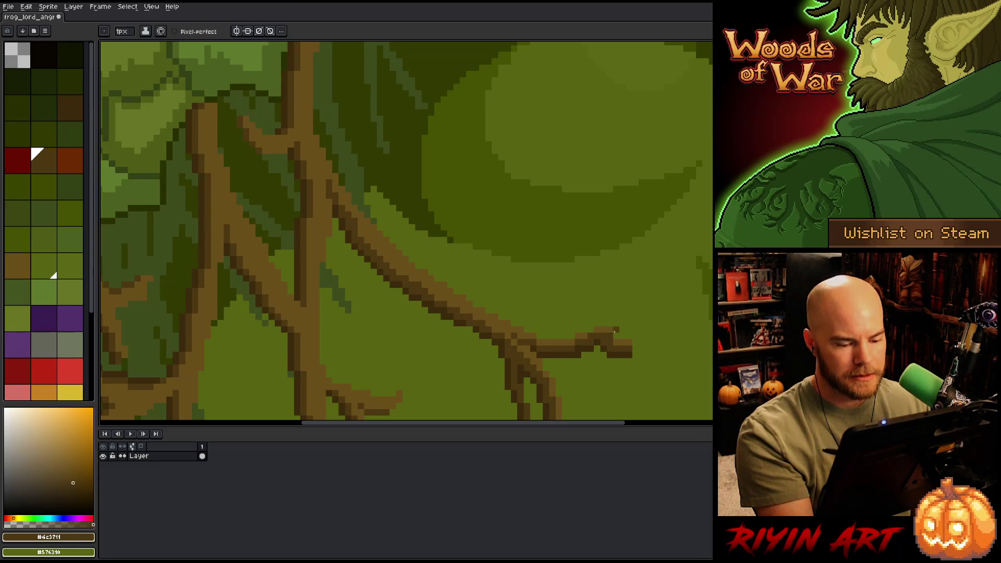
{"action": "left_click", "coordinate": [608, 336], "text": "alt"}
{"action": "left_click_drag", "start_coordinate": [490, 257], "coordinate": [631, 347]}
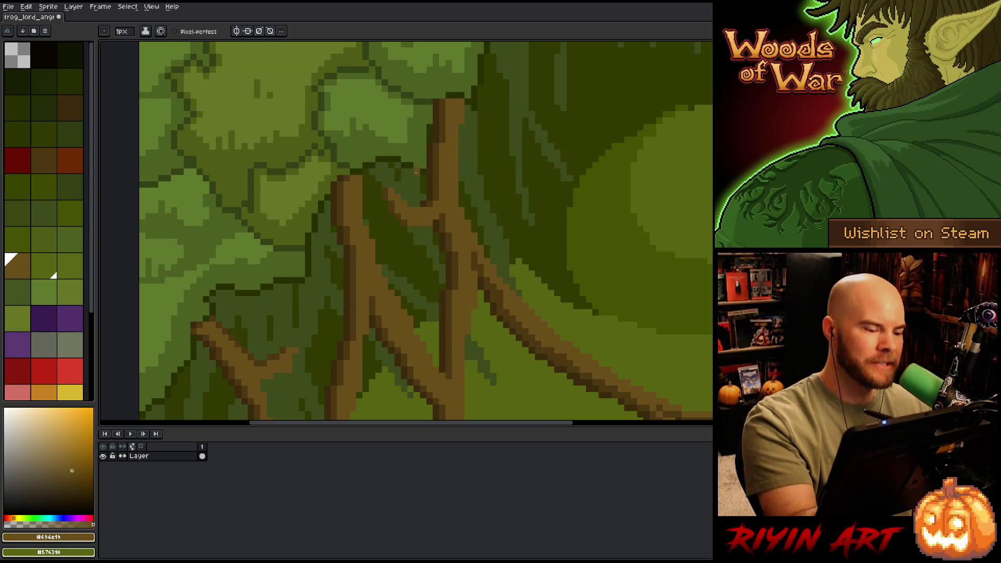
{"action": "left_click", "coordinate": [431, 216], "text": "alt"}
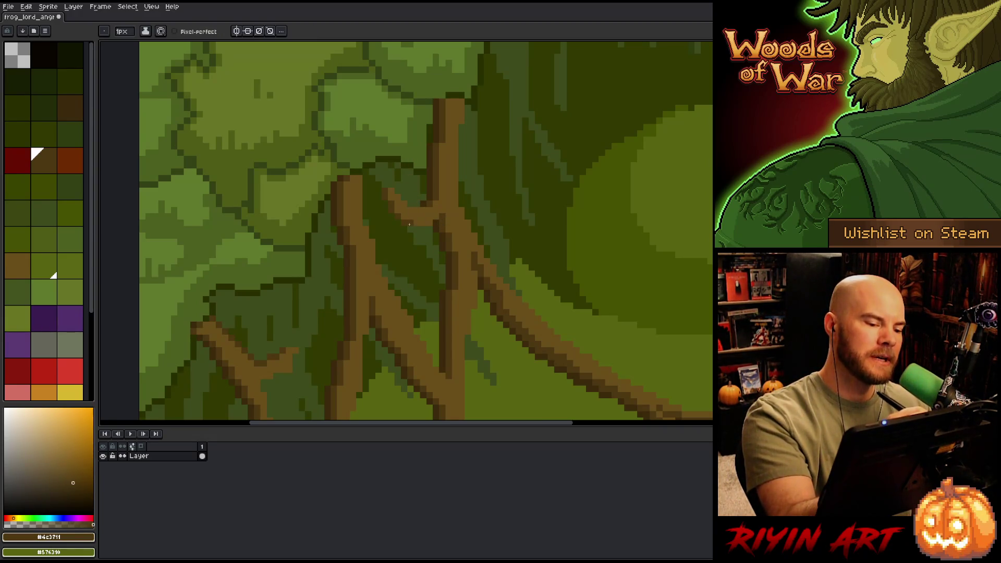
{"action": "key", "text": "alt"}
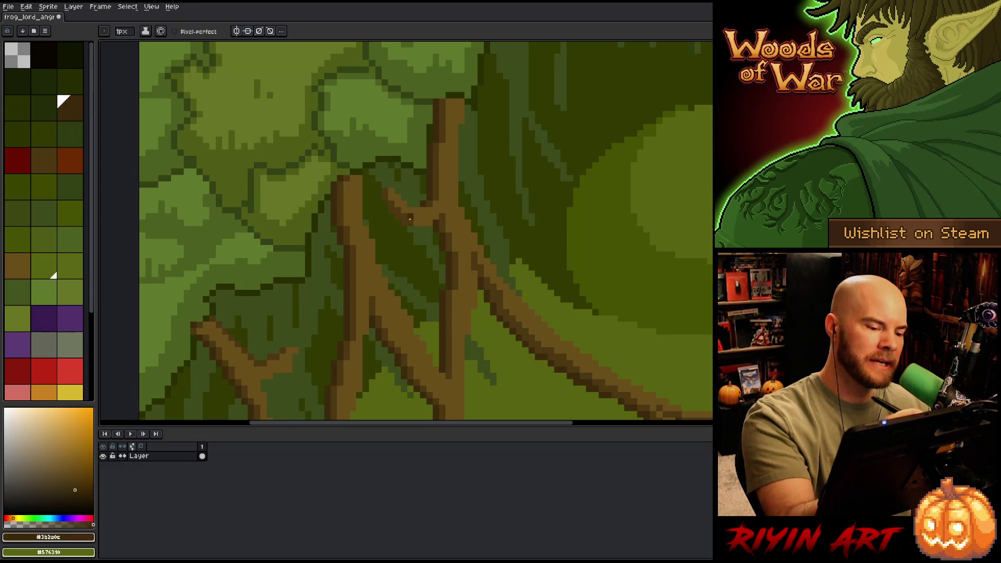
{"action": "left_click_drag", "start_coordinate": [432, 229], "coordinate": [408, 229]}
{"action": "key", "text": "alt"}
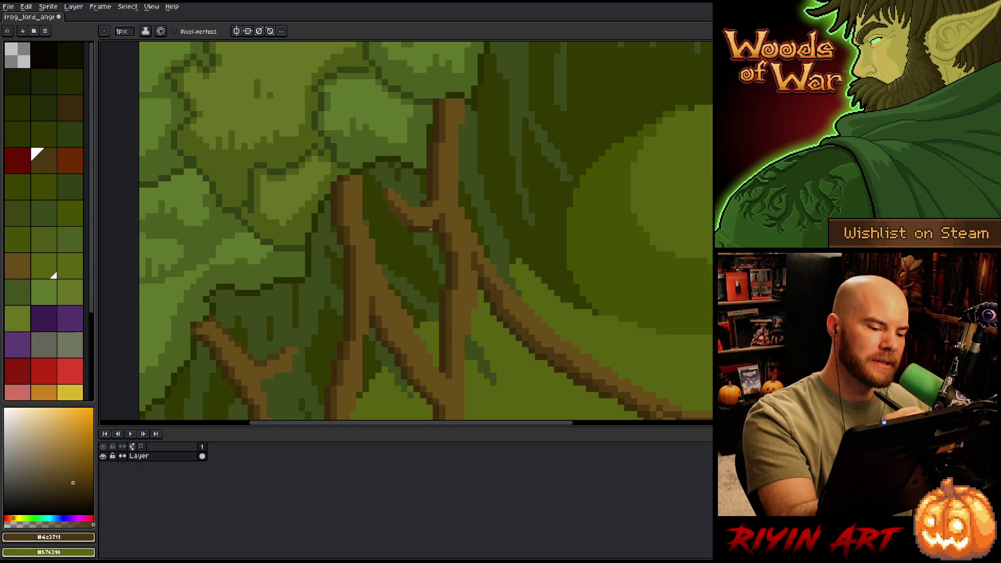
{"action": "left_click", "coordinate": [414, 223], "text": "alt"}
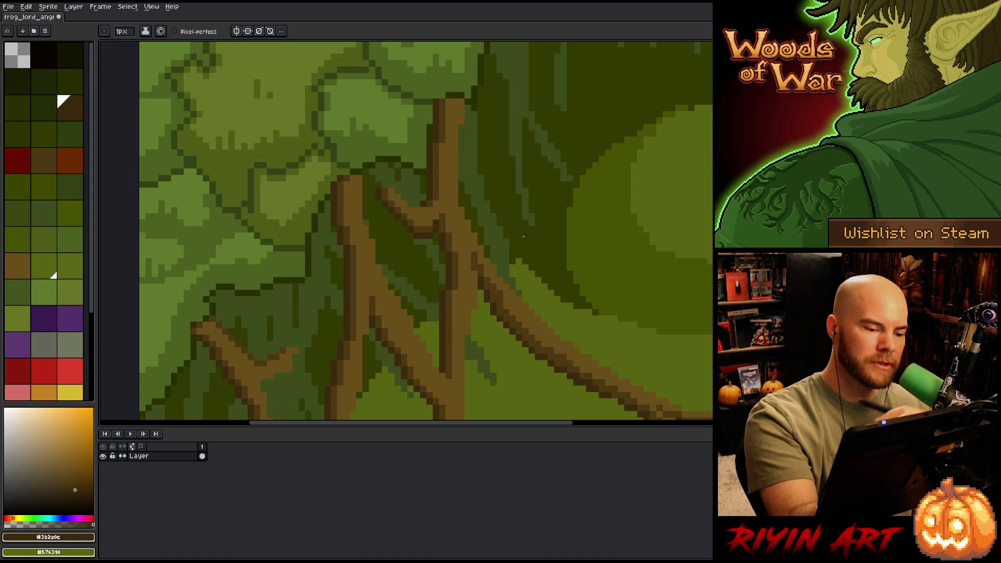
Step: Zoom out to see more of the frog and save the sprite
{"action": "scroll", "coordinate": [575, 272], "scroll_direction": "down", "scroll_amount": 1}
{"action": "scroll", "coordinate": [583, 277], "scroll_direction": "down", "scroll_amount": 2}
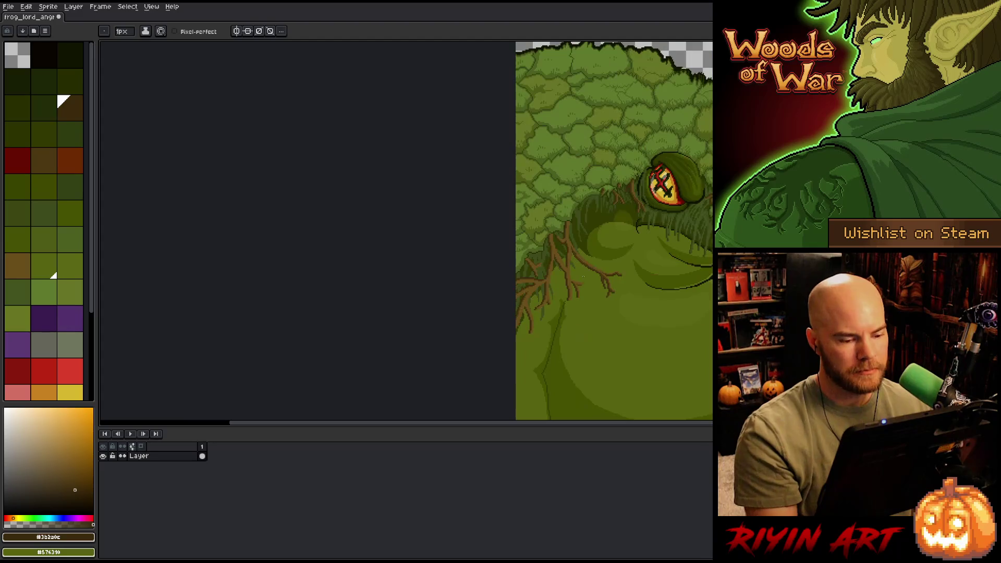
{"action": "left_click_drag", "start_coordinate": [600, 291], "coordinate": [302, 259]}
{"action": "key", "text": "ctrl+s"}
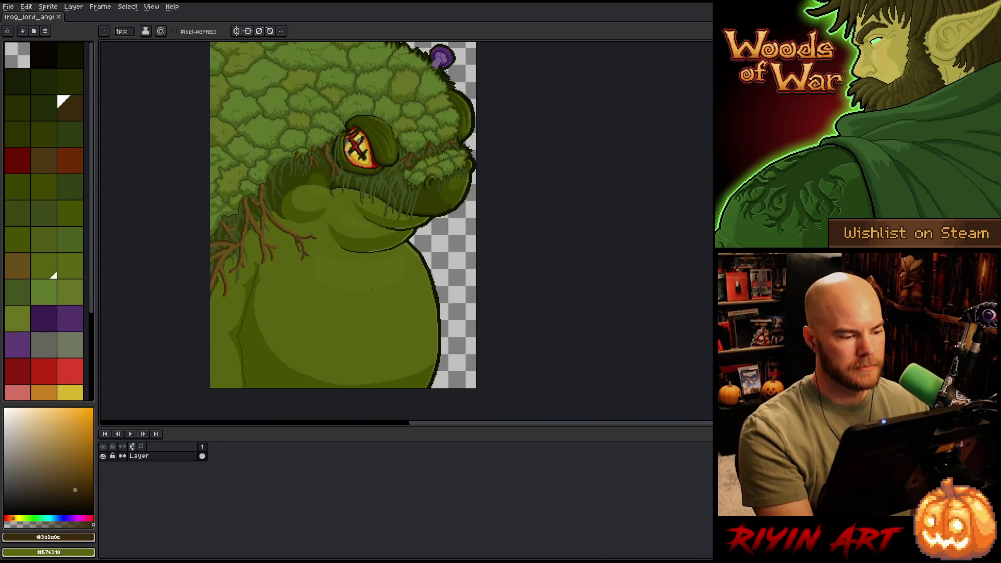
Step: Eyedrop the near-black outline and pencil a darker column along the right belly edge, then save
{"action": "scroll", "coordinate": [373, 304], "scroll_direction": "down", "scroll_amount": 1}
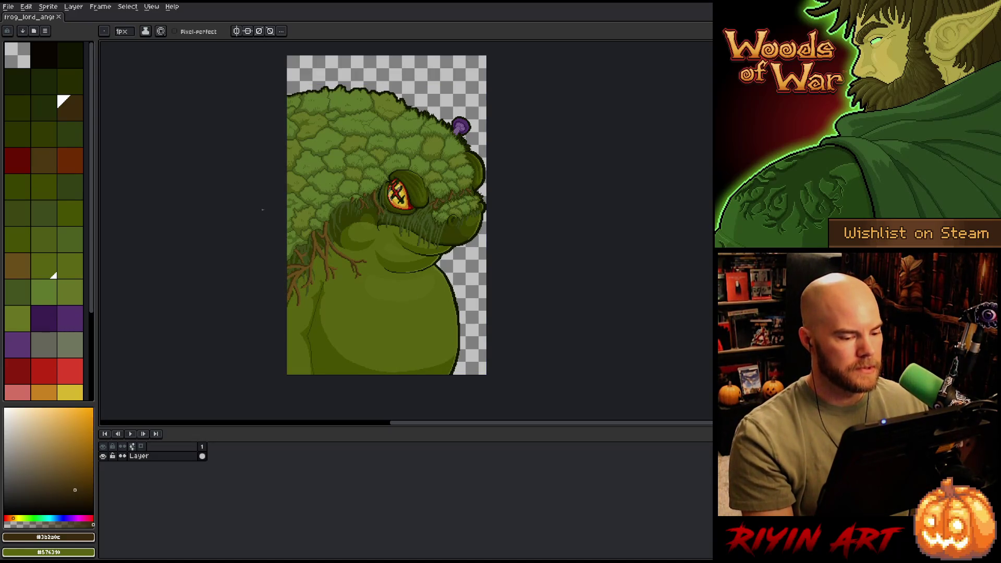
{"action": "scroll", "coordinate": [454, 332], "scroll_direction": "up", "scroll_amount": 3}
{"action": "left_click_drag", "start_coordinate": [407, 172], "coordinate": [373, 149]}
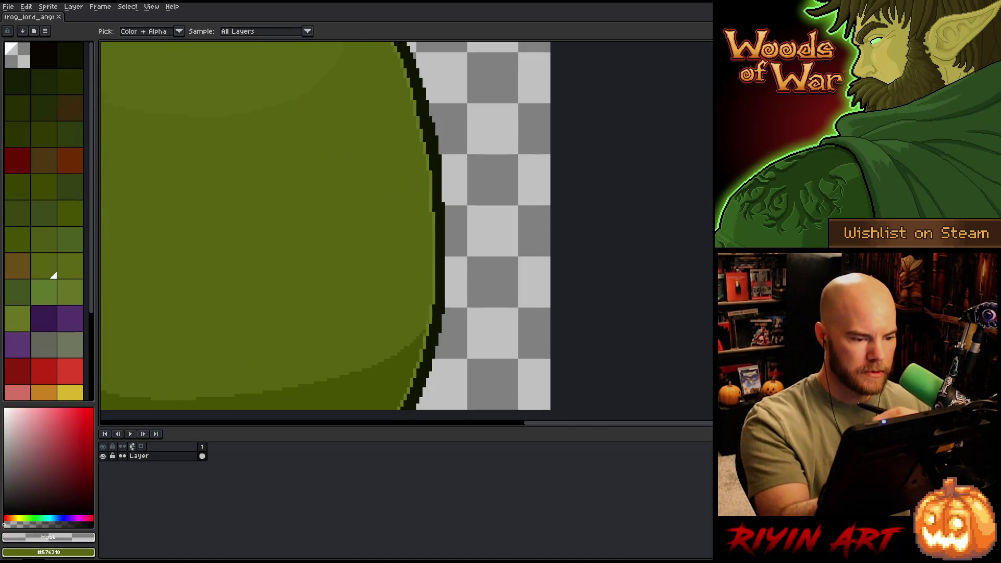
{"action": "left_click", "coordinate": [441, 167], "text": "alt"}
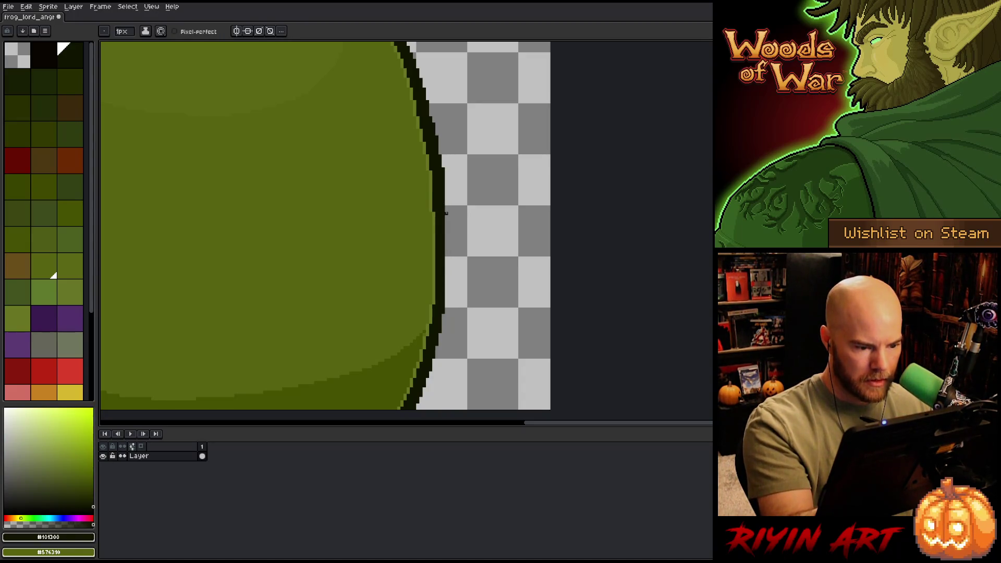
{"action": "left_click_drag", "start_coordinate": [447, 213], "coordinate": [447, 302]}
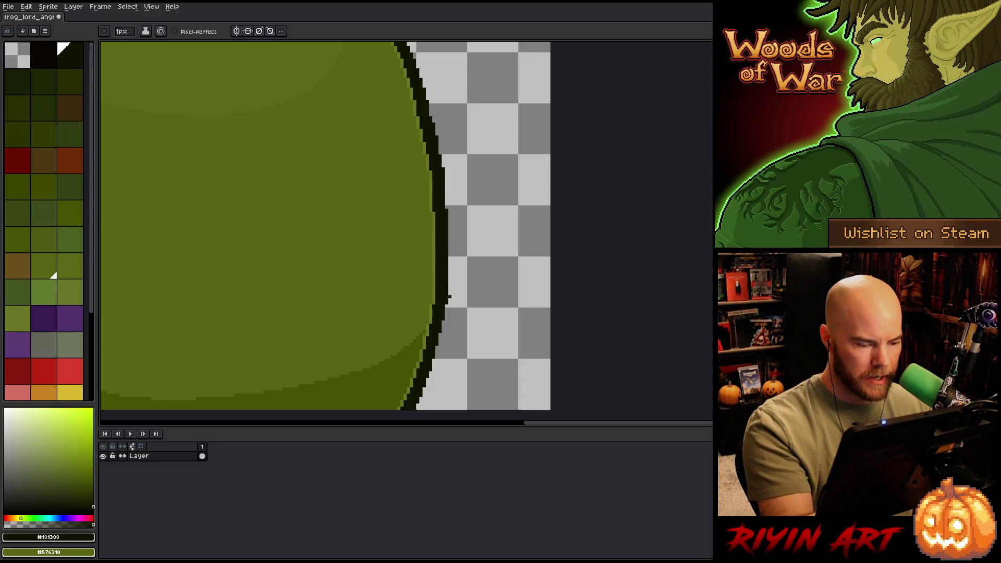
{"action": "scroll", "coordinate": [448, 298], "scroll_direction": "down", "scroll_amount": 3}
{"action": "key", "text": "ctrl+s"}
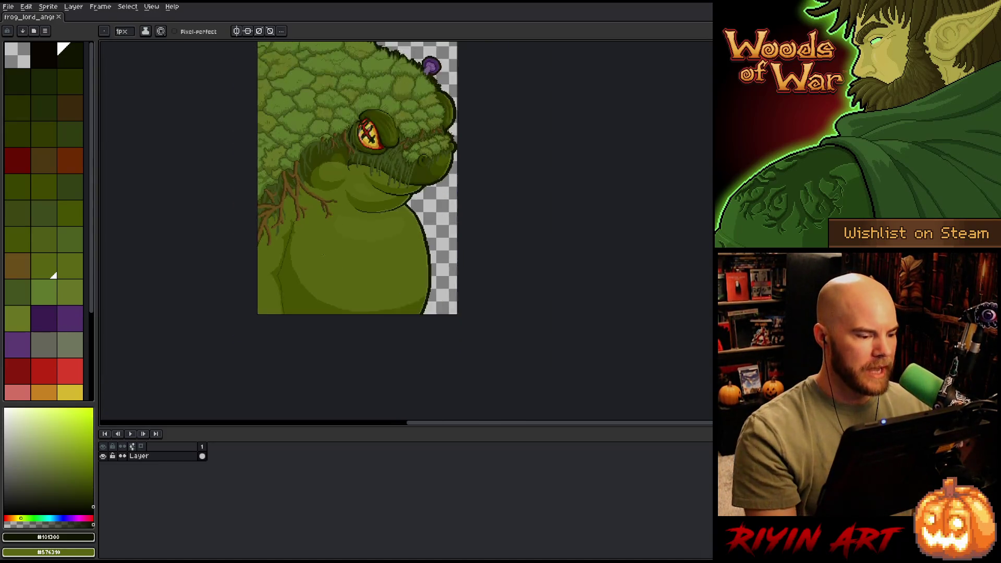
{"action": "scroll", "coordinate": [323, 255], "scroll_direction": "down", "scroll_amount": 1}
{"action": "scroll", "coordinate": [334, 256], "scroll_direction": "up", "scroll_amount": 5}
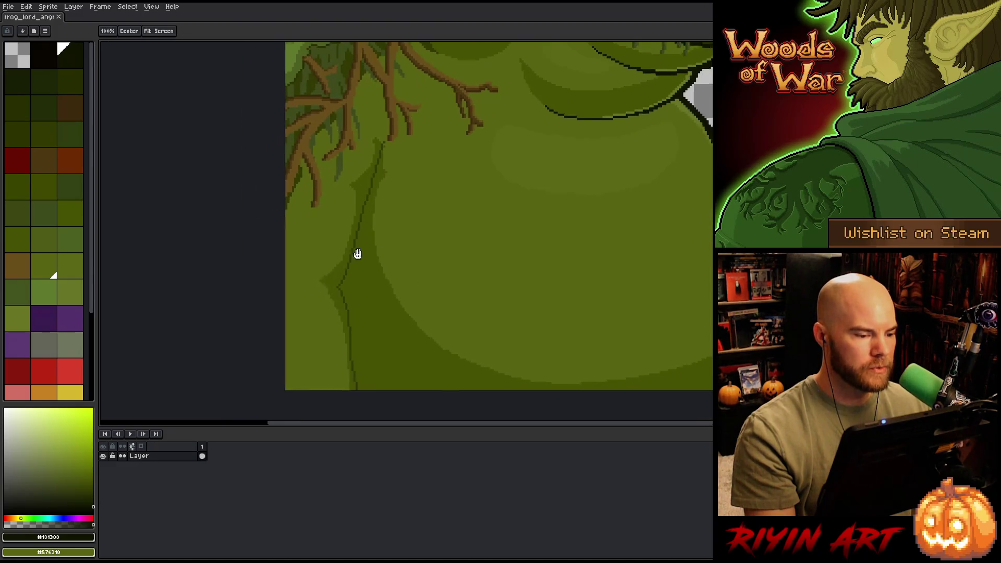
Step: Eyedrop the belly's mid and shadow greens and paint over the upper part of the old crease
{"action": "left_click_drag", "start_coordinate": [358, 254], "coordinate": [374, 248]}
{"action": "scroll", "coordinate": [415, 112], "scroll_direction": "up", "scroll_amount": 2}
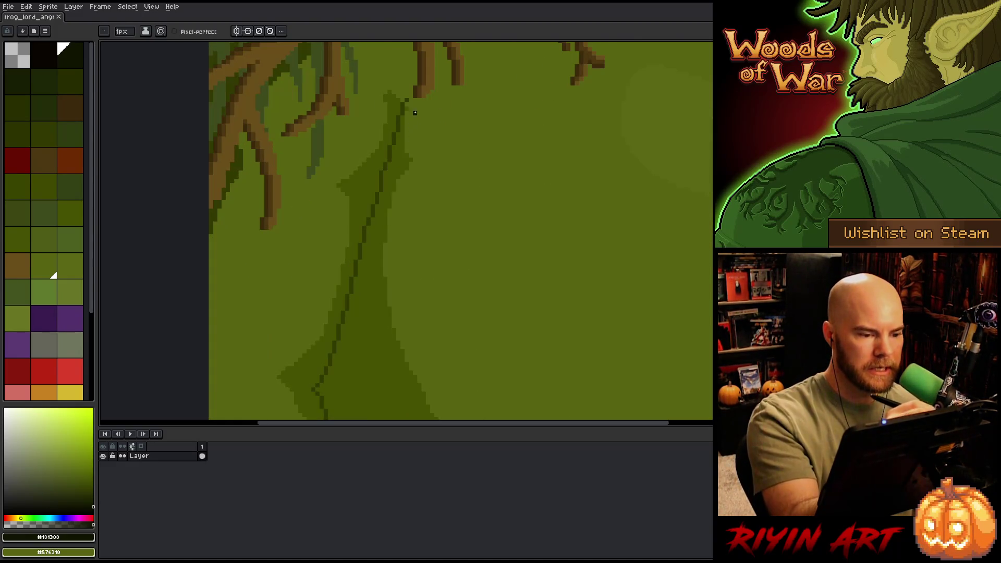
{"action": "left_click", "coordinate": [404, 98], "text": "alt"}
{"action": "left_click", "coordinate": [399, 117], "text": "alt"}
{"action": "left_click_drag", "start_coordinate": [402, 104], "coordinate": [369, 228]}
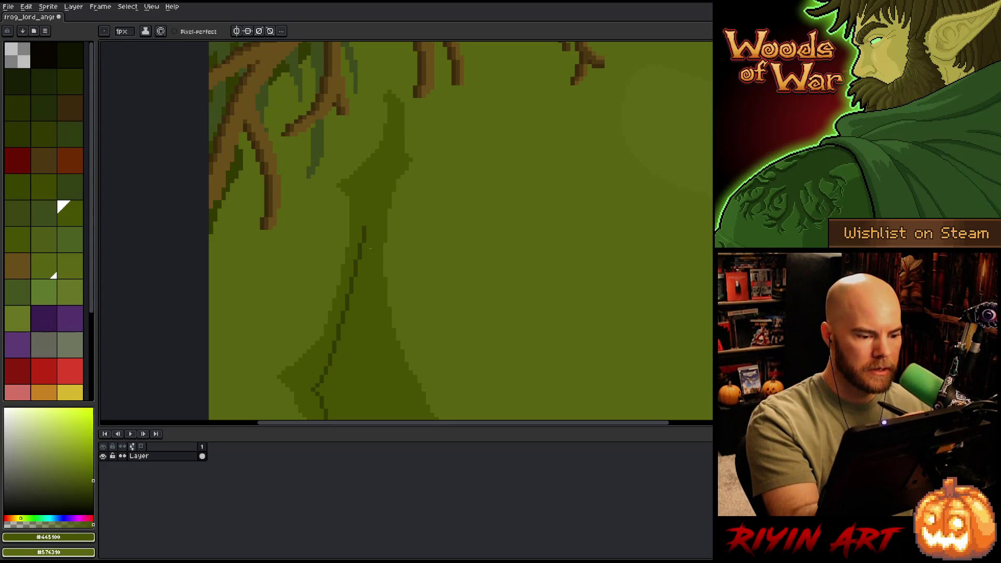
Step: Pencil a new dark green crease segment down the belly
{"action": "left_click", "coordinate": [364, 230], "text": "alt"}
{"action": "left_click_drag", "start_coordinate": [354, 189], "coordinate": [368, 225]}
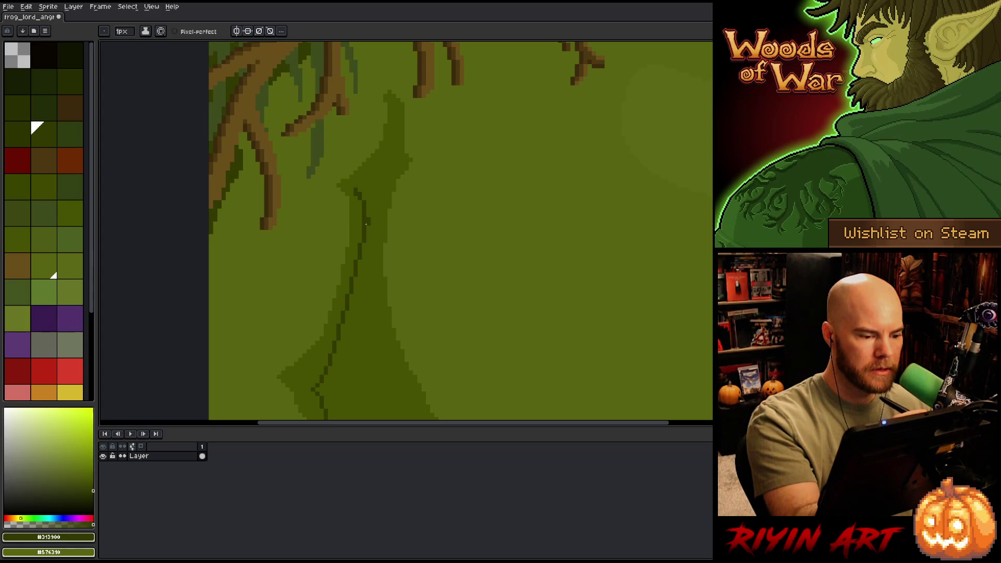
{"action": "left_click", "coordinate": [366, 224], "text": "alt"}
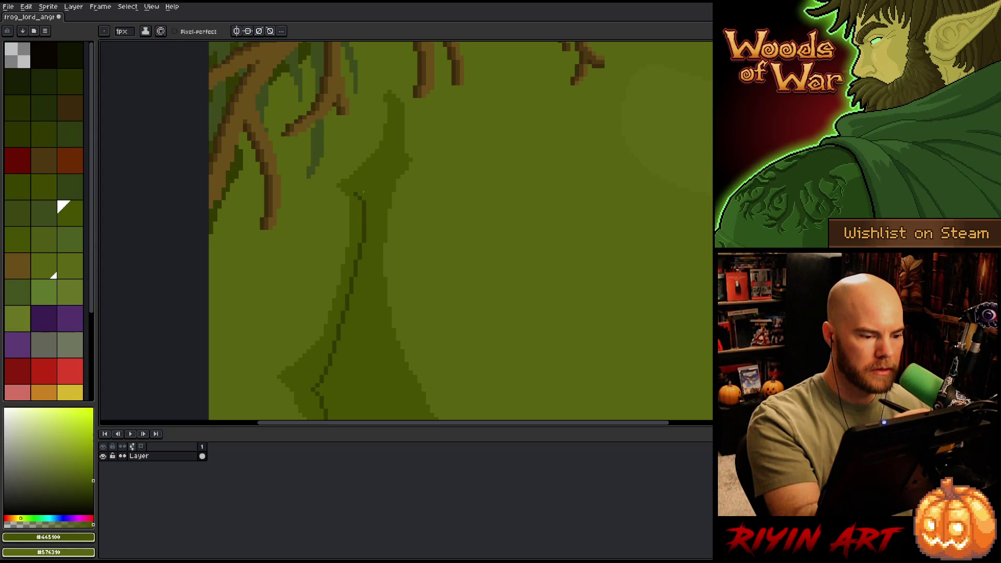
{"action": "left_click", "coordinate": [364, 203], "text": "alt"}
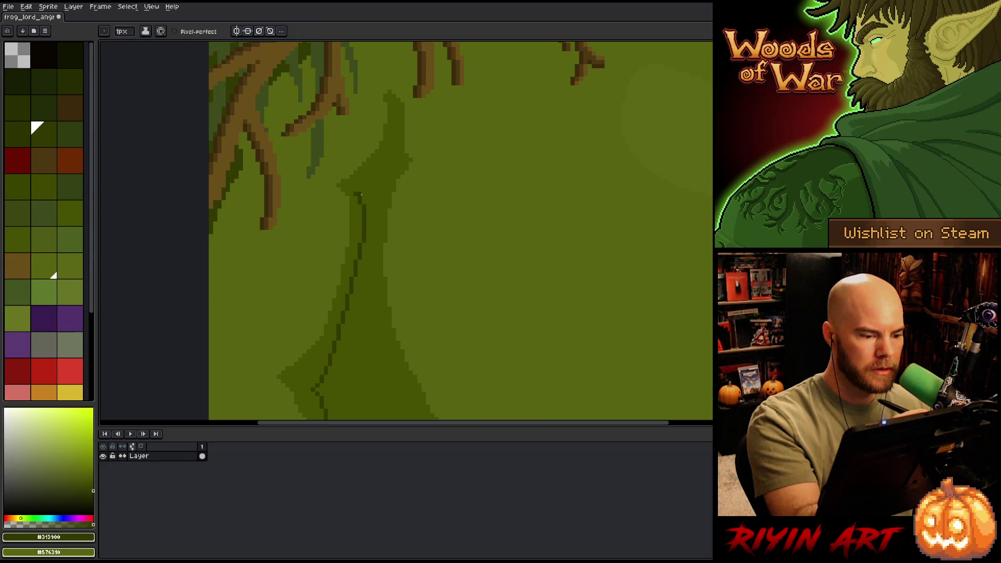
Step: Draw a dark diagonal fork off the crease and soften it with shadow green
{"action": "left_click_drag", "start_coordinate": [358, 195], "coordinate": [385, 168]}
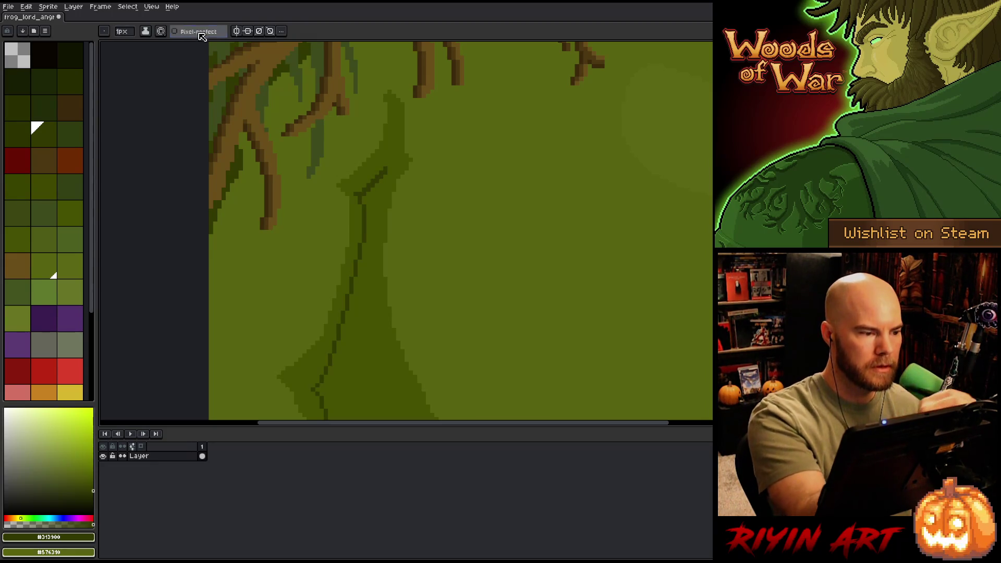
{"action": "left_click", "coordinate": [364, 194], "text": "alt"}
{"action": "left_click_drag", "start_coordinate": [364, 193], "coordinate": [387, 167]}
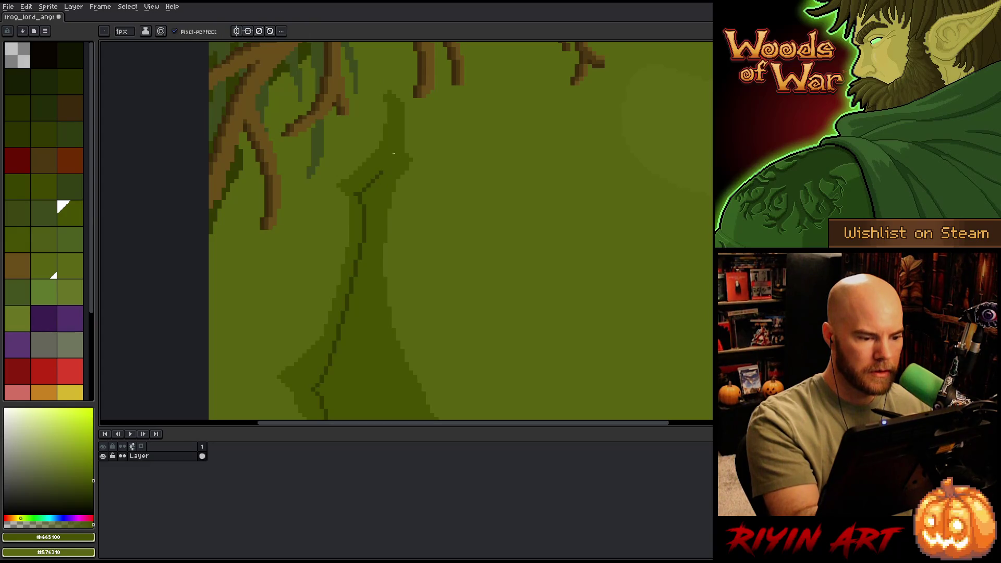
{"action": "left_click", "coordinate": [380, 173], "text": "alt"}
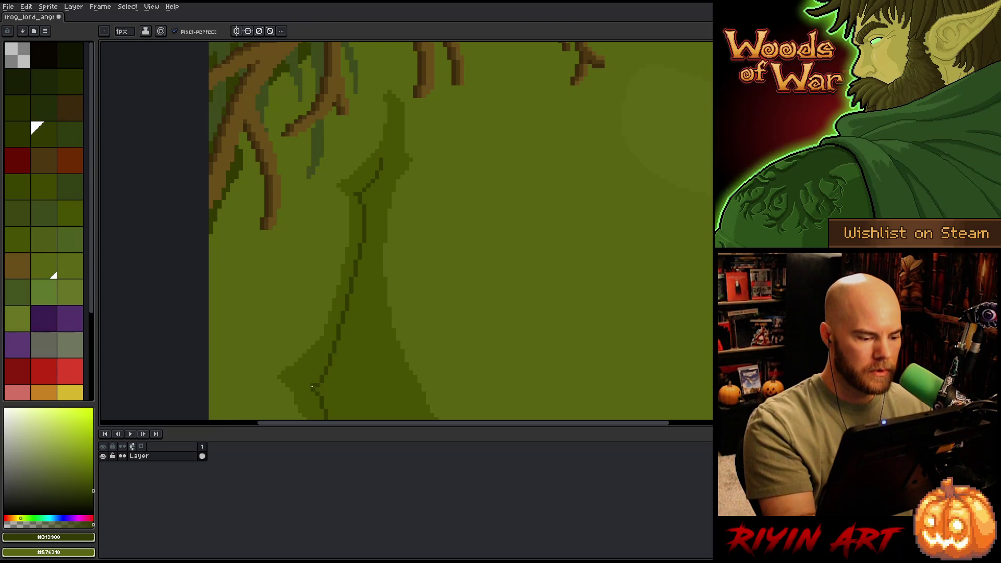
Step: Try dark pixels at the crease's lower end, undo the stray ones, and reselect shadow green
{"action": "left_click", "coordinate": [309, 389]}
{"action": "key", "text": "ctrl+z"}
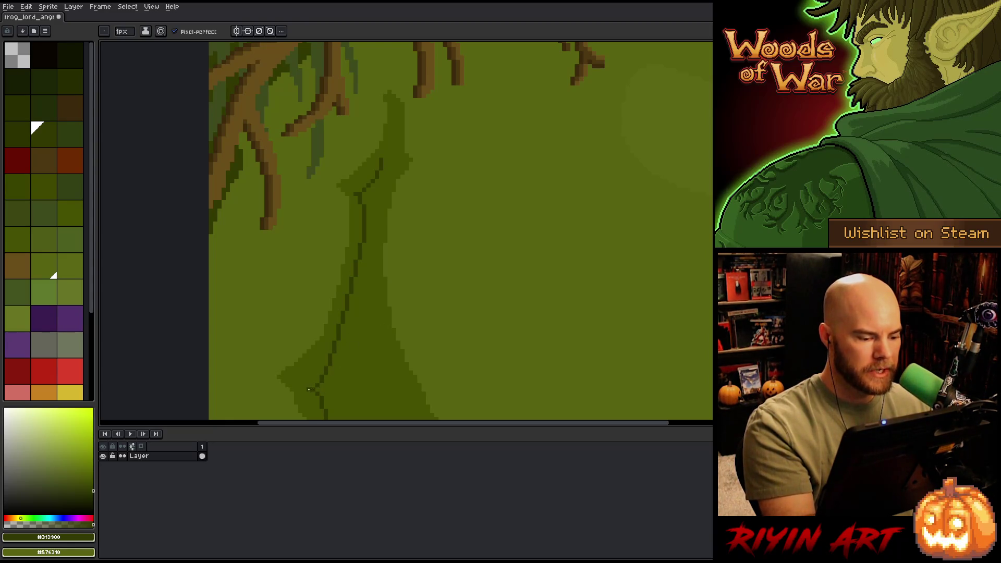
{"action": "mouse_move", "coordinate": [369, 352]}
{"action": "left_mouse_down"}
{"action": "mouse_move", "coordinate": [439, 259]}
{"action": "mouse_move", "coordinate": [439, 242]}
{"action": "left_mouse_up"}
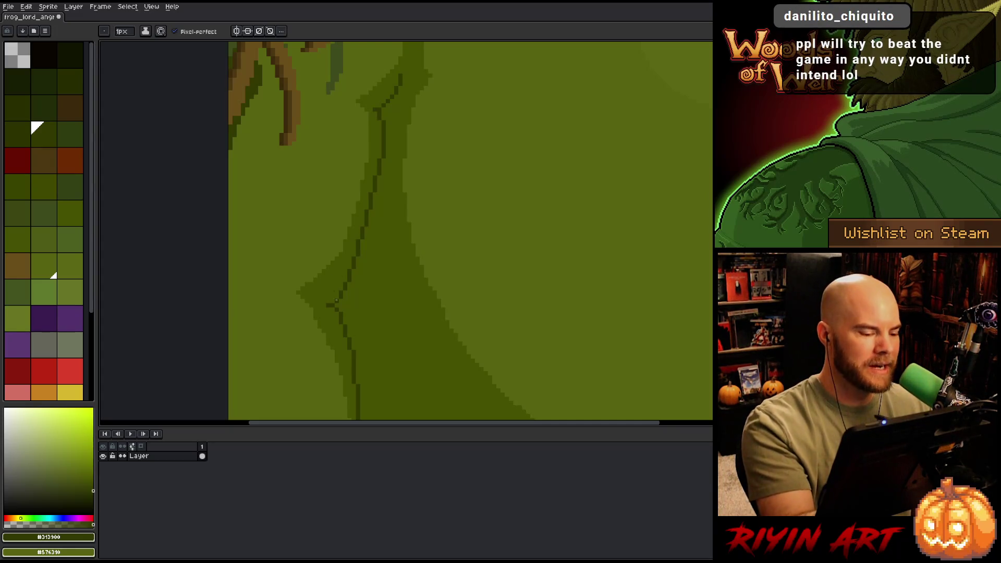
{"action": "left_click", "coordinate": [315, 297], "text": "alt"}
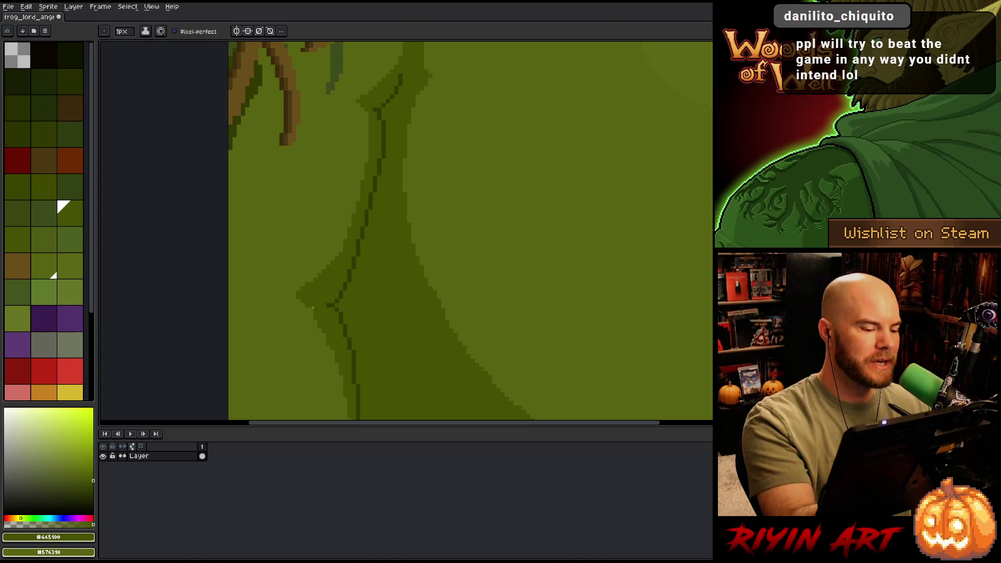